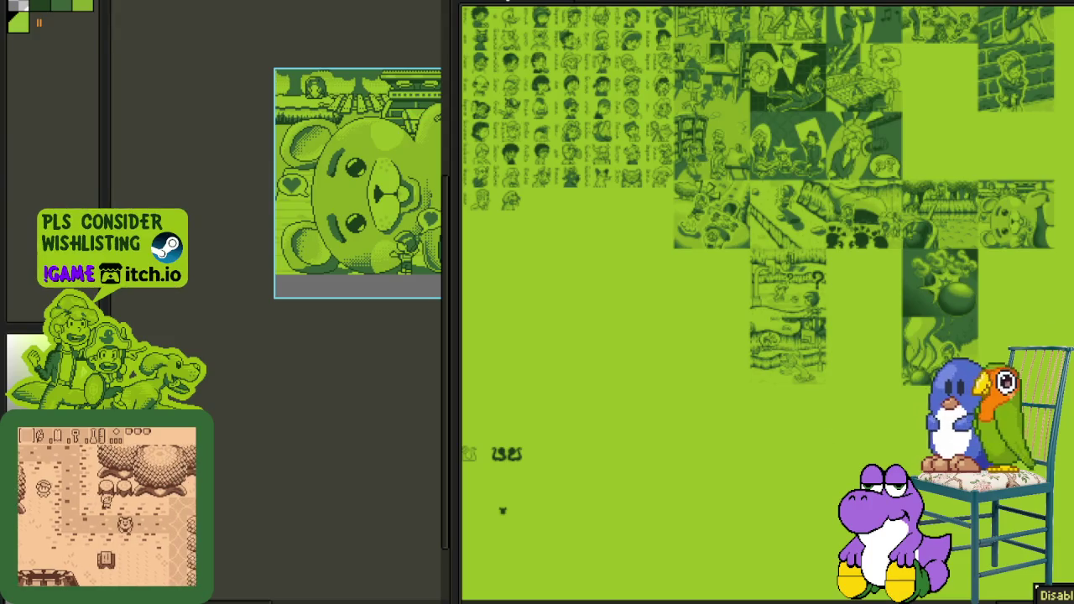
Step: Save the cutscene file and drag the divider to widen the canvas beside the tileset sheet
key(ctrl+s)
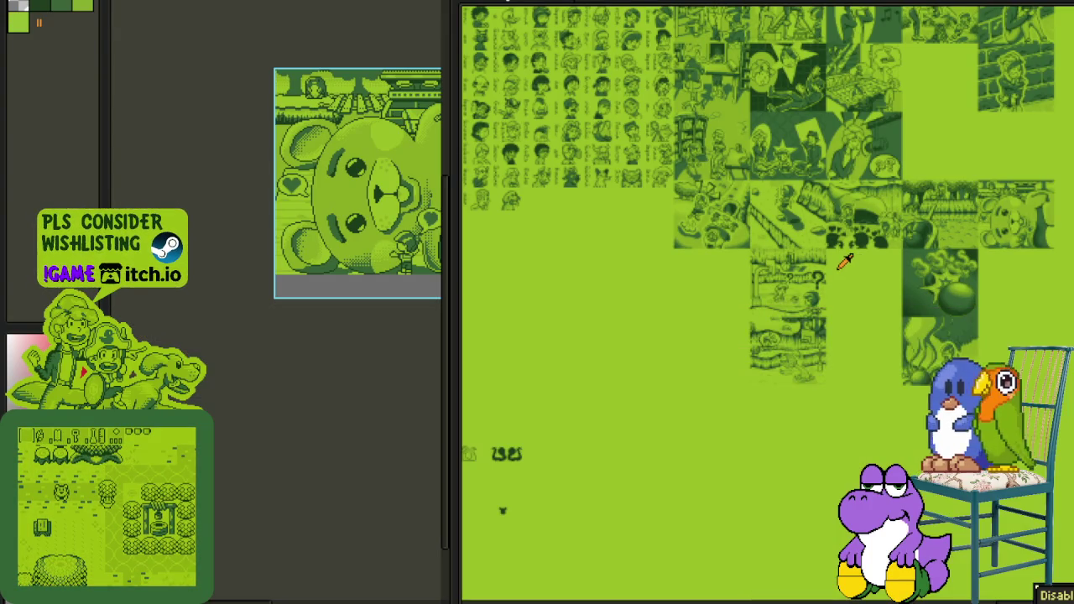
scroll(839, 261, down, 1)
drag(768, 236, 828, 328)
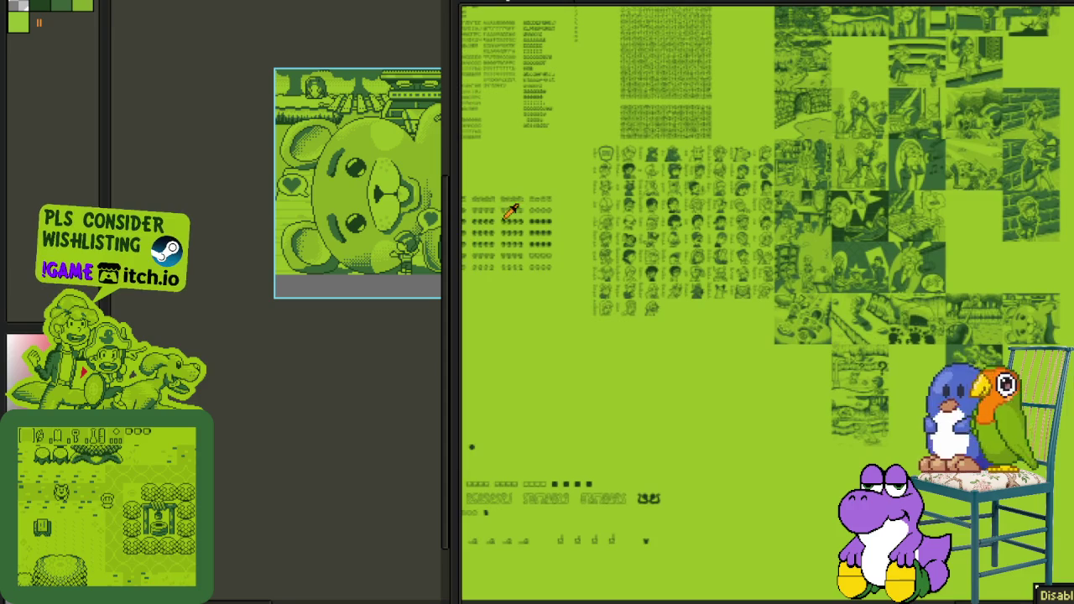
drag(462, 210, 734, 225)
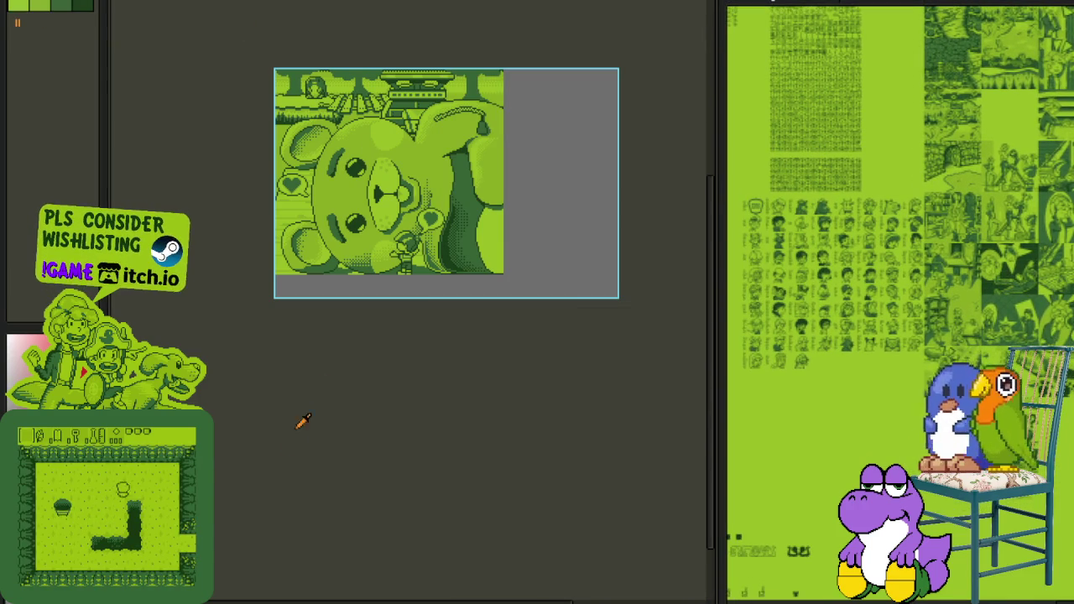
Step: Show the timeline and toggle the Scene 15 layer off and on to view the sketch beneath
key(Tab)
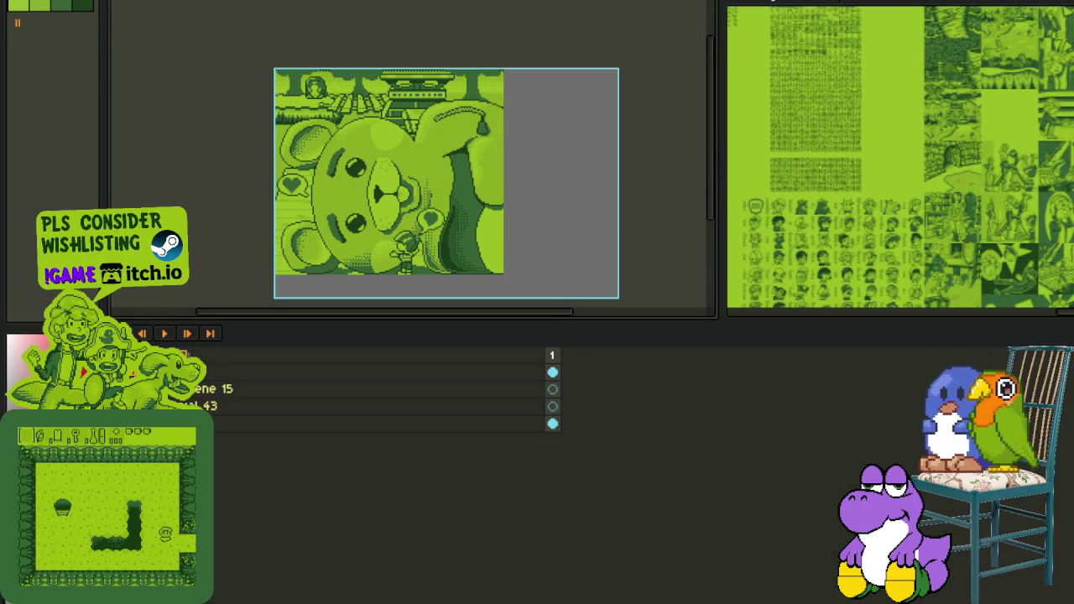
click(552, 388)
key(shift+x)
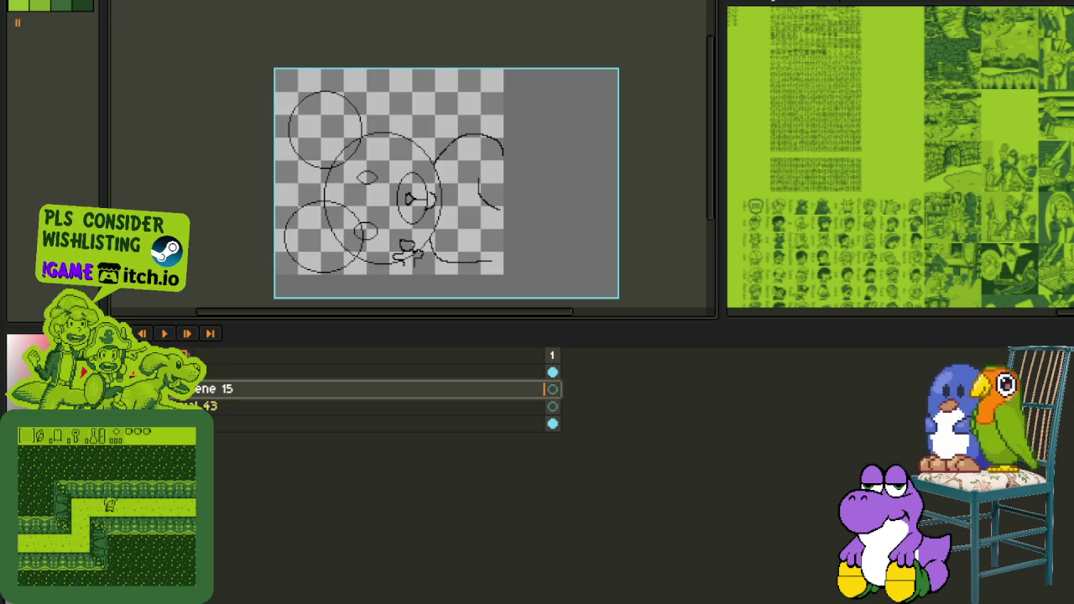
key(shift+x)
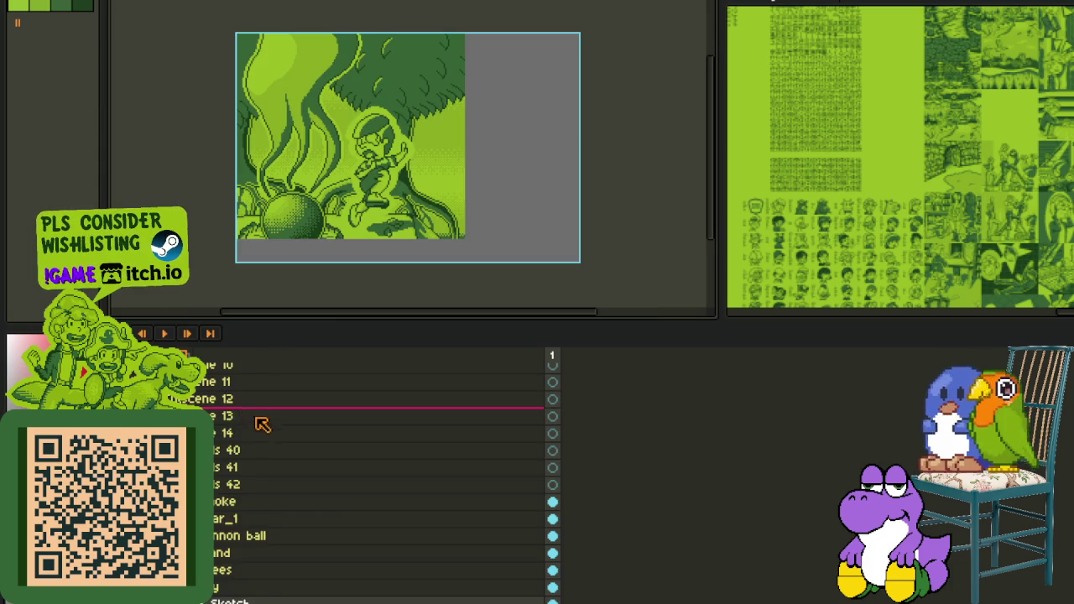
scroll(261, 420, down, 1)
scroll(377, 474, up, 5)
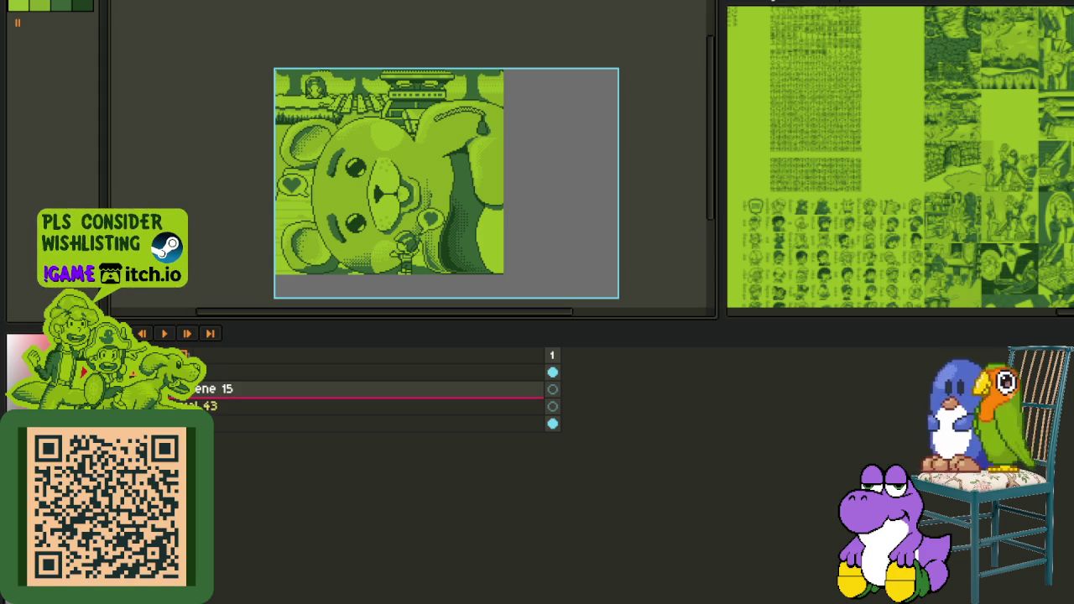
click(377, 406)
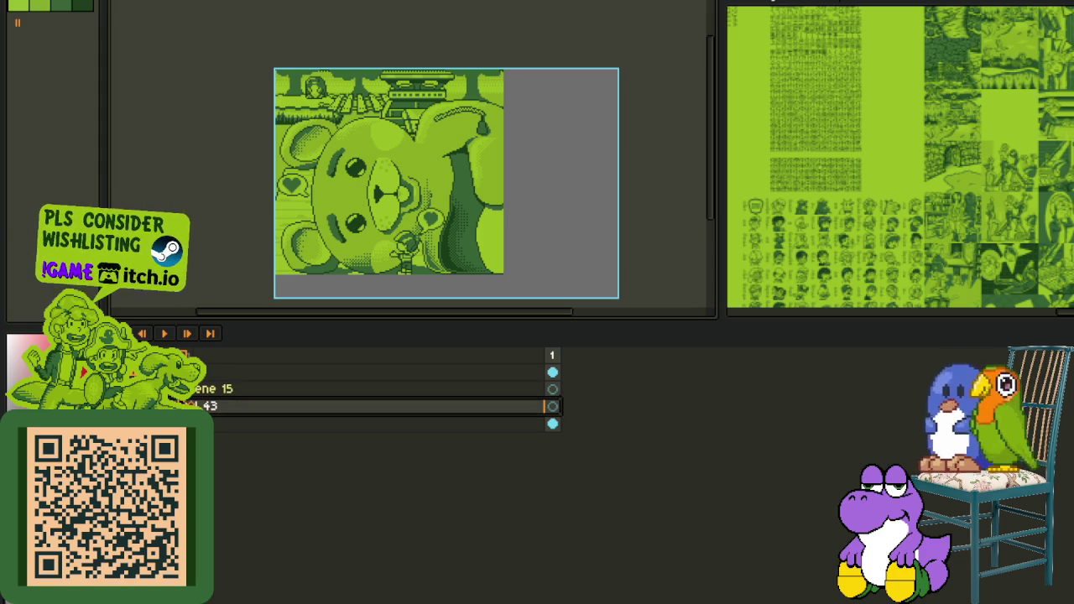
drag(377, 405, 378, 382)
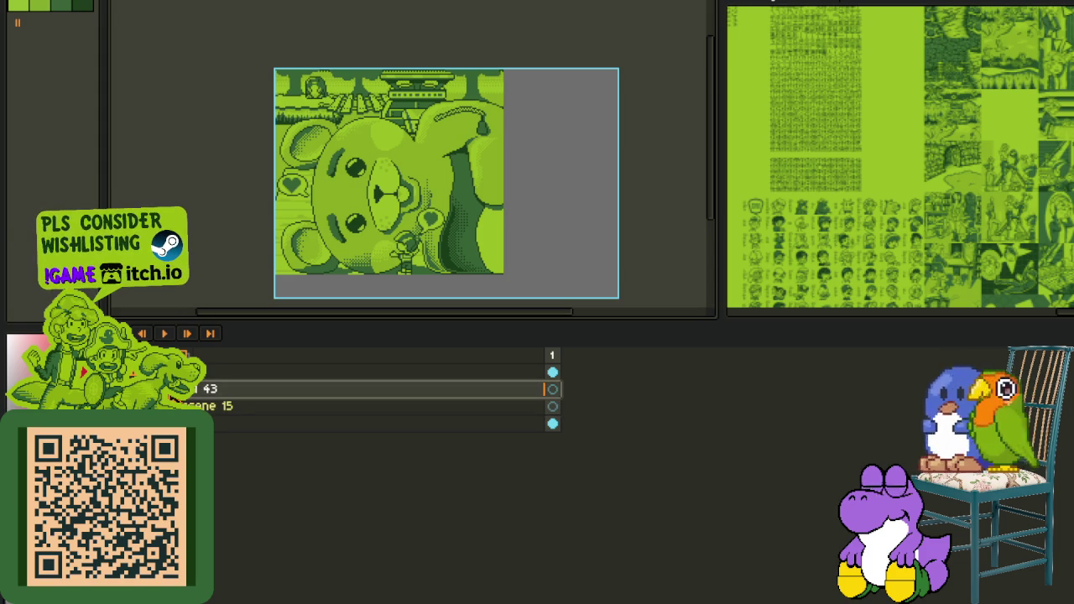
drag(377, 388, 378, 405)
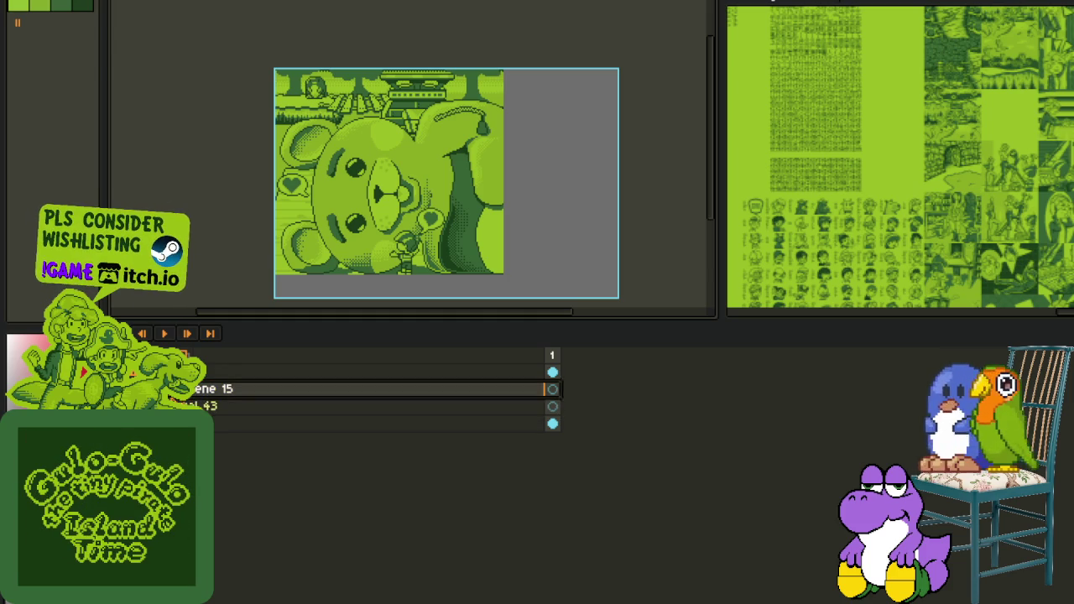
drag(193, 406, 193, 387)
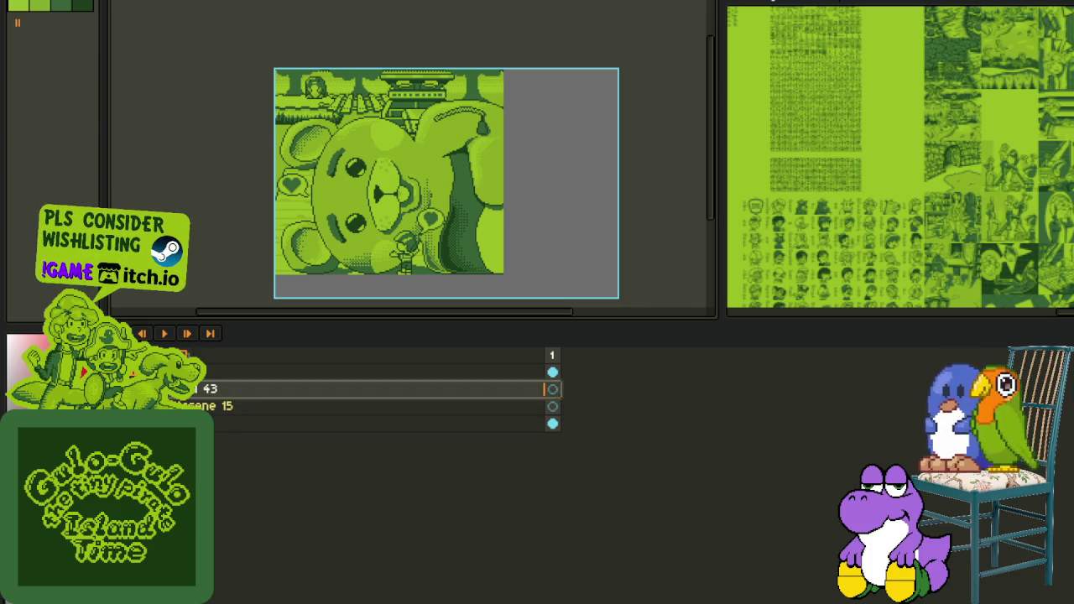
drag(193, 389, 193, 405)
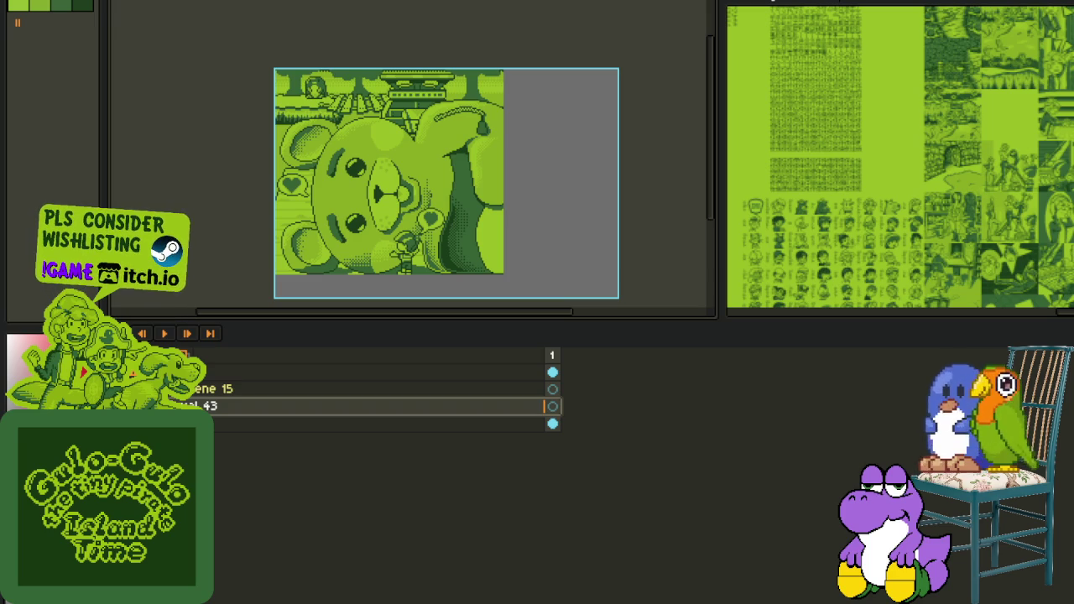
scroll(373, 487, down, 1)
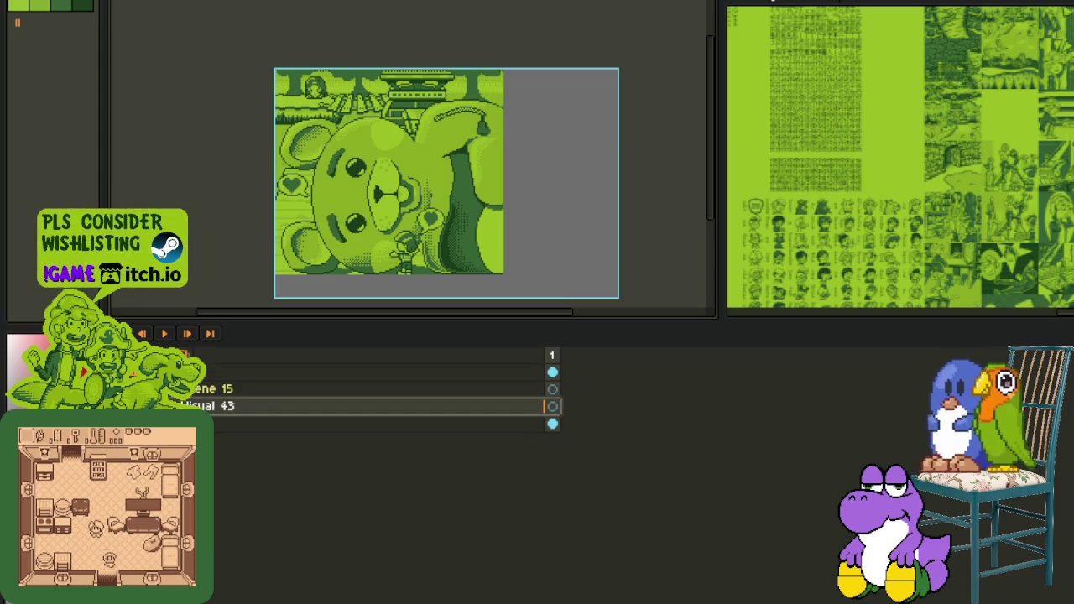
key(Delete)
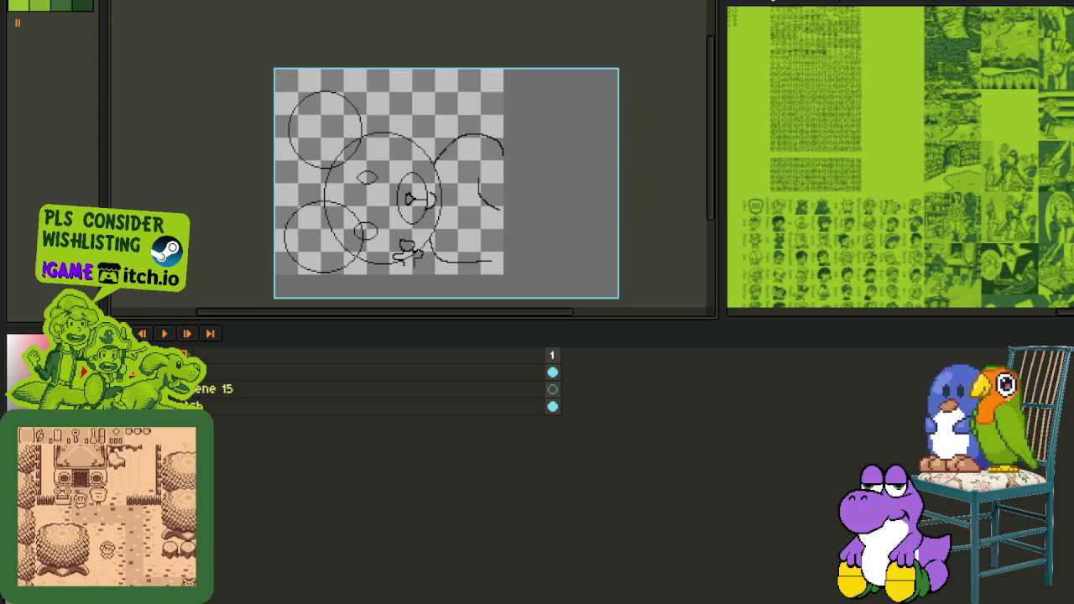
Step: Enlarge the canvas panel above the timeline and recentre the sketch in it
scroll(355, 259, up, 1)
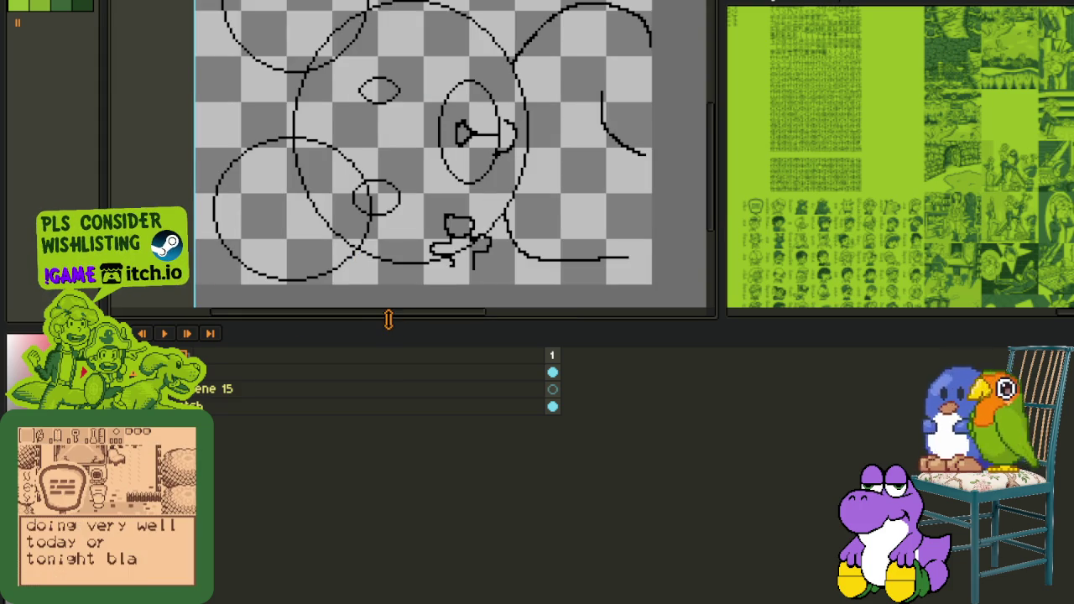
drag(392, 322, 378, 390)
drag(415, 354, 417, 391)
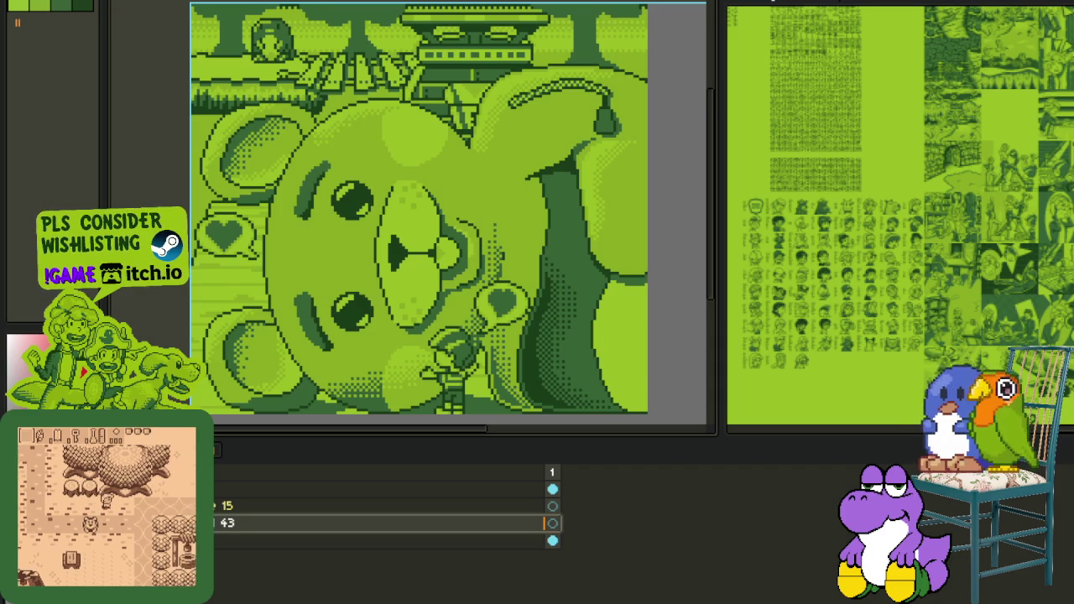
Step: Select the bottom layer and collapse the long layer list down to a few rows
scroll(386, 537, down, 3)
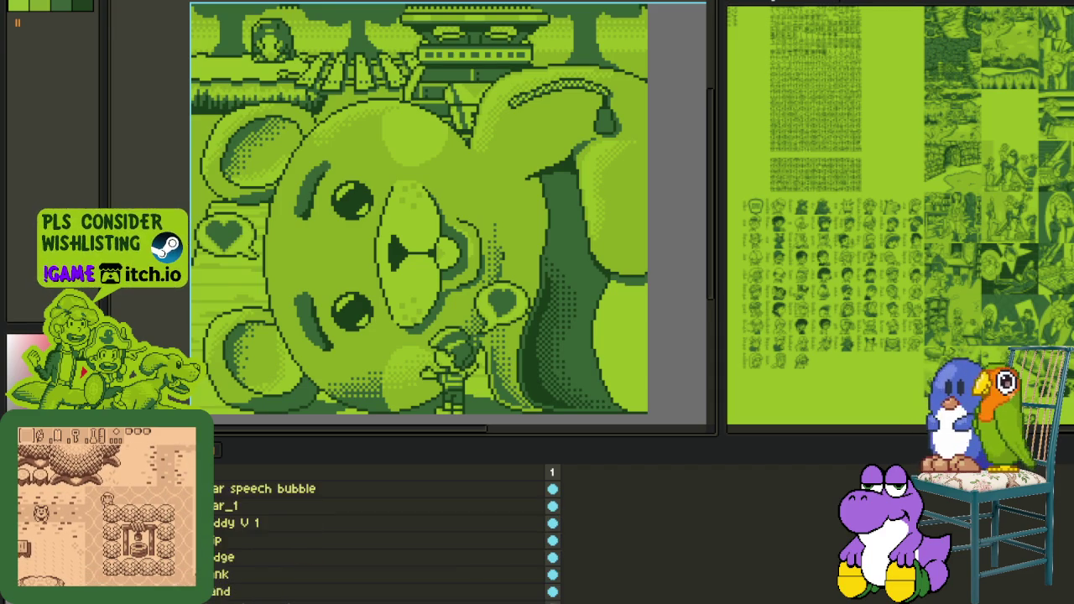
scroll(386, 537, down, 3)
click(377, 585)
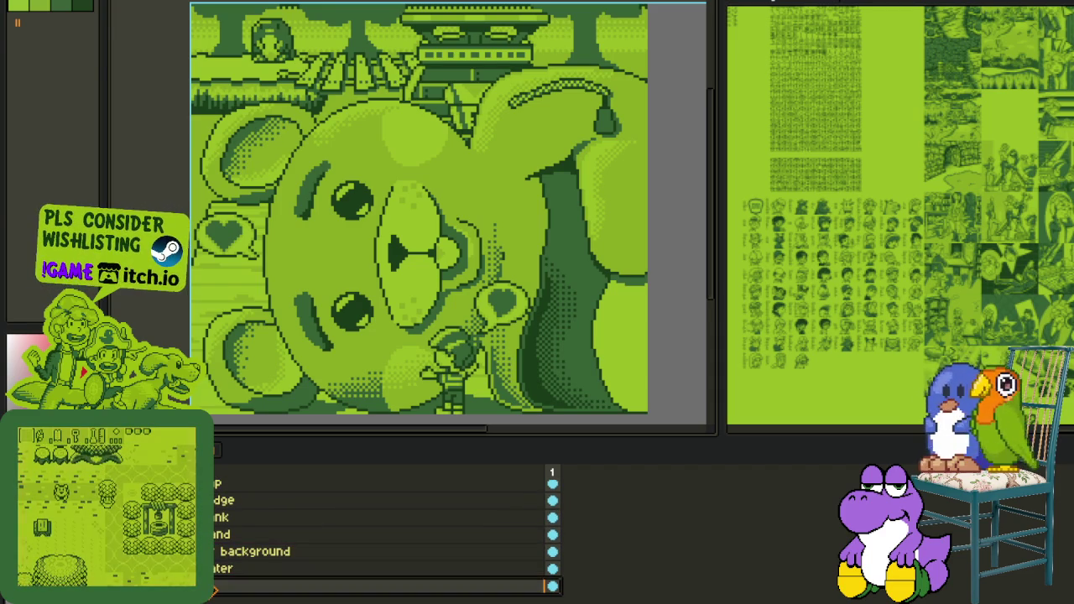
scroll(378, 537, up, 2)
scroll(377, 537, up, 2)
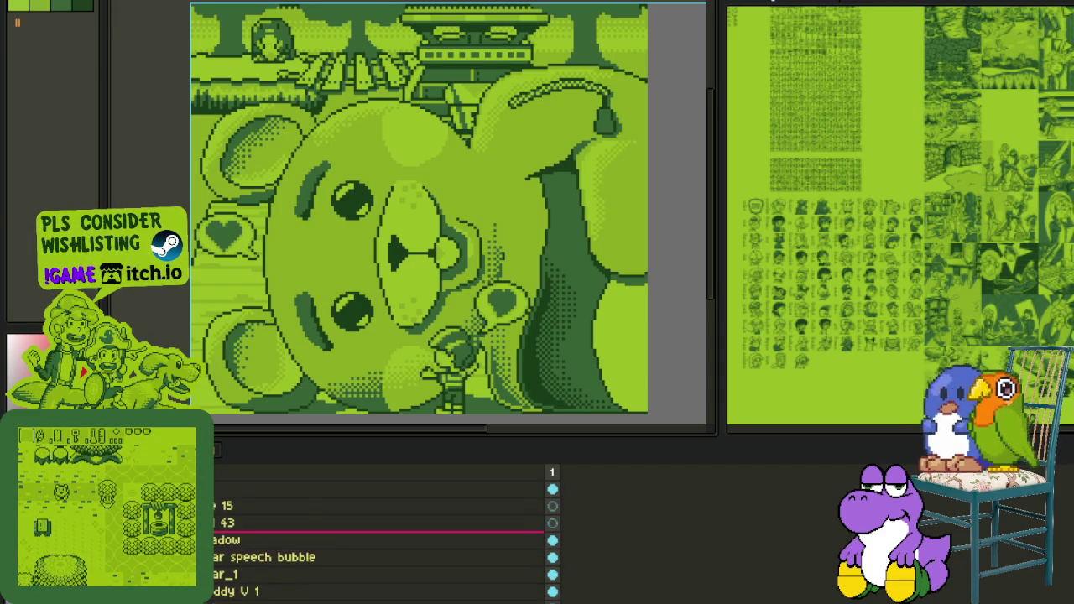
click(215, 506)
scroll(246, 404, down, 2)
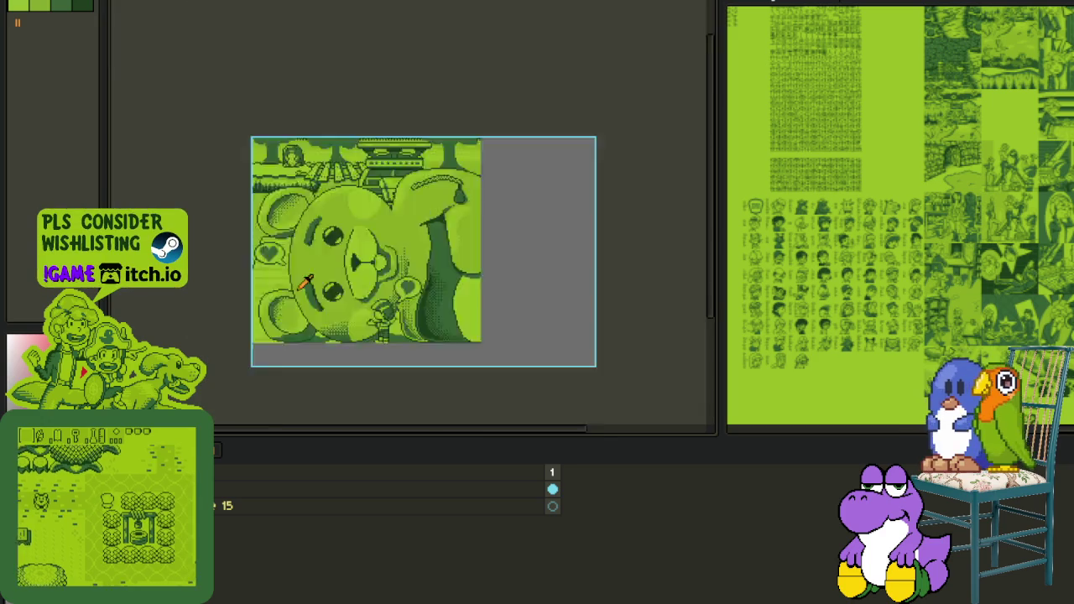
scroll(245, 321, down, 2)
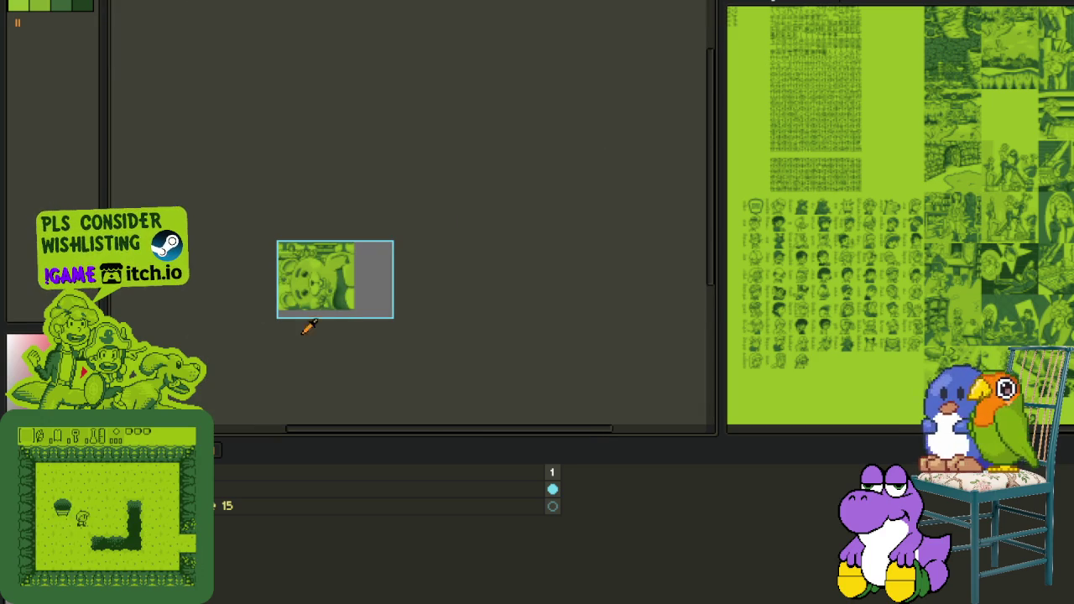
Step: Add a new layer and a layer group, reorder it, and name the group 'Visual 44'
right_click(212, 495)
mouse_move(260, 522)
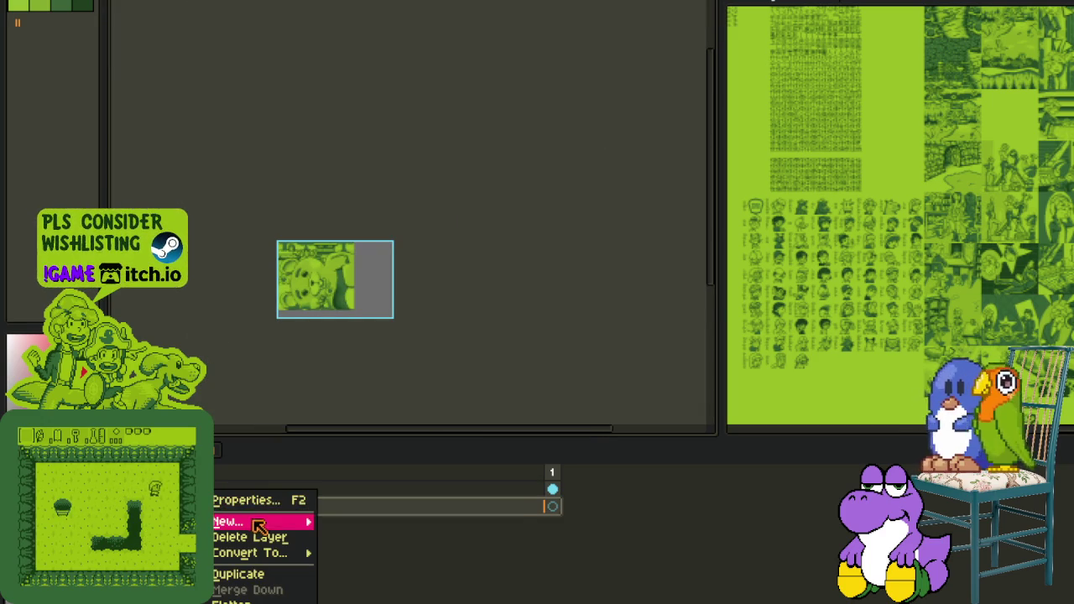
click(366, 521)
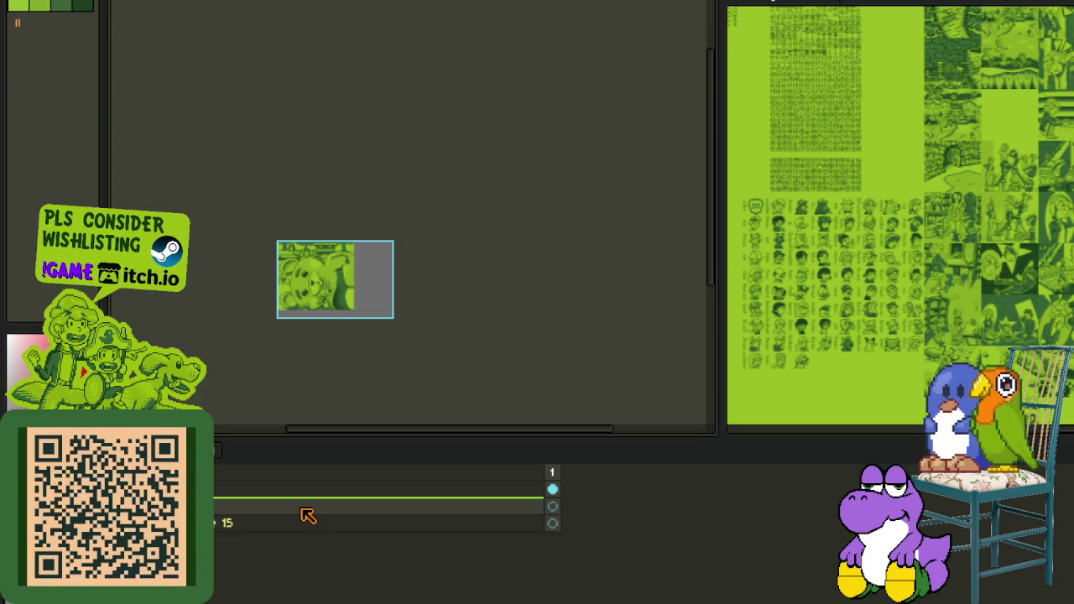
right_click(304, 512)
mouse_move(331, 521)
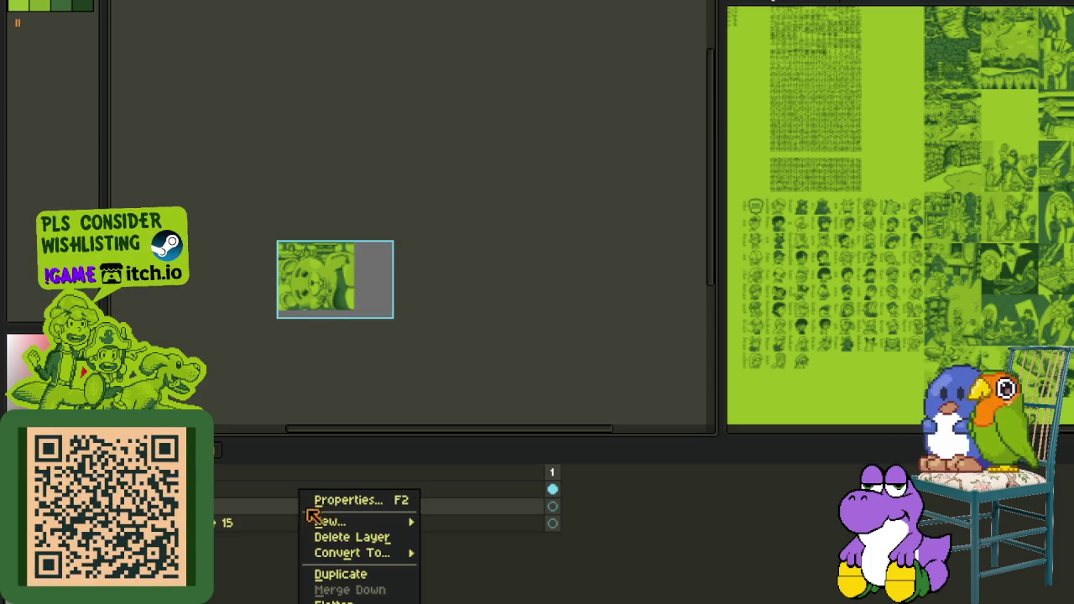
click(485, 544)
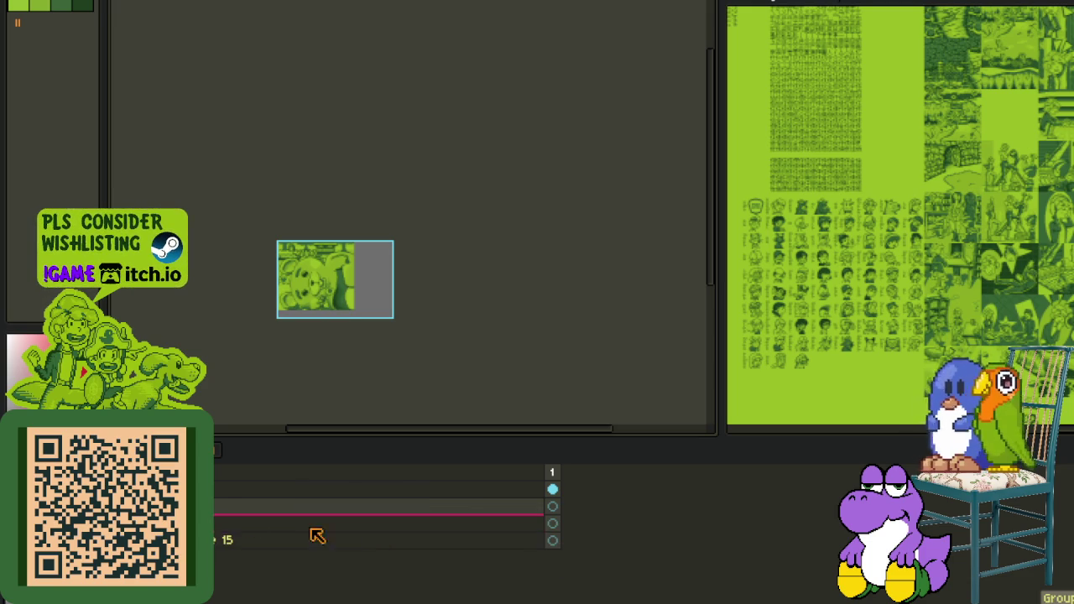
drag(377, 532, 378, 499)
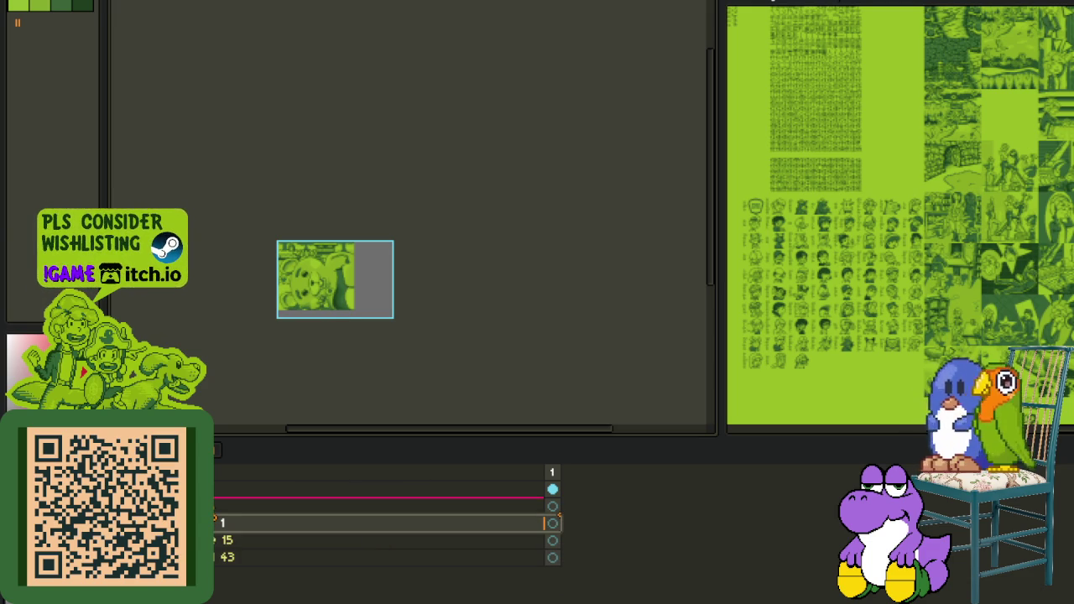
double_click(335, 506)
text(Visual 44)
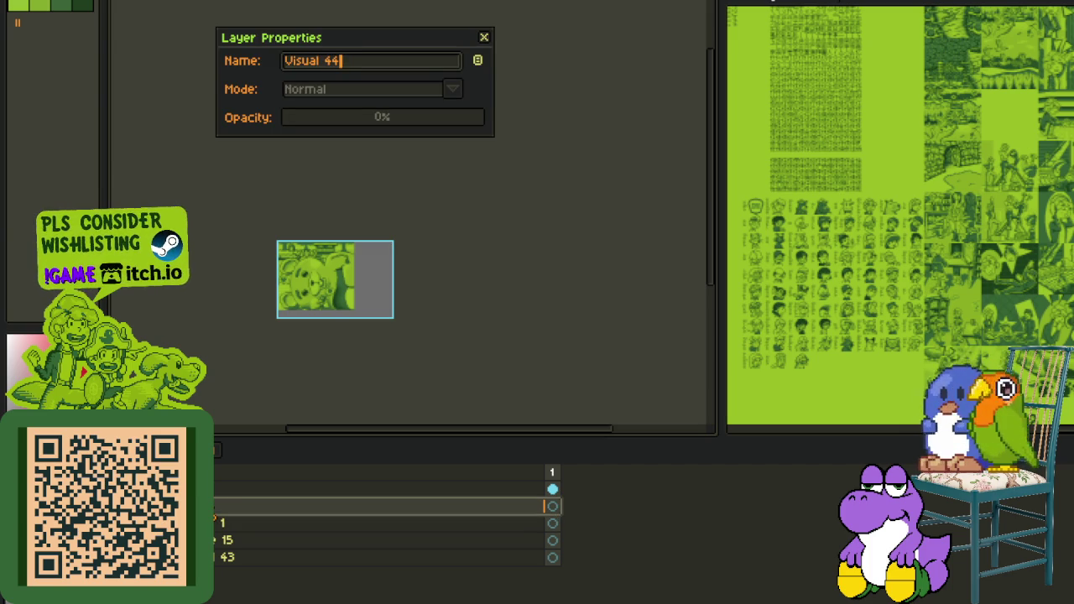
key(Return)
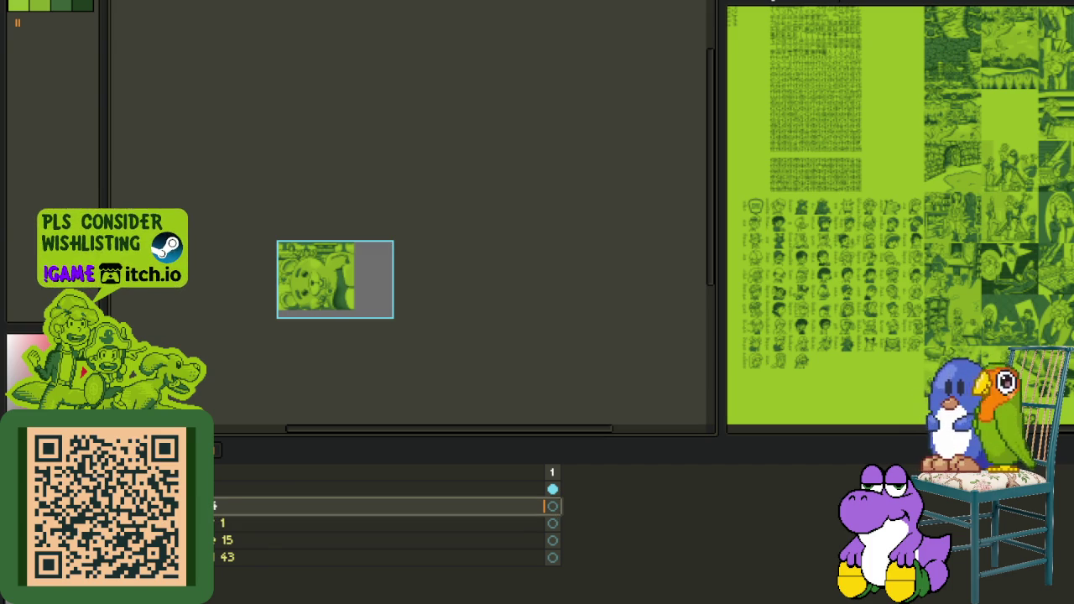
Step: Add a second layer group and rename it with a name beginning 'Cut'
right_click(211, 504)
click(361, 537)
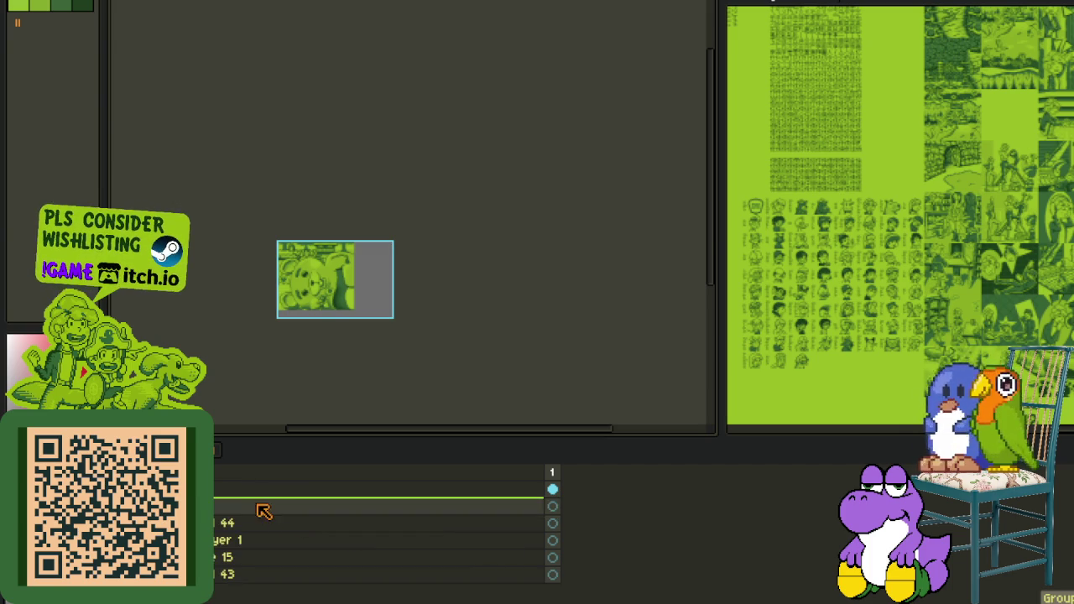
click(266, 510)
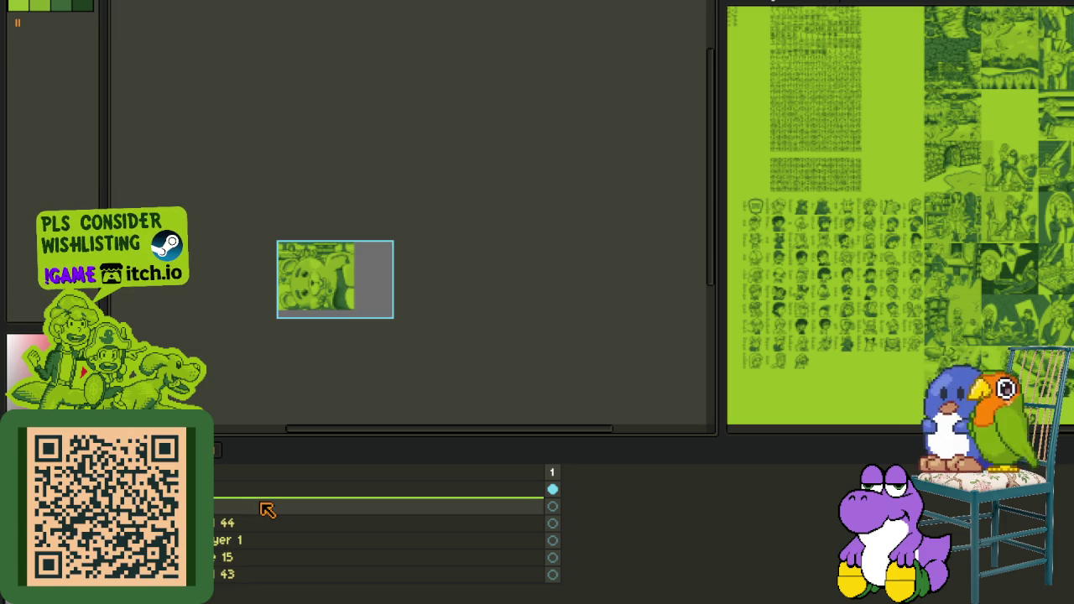
double_click(265, 510)
text(Cutsce)
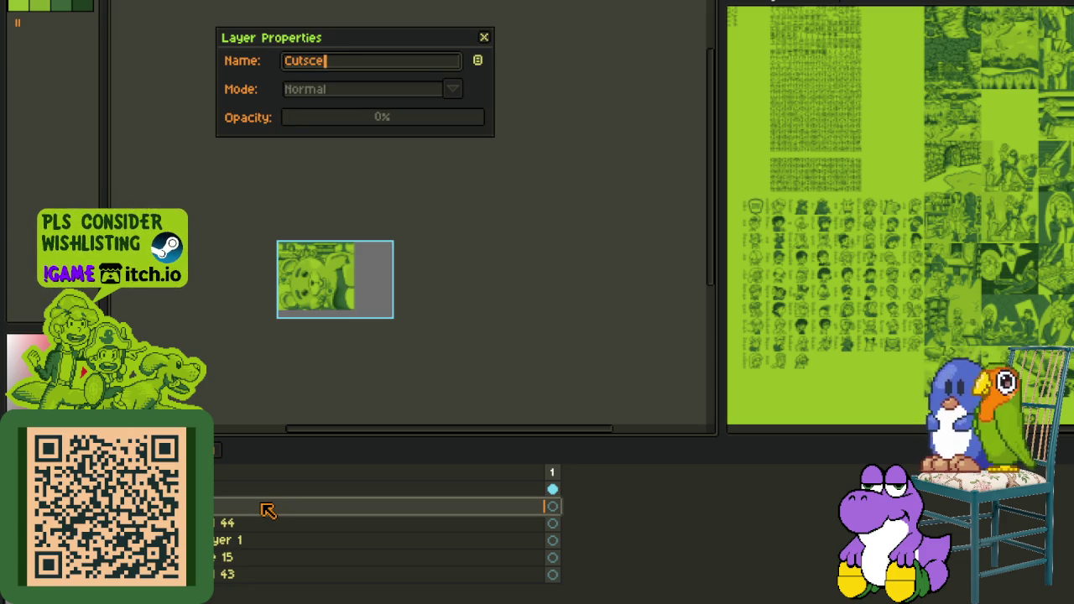
key(Return)
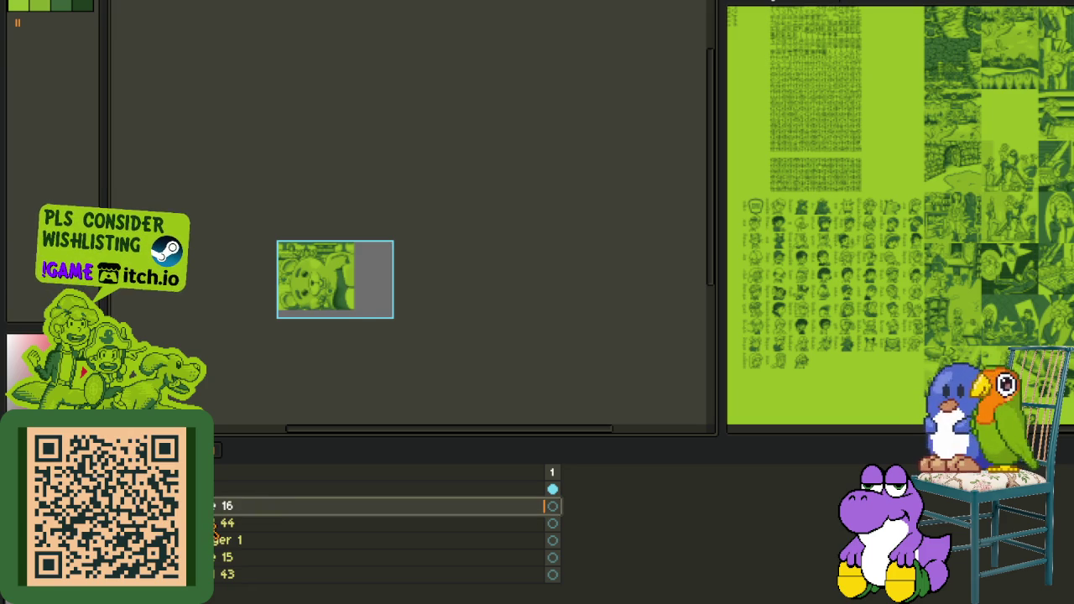
Step: Rearrange the layers, delete layers 44 and Layer 1, and move layer 16 below layer 15
click(220, 521)
drag(220, 524, 217, 507)
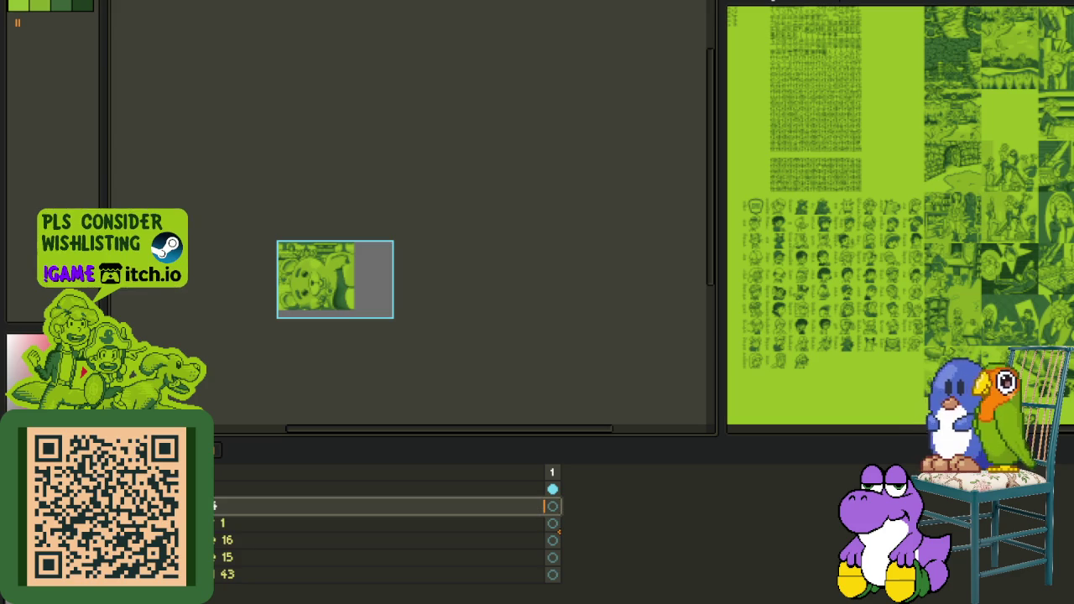
key(ctrl+z)
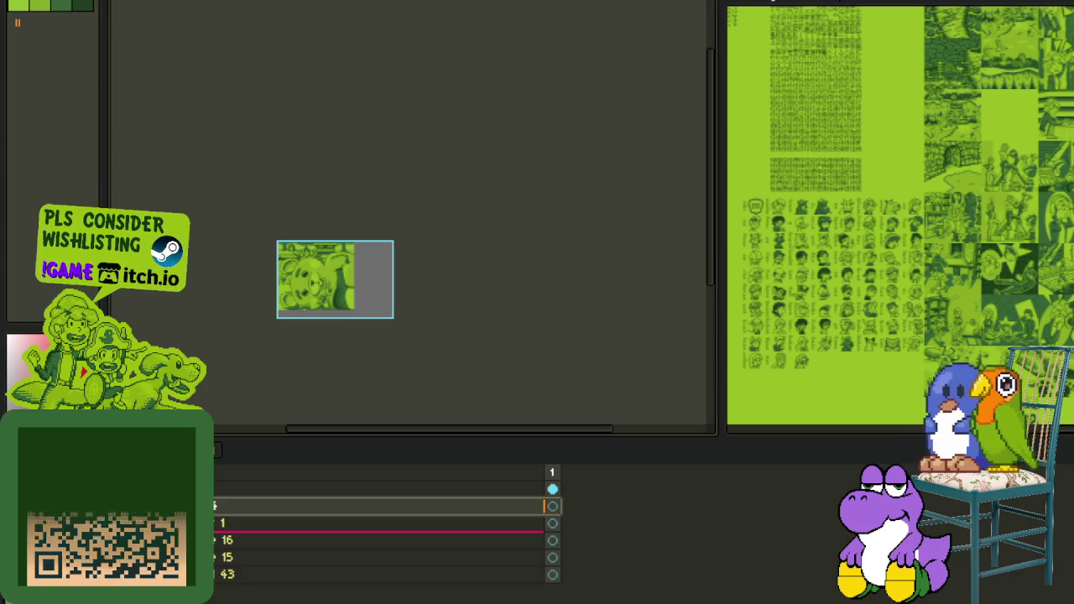
drag(217, 506, 216, 532)
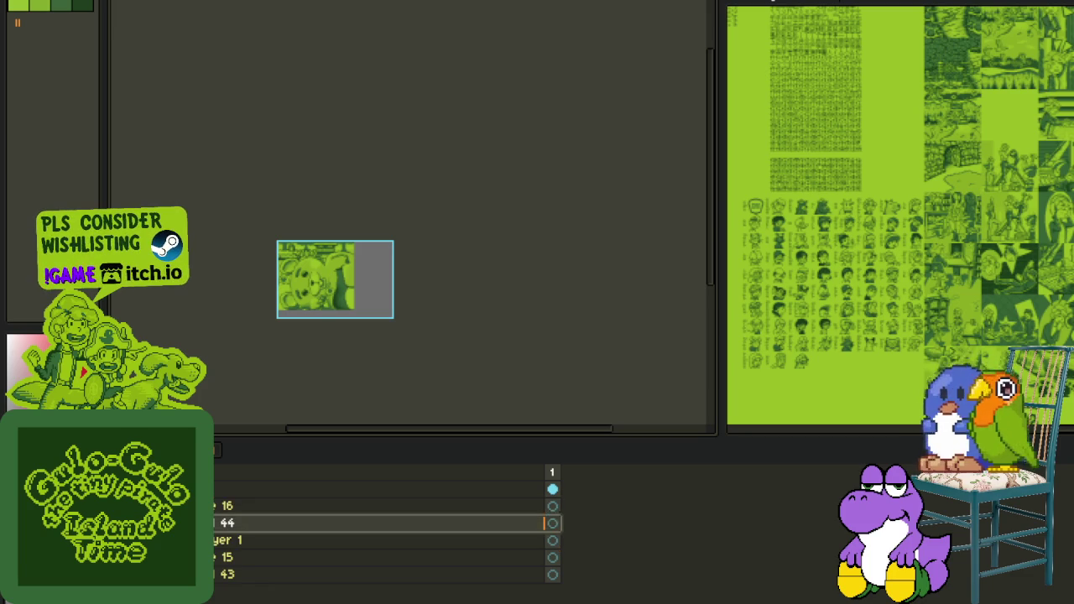
key(Delete)
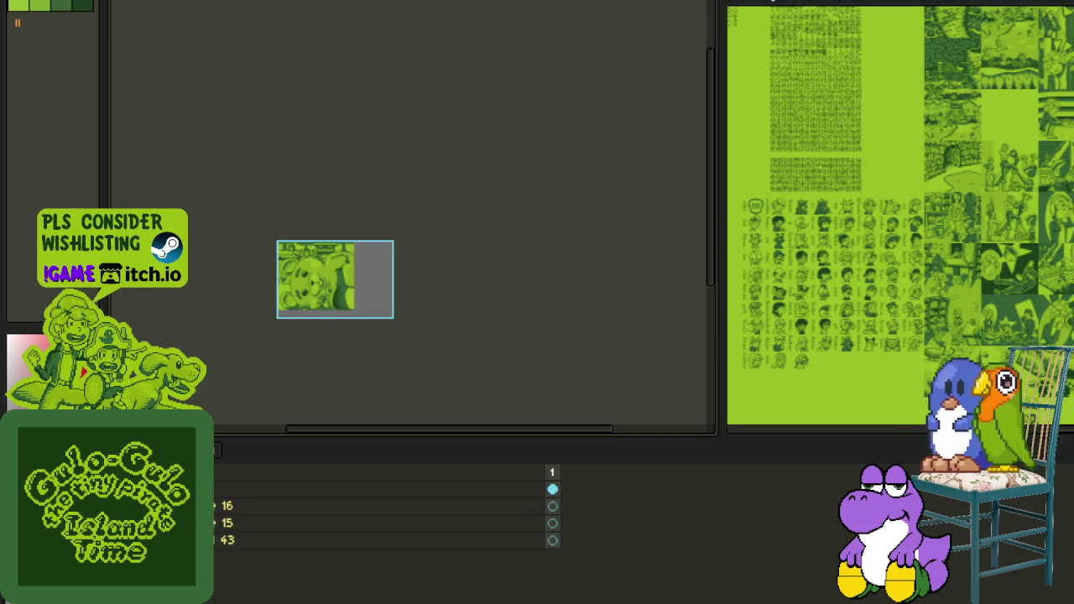
drag(222, 505, 222, 528)
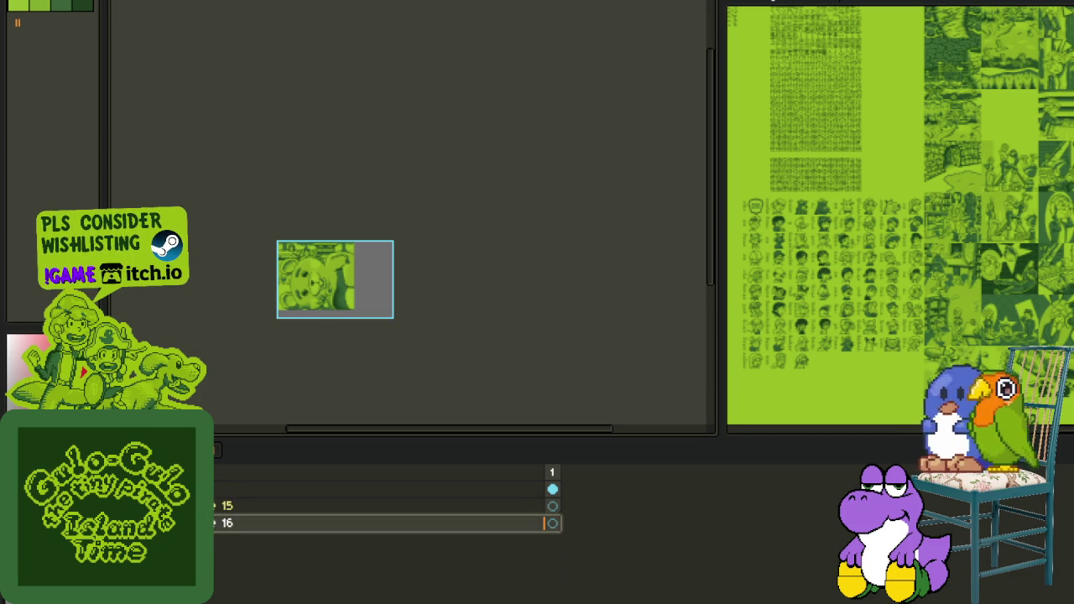
Step: Clear the old picture from the canvas and rename the drawing layer to 'Sketch'
key(Delete)
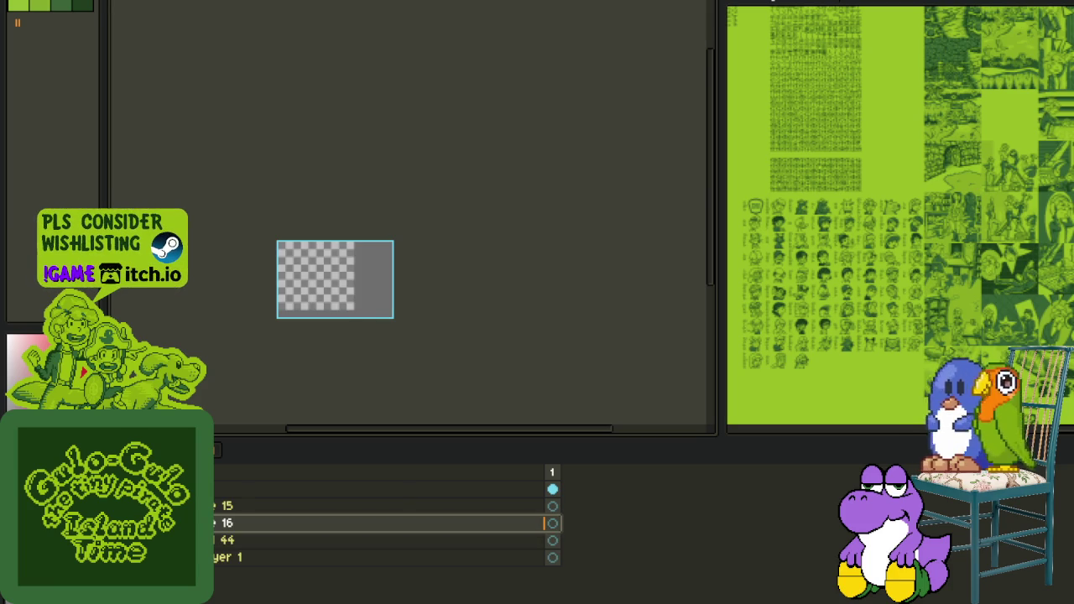
double_click(243, 557)
text(Ske)
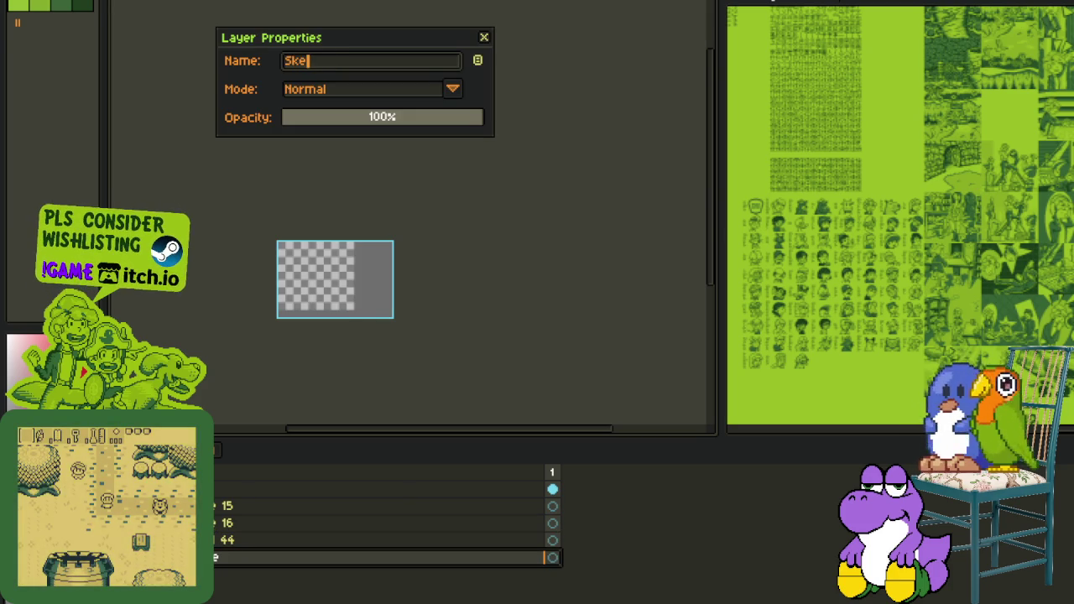
key(Return)
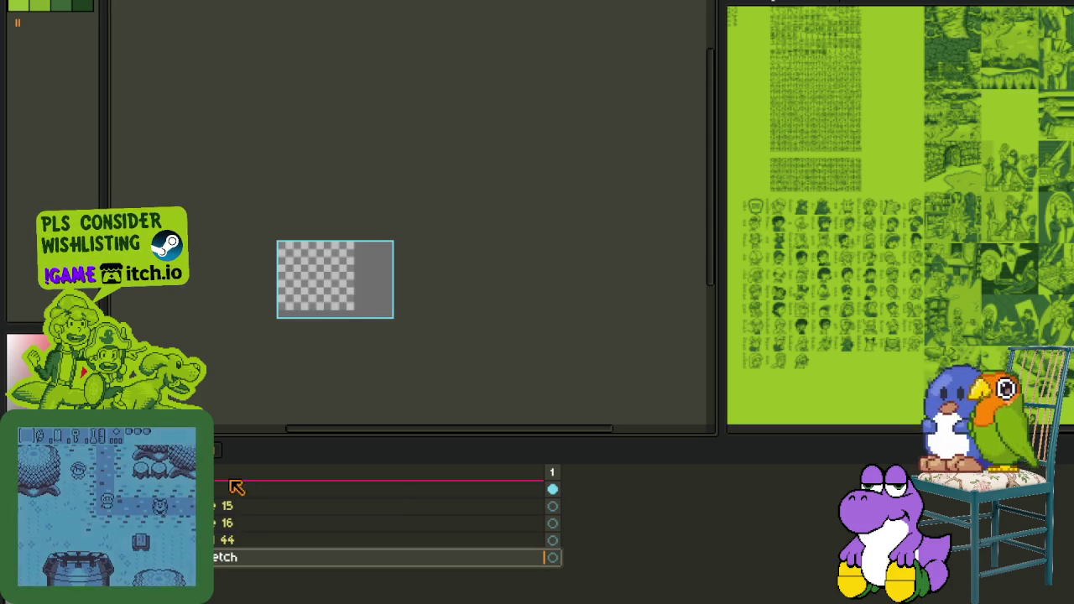
key(Tab)
scroll(307, 260, up, 1)
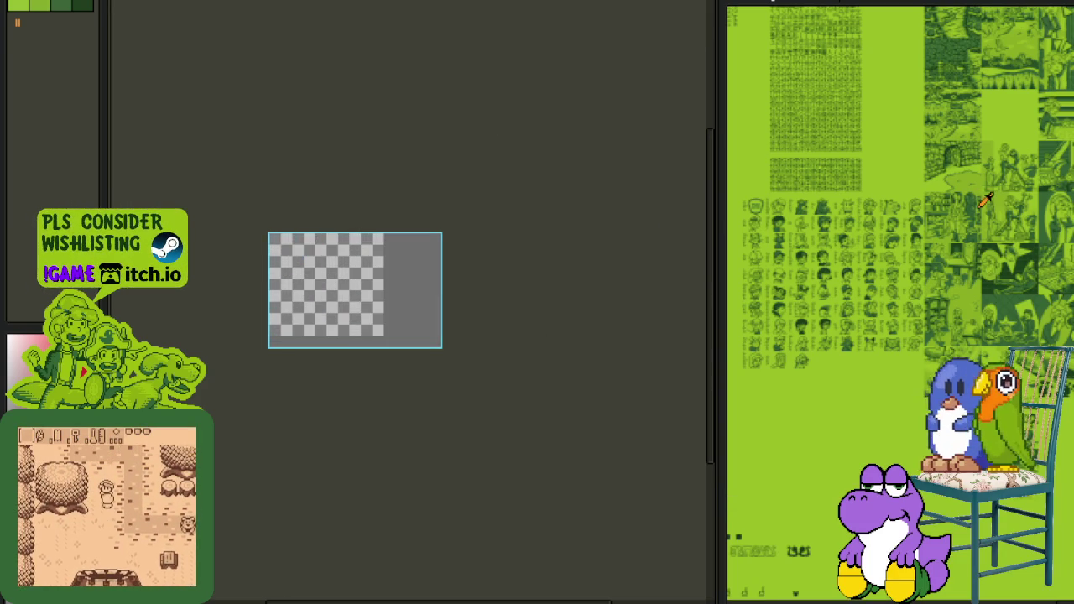
Step: Zoom into the reference map and sample the light green from the swirl house
scroll(891, 182, down, 5)
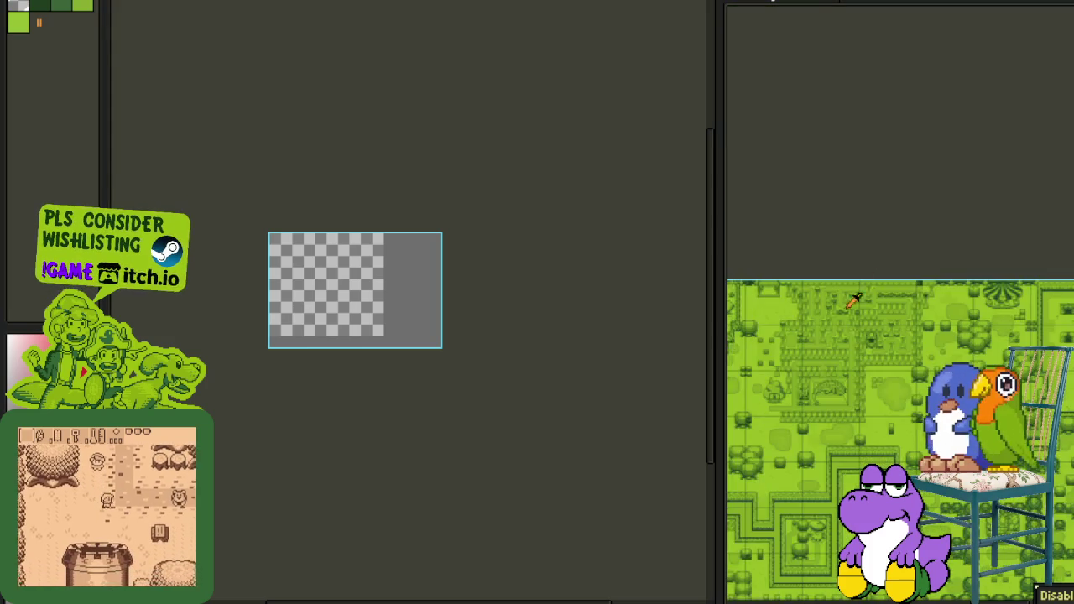
scroll(828, 383, down, 5)
scroll(864, 361, down, 5)
scroll(906, 336, down, 5)
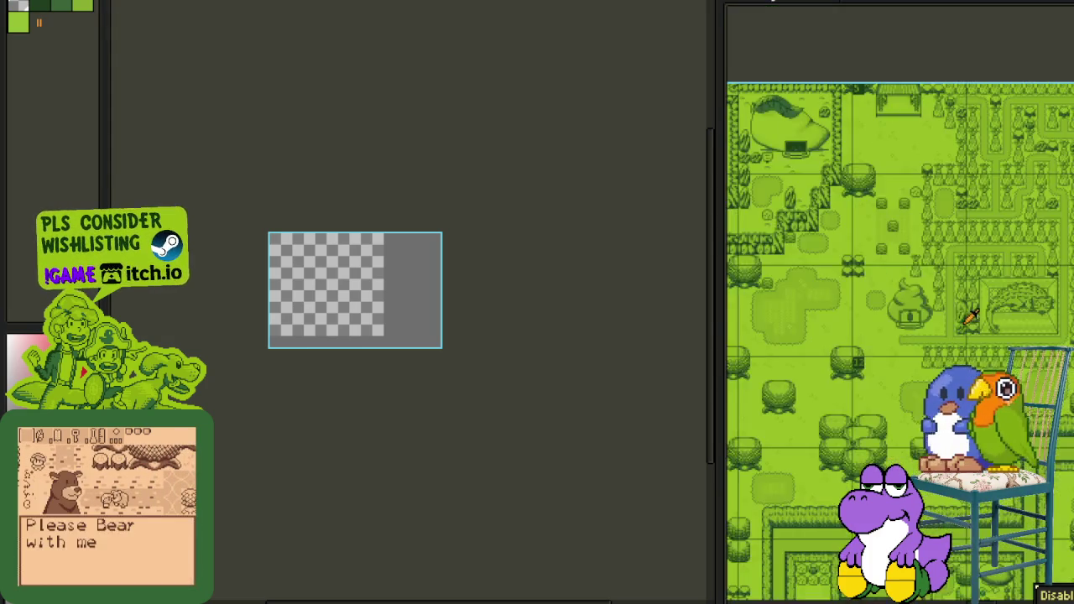
scroll(948, 317, up, 2)
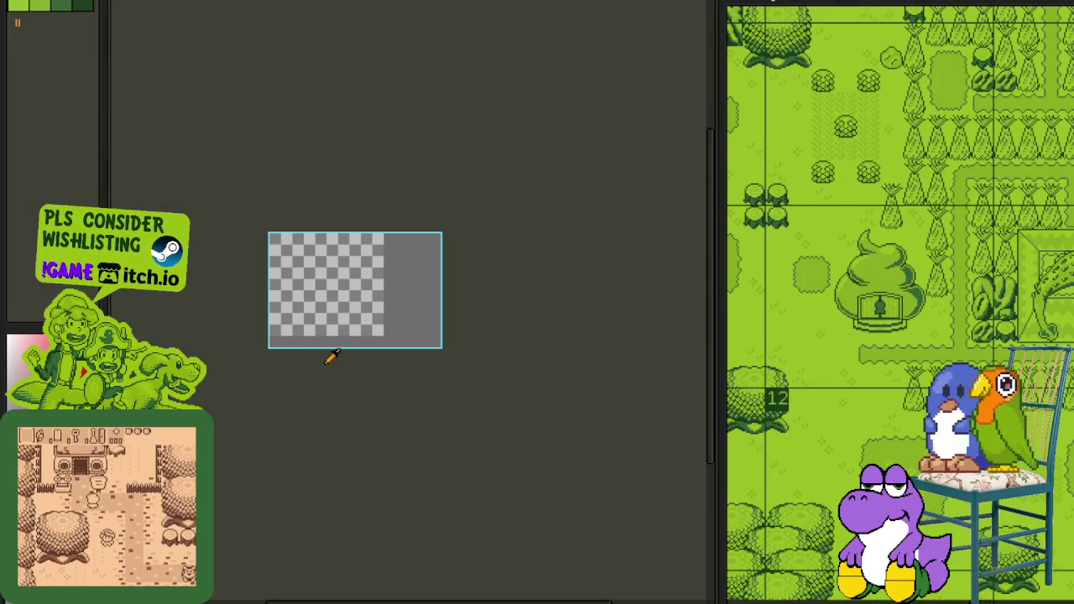
scroll(888, 353, up, 2)
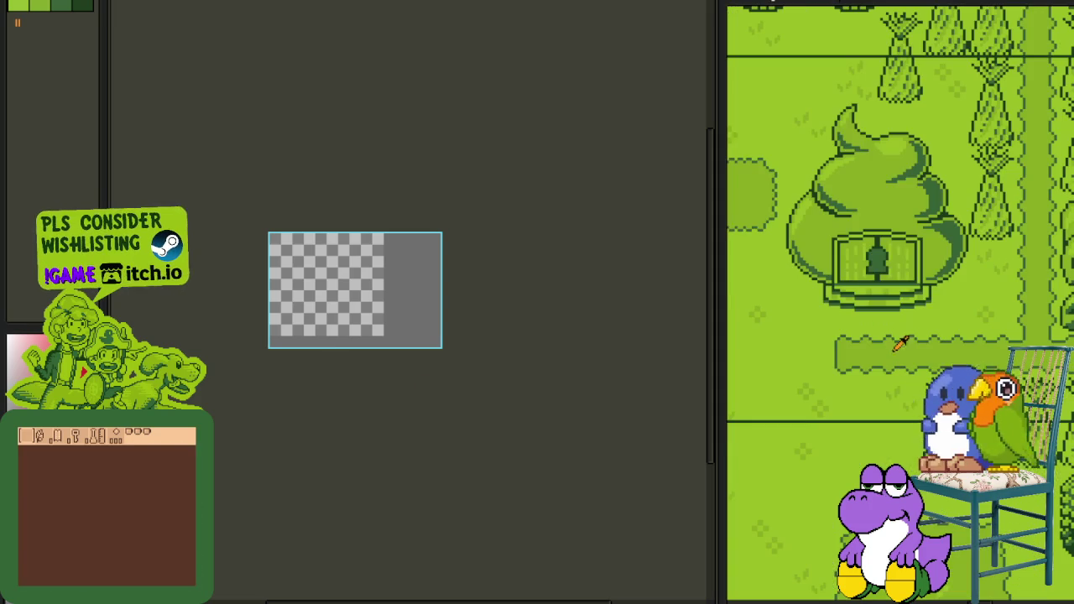
scroll(872, 327, up, 1)
scroll(853, 366, up, 1)
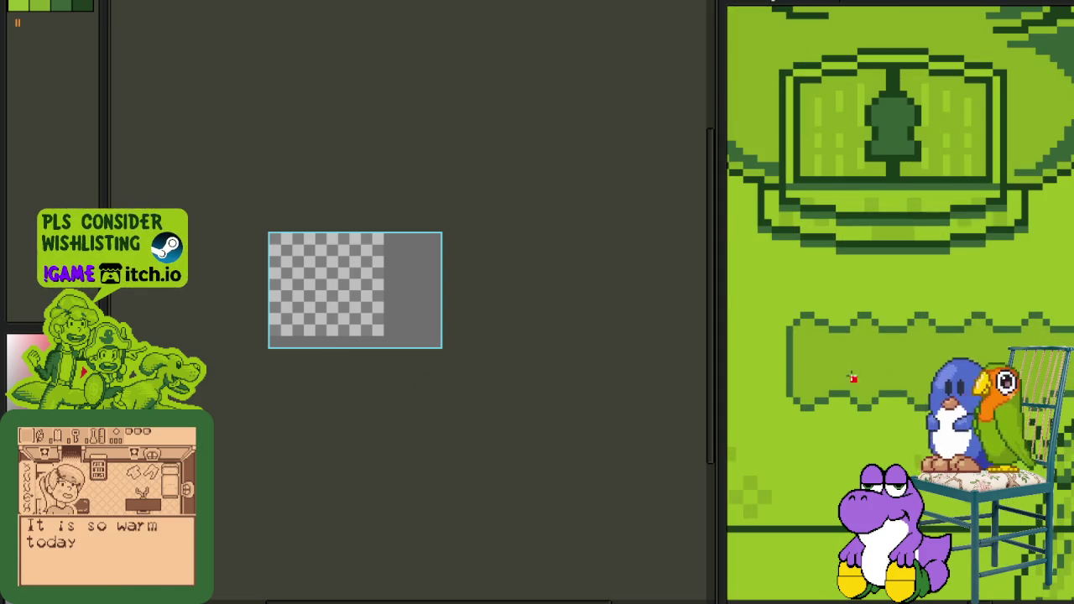
click(869, 322)
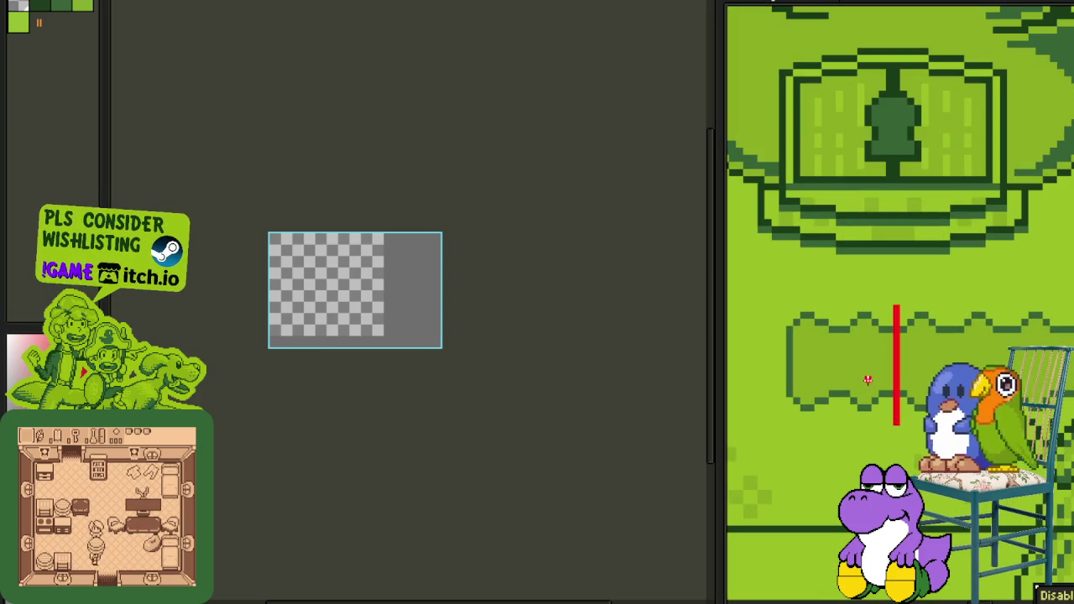
Step: Close the reference map panel and pan around the opened green tileset sheet
scroll(887, 300, down, 2)
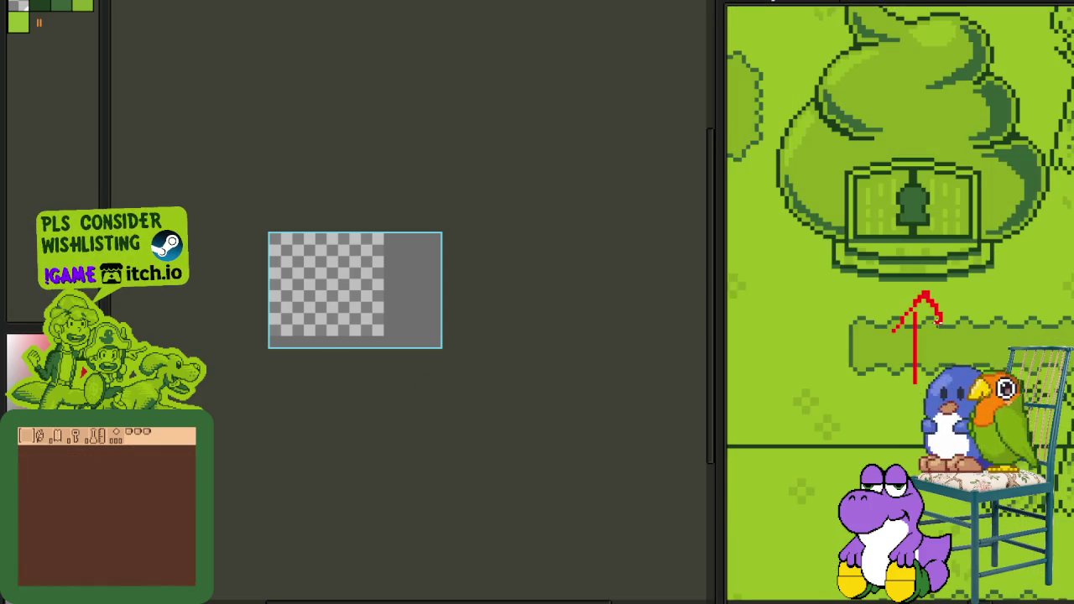
scroll(881, 209, up, 1)
scroll(881, 205, down, 1)
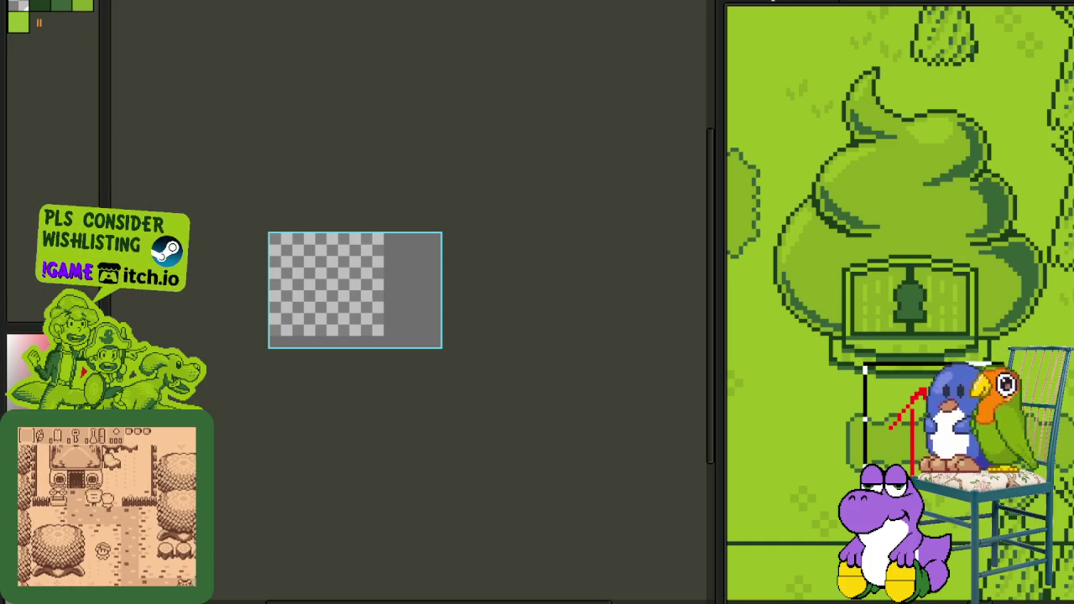
scroll(864, 365, down, 2)
scroll(864, 365, up, 1)
scroll(931, 394, up, 2)
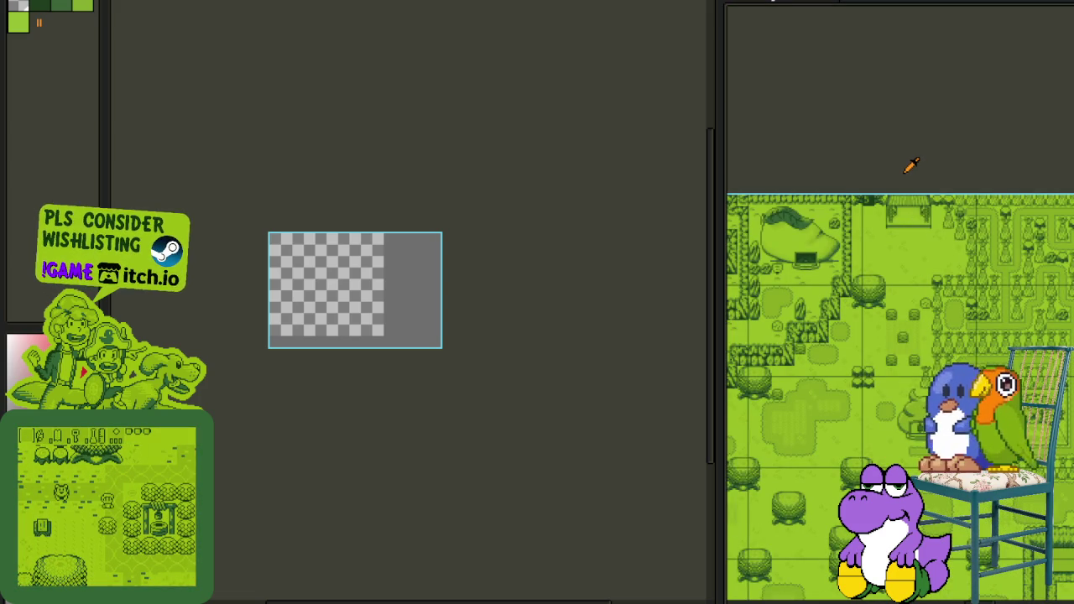
click(834, 7)
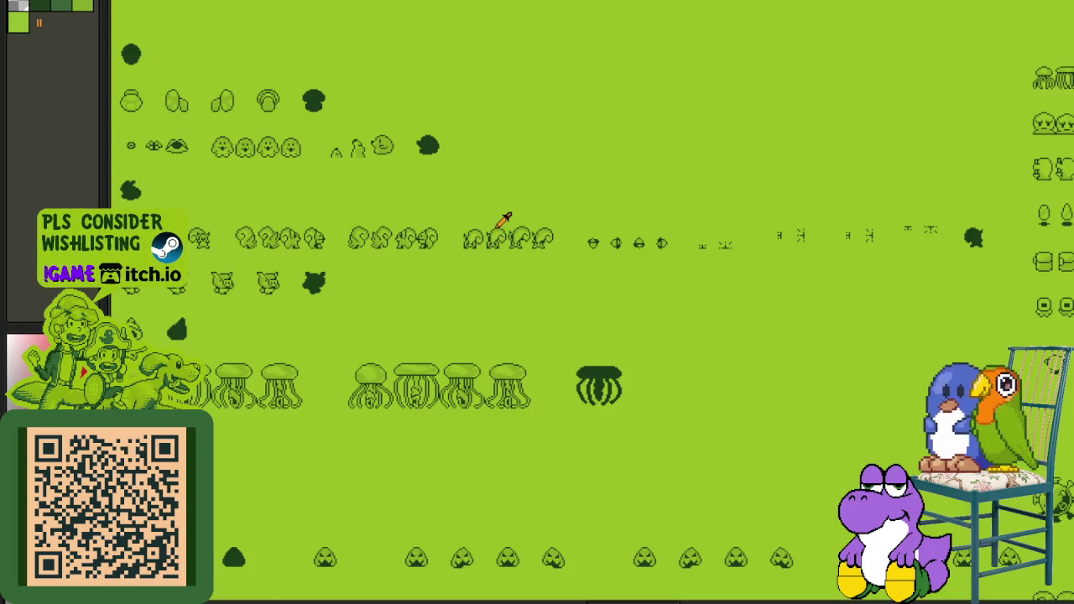
scroll(508, 222, down, 3)
drag(511, 218, 550, 415)
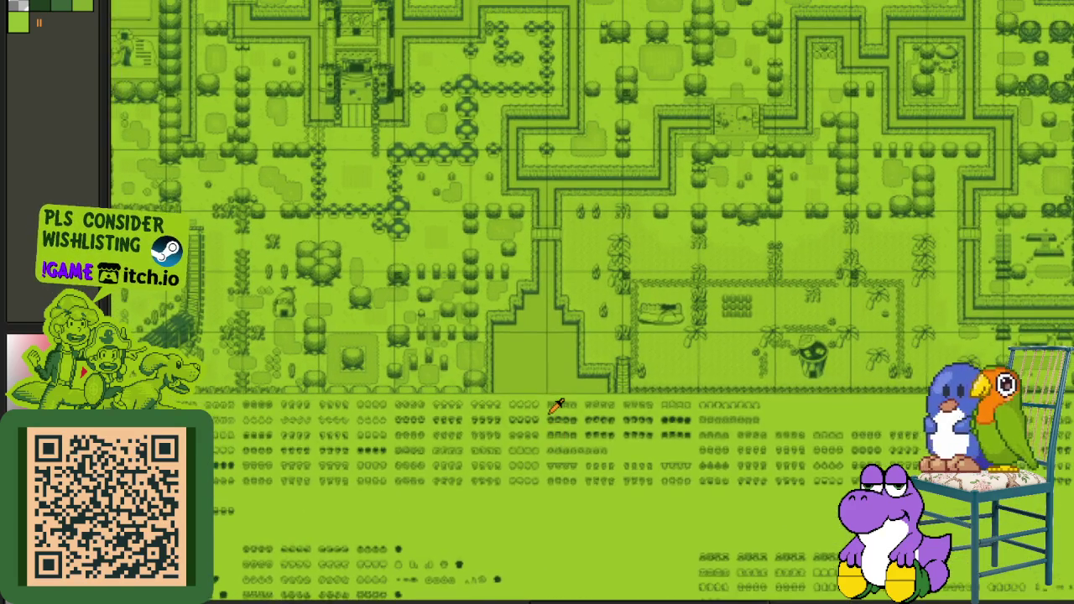
Step: Hide the timeline and marquee-select the swirl house and lizard pen area
key(Tab)
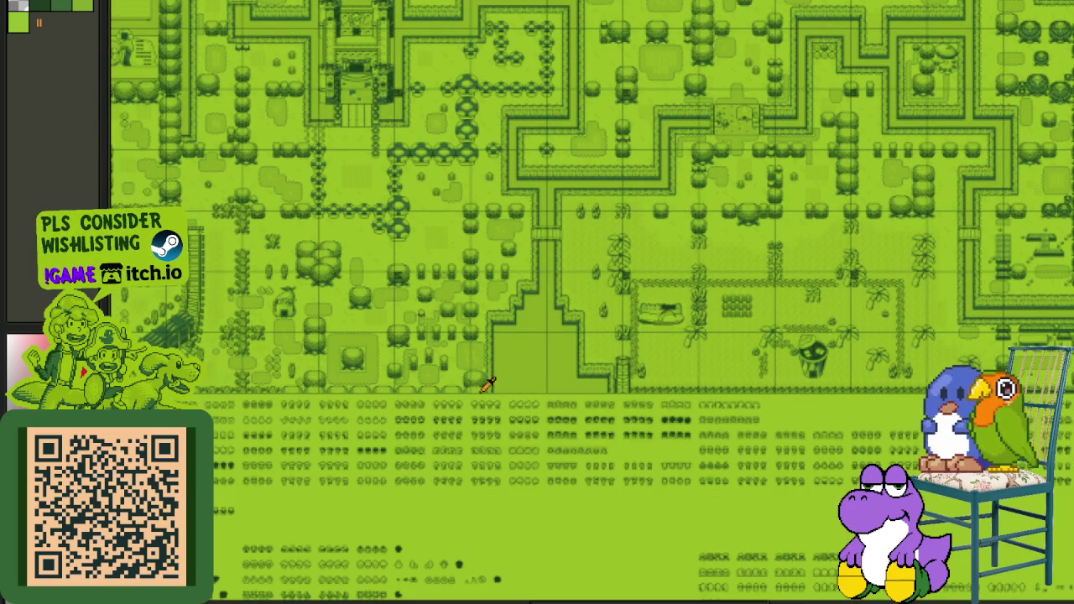
mouse_move(791, 173)
mouse_down()
mouse_move(693, 528)
mouse_move(702, 475)
mouse_up()
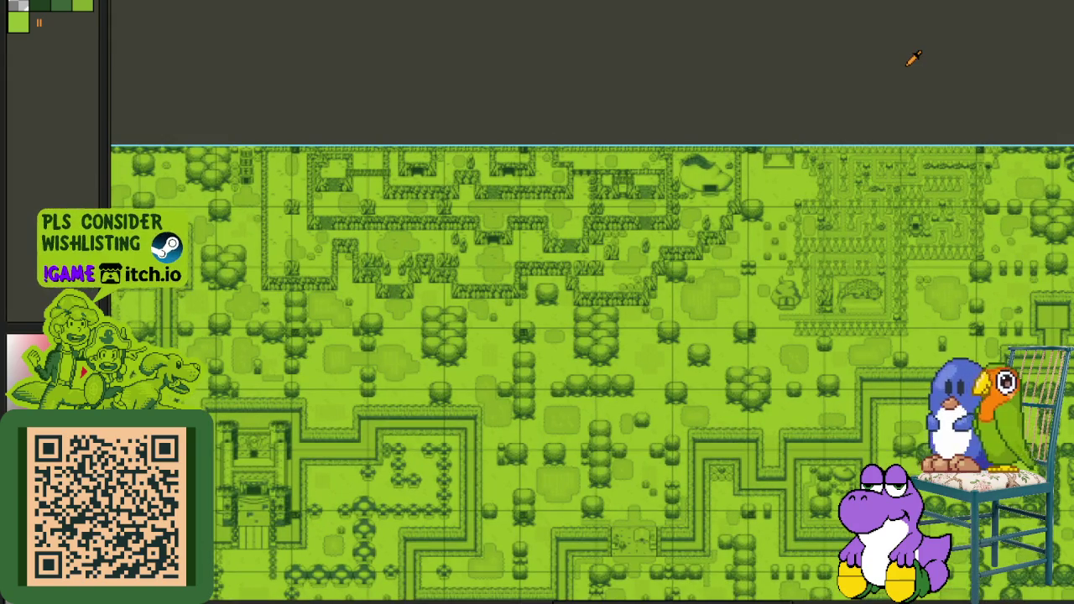
scroll(805, 293, up, 3)
scroll(844, 276, up, 2)
drag(757, 372, 506, 448)
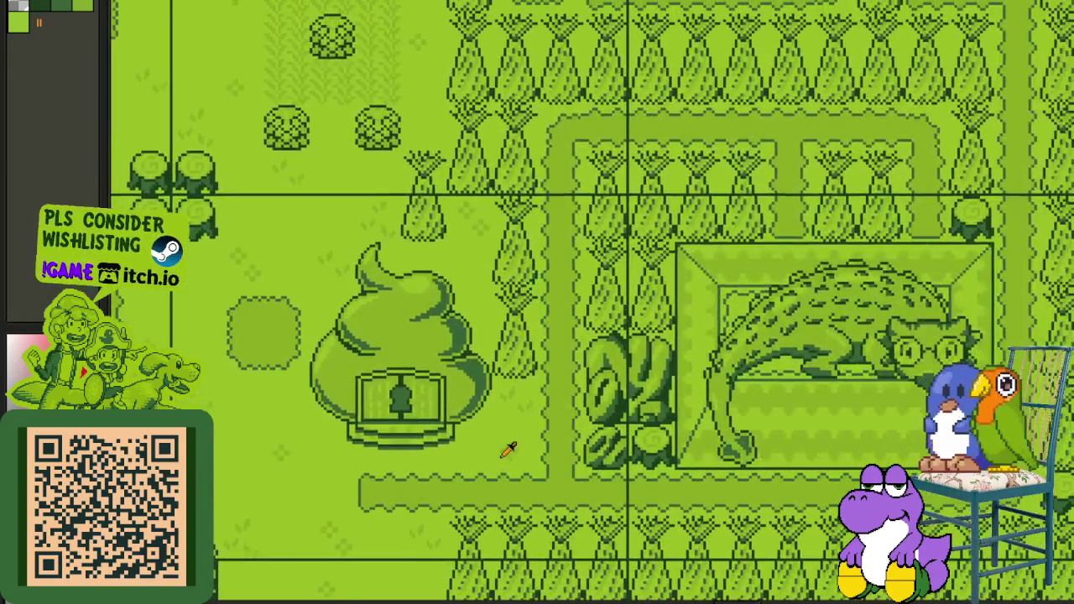
scroll(470, 419, down, 1)
drag(381, 331, 761, 519)
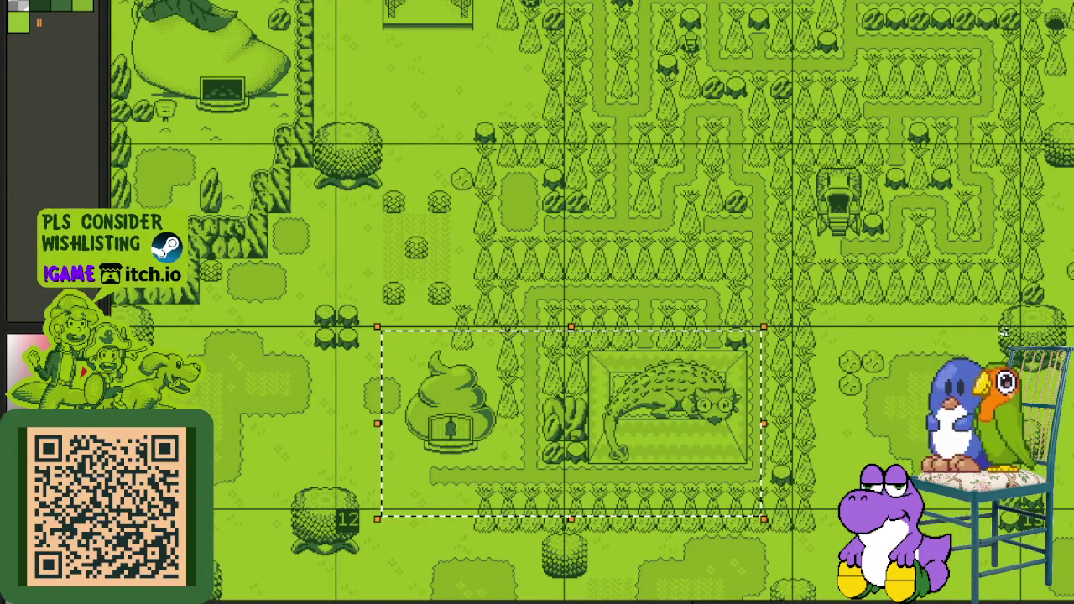
Step: Pan and zoom across other parts of the reference sheet
scroll(987, 339, down, 3)
scroll(755, 294, up, 2)
drag(755, 294, 515, 267)
scroll(516, 267, up, 2)
scroll(515, 266, right, 5)
scroll(553, 252, right, 1)
scroll(587, 243, right, 4)
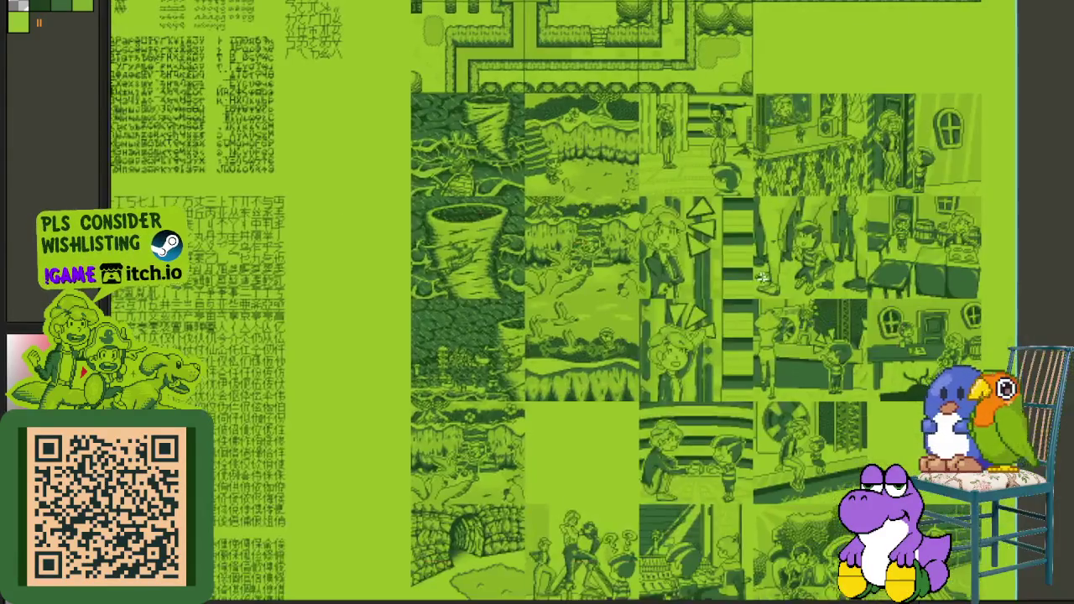
Step: Pan down to the lower comic cutscene panels of the reference sheet
scroll(602, 242, right, 3)
scroll(602, 241, left, 4)
scroll(579, 278, up, 2)
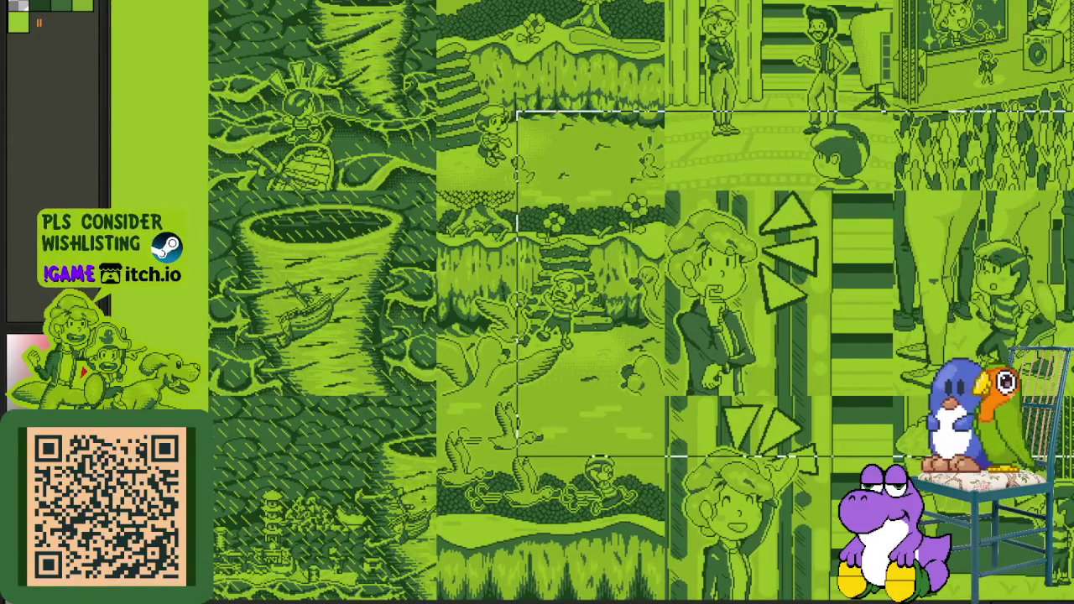
scroll(506, 487, down, 4)
drag(507, 487, 587, 297)
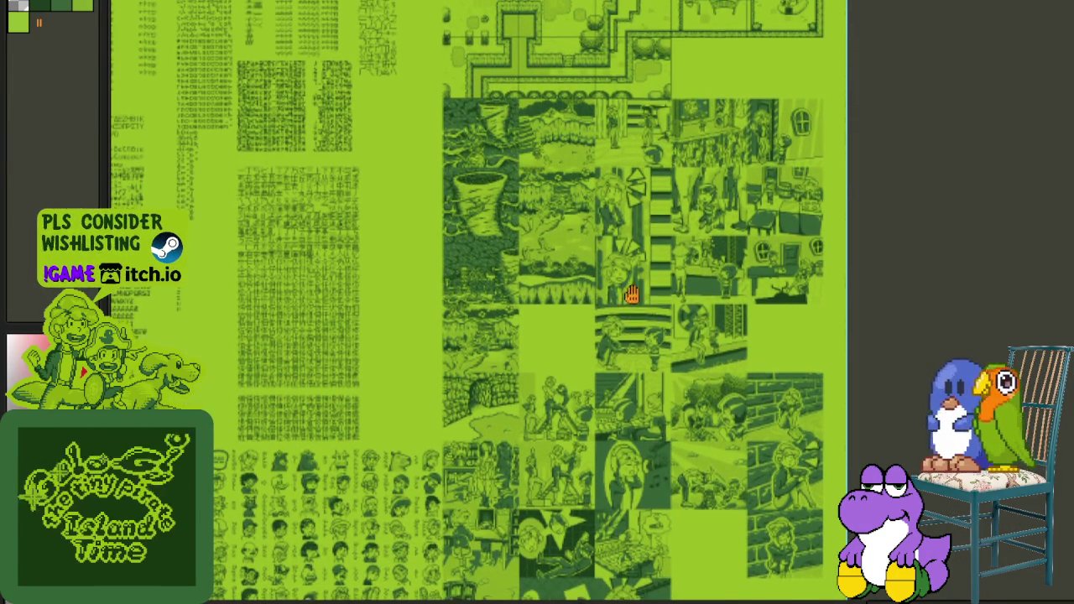
scroll(621, 285, down, 3)
scroll(653, 265, down, 3)
drag(644, 330, 624, 388)
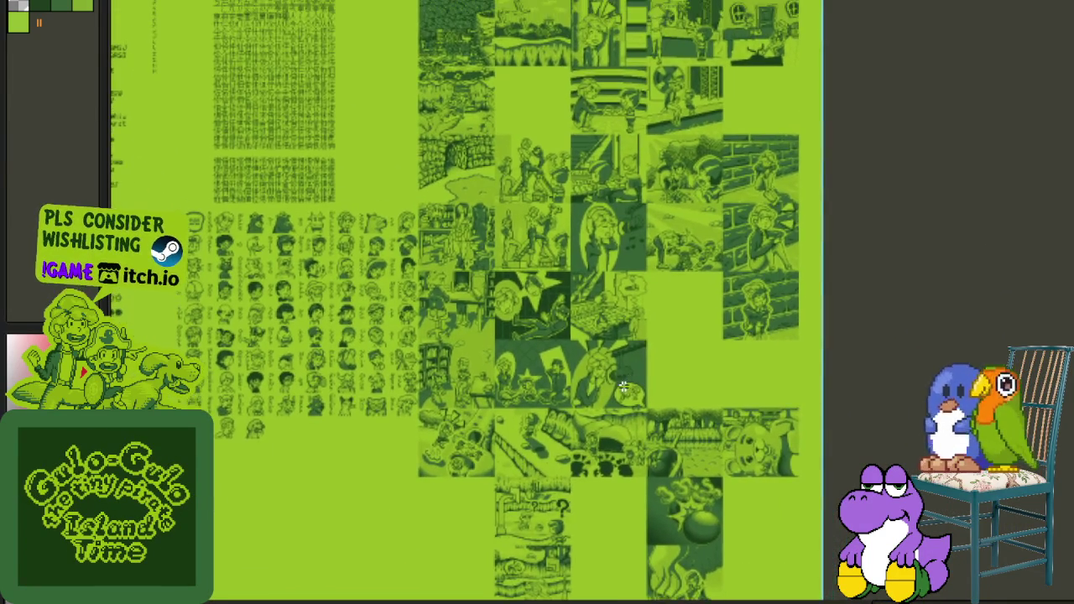
Step: Briefly select a block of comic panels, deselect, and zoom in on the bomb tile
scroll(614, 355, up, 1)
scroll(428, 273, down, 2)
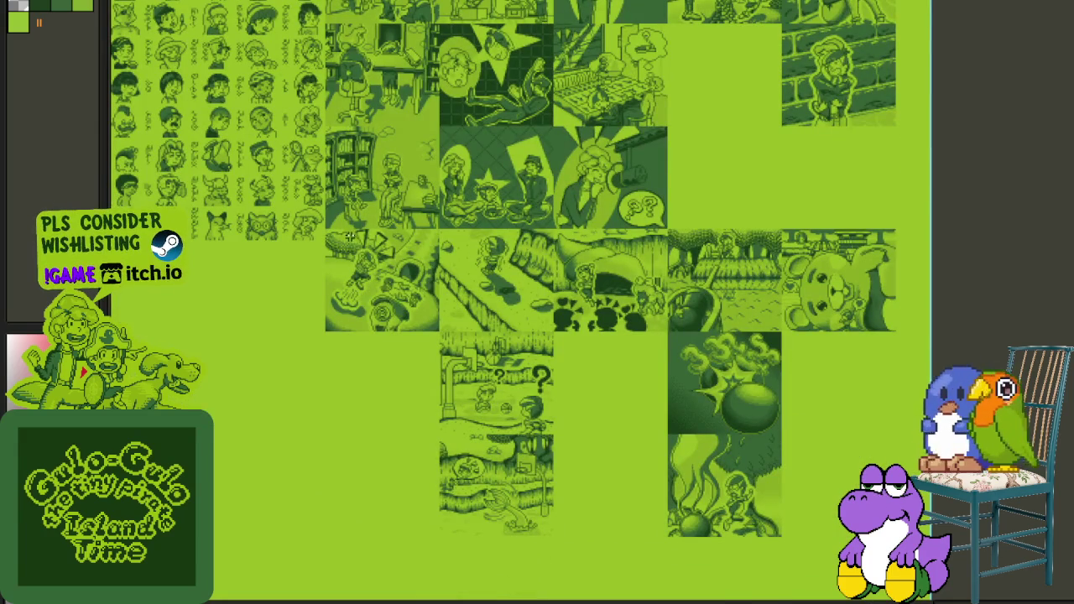
scroll(503, 285, down, 1)
drag(347, 220, 910, 594)
key(ctrl+d)
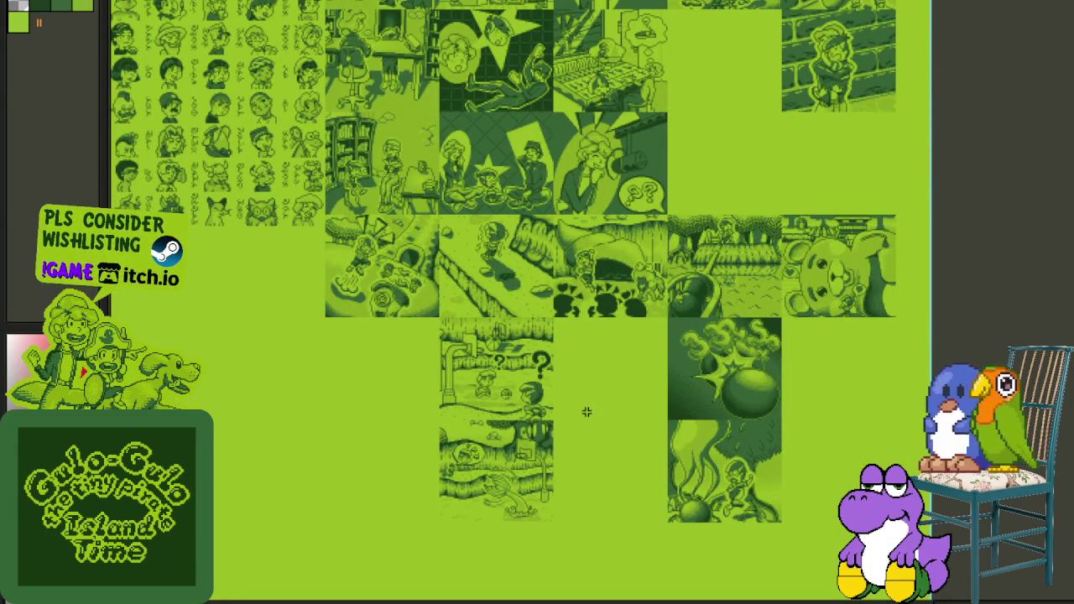
scroll(612, 321, down, 1)
scroll(606, 317, up, 1)
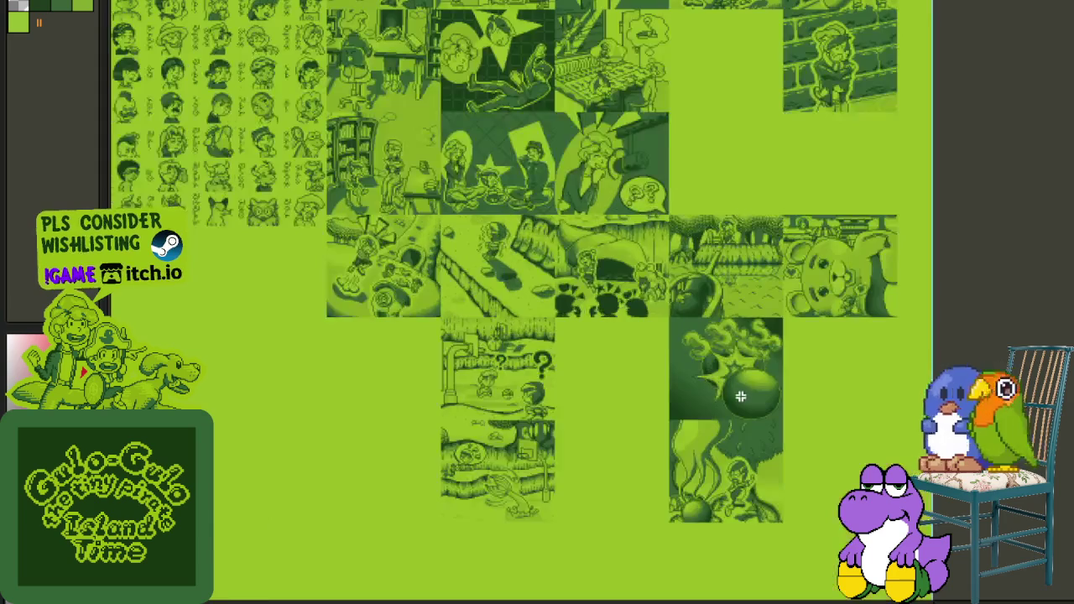
scroll(733, 347, up, 2)
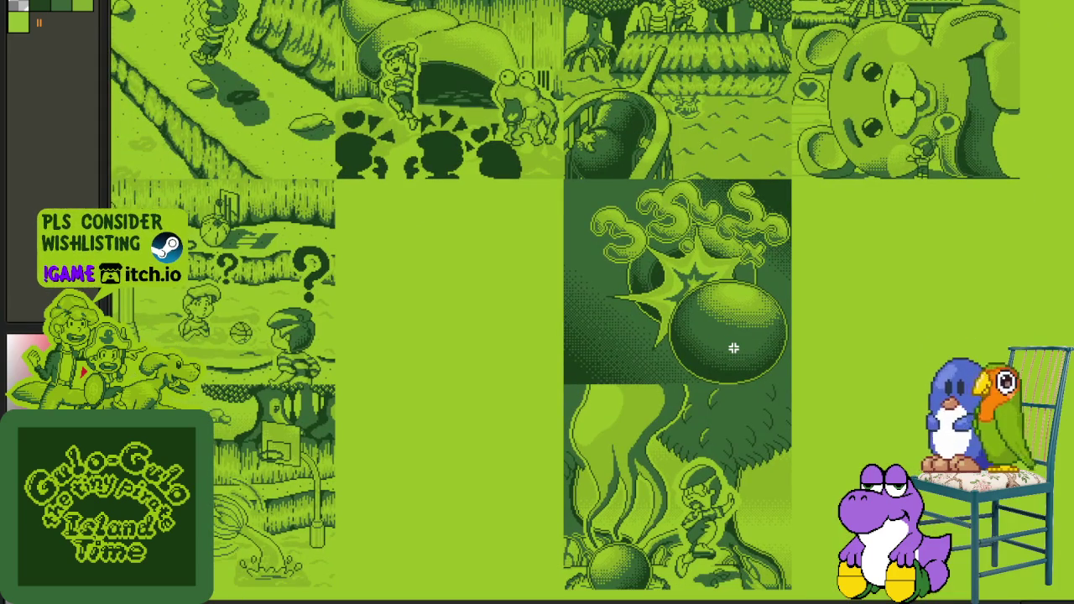
scroll(731, 347, down, 2)
Step: Pan over to the garden tile map and mark out an area of it
mouse_move(619, 333)
mouse_down()
mouse_move(497, 367)
mouse_move(641, 378)
mouse_up()
scroll(498, 366, up, 1)
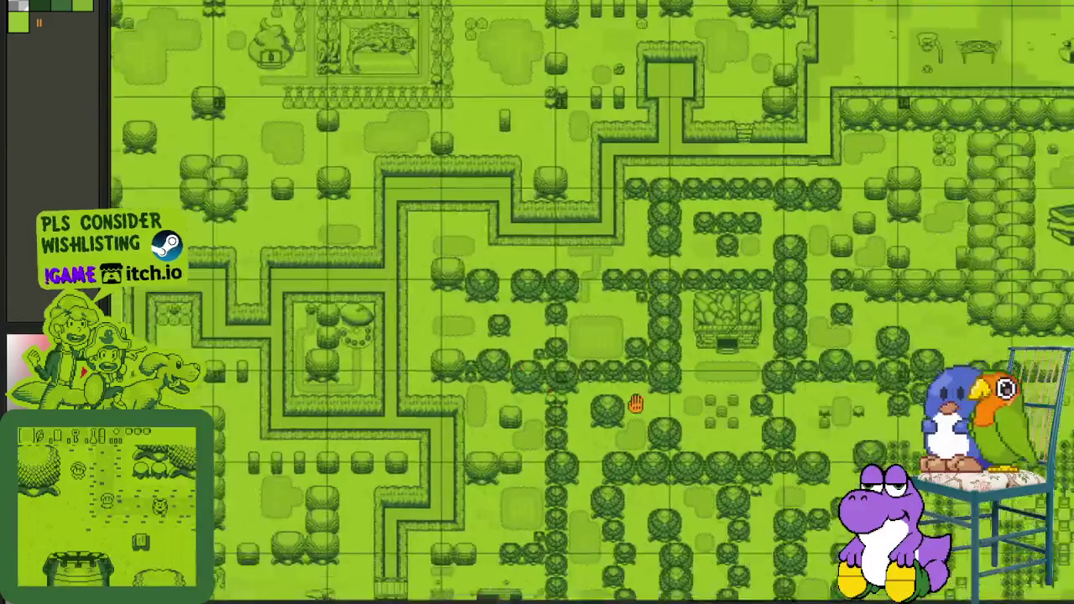
scroll(529, 176, up, 2)
scroll(554, 235, up, 2)
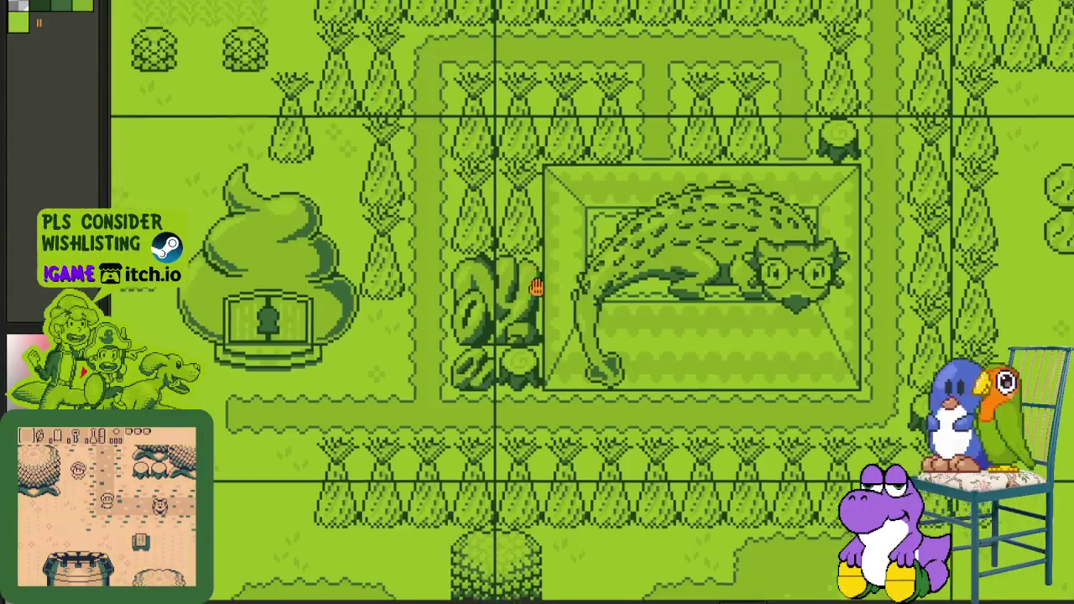
drag(305, 75, 906, 599)
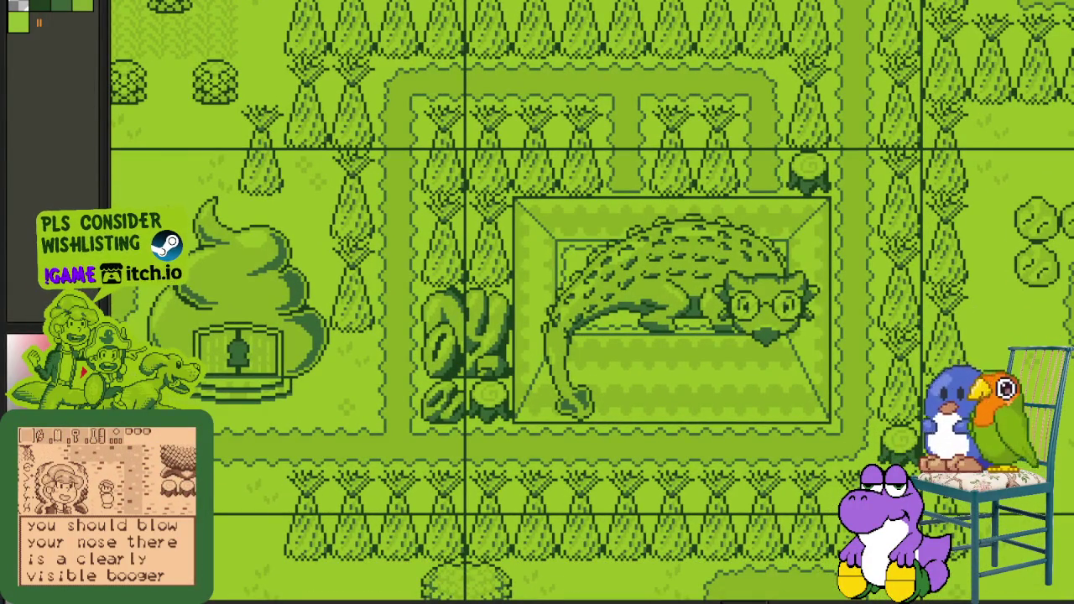
Step: Outline the path tiles and swirl-roofed house, then clear the selection
drag(340, 415, 453, 395)
scroll(453, 394, up, 2)
drag(369, 451, 495, 294)
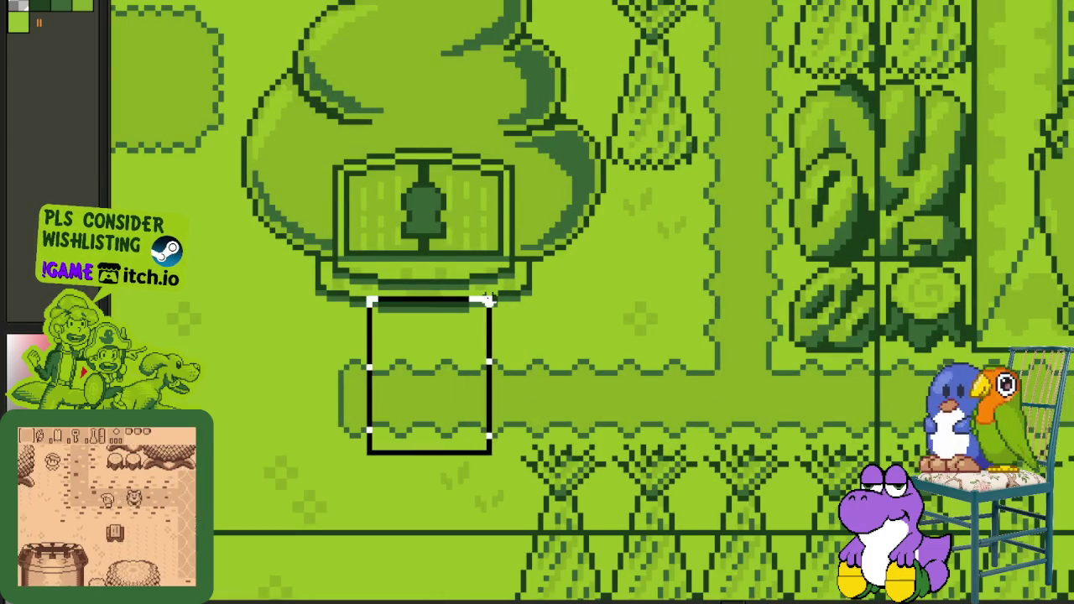
click(470, 258)
scroll(436, 270, down, 2)
key(Escape)
Step: Pan the map further left and start marking a strip of path tiles
mouse_move(611, 385)
mouse_down()
mouse_move(551, 442)
mouse_move(579, 465)
mouse_up()
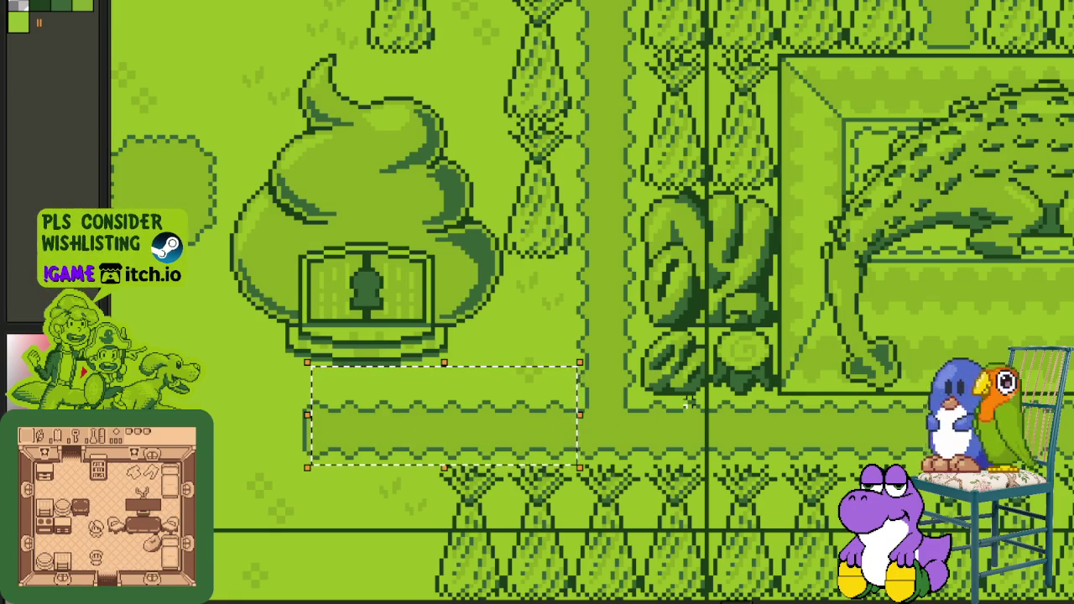
mouse_move(690, 401)
mouse_down()
mouse_move(375, 387)
mouse_move(601, 569)
mouse_up()
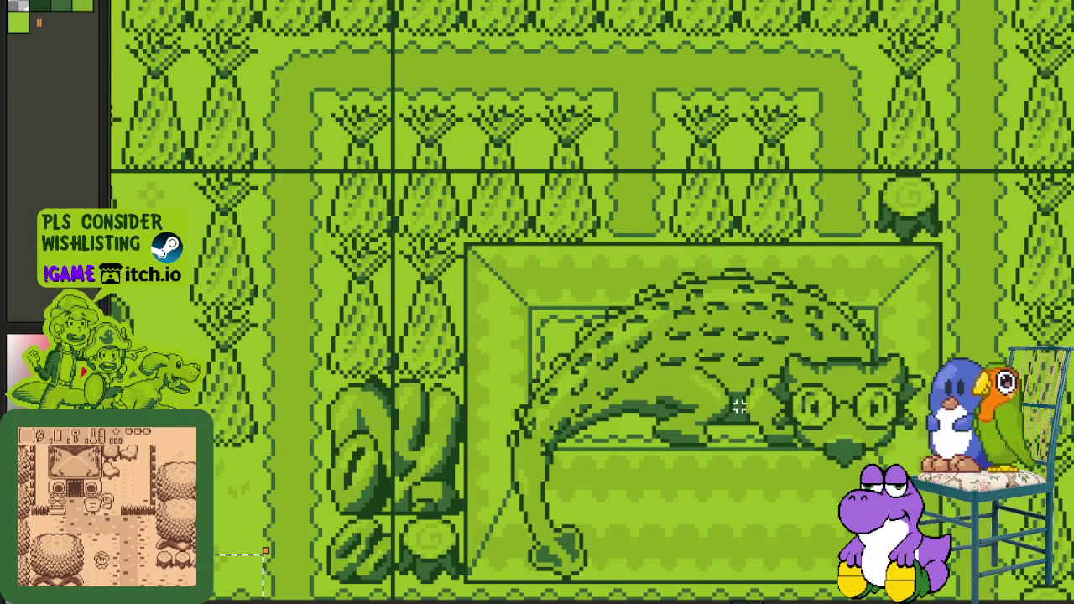
scroll(738, 406, down, 2)
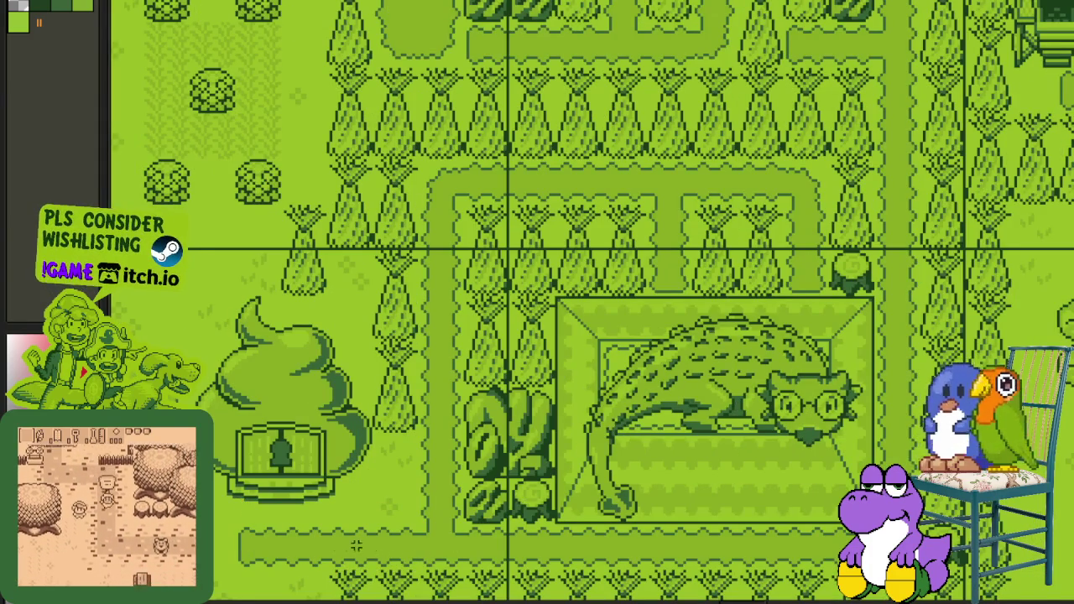
scroll(374, 545, up, 2)
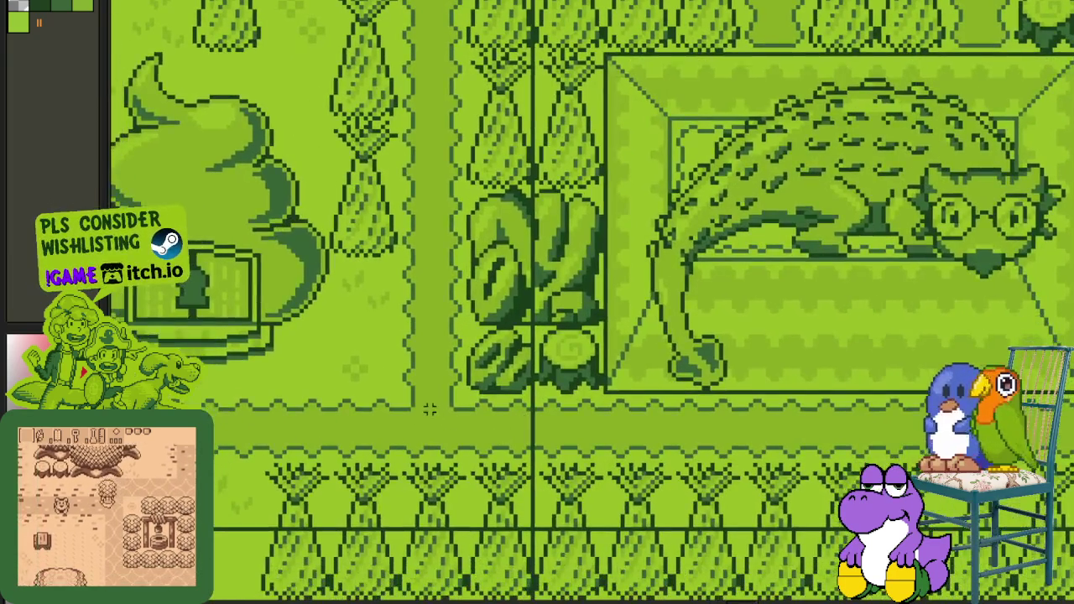
drag(390, 381, 467, 86)
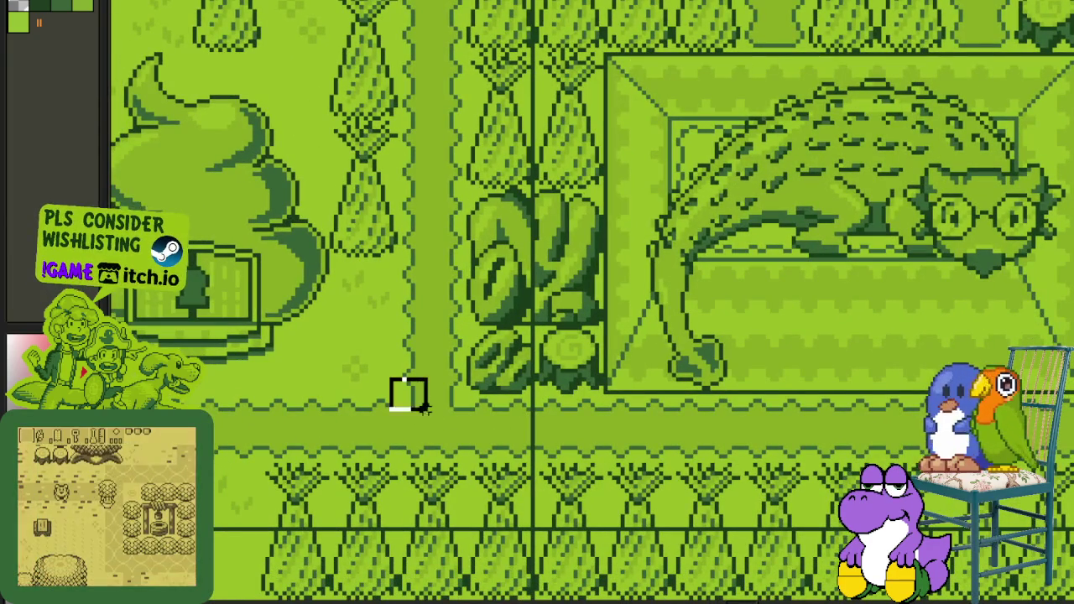
drag(394, 397, 588, 422)
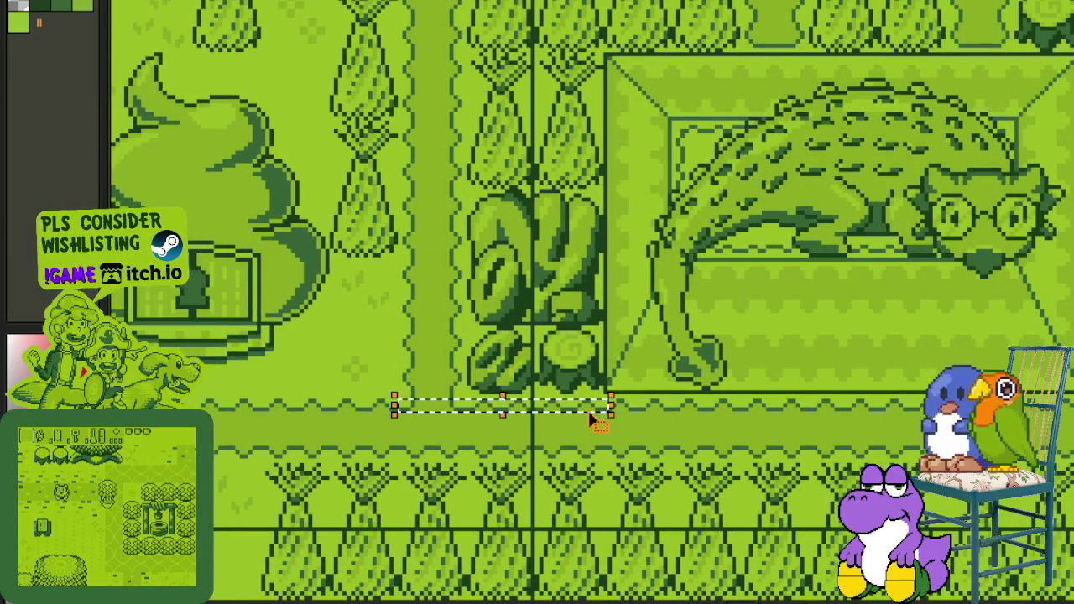
scroll(793, 362, down, 2)
drag(499, 444, 498, 145)
click(512, 464)
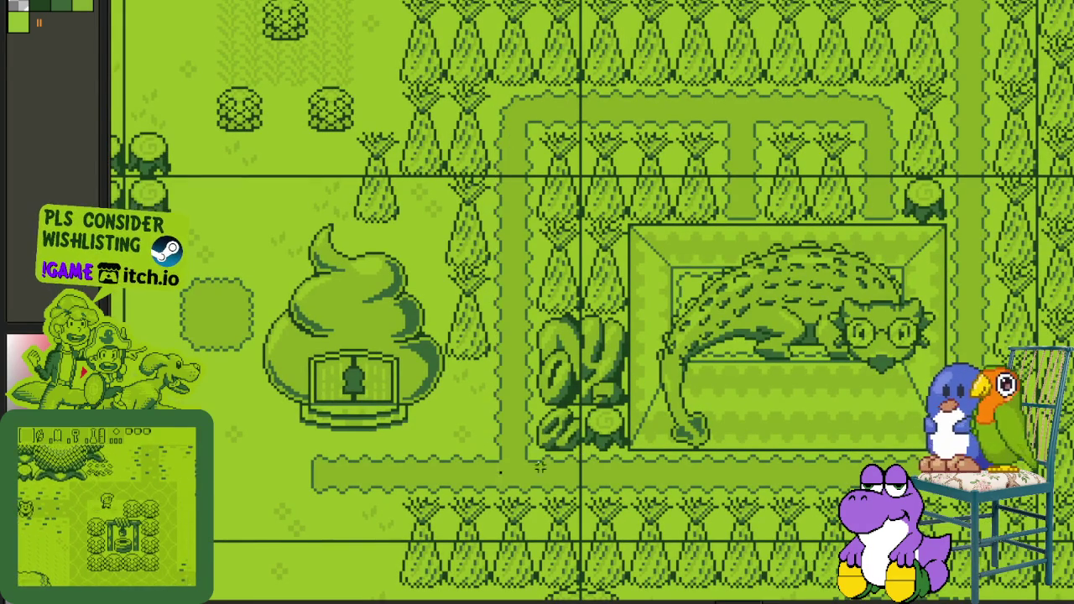
drag(510, 466, 623, 465)
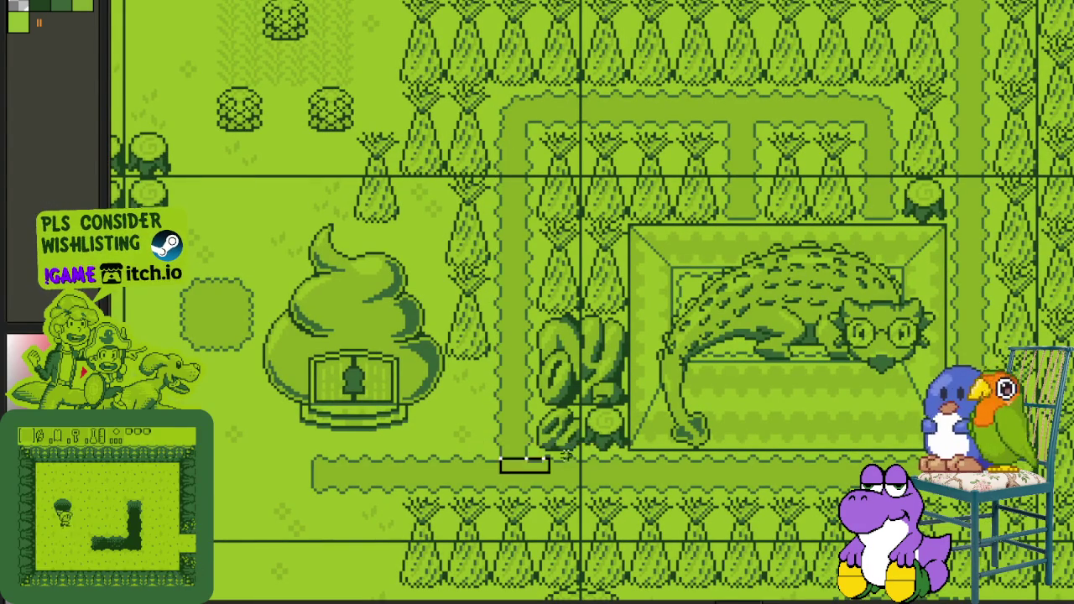
drag(621, 464, 866, 467)
key(Escape)
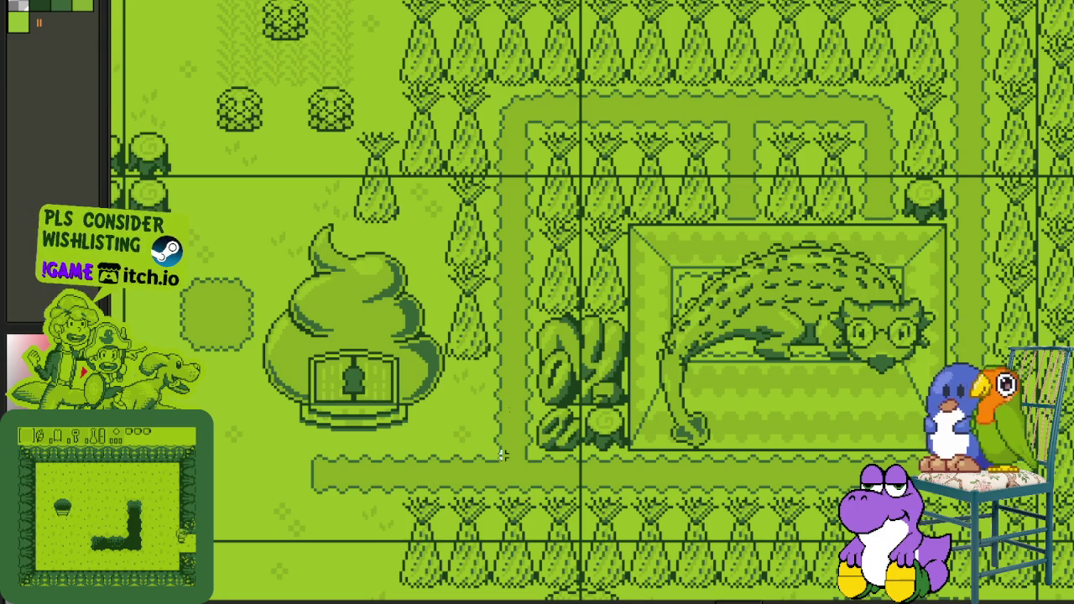
drag(501, 453, 508, 109)
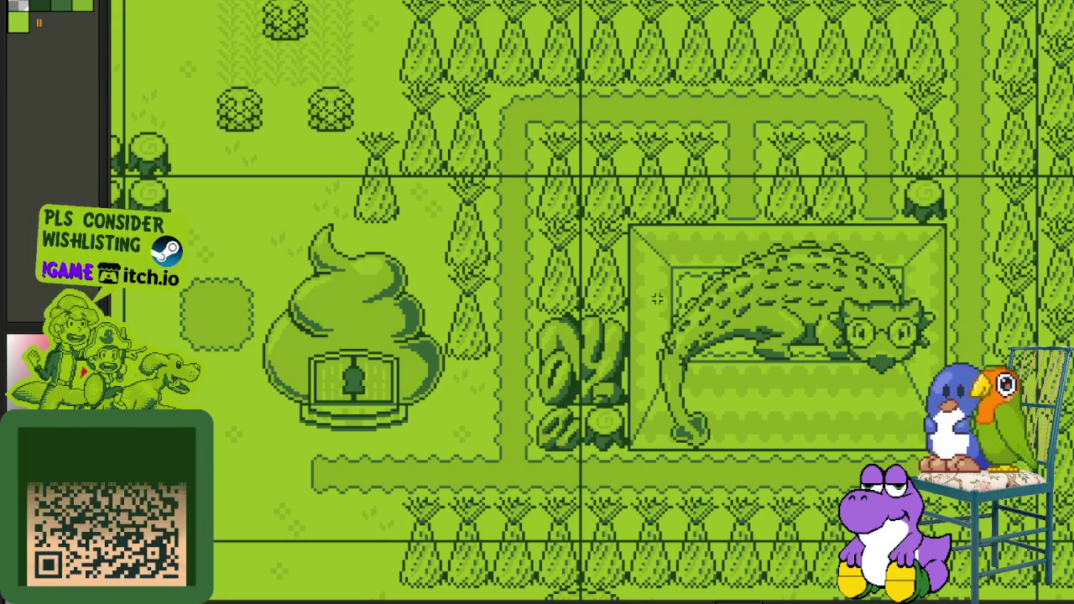
drag(527, 177, 855, 126)
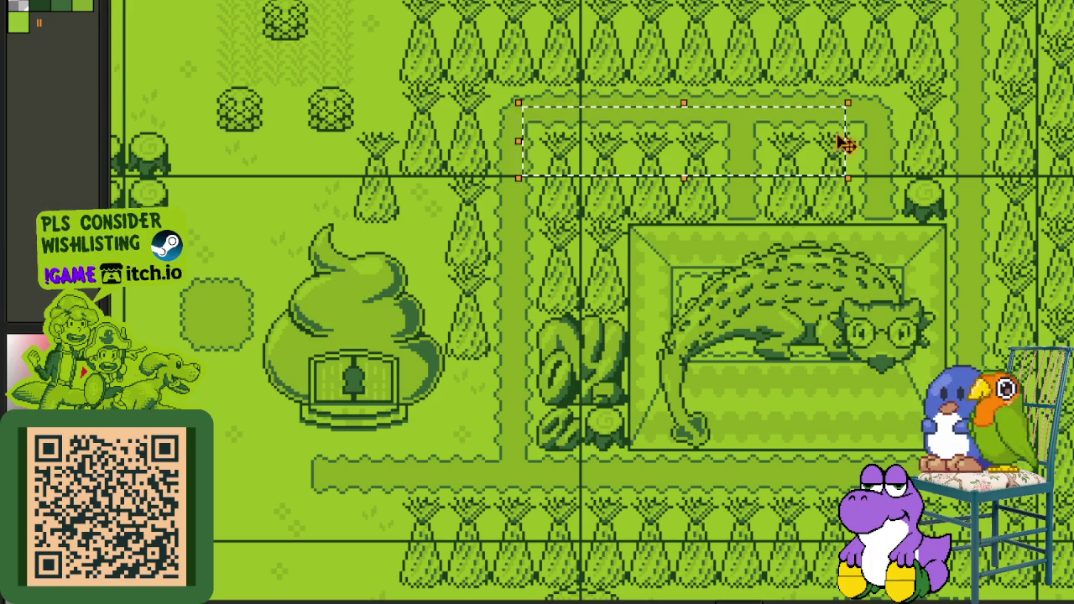
drag(481, 453, 881, 453)
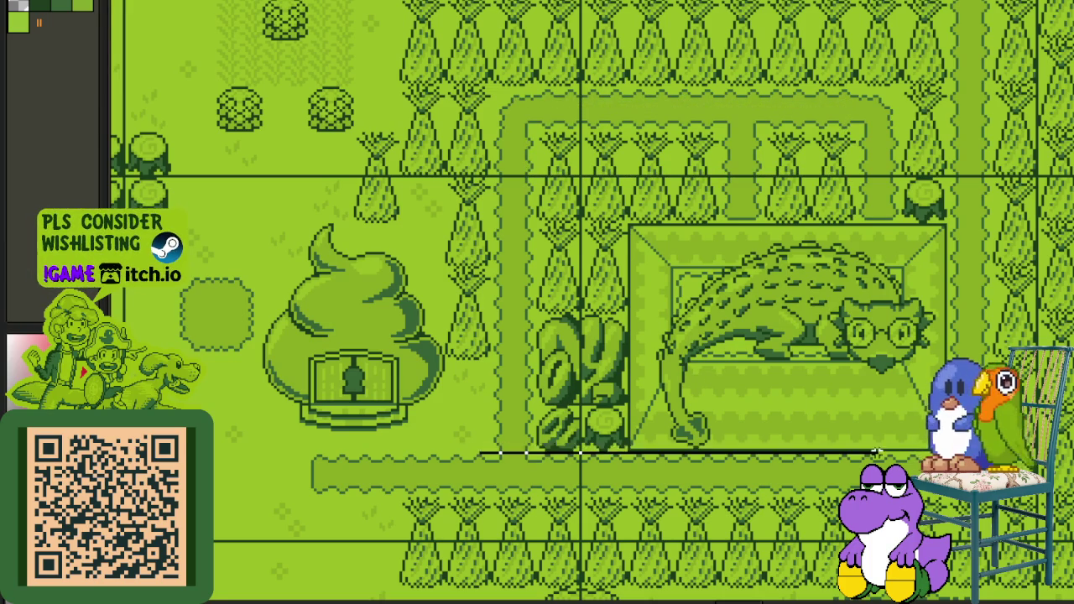
drag(525, 360, 511, 117)
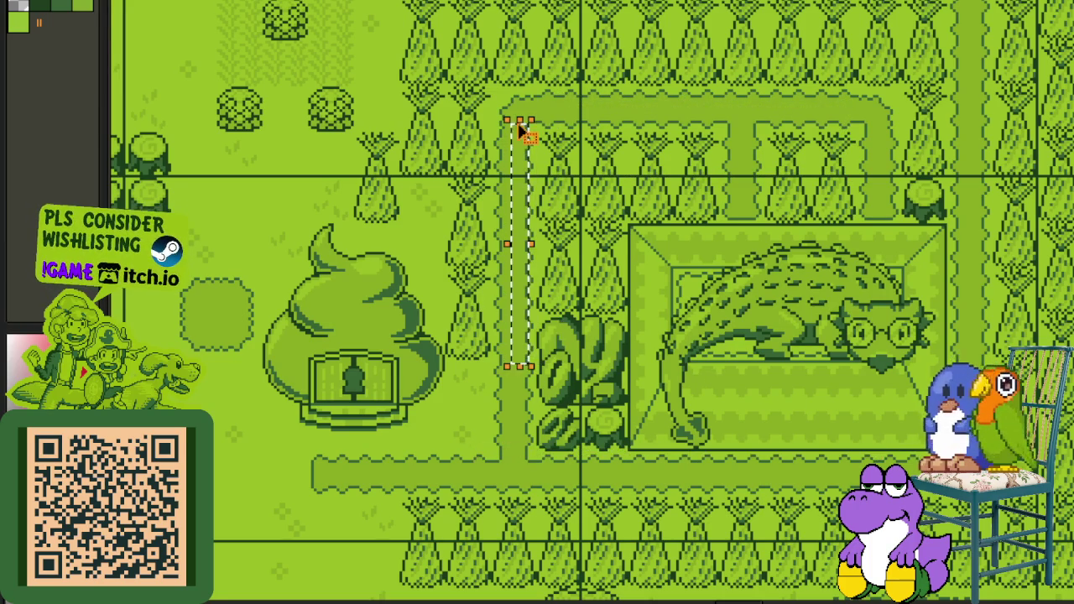
scroll(896, 193, up, 2)
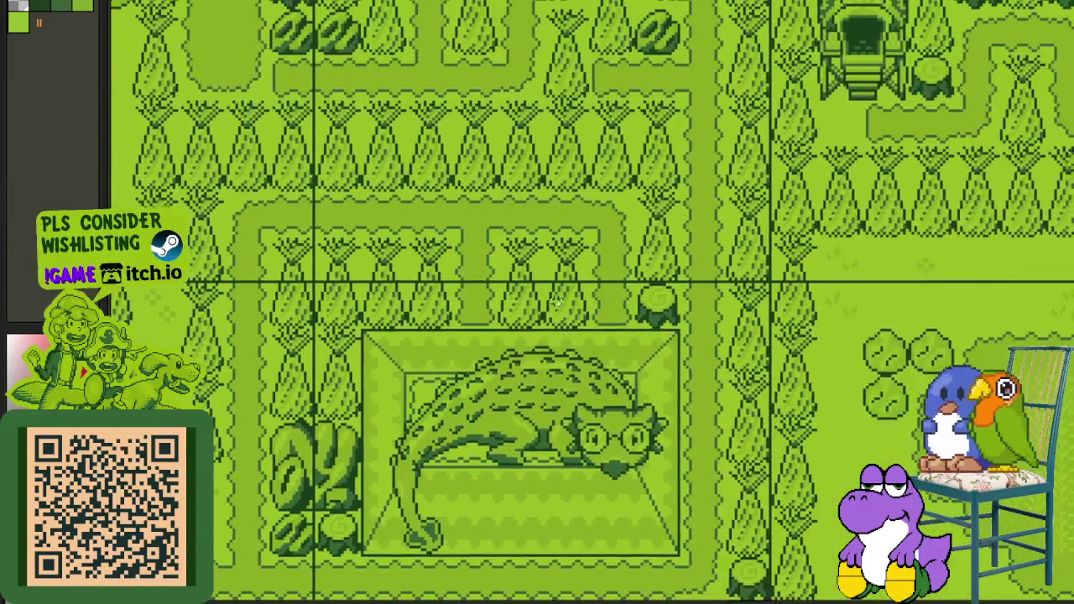
scroll(896, 193, up, 2)
drag(403, 291, 669, 336)
scroll(669, 336, down, 1)
scroll(713, 428, down, 1)
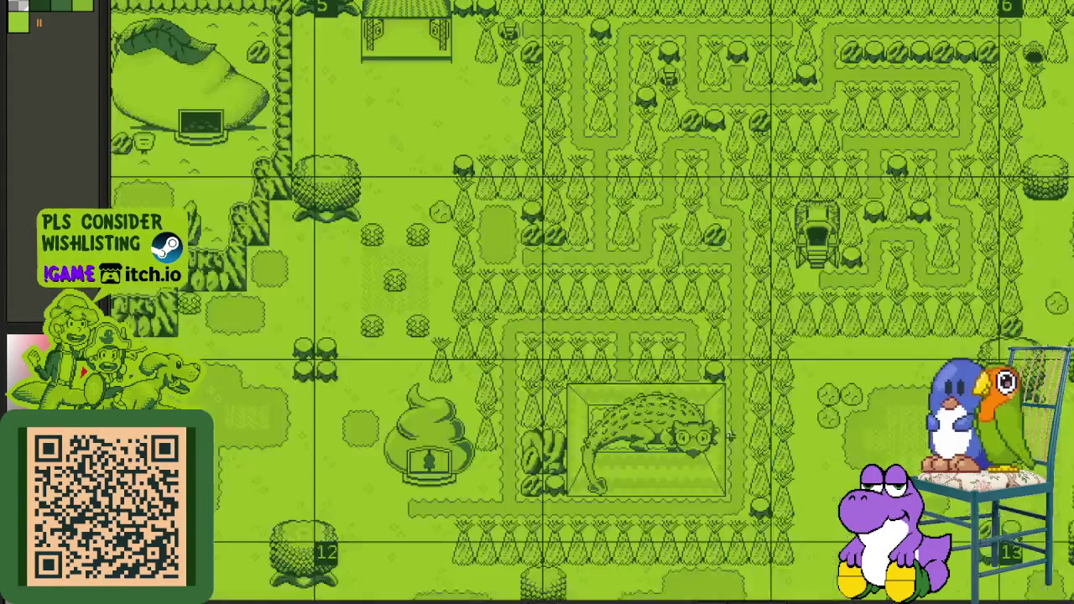
scroll(629, 386, up, 1)
scroll(531, 345, up, 1)
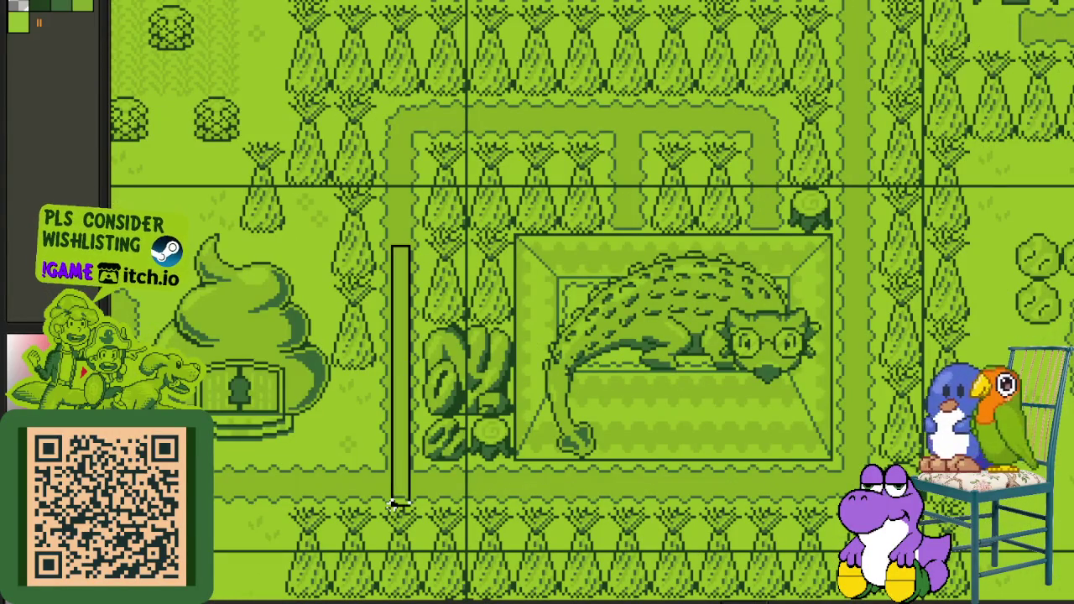
drag(409, 245, 527, 495)
drag(354, 486, 481, 467)
drag(299, 477, 468, 253)
drag(403, 448, 793, 431)
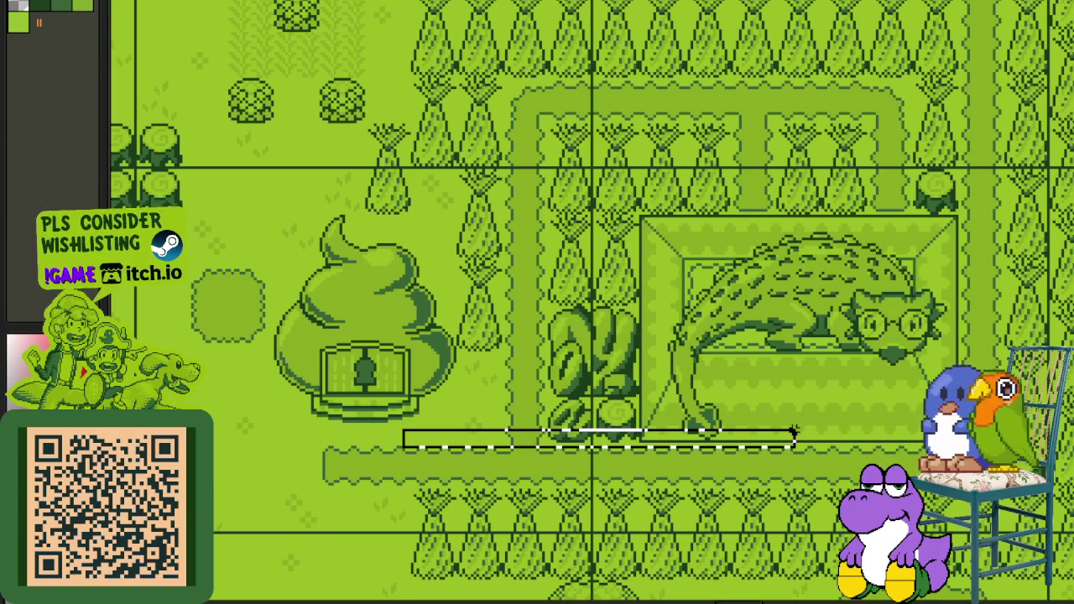
drag(793, 432, 798, 427)
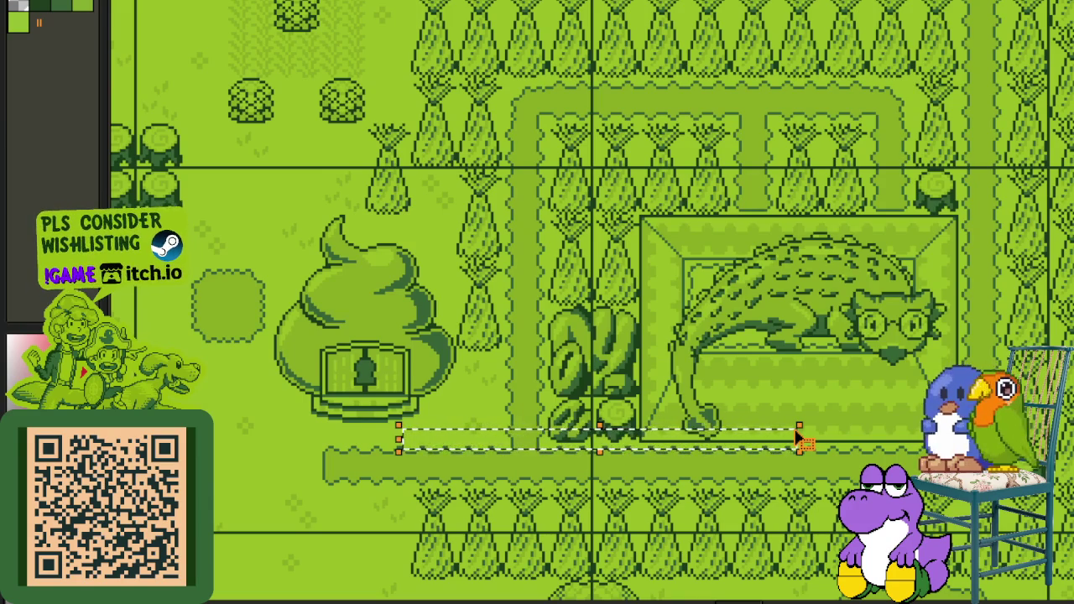
click(842, 349)
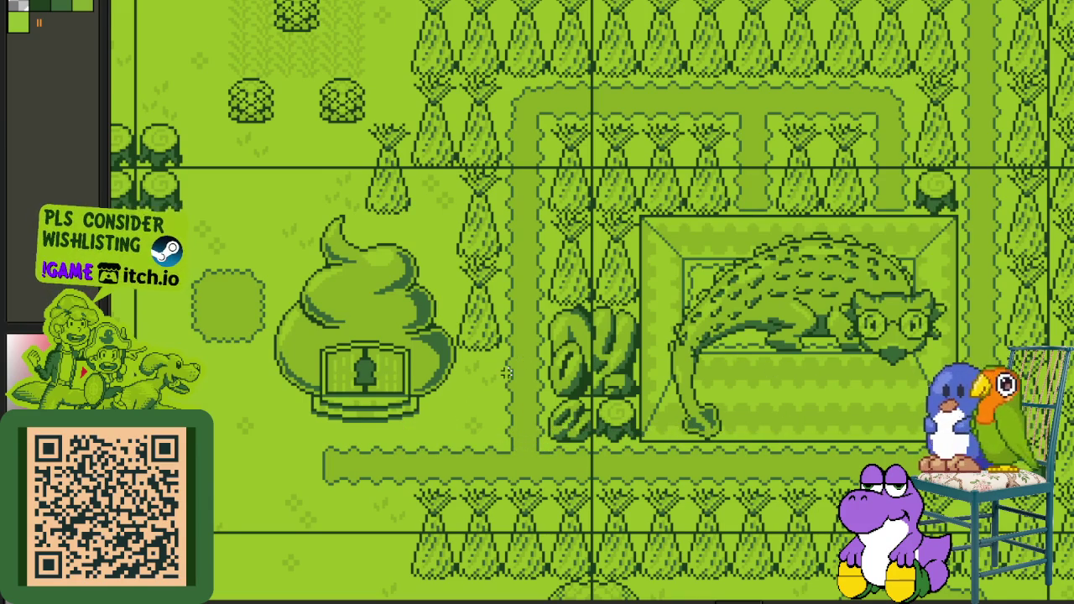
scroll(506, 373, down, 3)
scroll(488, 360, up, 2)
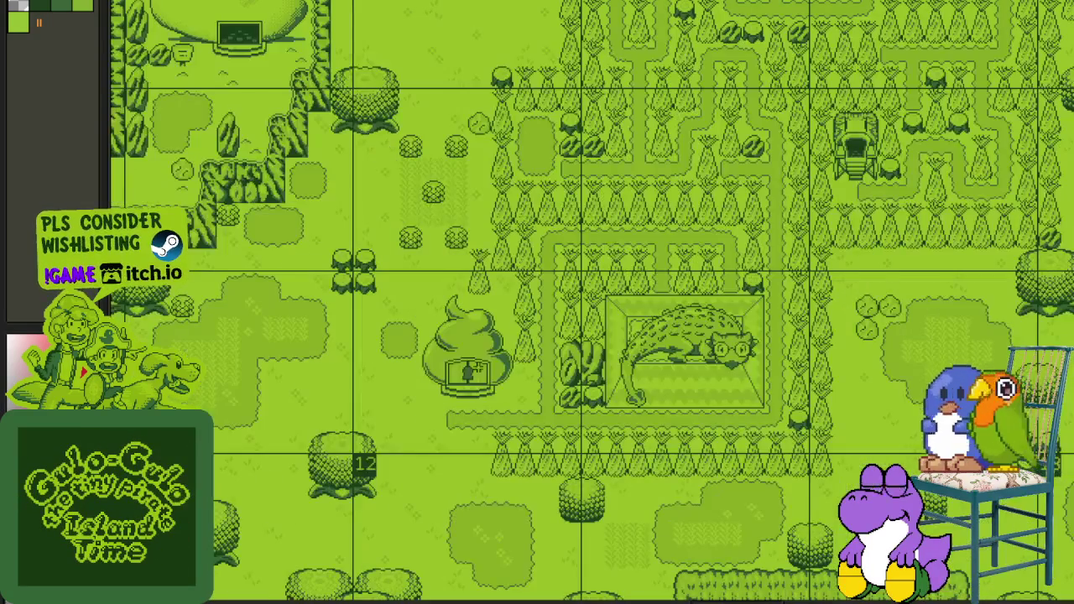
Step: Mark the path row beside the house, then outline the swirl-roofed house's doorway
scroll(446, 379, up, 2)
drag(355, 417, 892, 403)
click(839, 332)
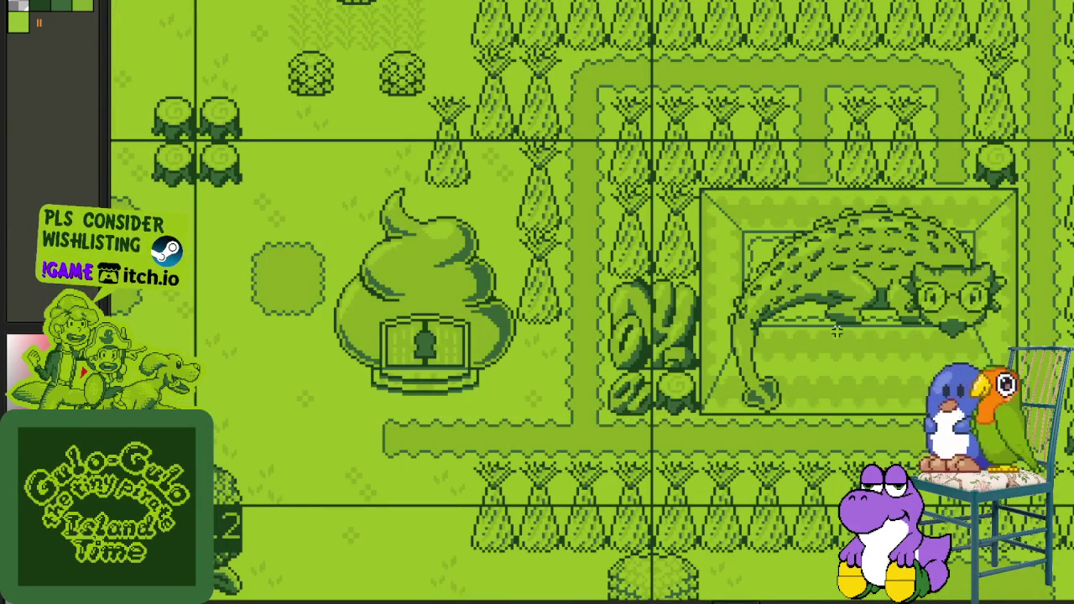
scroll(836, 331, down, 2)
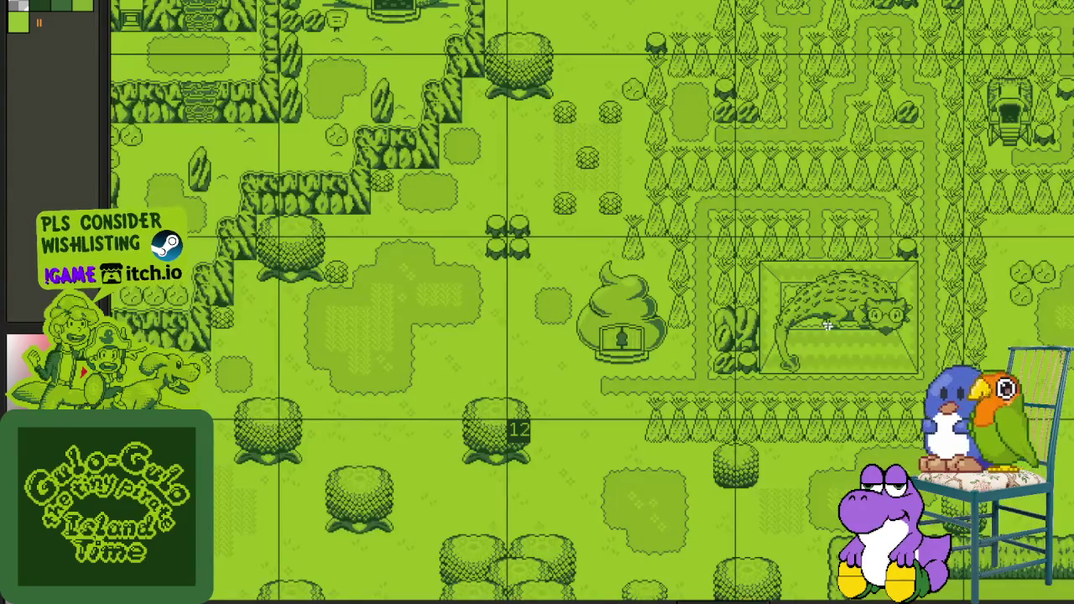
scroll(827, 326, up, 2)
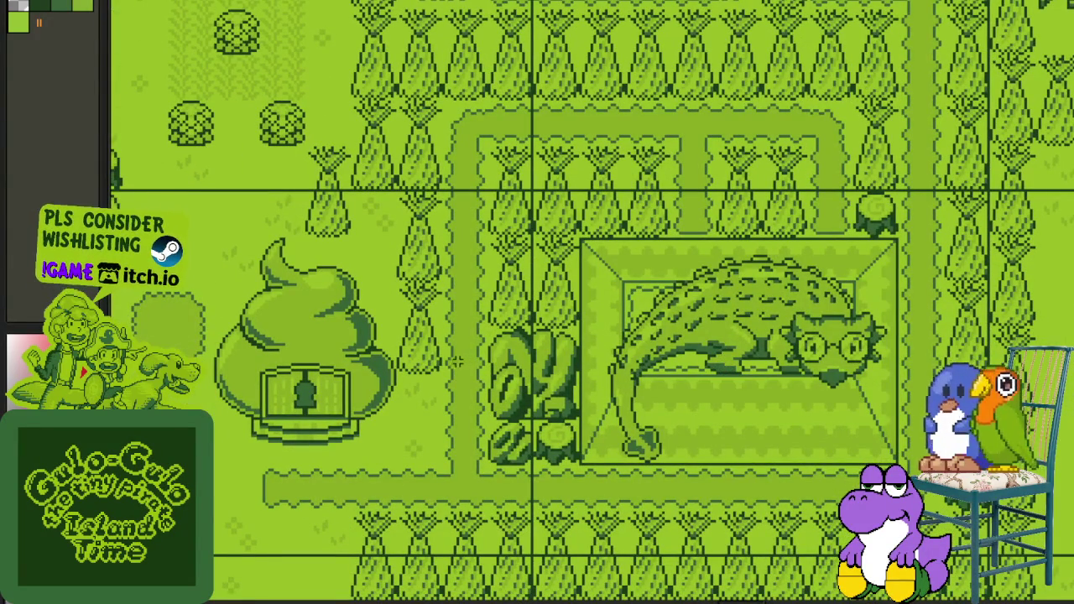
drag(263, 515, 356, 351)
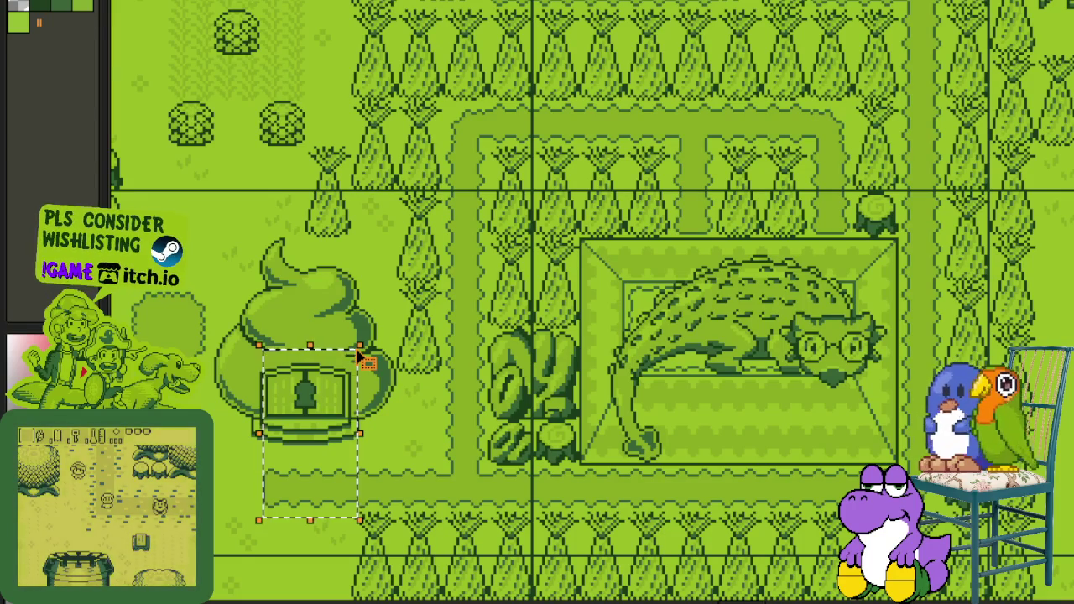
drag(253, 346, 414, 488)
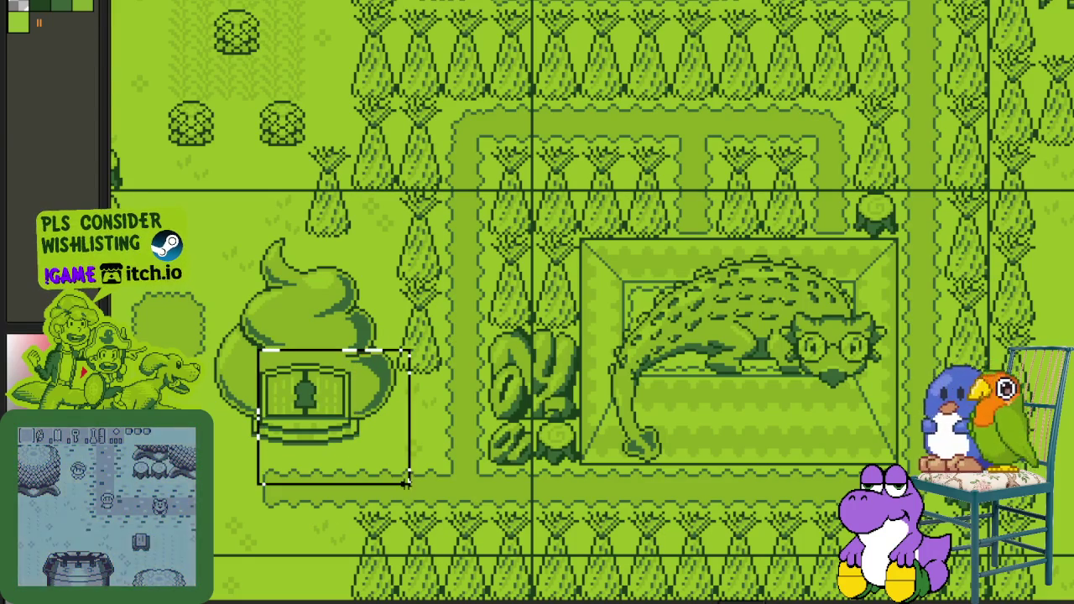
click(465, 457)
Step: Mark a thin garden-path strip, then resize a small rectangle below the gator enclosure
drag(326, 472, 767, 474)
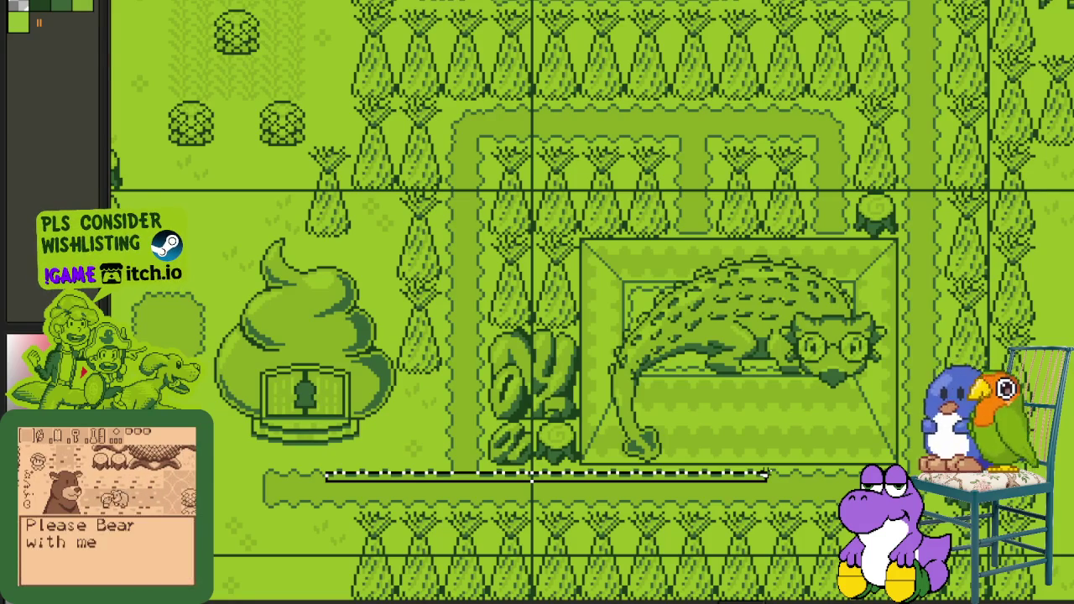
key(ctrl)
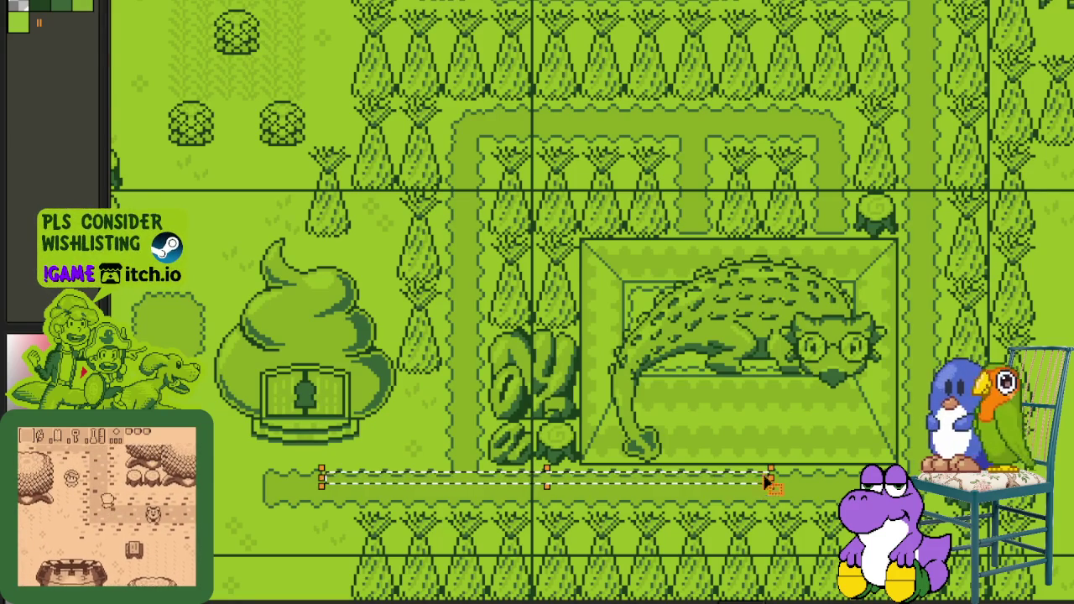
mouse_move(805, 431)
mouse_down()
mouse_move(667, 403)
mouse_move(770, 480)
mouse_up()
click(692, 442)
scroll(672, 444, up, 1)
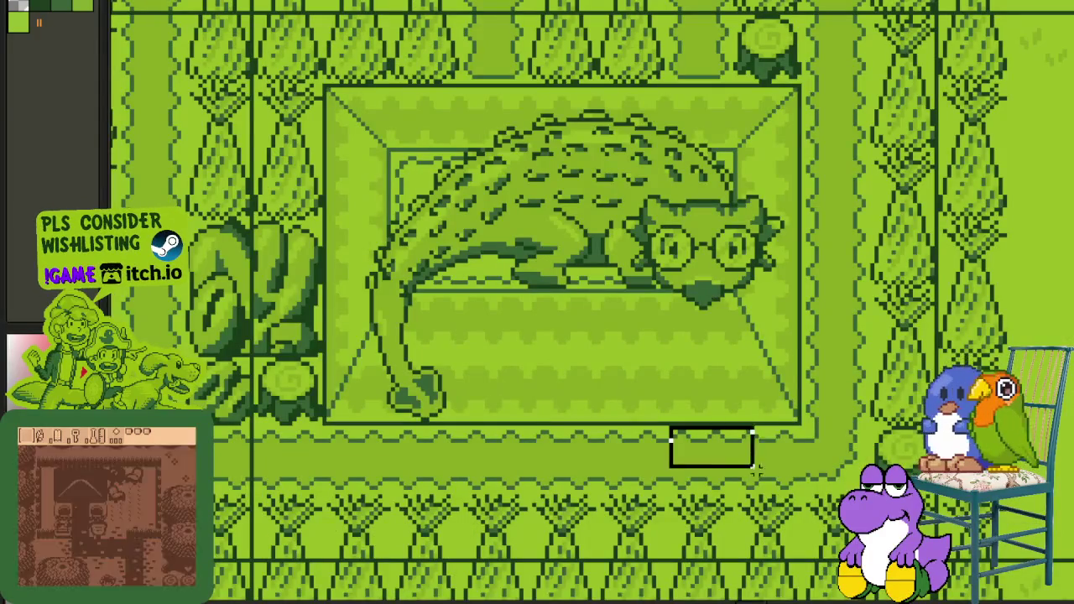
key(ctrl)
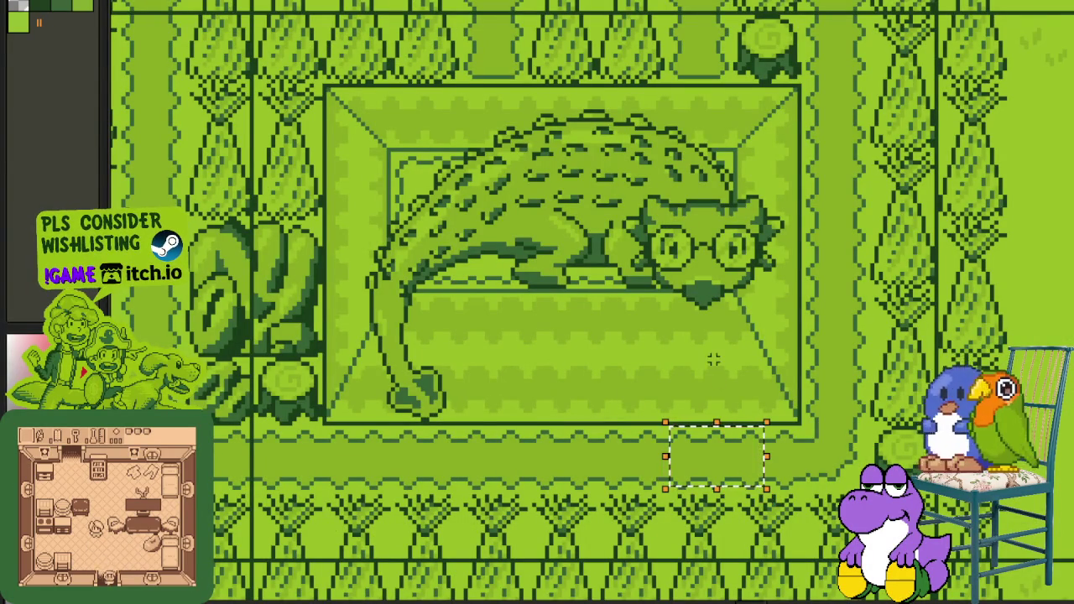
drag(706, 478, 765, 514)
click(705, 461)
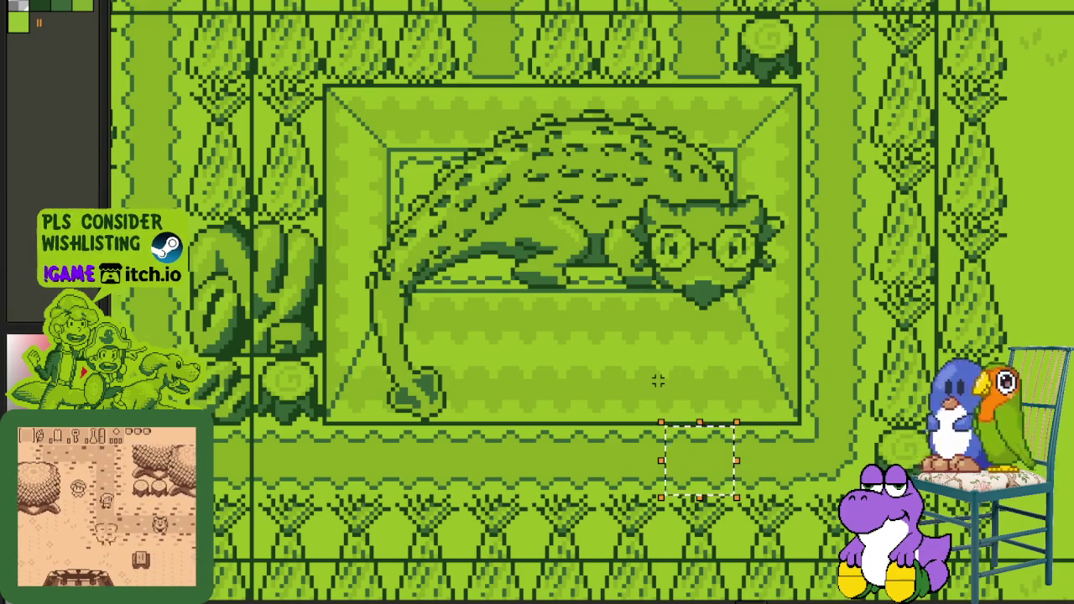
scroll(657, 381, down, 3)
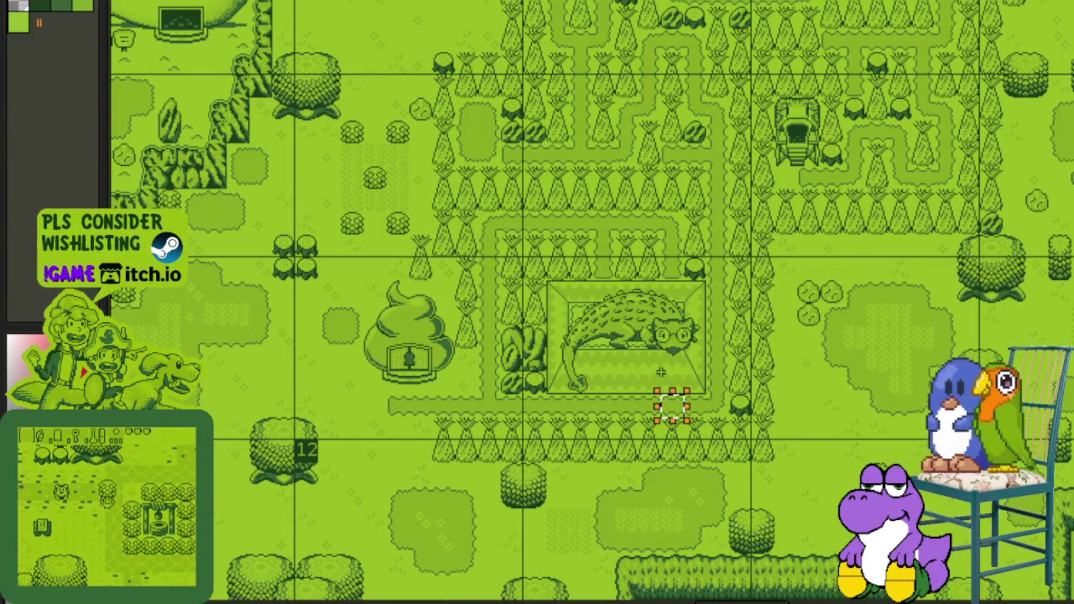
Step: Zoom out and pan right to the kana, kanji and alphabet lettering charts
scroll(661, 373, down, 1)
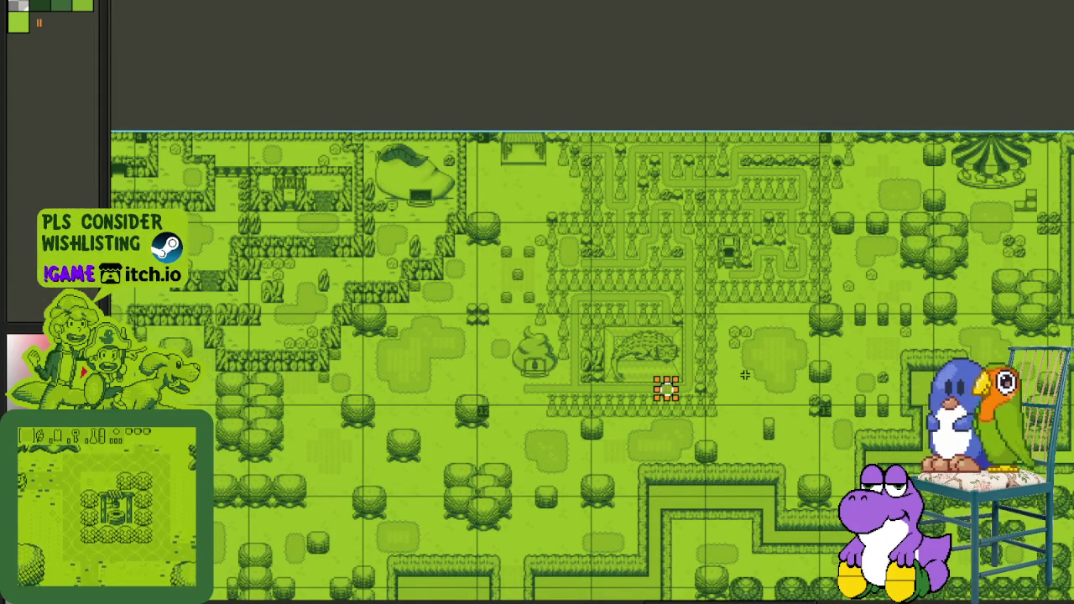
scroll(730, 372, up, 1)
scroll(730, 372, up, 1)
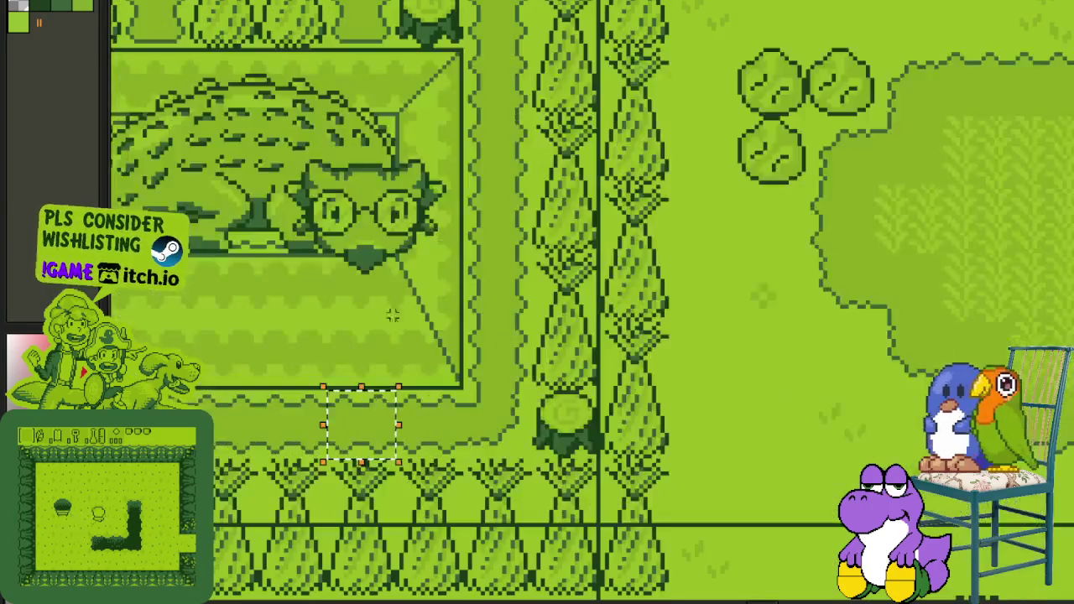
scroll(469, 263, down, 1)
scroll(468, 261, up, 3)
scroll(468, 260, left, 3)
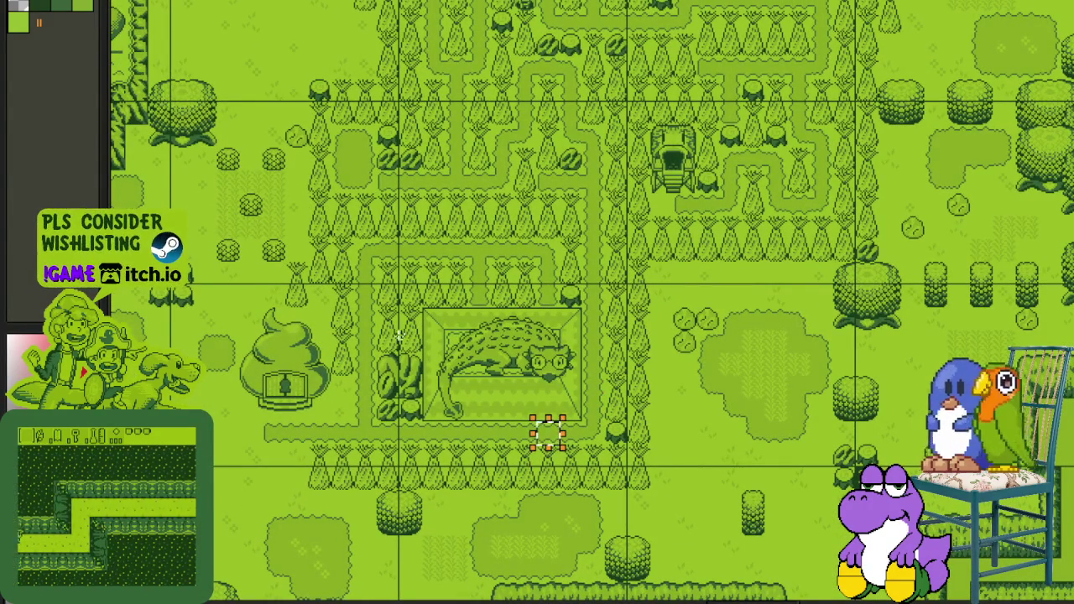
scroll(719, 358, down, 1)
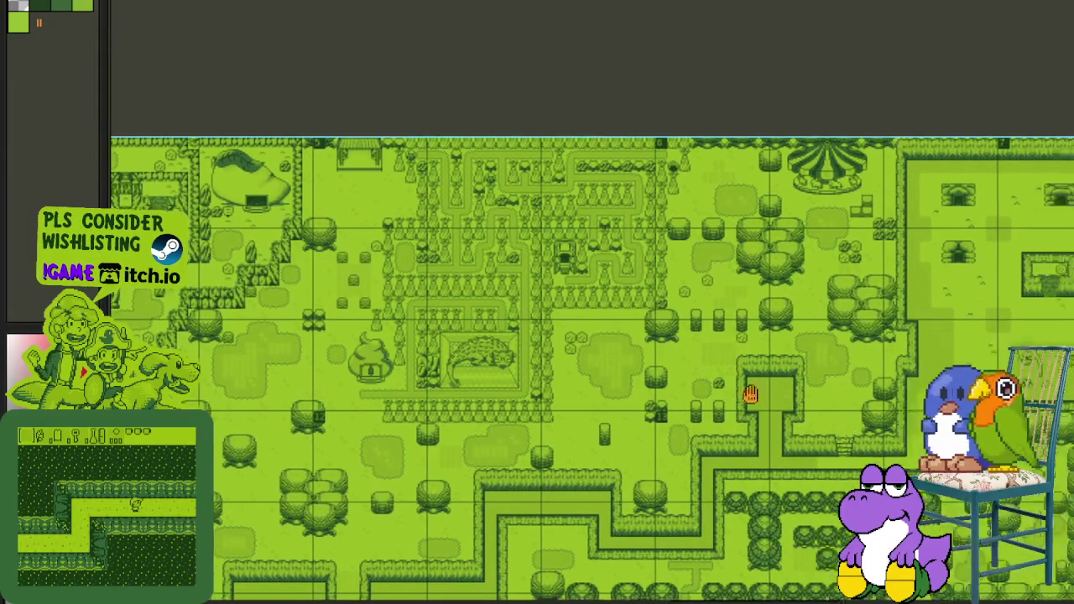
drag(726, 383, 443, 333)
scroll(442, 333, up, 2)
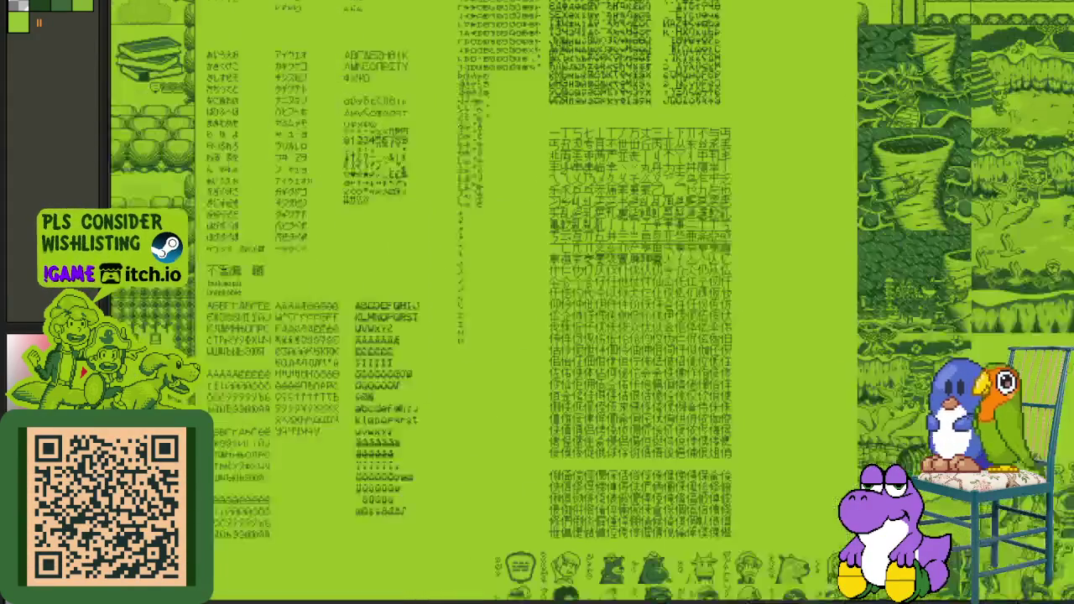
Step: Zoom in on the glasses-wearing portrait and marquee-select it
scroll(640, 414, up, 2)
scroll(640, 414, up, 1)
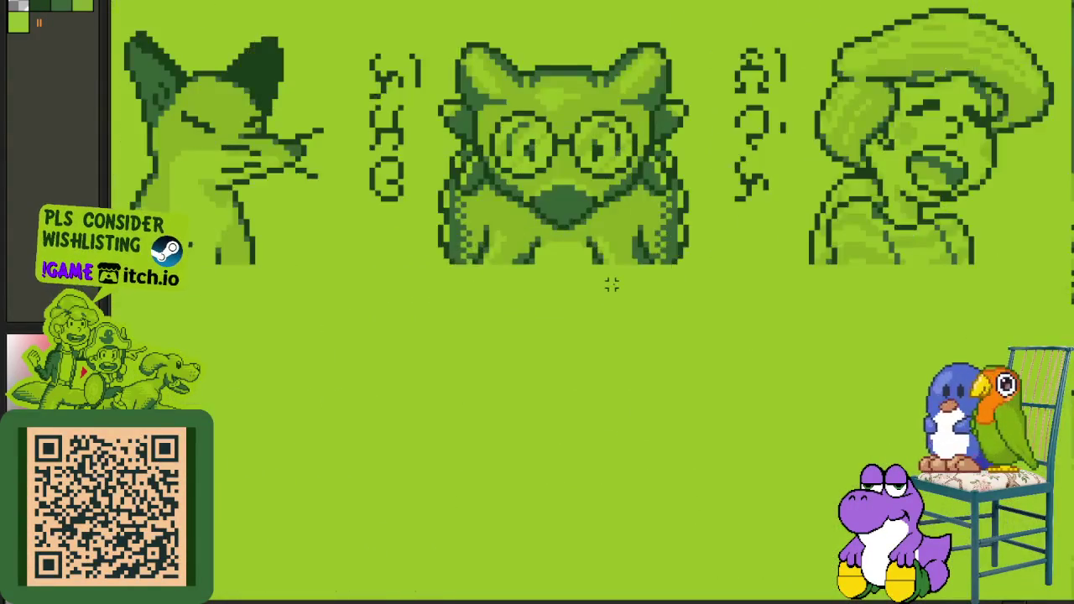
scroll(611, 283, up, 1)
scroll(610, 275, down, 1)
drag(388, 166, 743, 556)
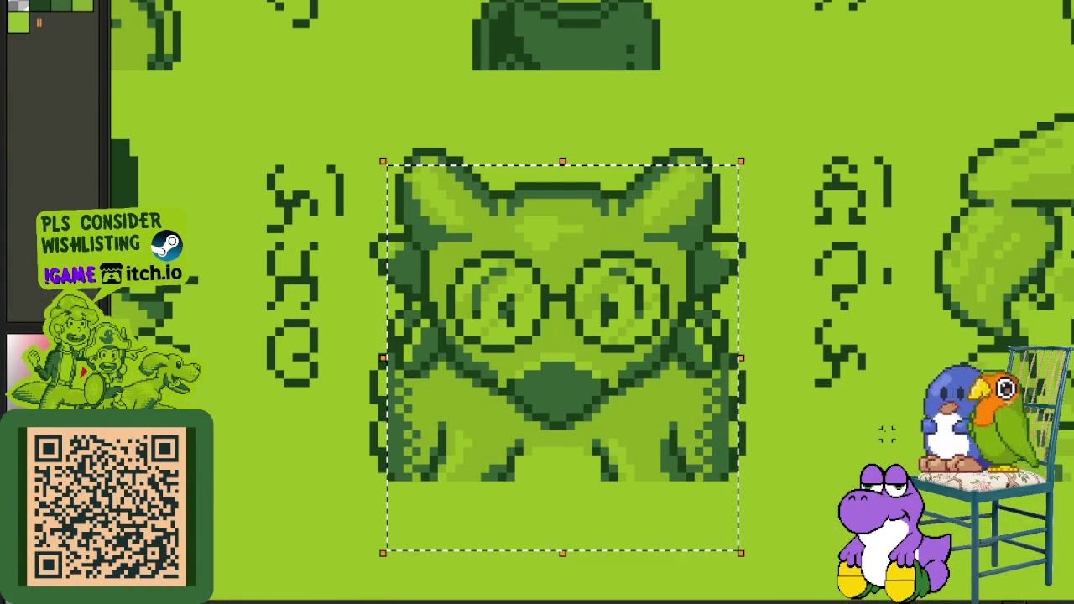
Step: Zoom out and pan back to a wide view of the overworld map
scroll(885, 438, down, 2)
scroll(885, 438, down, 2)
scroll(885, 438, down, 1)
scroll(568, 428, up, 1)
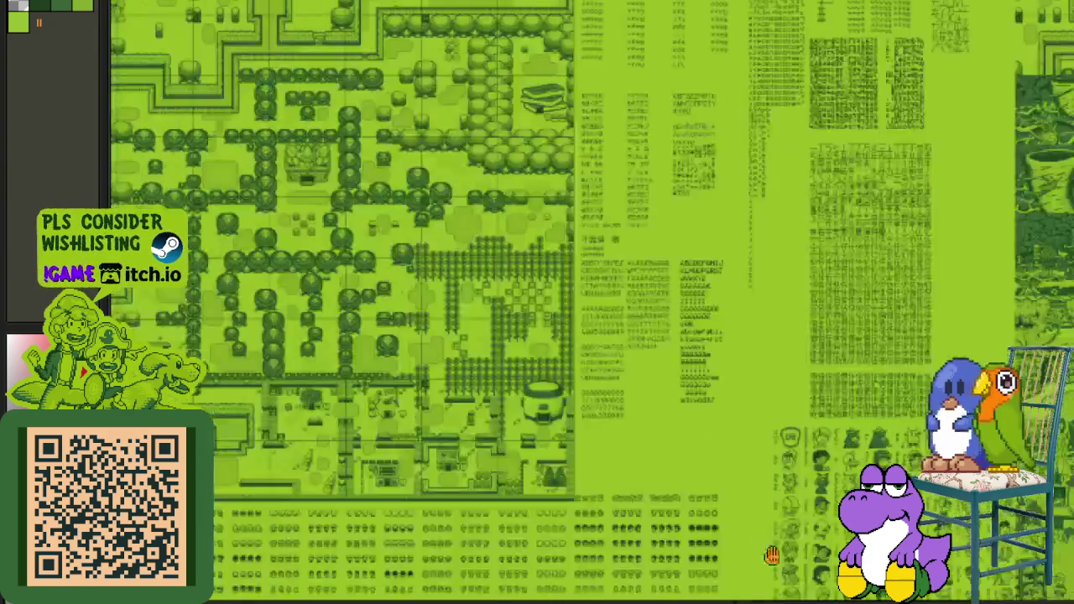
scroll(568, 428, up, 2)
drag(567, 428, 725, 530)
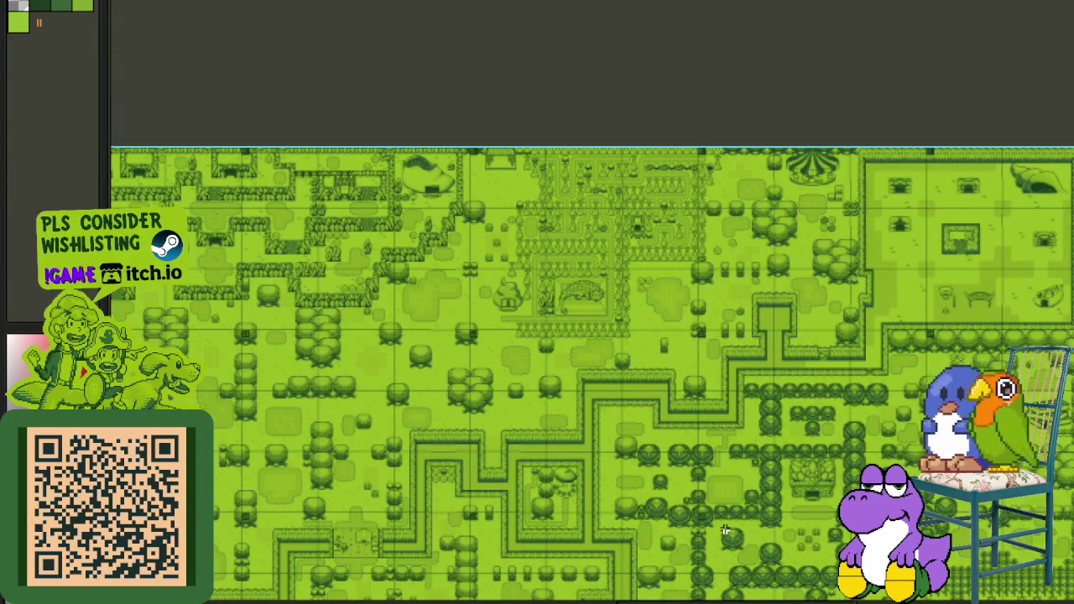
scroll(725, 530, up, 1)
scroll(556, 271, up, 1)
Step: Zoom into the gator garden, marquee the swirl-roofed house, then zoom back out
mouse_move(556, 271)
mouse_down()
mouse_move(696, 578)
mouse_move(596, 376)
mouse_up()
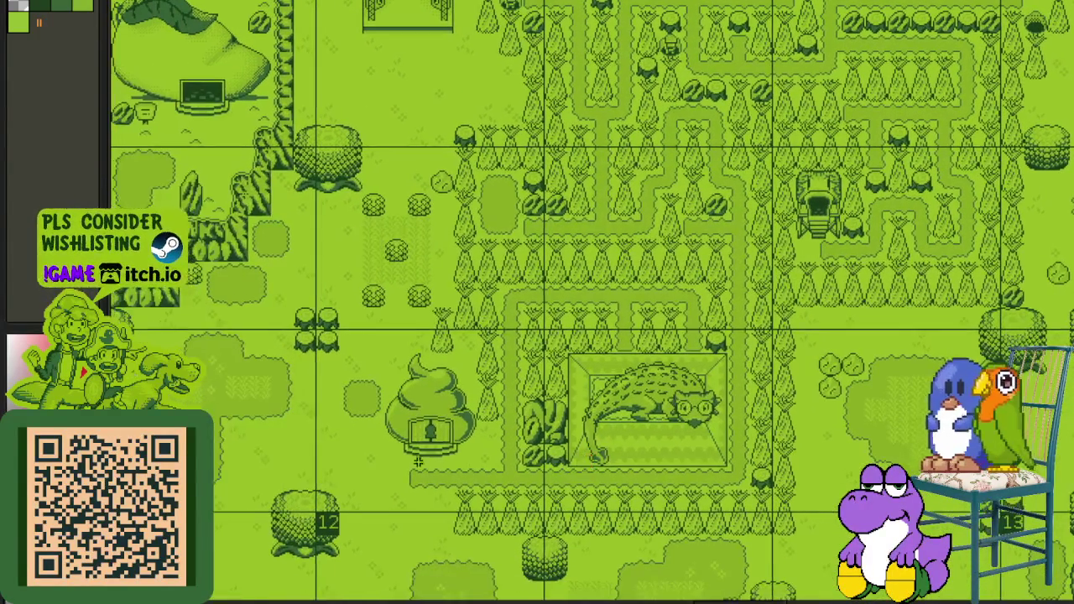
scroll(319, 284, up, 3)
drag(302, 151, 613, 472)
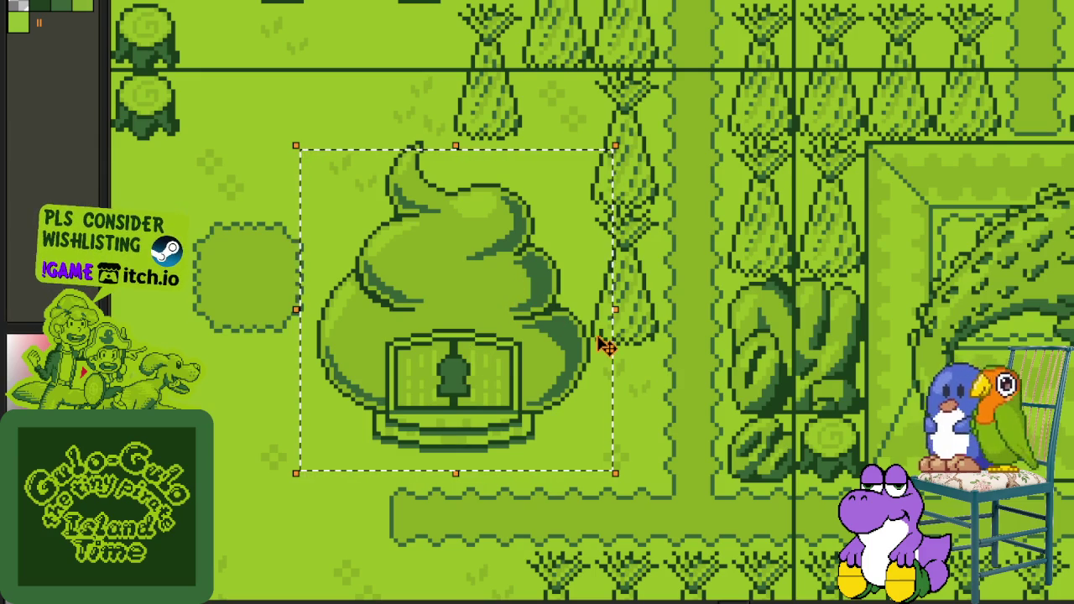
scroll(707, 357, down, 2)
scroll(707, 356, down, 2)
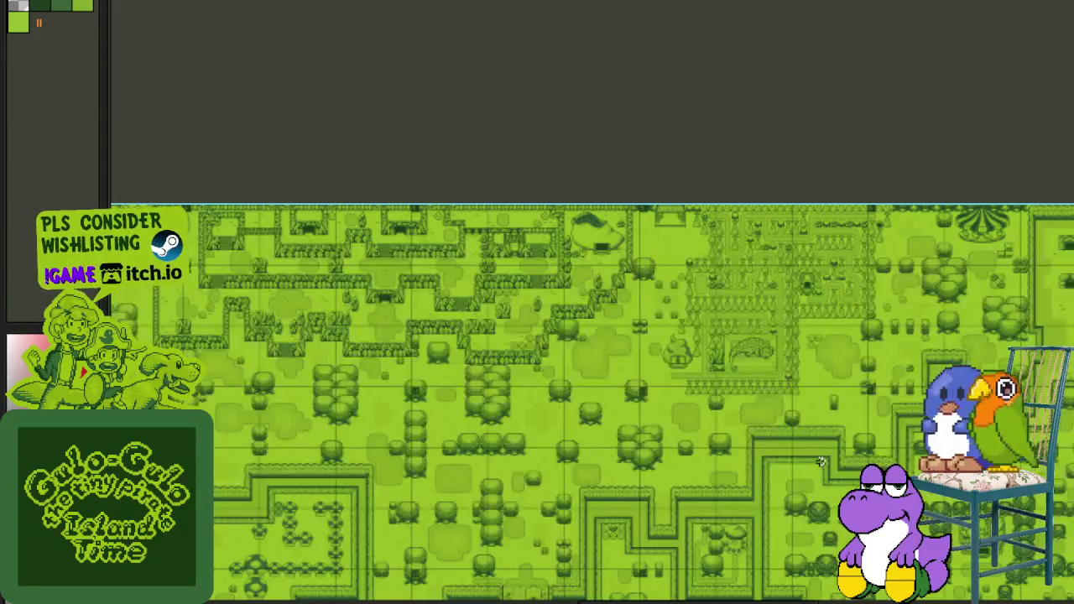
Step: Pan across the tile-sheet text area and the character art sheets
drag(814, 461, 445, 302)
drag(791, 378, 469, 319)
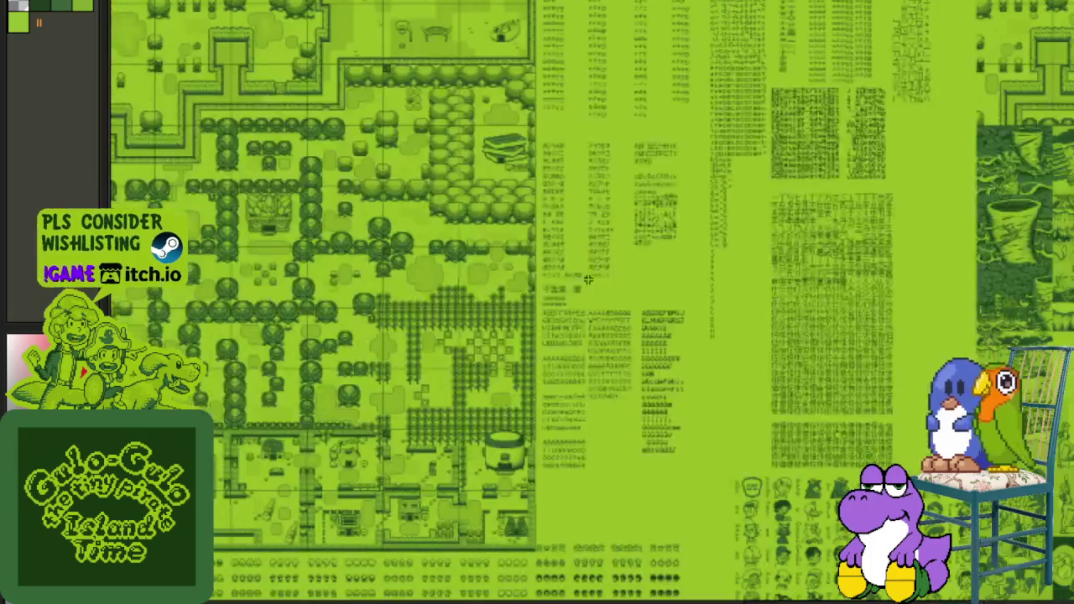
drag(746, 371, 526, 313)
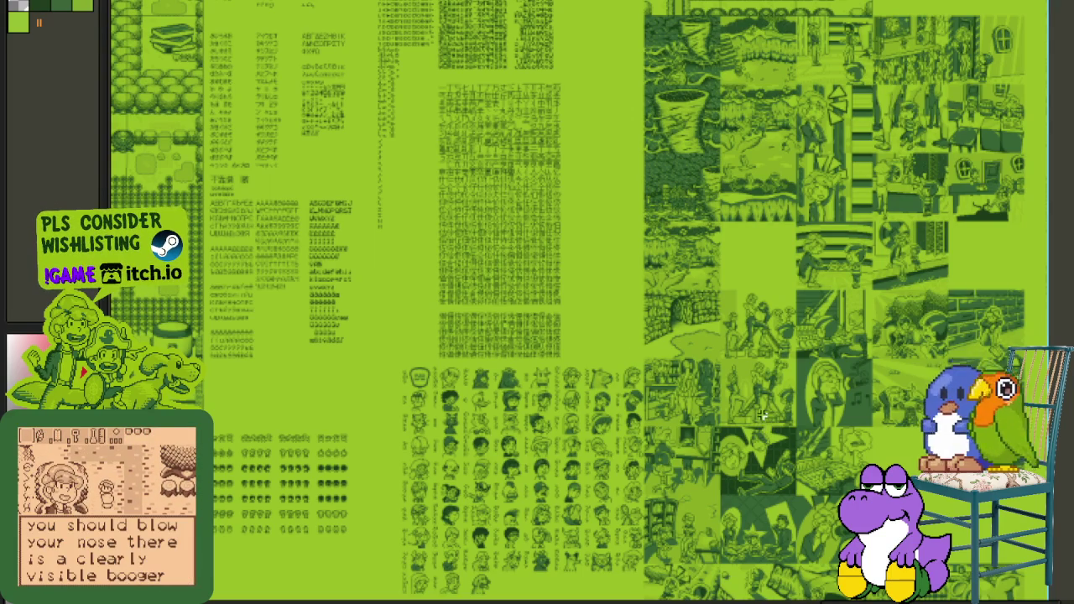
scroll(588, 350, down, 2)
mouse_move(587, 349)
mouse_down()
mouse_move(660, 395)
mouse_move(451, 81)
mouse_up()
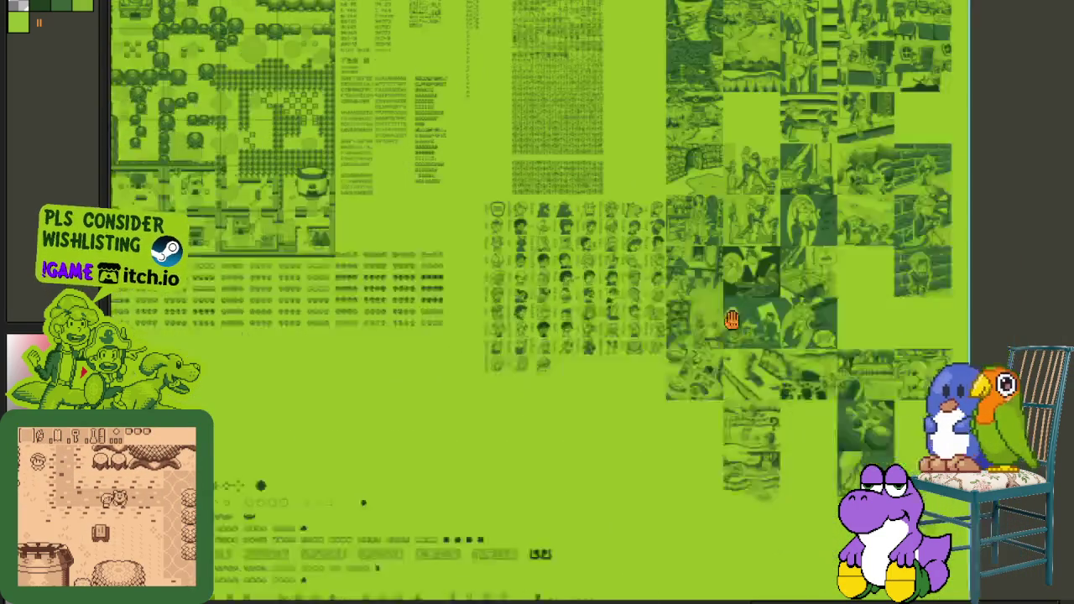
scroll(686, 323, up, 2)
scroll(686, 322, up, 2)
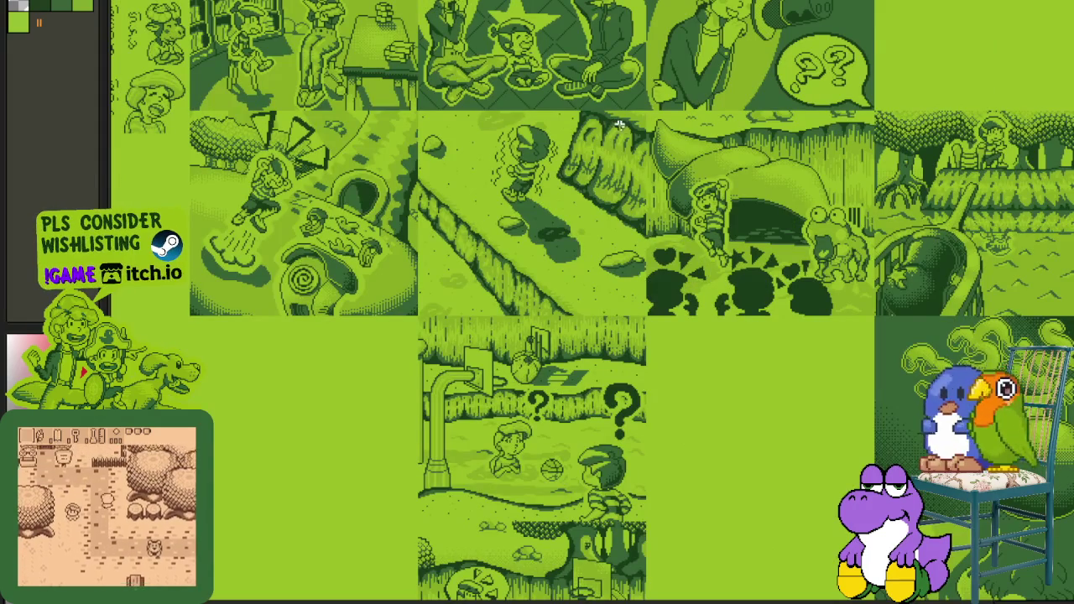
Step: Centre the view on the cutscene illustrations and browse the rest of the scene collage
drag(631, 127, 413, 598)
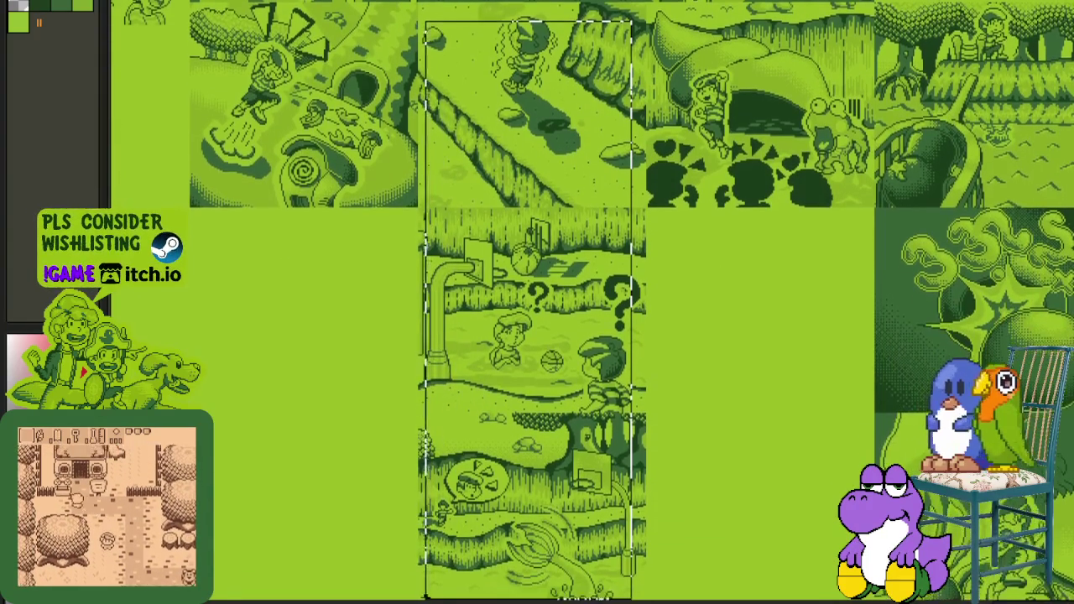
scroll(777, 454, down, 2)
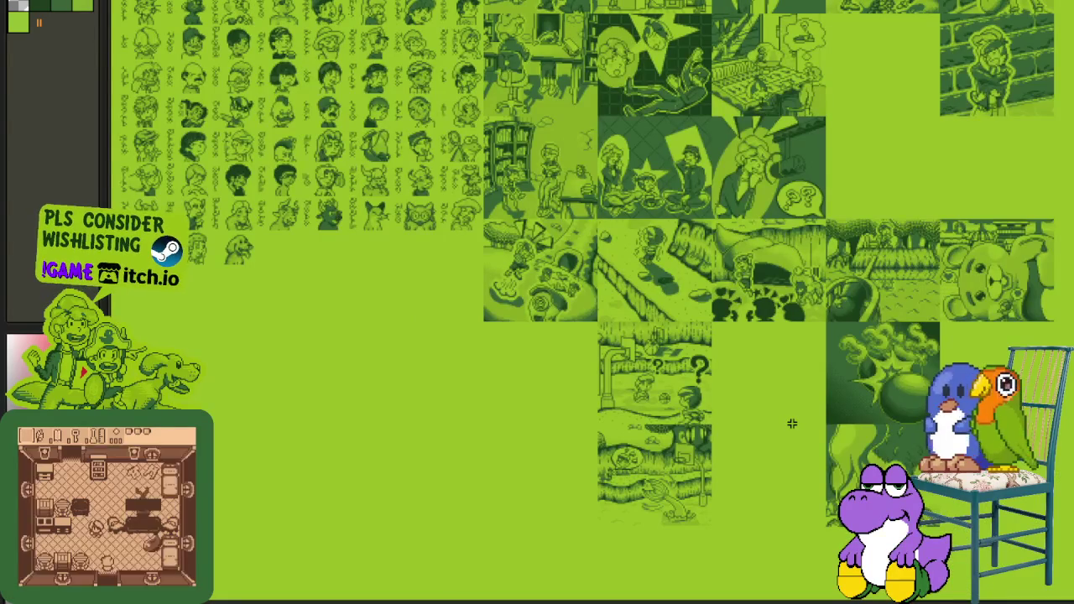
scroll(740, 384, up, 2)
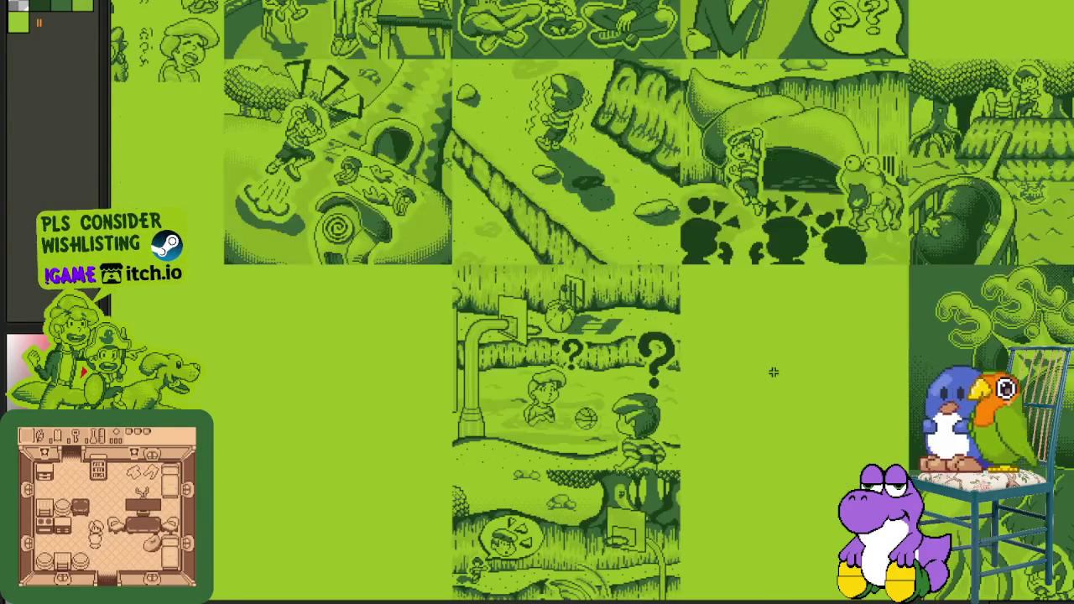
drag(771, 383, 793, 460)
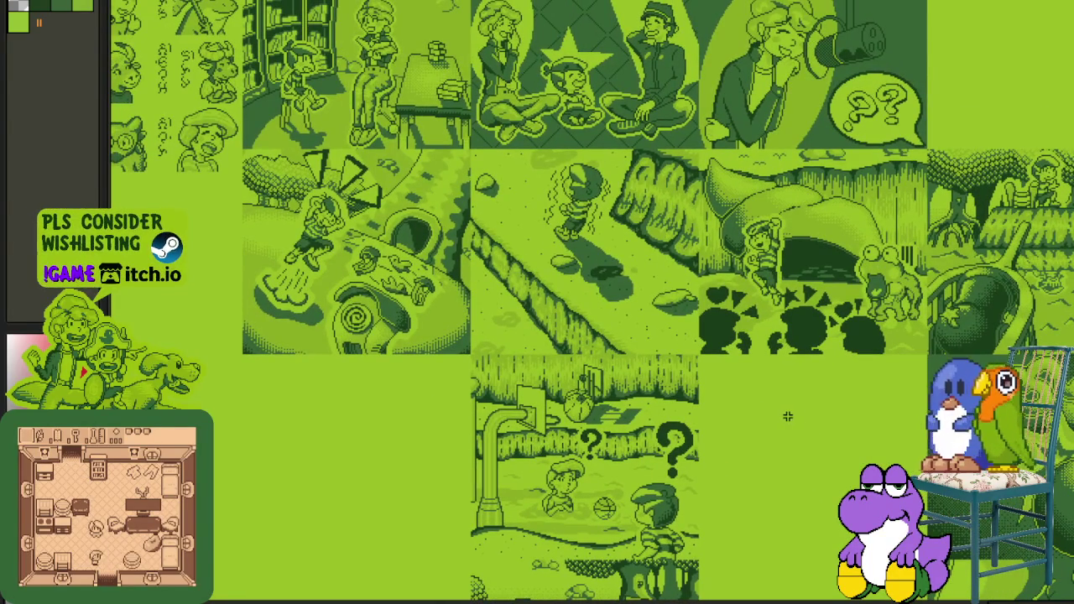
scroll(787, 413, down, 2)
scroll(798, 407, up, 2)
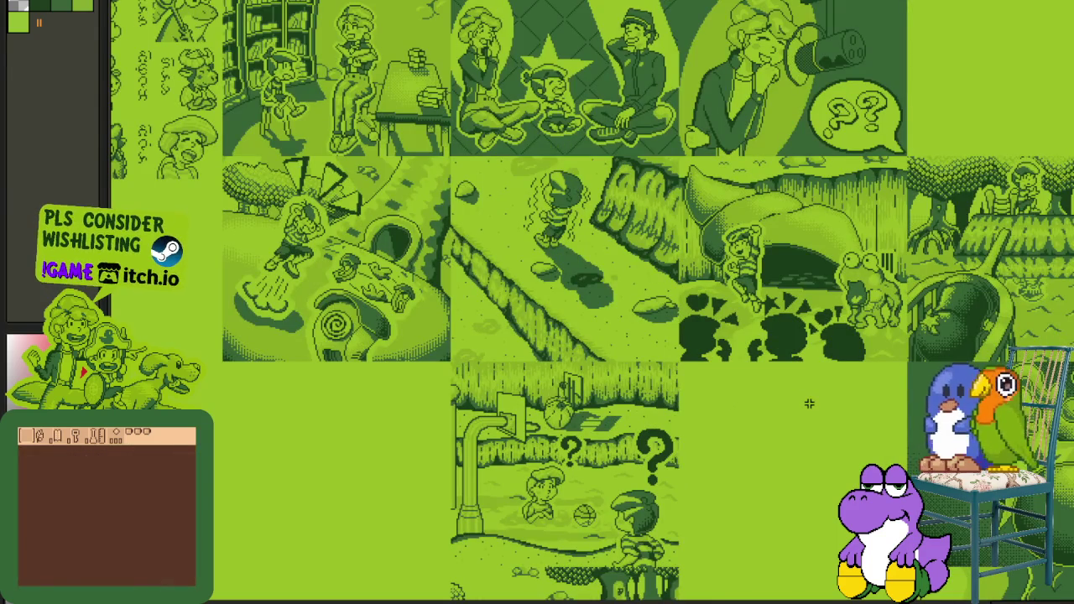
mouse_move(831, 450)
mouse_down()
mouse_move(691, 278)
mouse_move(624, 441)
mouse_up()
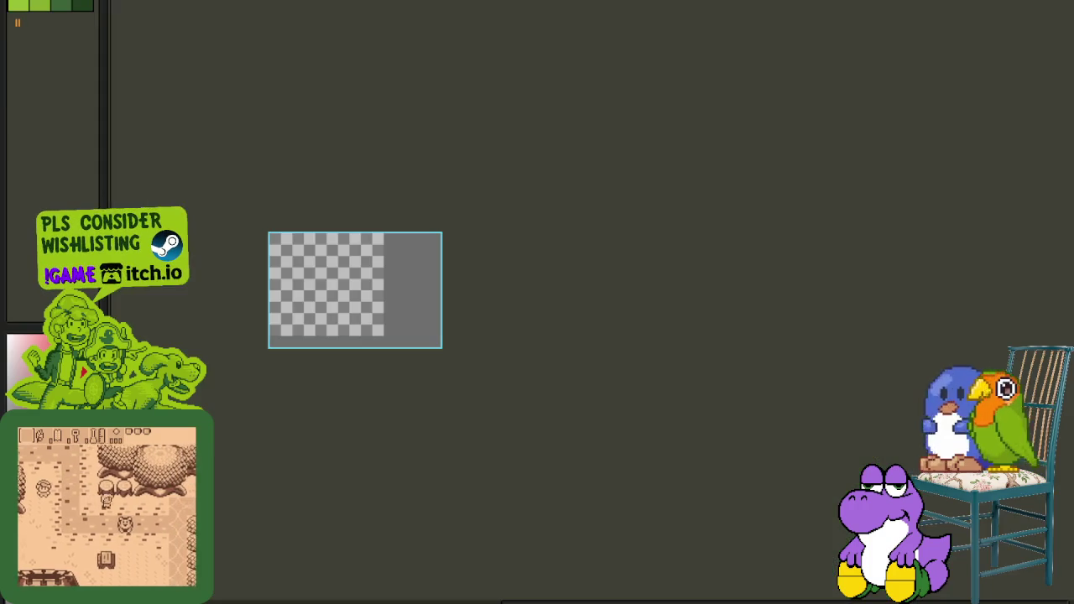
Step: Remove the Sketch layer and make the finished bear artwork layers visible
key(Tab)
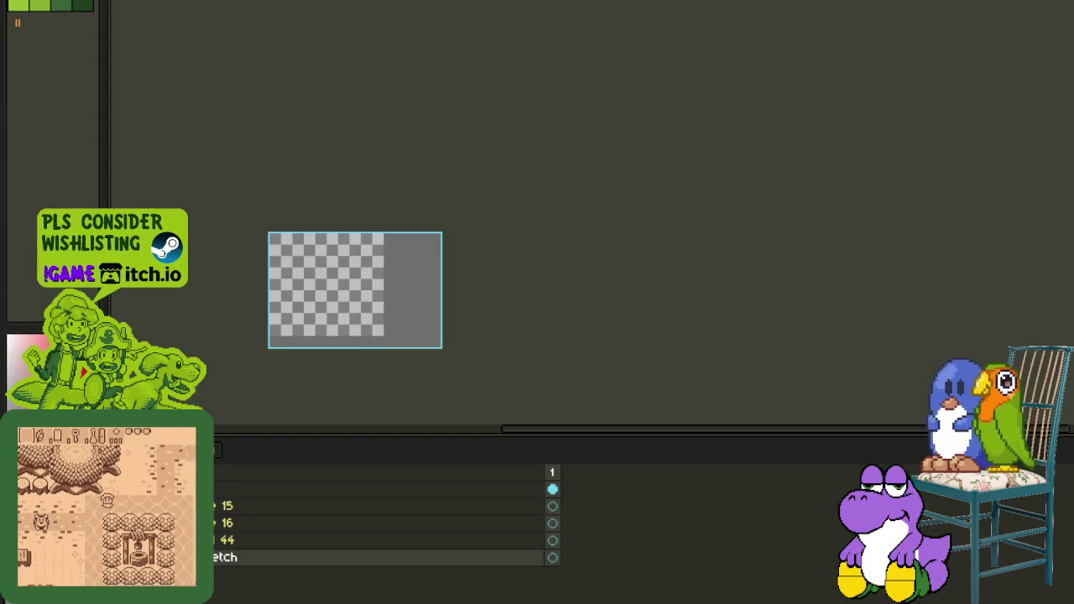
key(ctrl+z)
key(ctrl+z)
key(ctrl+z)
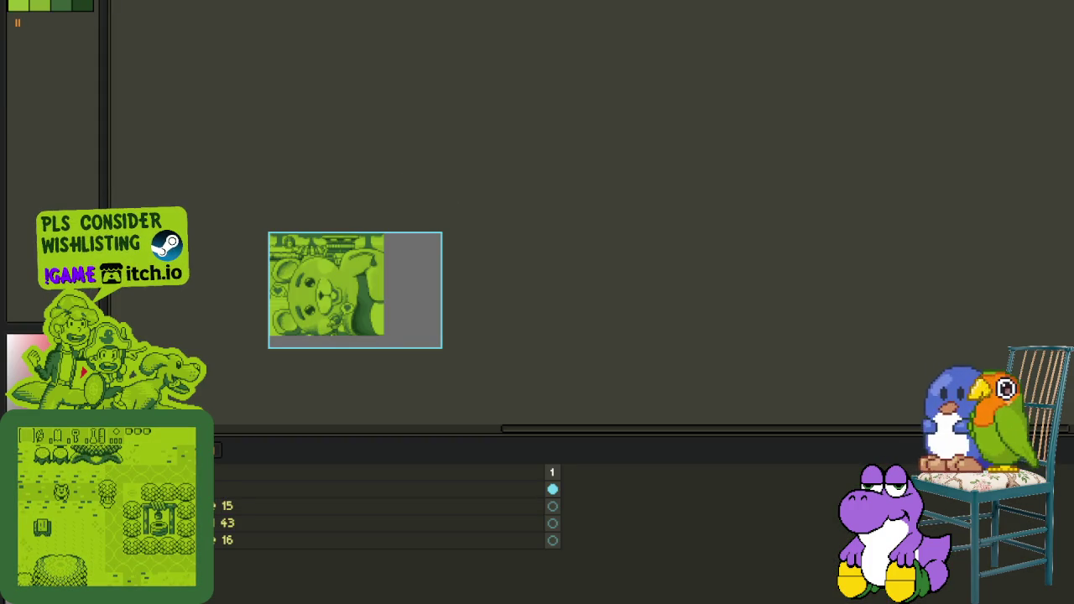
key(ctrl+z)
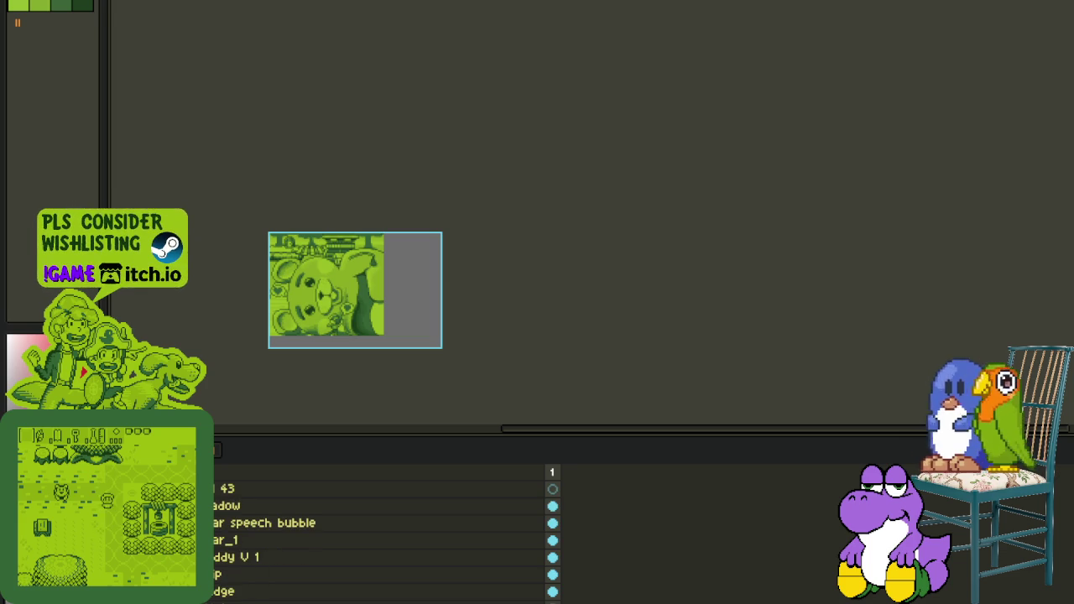
key(Tab)
scroll(294, 312, up, 3)
scroll(294, 312, up, 3)
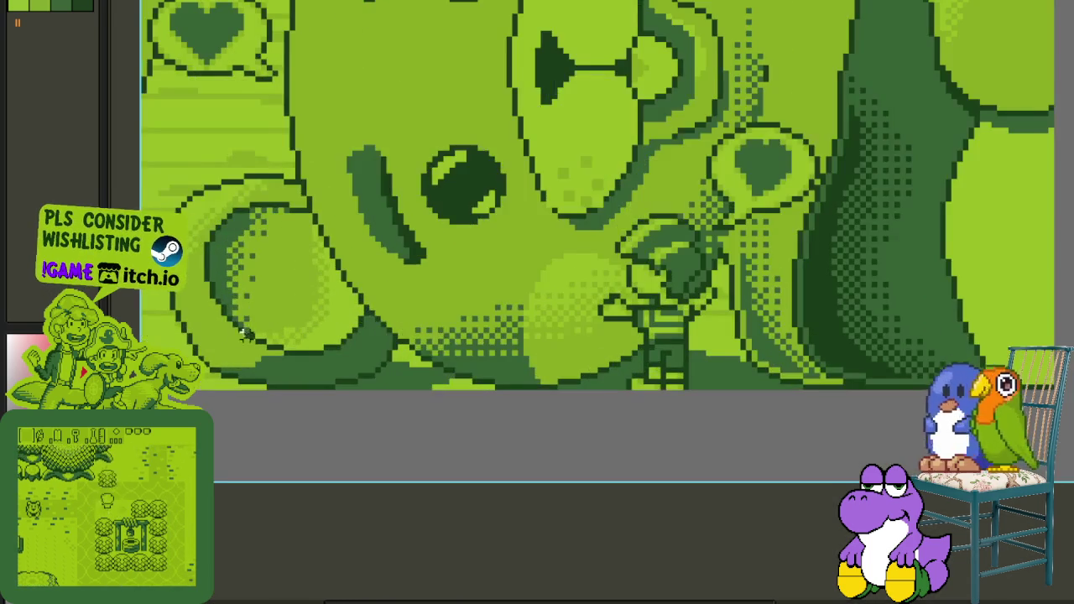
scroll(230, 363, up, 2)
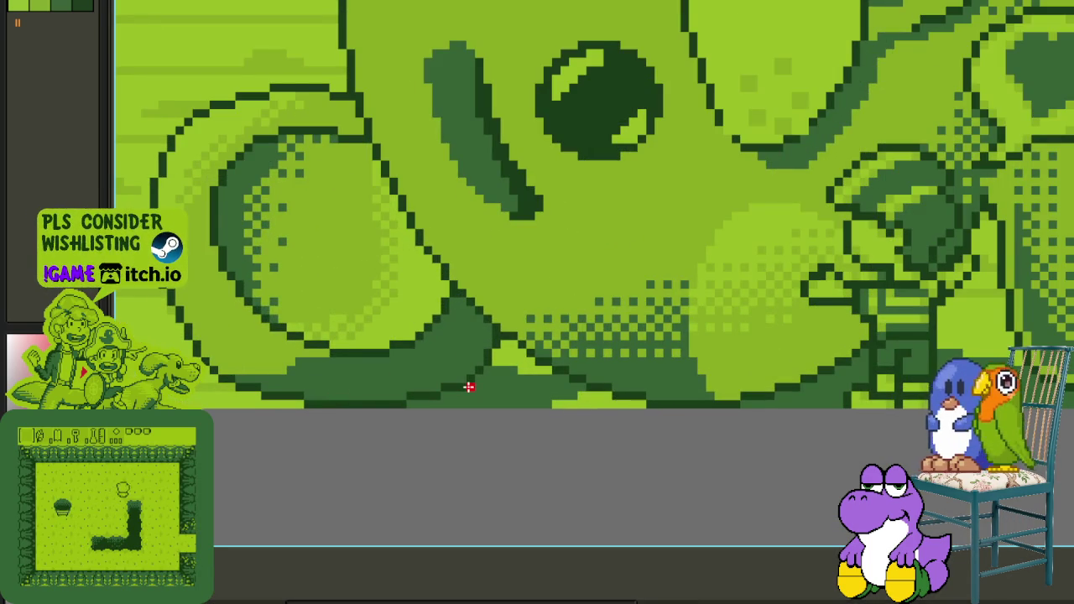
Step: Paint red marks along the bottom edge and replace them with dark green #0F380F
drag(467, 386, 581, 384)
drag(831, 382, 593, 384)
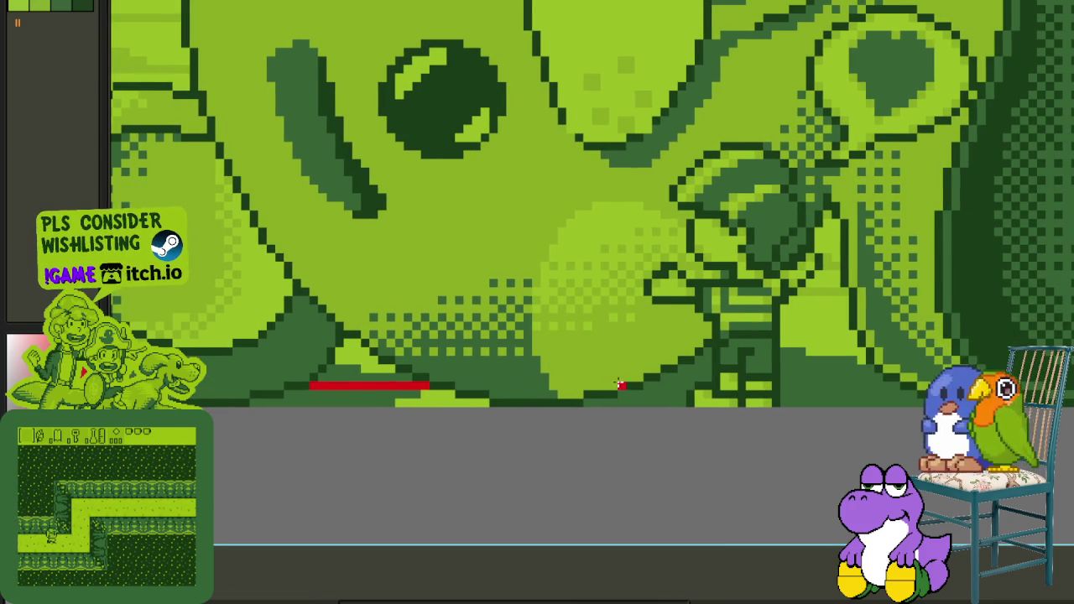
drag(643, 384, 901, 383)
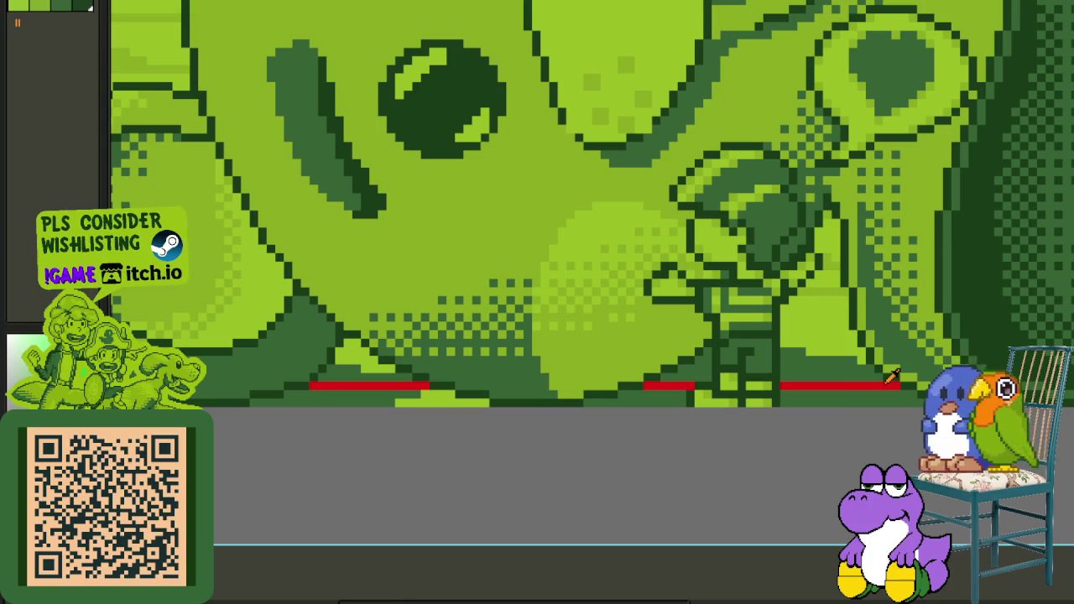
key(shift+r)
click(471, 468)
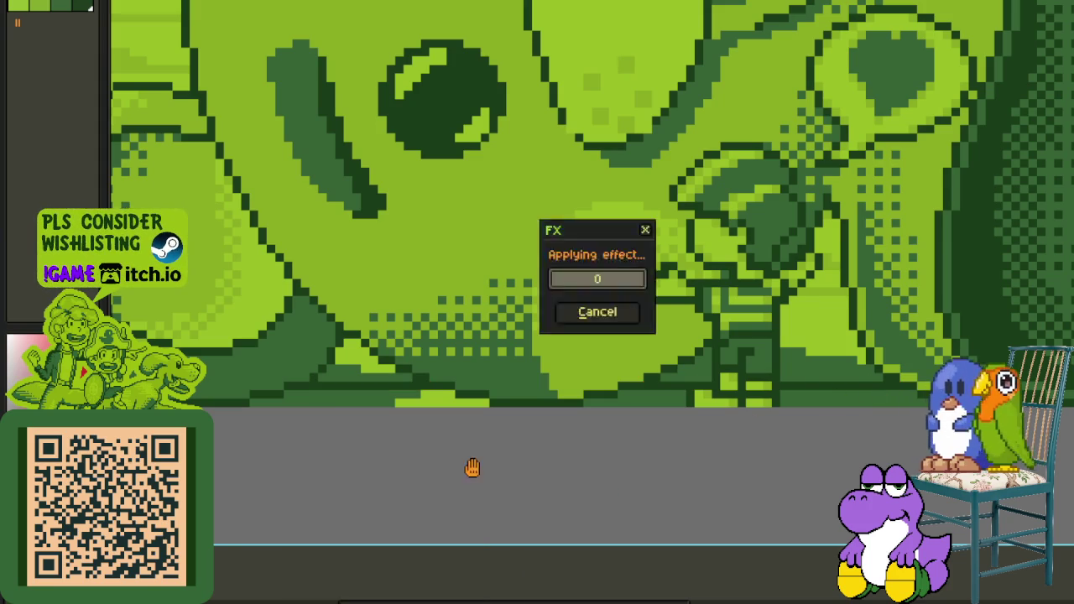
drag(464, 501, 498, 512)
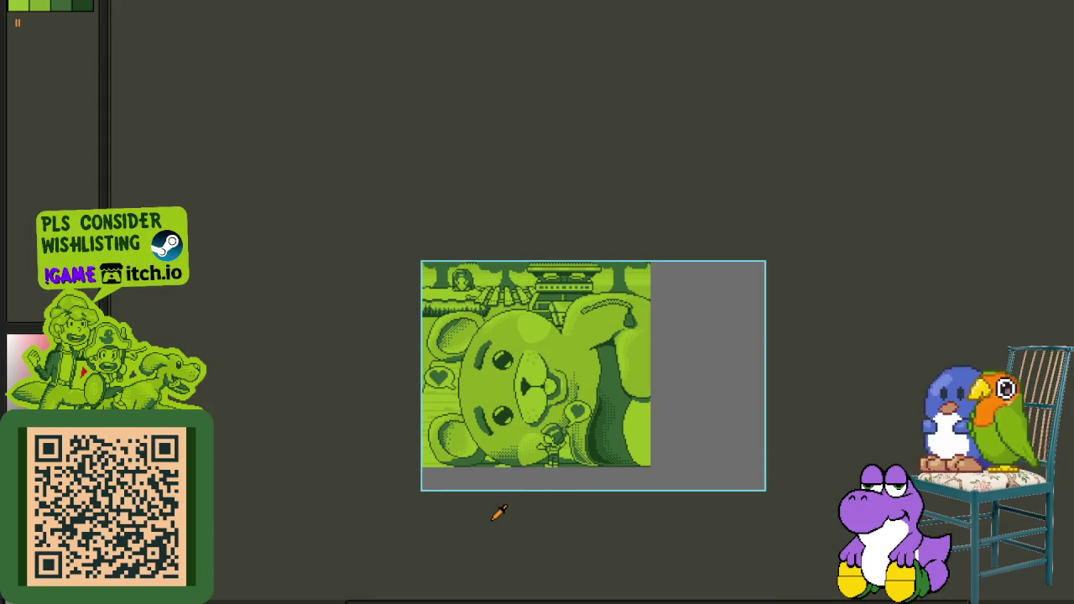
scroll(492, 492, up, 1)
scroll(618, 473, up, 1)
drag(557, 405, 743, 456)
click(828, 390)
scroll(805, 402, down, 2)
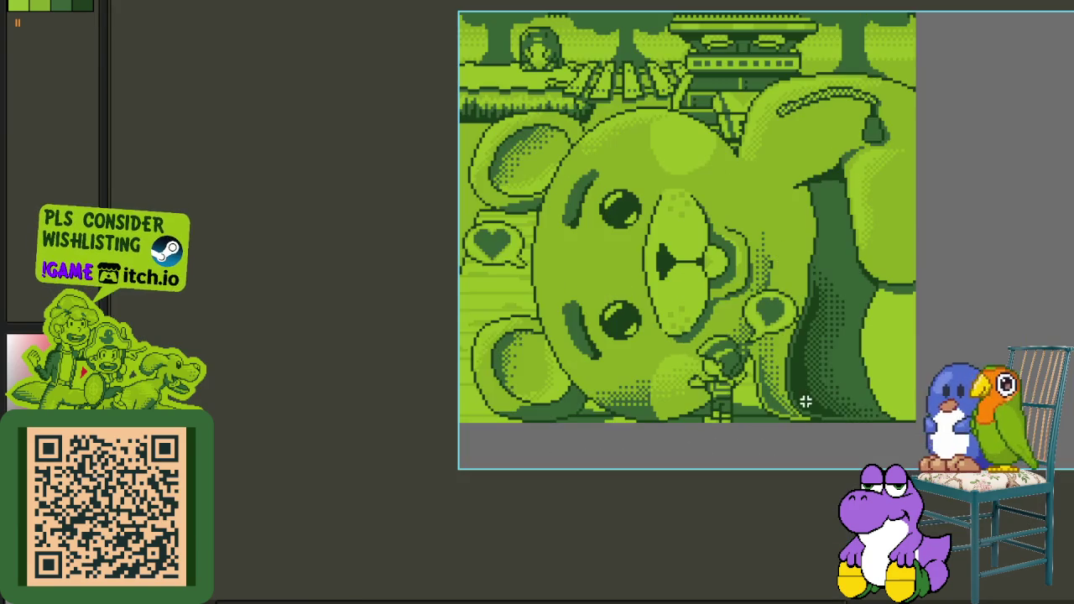
scroll(711, 409, up, 3)
scroll(711, 409, up, 1)
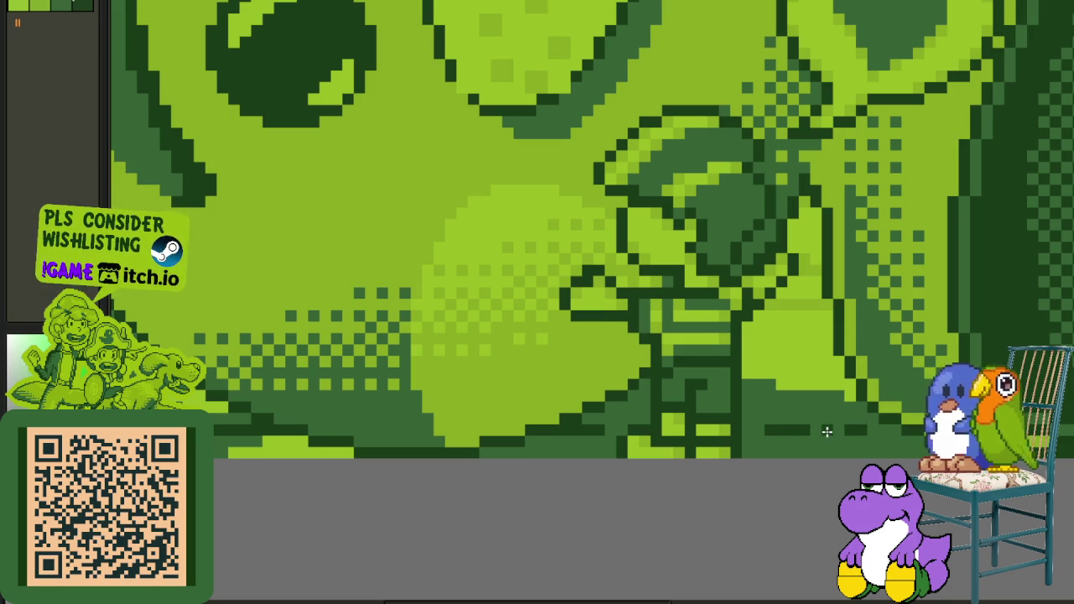
scroll(827, 431, down, 2)
scroll(806, 503, down, 1)
scroll(690, 429, up, 3)
scroll(690, 430, up, 1)
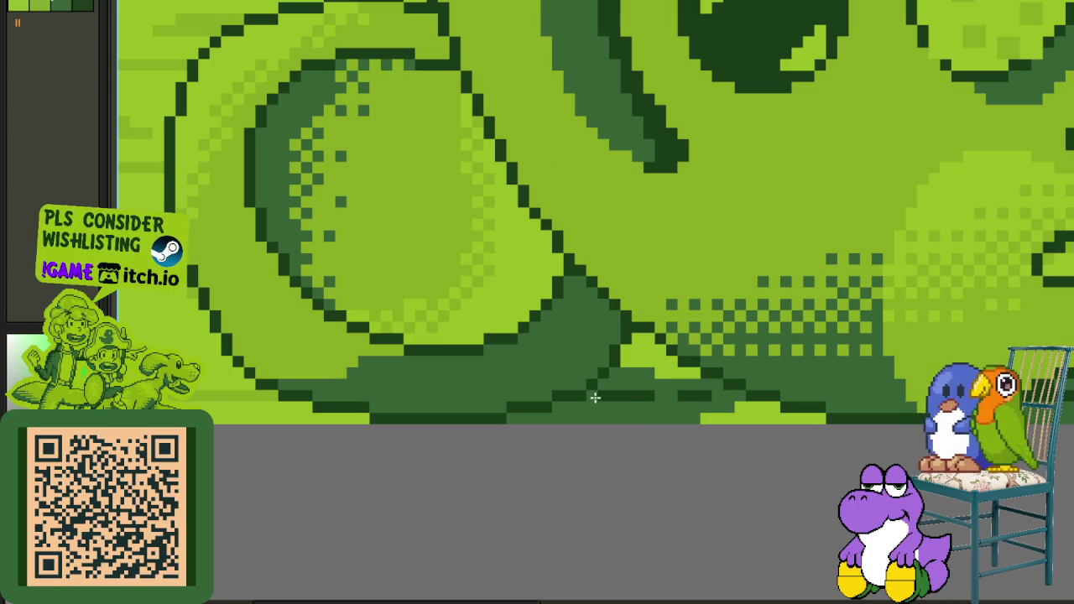
scroll(624, 398, down, 2)
scroll(593, 475, down, 1)
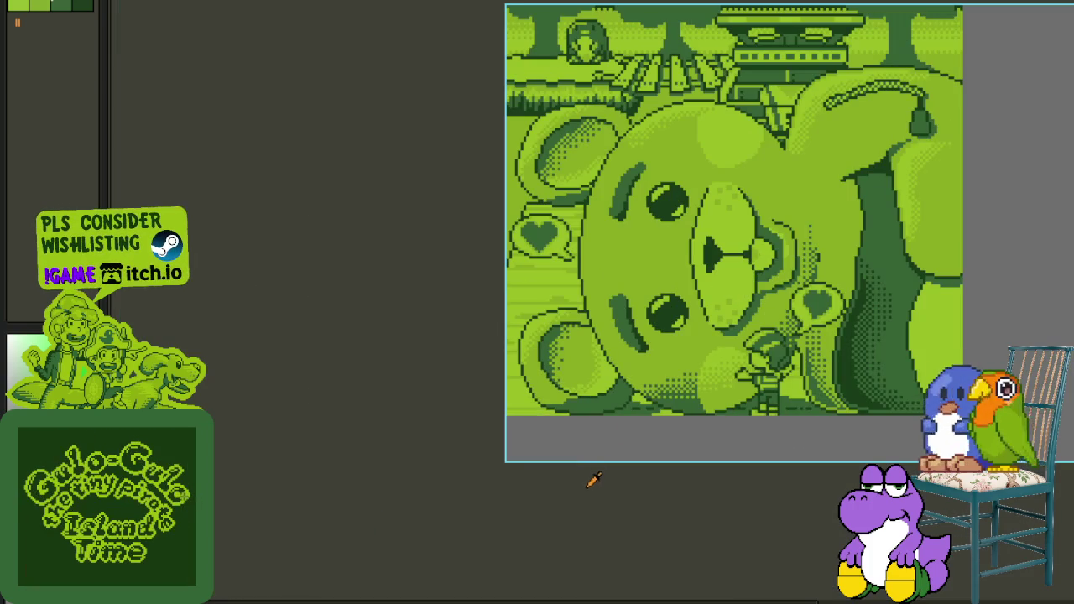
scroll(681, 463, down, 2)
Step: Save the bear cutscene file, then open and cancel the sprite sheet export settings
key(ctrl+s)
key(Tab)
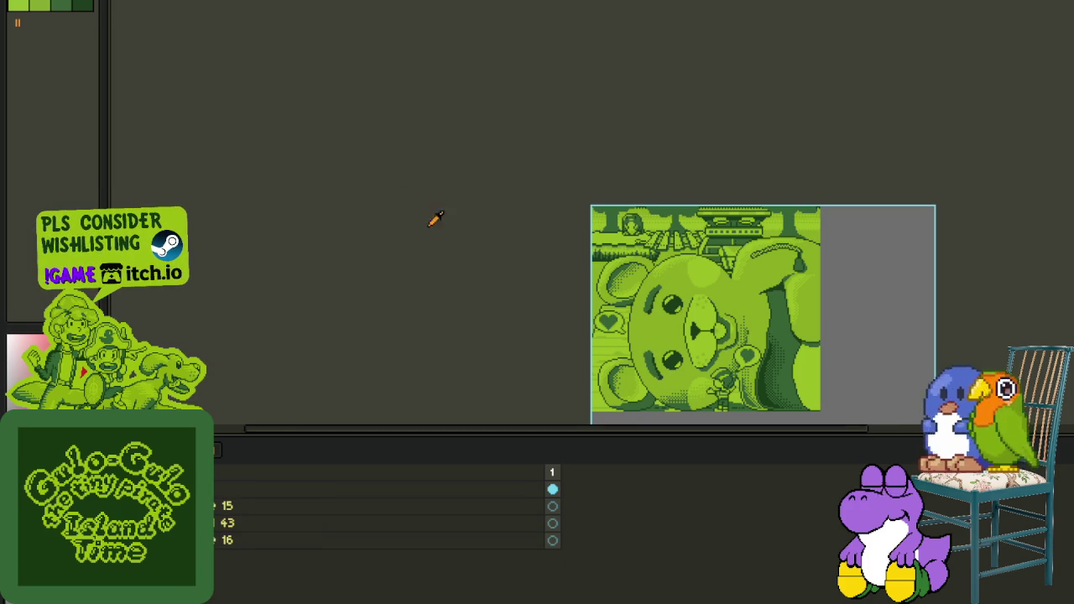
key(Tab)
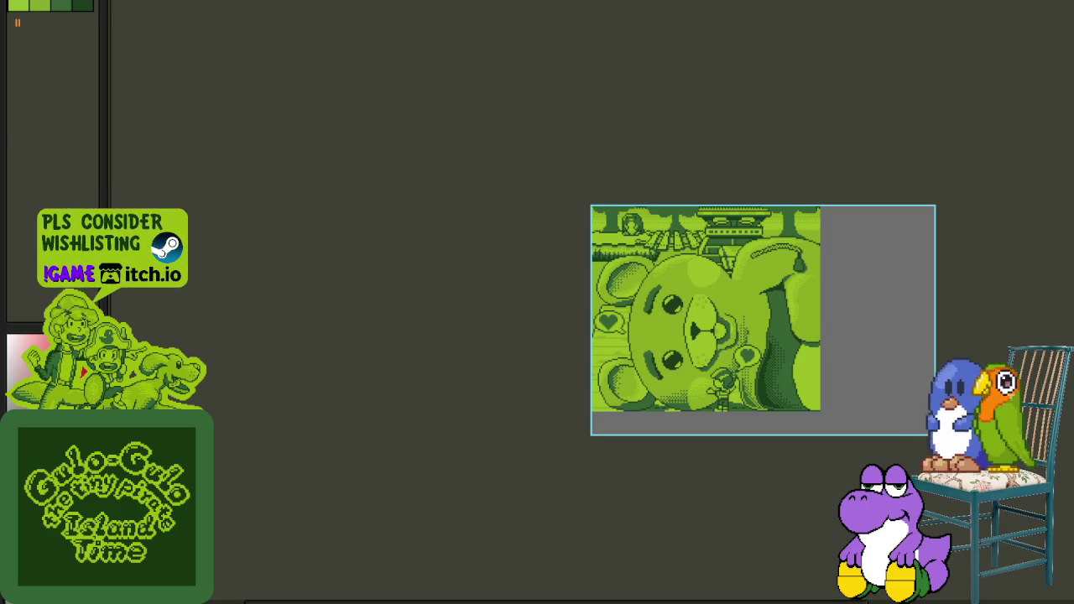
key(alt+f)
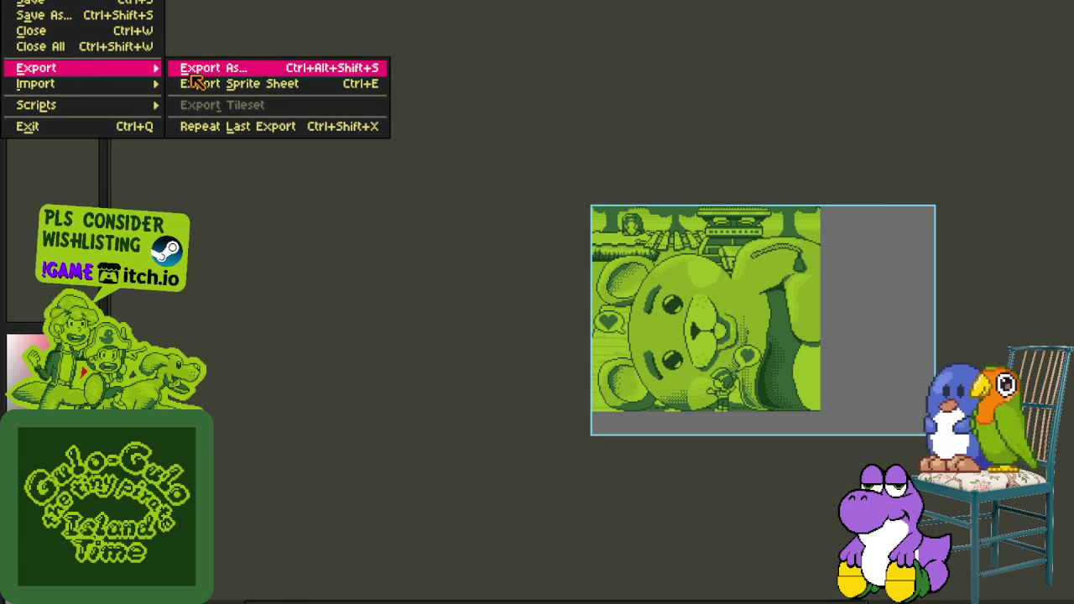
click(195, 83)
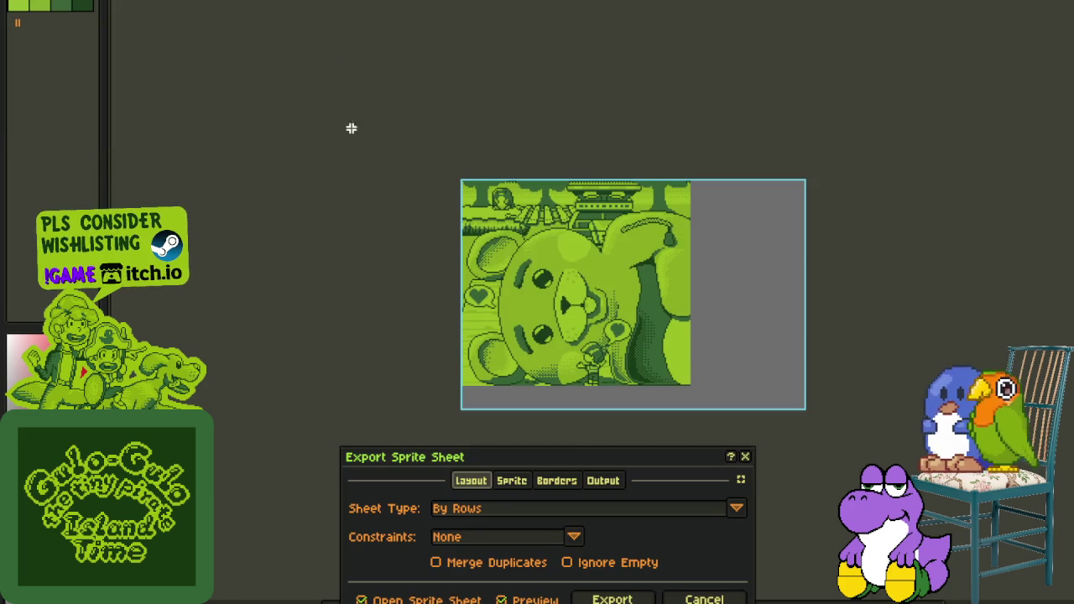
key(Escape)
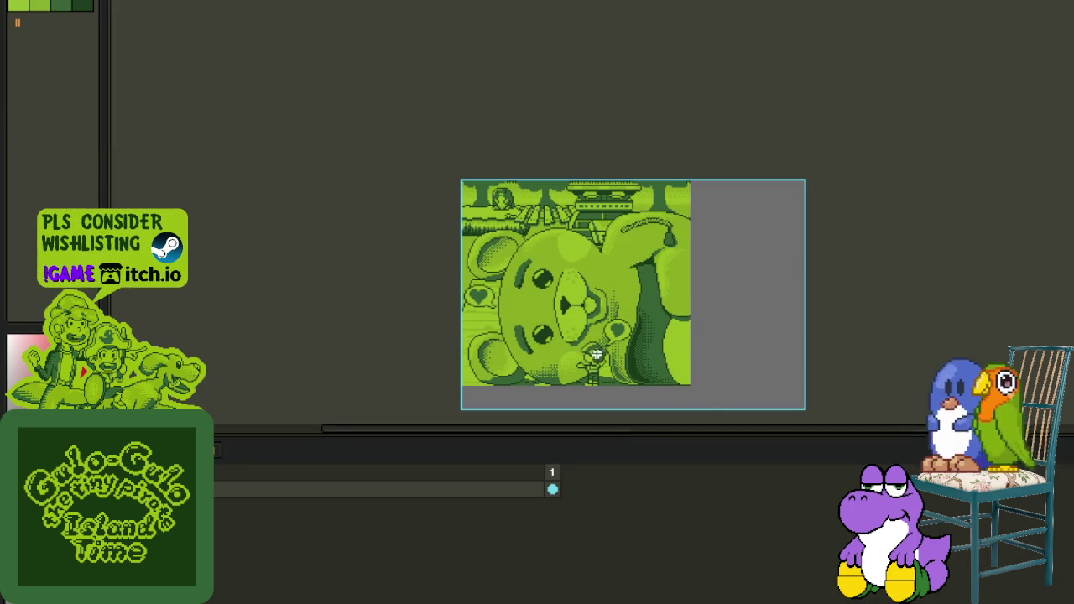
key(Tab)
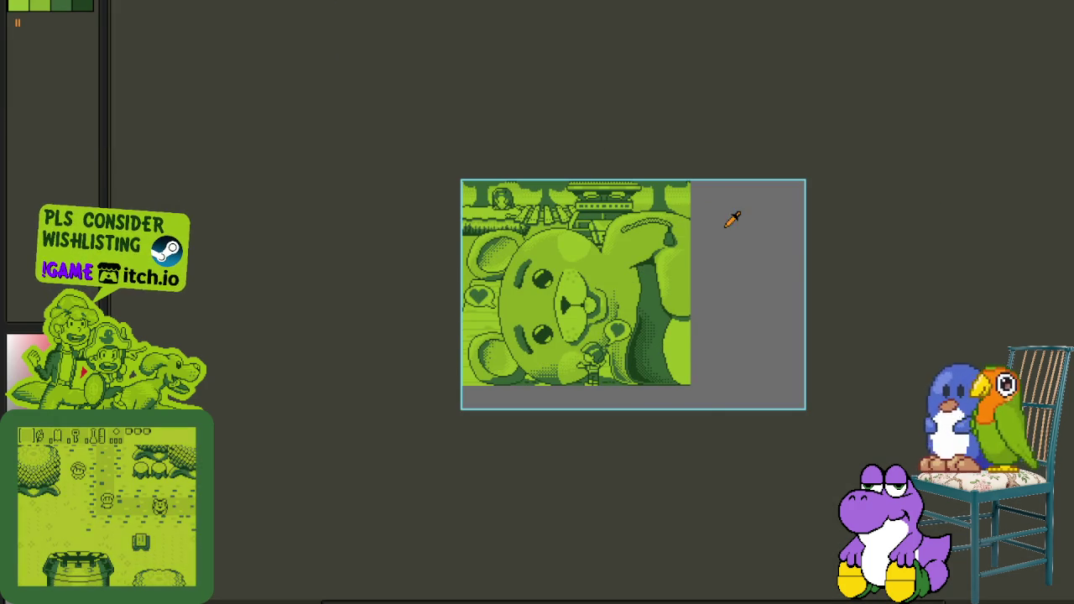
Step: Make the grey background transparent and trim the canvas down to the artwork
key(shift+r)
click(470, 467)
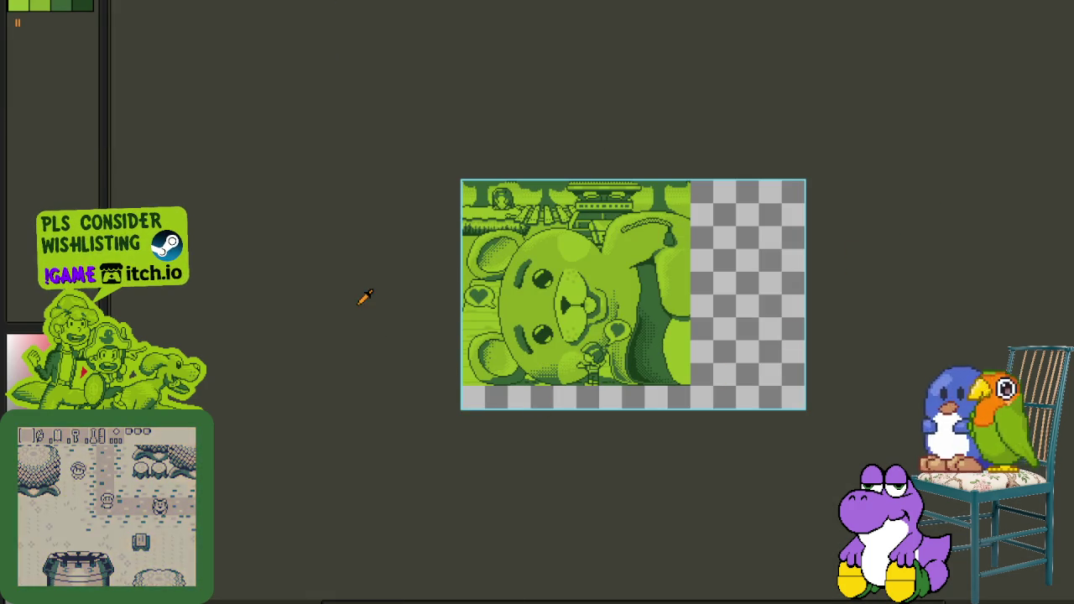
click(139, 74)
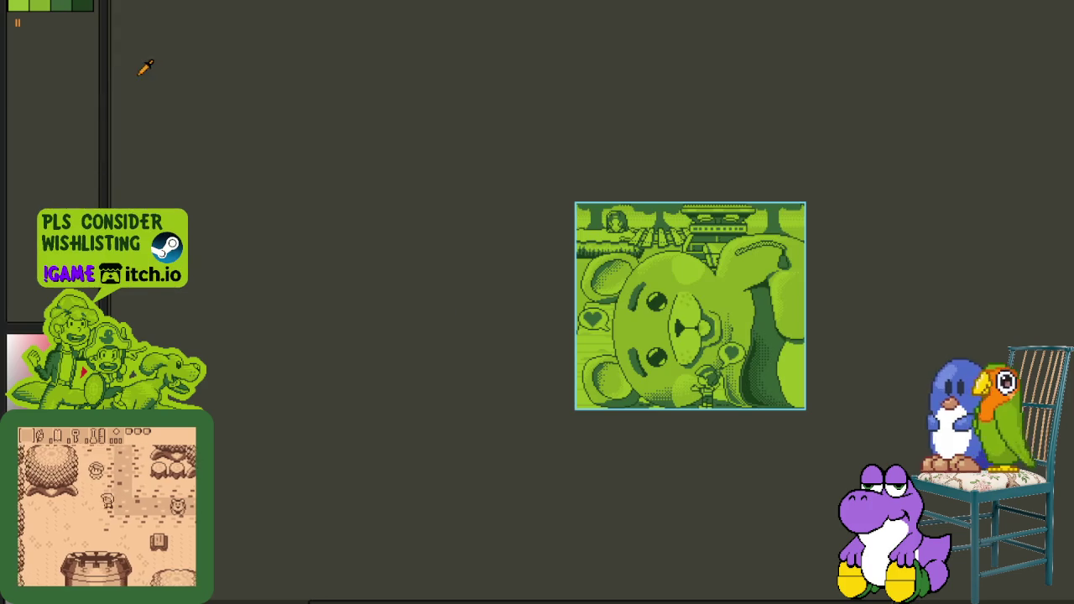
click(101, 1)
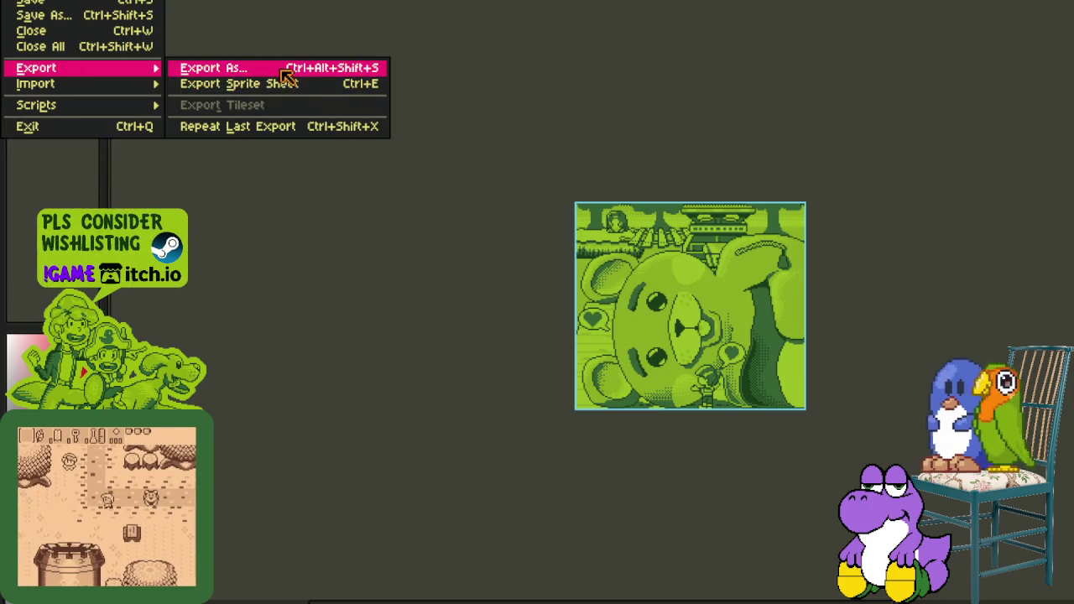
Step: Export the image as the PNG g-abatan_finish
mouse_move(36, 68)
click(285, 67)
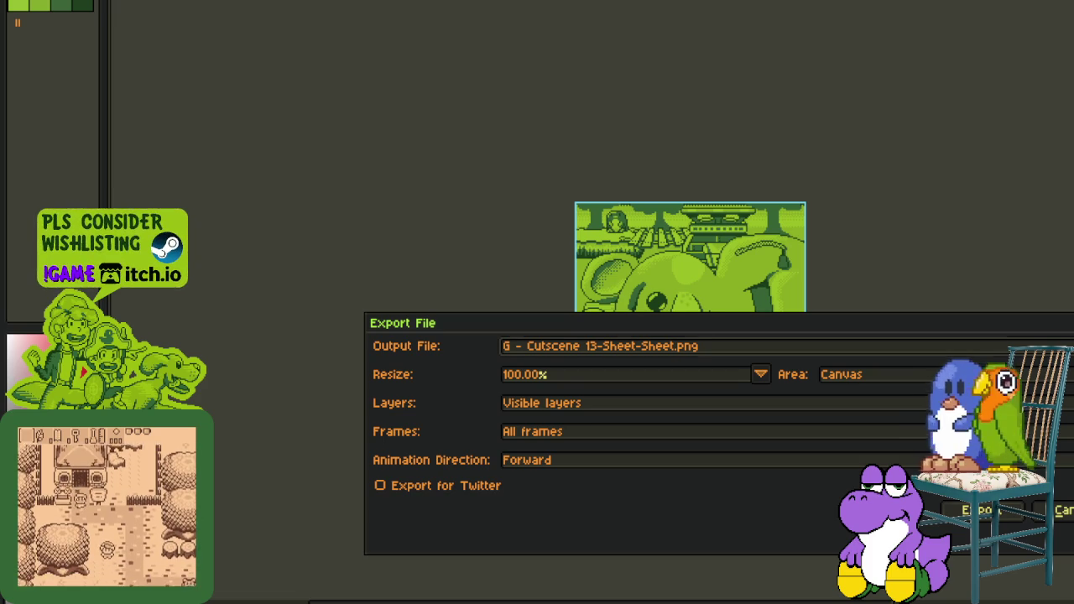
double_click(532, 346)
text(g-abatan_finish)
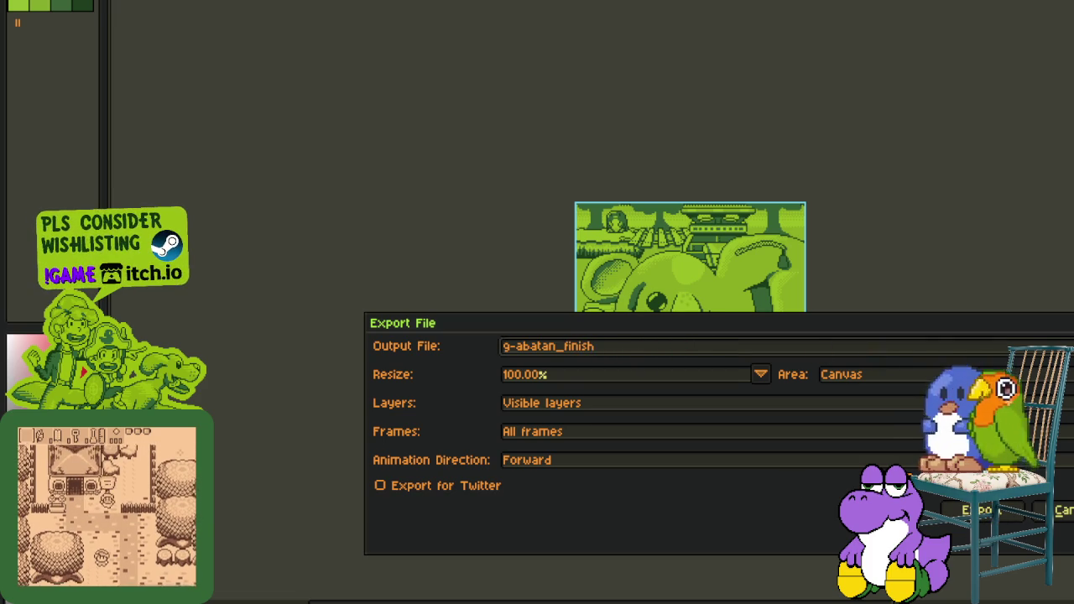
text(png)
key(Return)
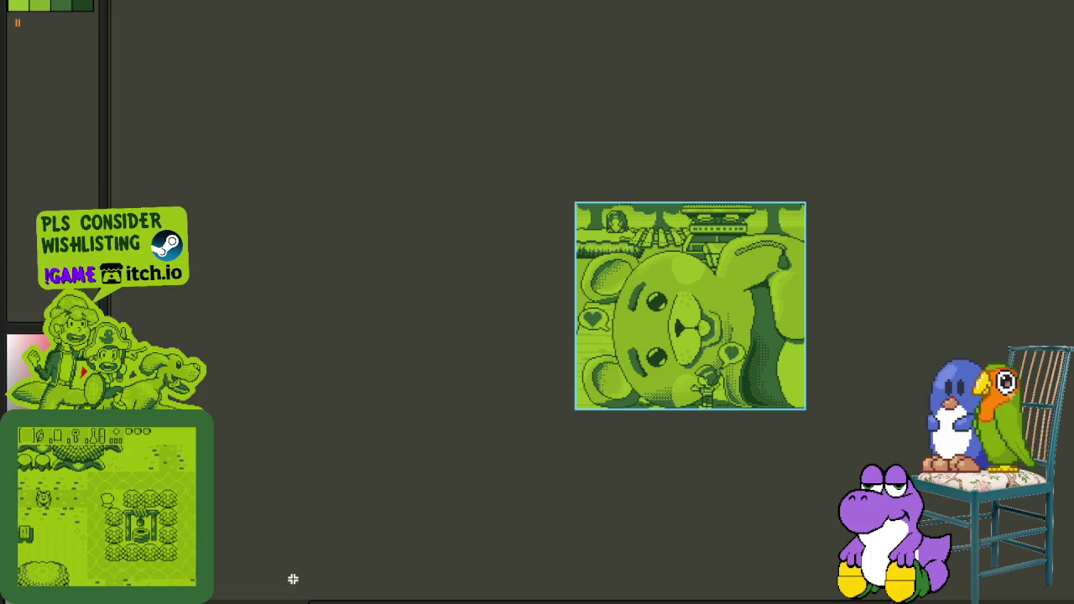
Step: Cut the whole bear picture and paste it into the scene collage file
key(ctrl+a)
key(Delete)
key(ctrl+v)
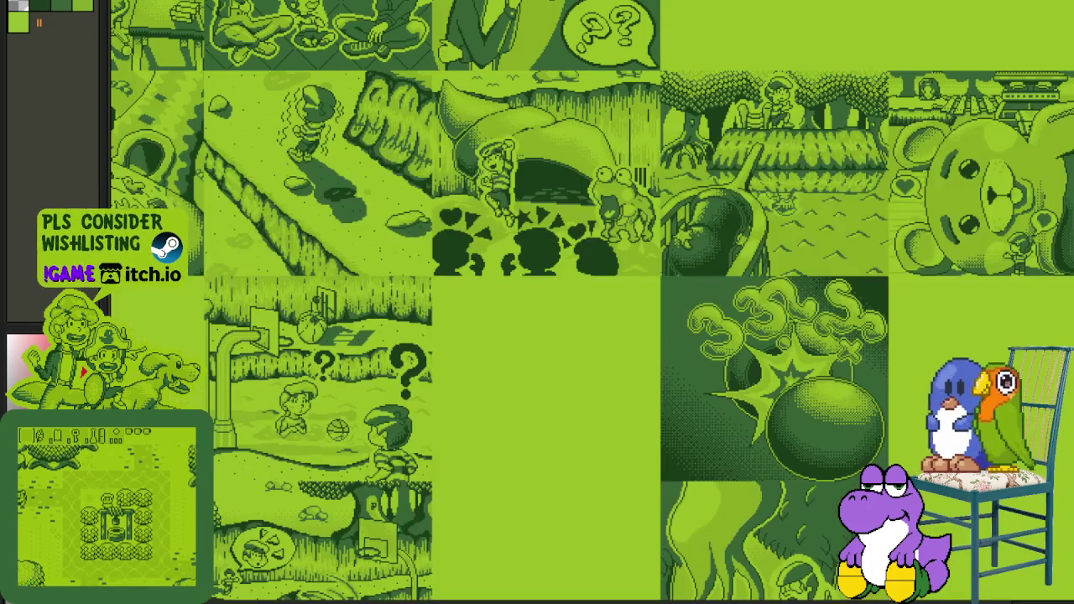
key(Tab)
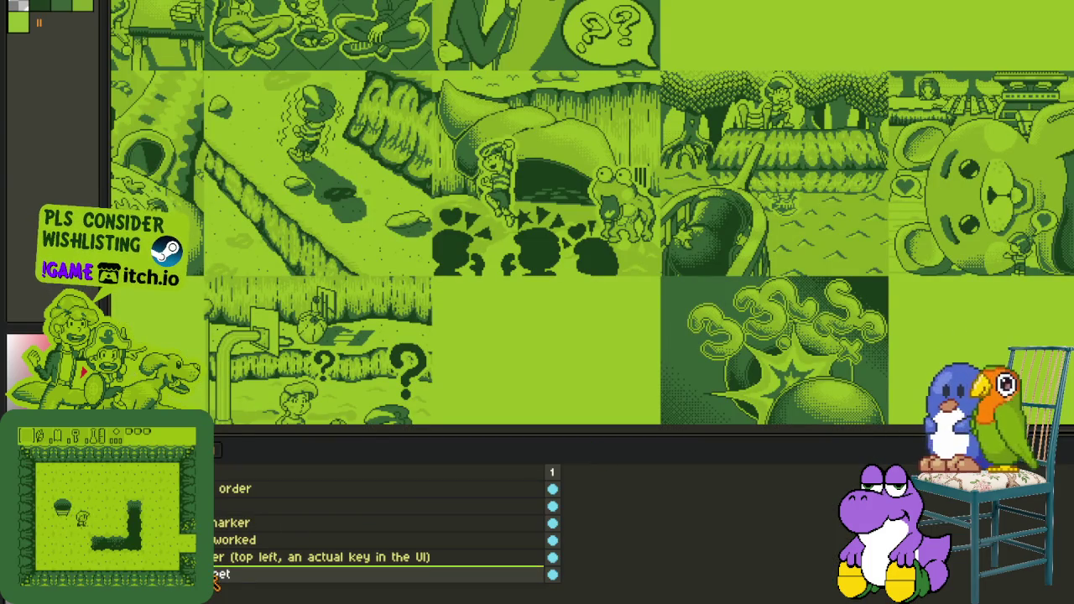
key(Tab)
scroll(829, 285, up, 2)
scroll(820, 300, up, 2)
scroll(820, 300, down, 3)
Step: Position the pasted bear picture into its slot in the collage grid
drag(696, 343, 652, 304)
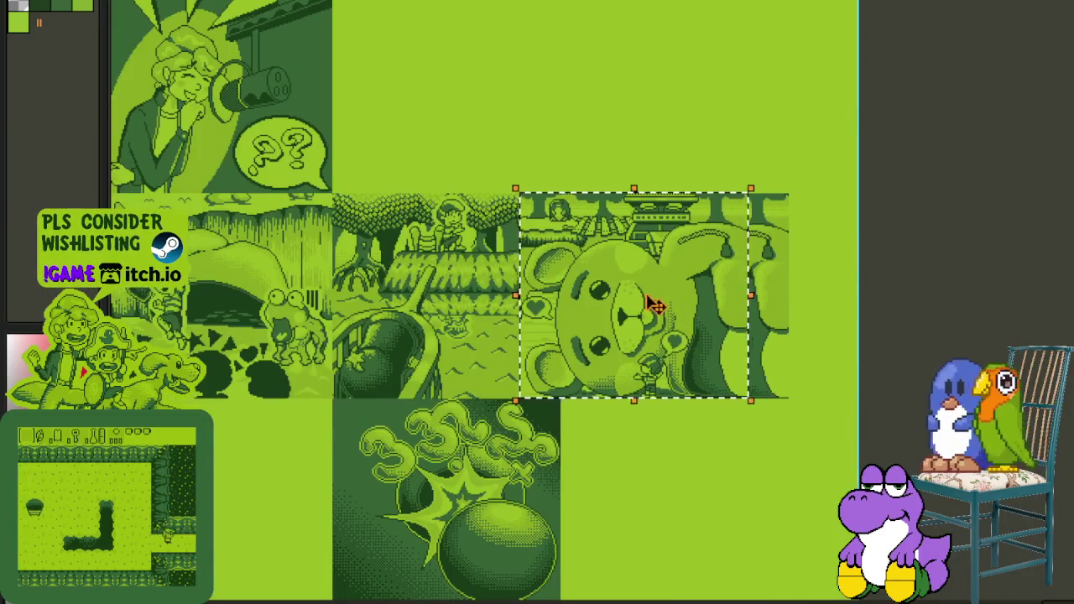
scroll(669, 313, up, 3)
key(ctrl+z)
key(ctrl+y)
key(ctrl+z)
Step: Deselect, save the bear cutscene file and close the open sprites
key(ctrl+d)
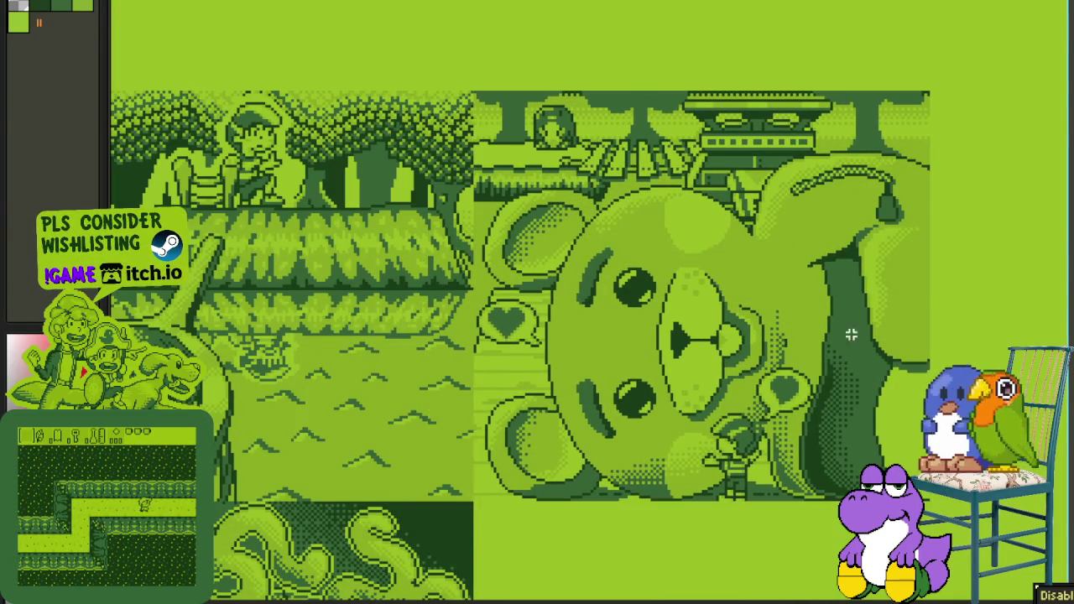
key(Tab)
key(ctrl+s)
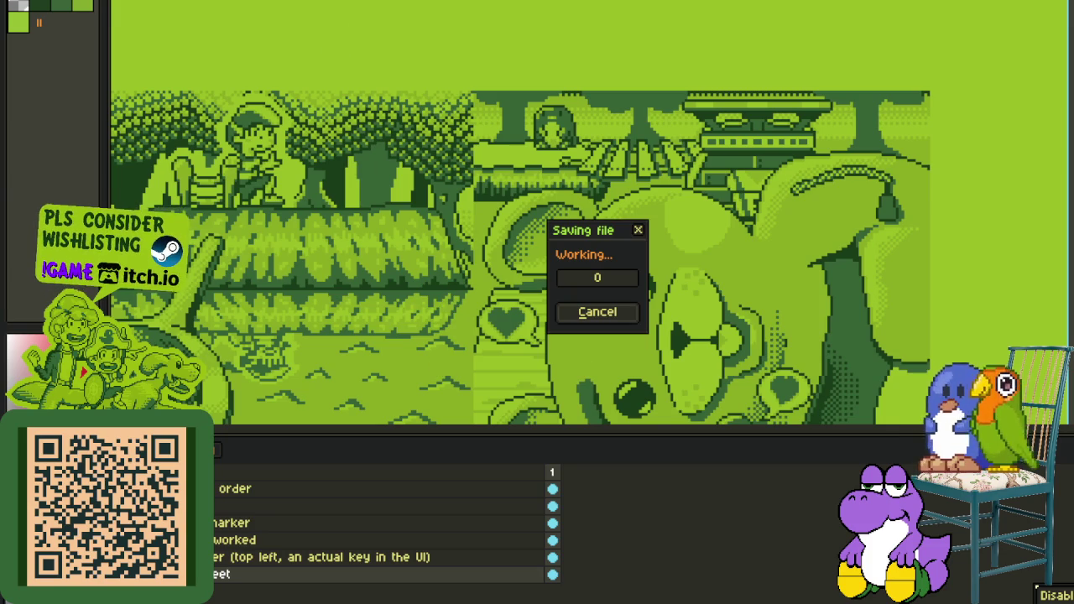
key(ctrl+w)
key(ctrl+w)
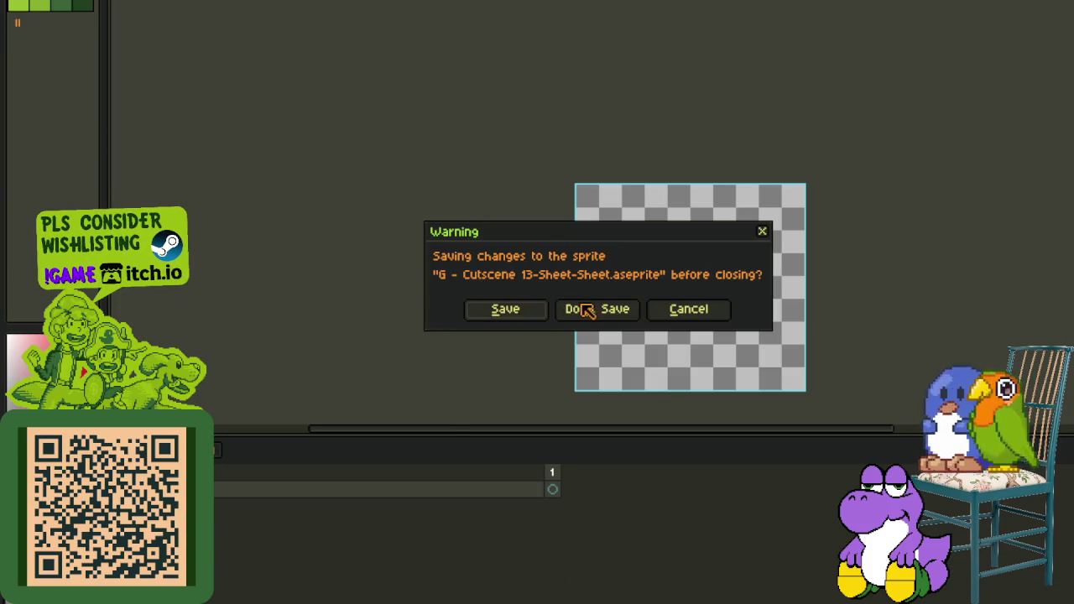
Step: Discard the blank sprite without saving and pan around the sprite sheet
click(584, 310)
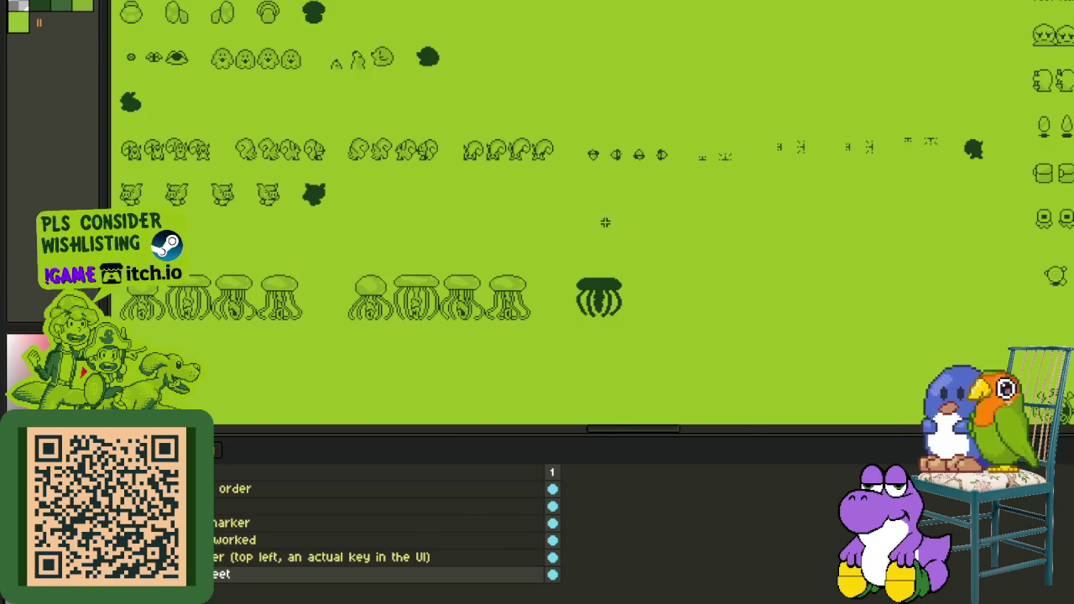
scroll(570, 232, down, 2)
key(Tab)
mouse_move(710, 122)
mouse_down()
mouse_move(454, 240)
mouse_move(451, 276)
mouse_move(412, 257)
mouse_move(486, 263)
mouse_move(749, 327)
mouse_up()
scroll(749, 327, up, 2)
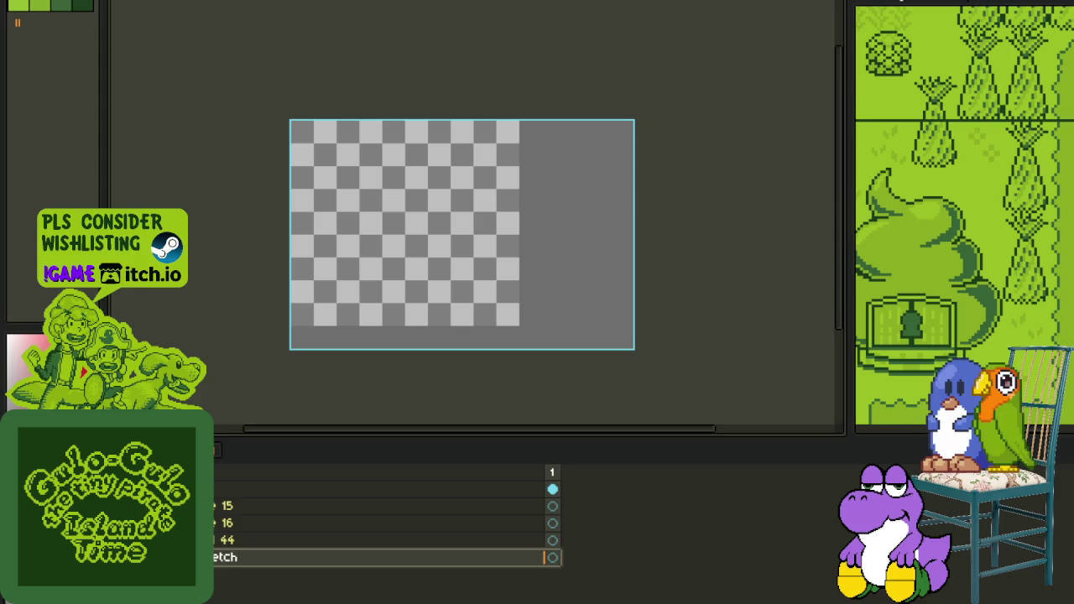
Step: Double the dome's inner arc and right outline, and add a curved line inside
key(Tab)
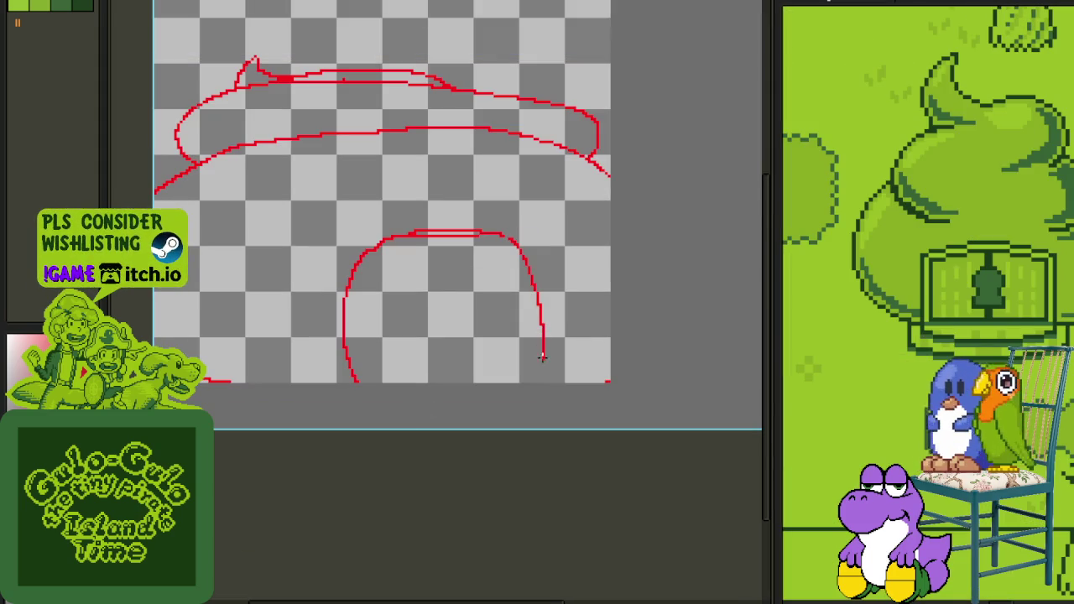
scroll(382, 367, up, 2)
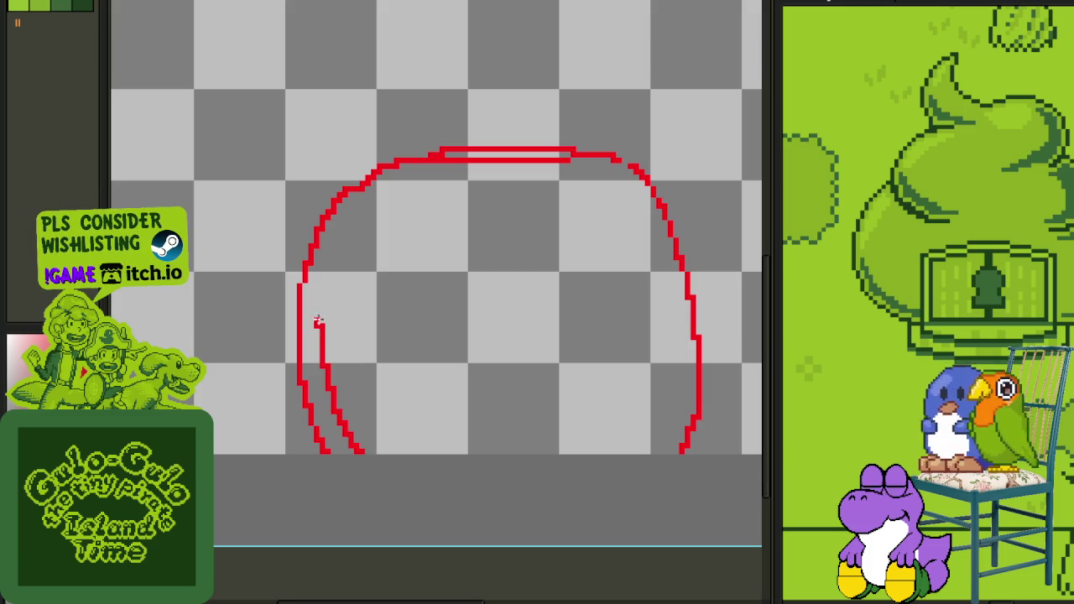
mouse_move(317, 283)
mouse_down()
mouse_move(411, 188)
mouse_move(474, 175)
mouse_move(585, 181)
mouse_move(639, 238)
mouse_move(669, 319)
mouse_move(670, 389)
mouse_up()
drag(663, 304, 646, 453)
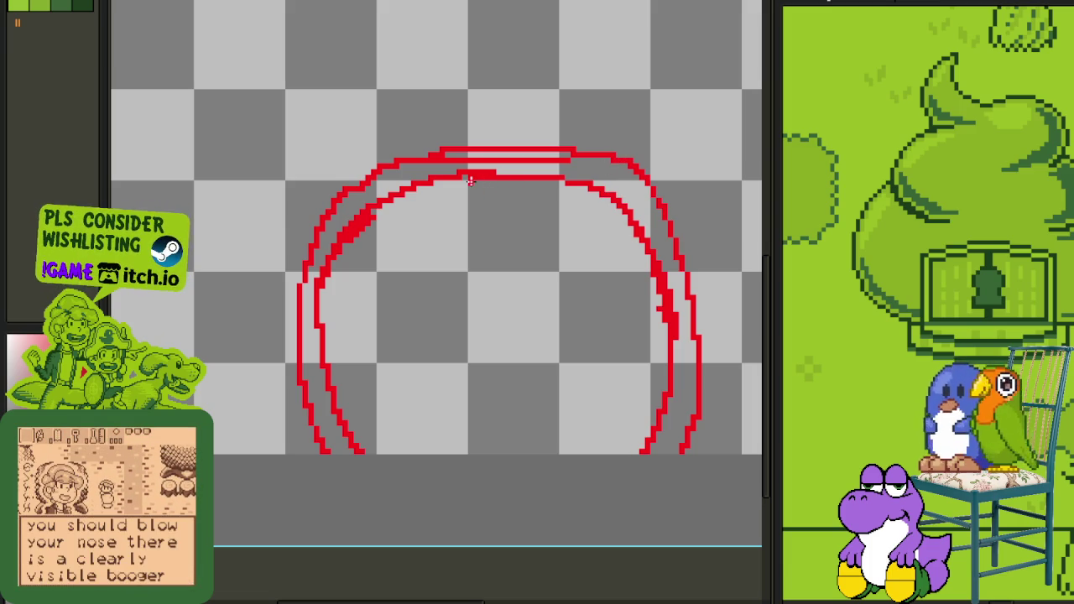
mouse_move(474, 173)
mouse_down()
mouse_move(503, 311)
mouse_move(468, 453)
mouse_up()
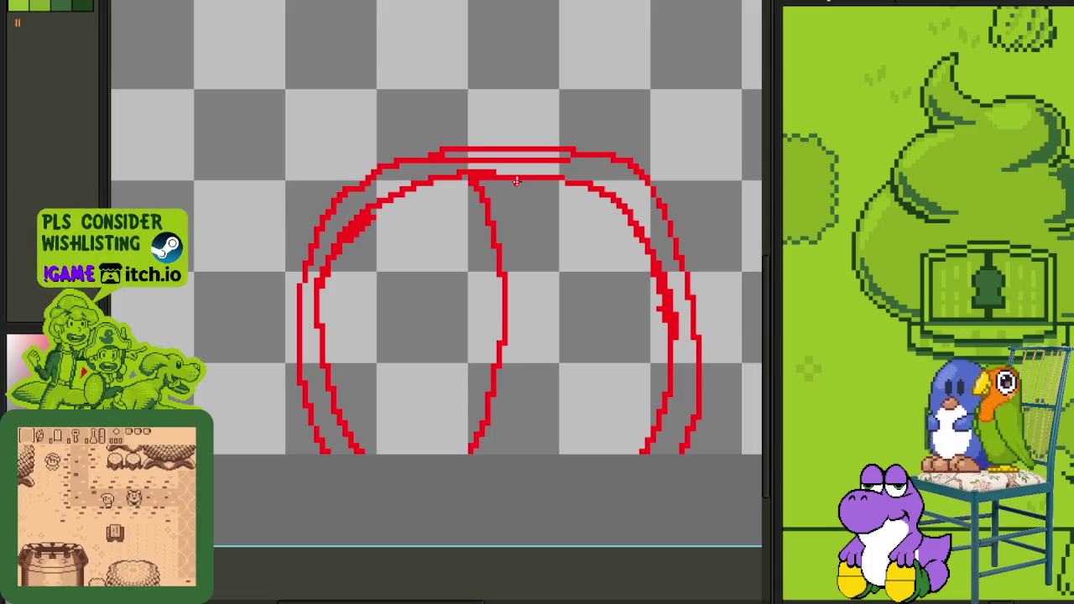
scroll(524, 202, down, 1)
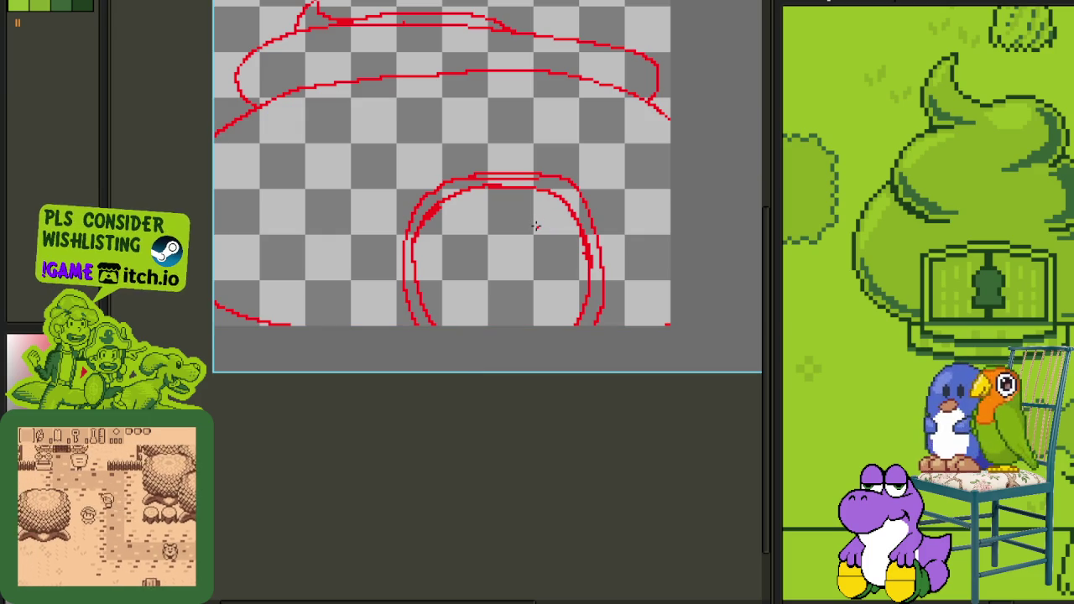
scroll(442, 260, up, 1)
scroll(585, 167, right, 2)
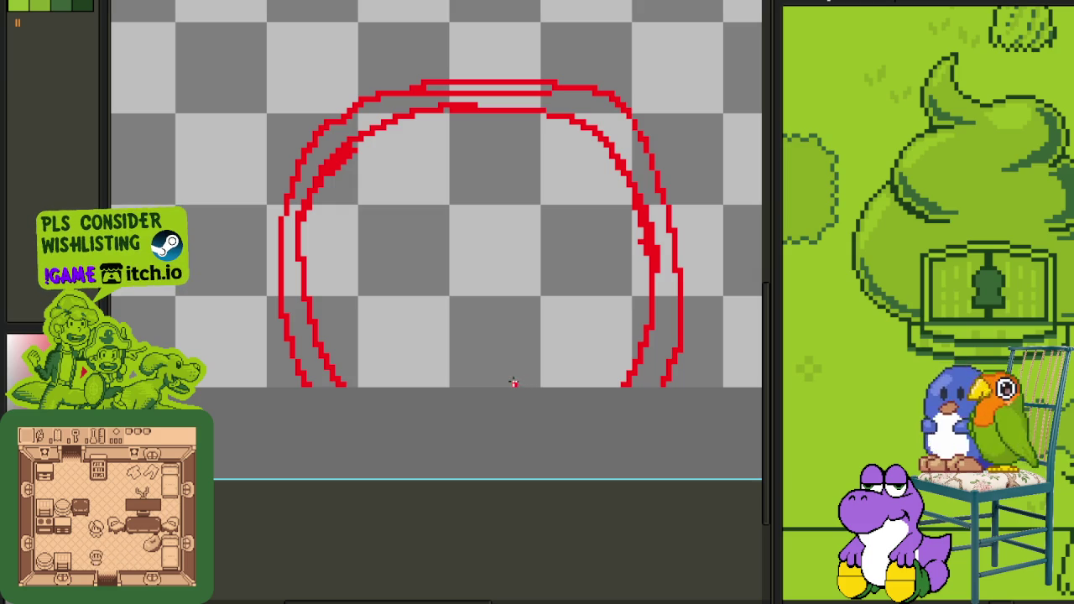
Step: Draw a tall vertical figure with a flat top and bulging profile inside the dome
drag(508, 359, 507, 217)
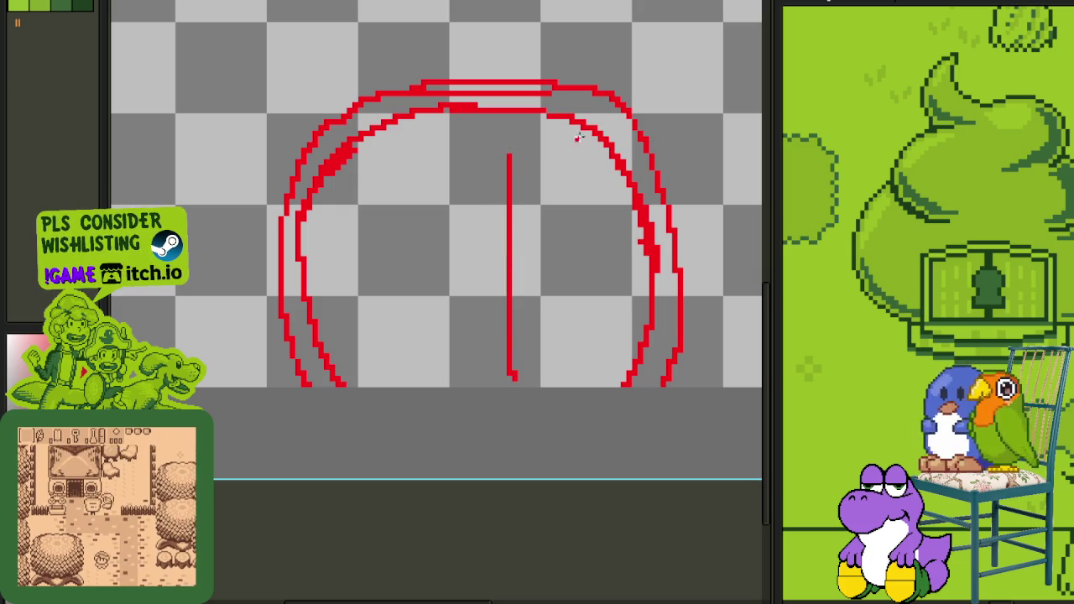
drag(594, 143, 510, 133)
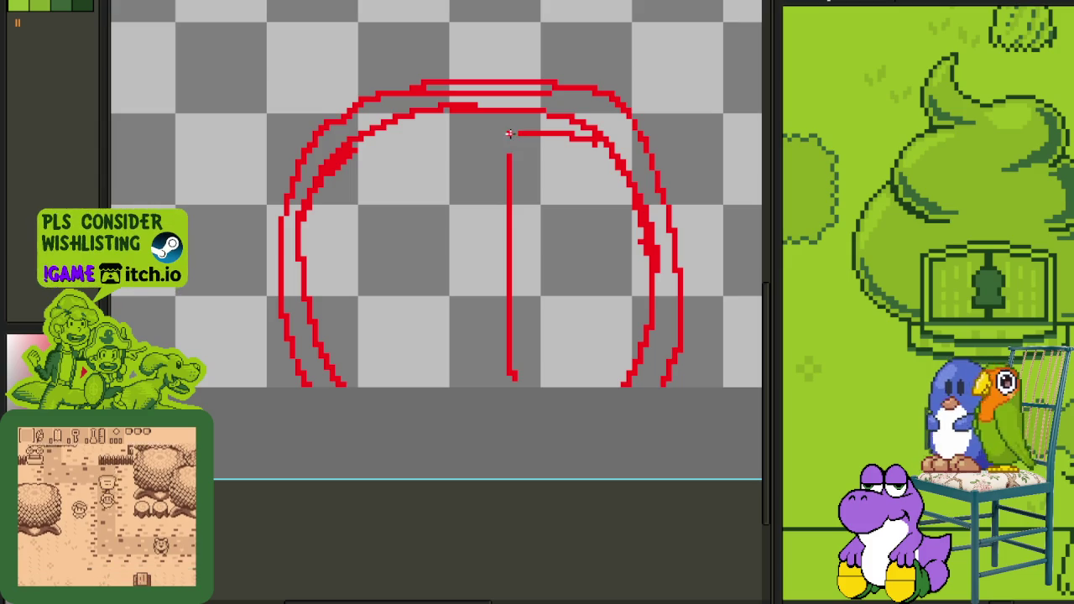
scroll(509, 177, down, 2)
scroll(516, 160, down, 1)
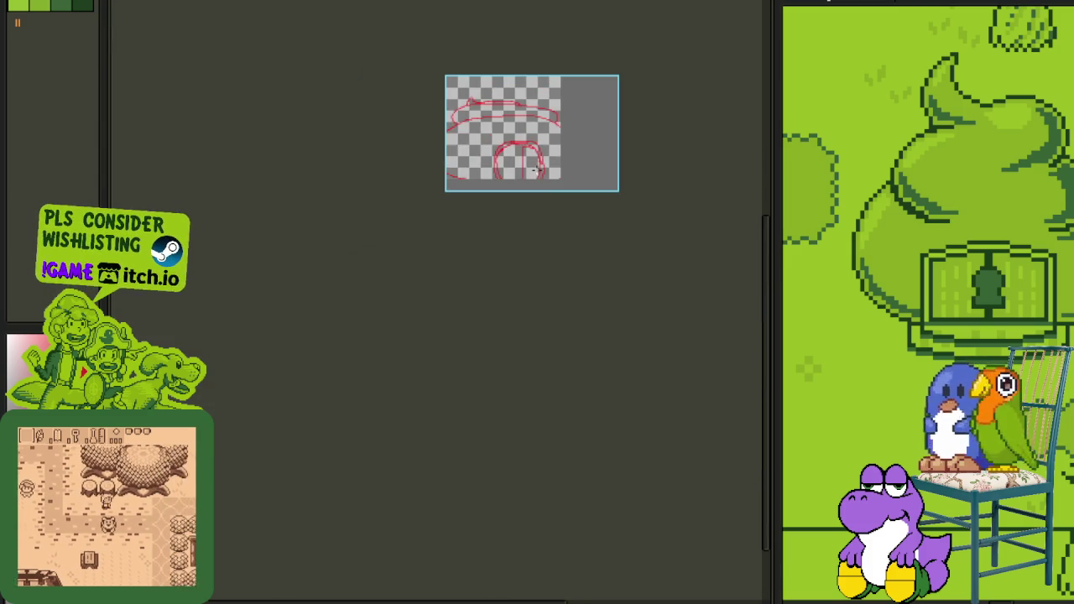
scroll(523, 151, up, 2)
scroll(522, 164, up, 1)
scroll(499, 180, up, 2)
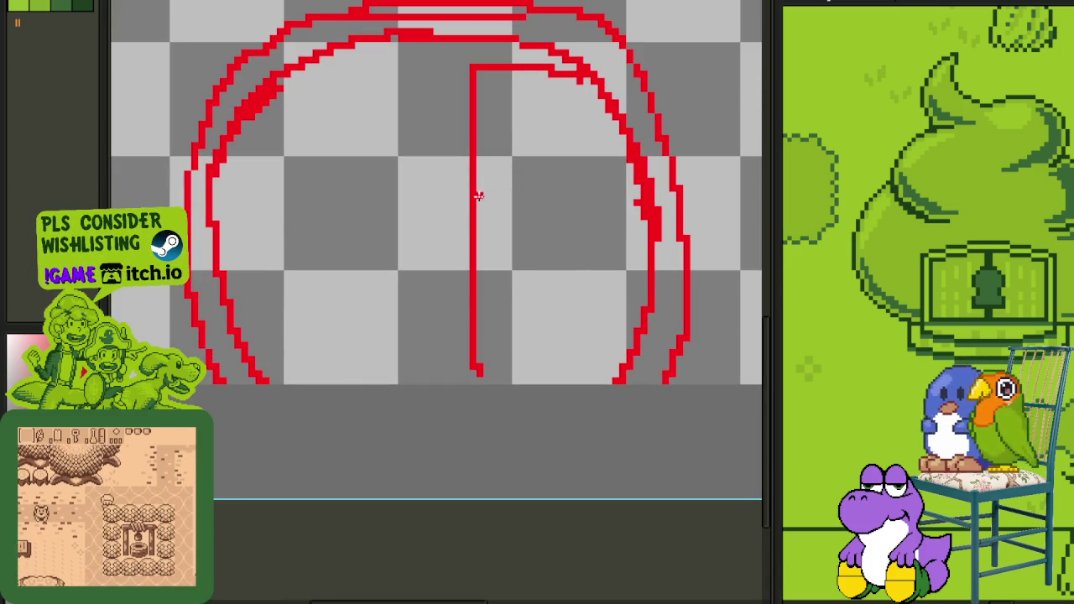
drag(476, 182, 500, 286)
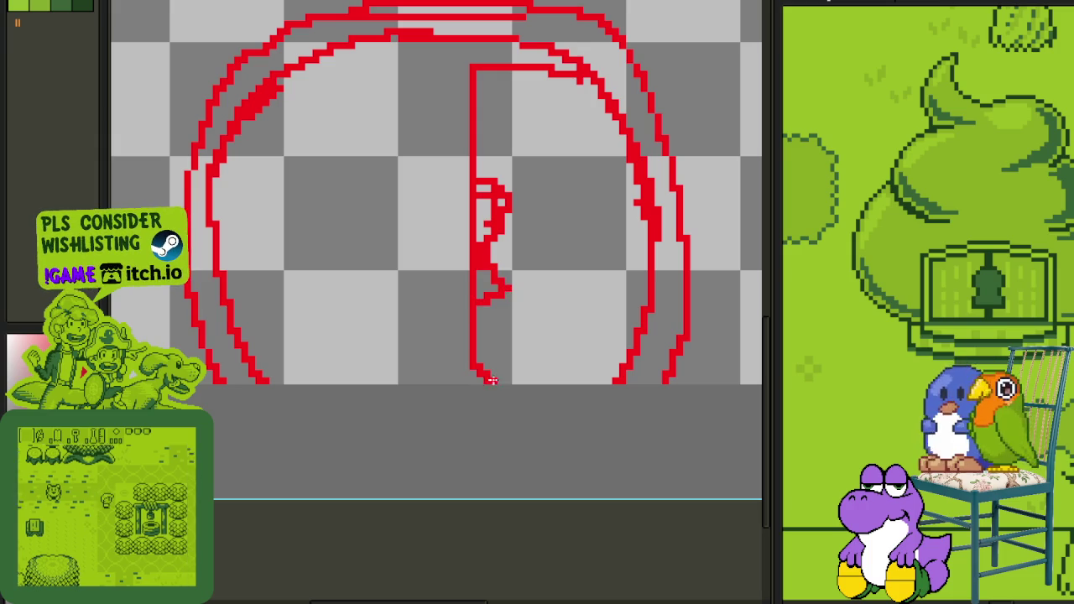
scroll(476, 353, down, 1)
scroll(483, 352, down, 1)
scroll(482, 344, down, 1)
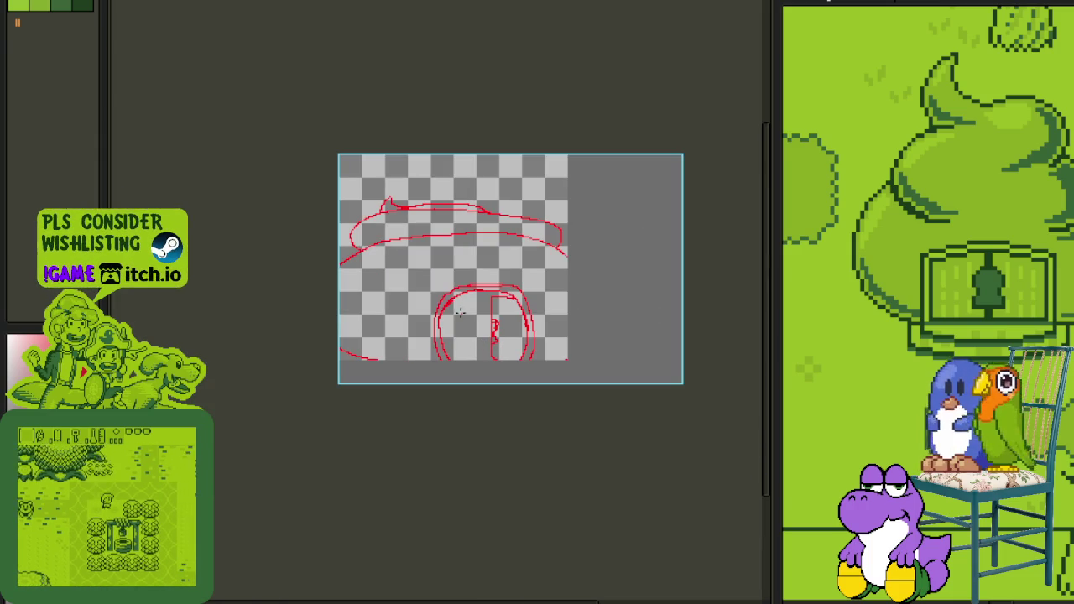
scroll(482, 343, up, 1)
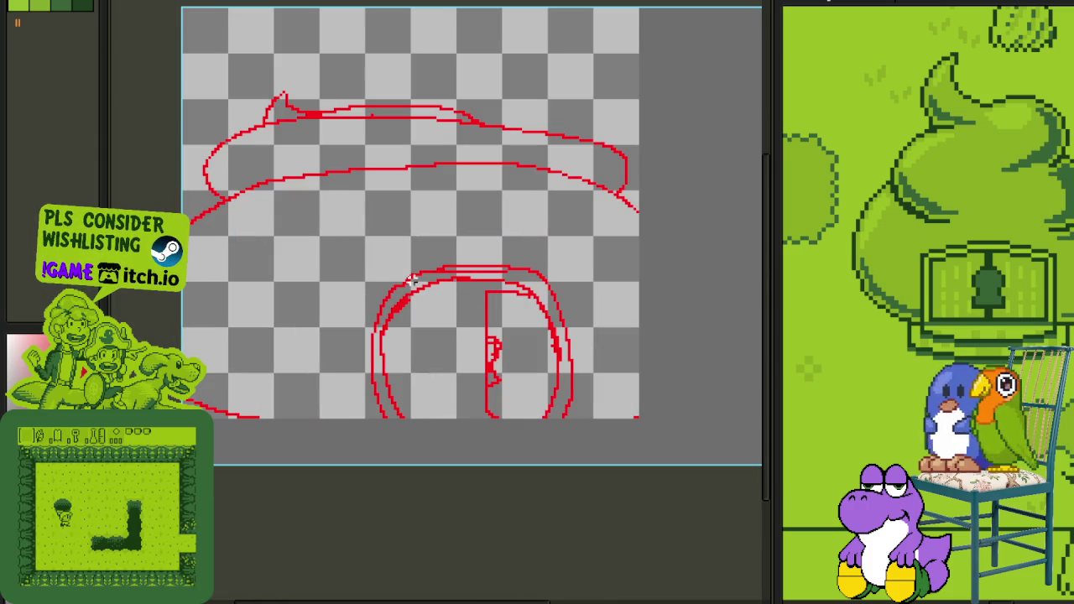
Step: Select the lower dome drawing and rotate it slightly
mouse_move(361, 252)
mouse_down()
mouse_move(589, 425)
mouse_move(461, 283)
mouse_up()
drag(453, 245, 487, 251)
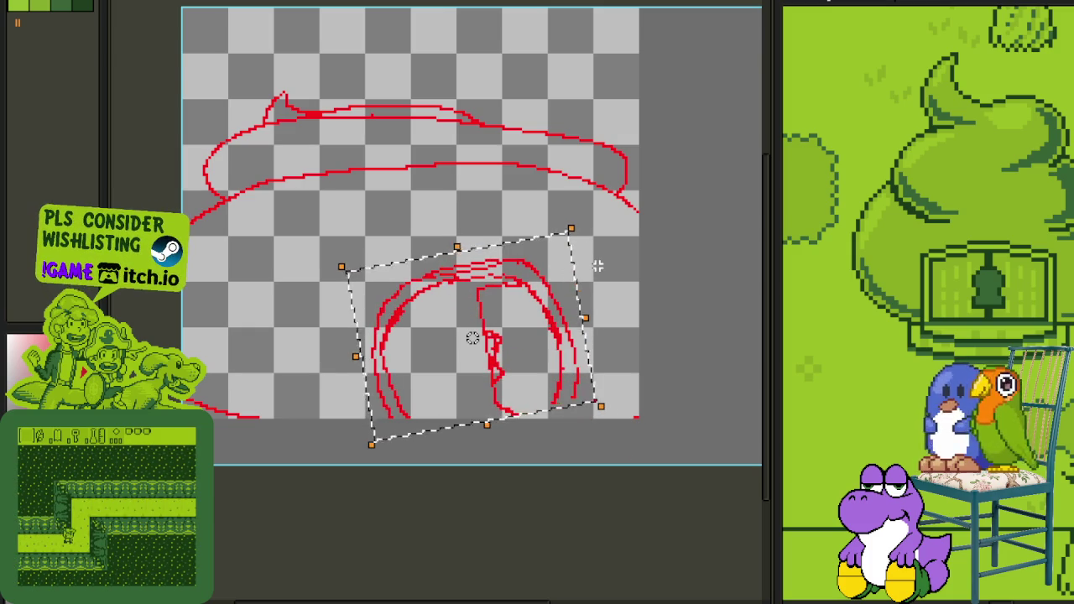
scroll(470, 336, up, 2)
scroll(401, 307, up, 1)
Step: Stretch the lower part of the dome sketch downward and apply the transform
drag(389, 299, 623, 462)
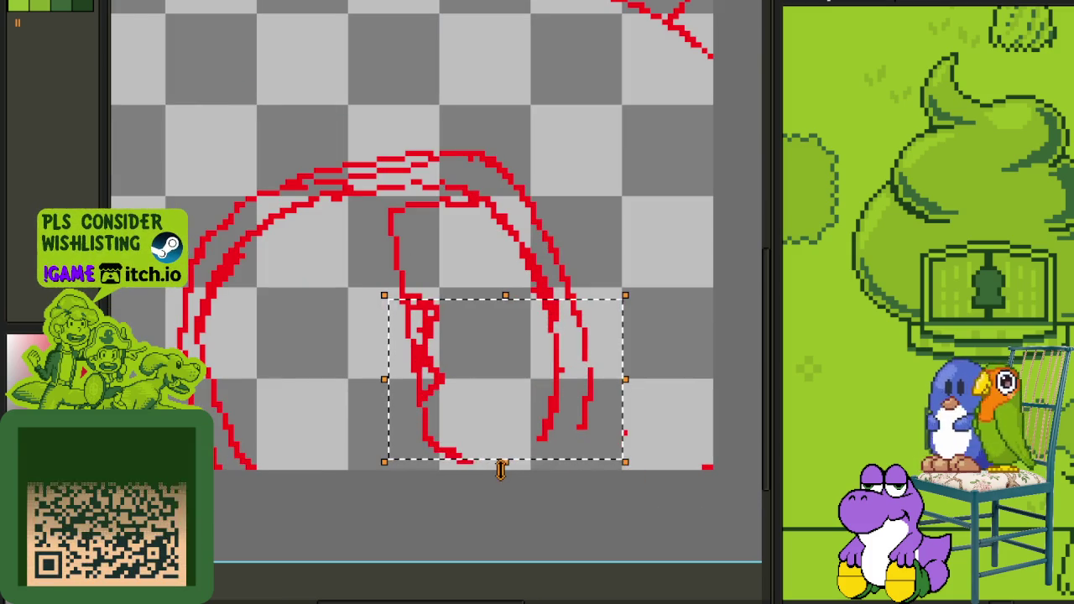
drag(505, 462, 490, 517)
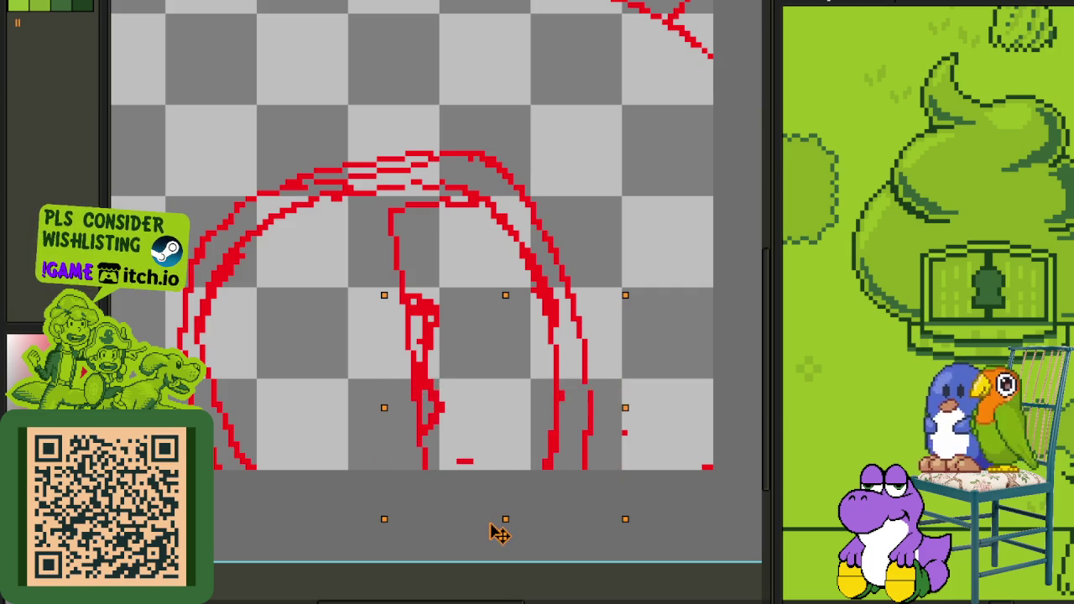
key(Return)
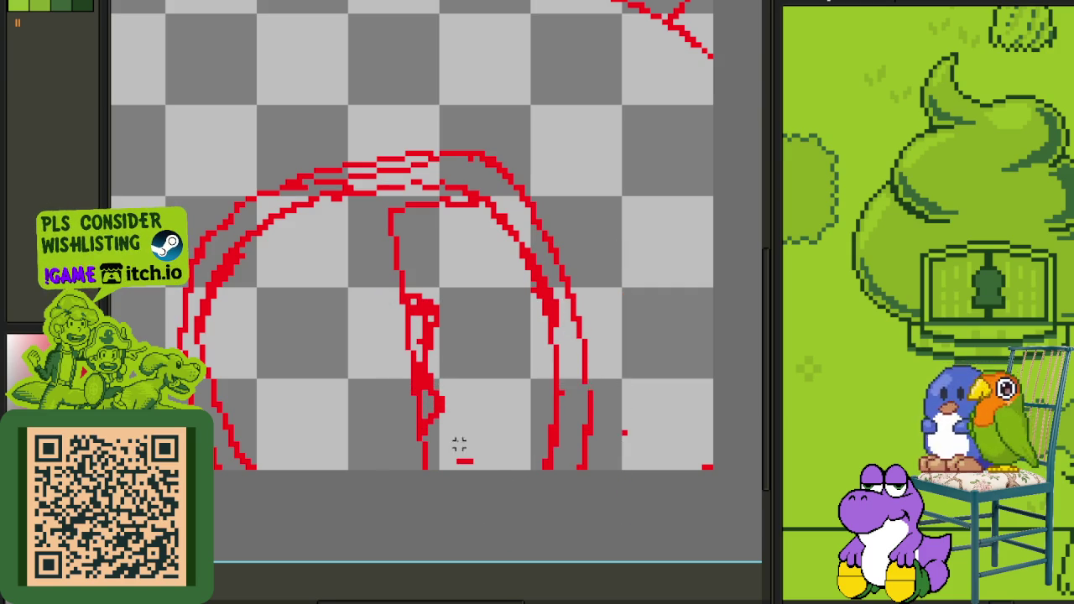
scroll(223, 472, down, 3)
drag(223, 472, 260, 450)
drag(158, 456, 222, 436)
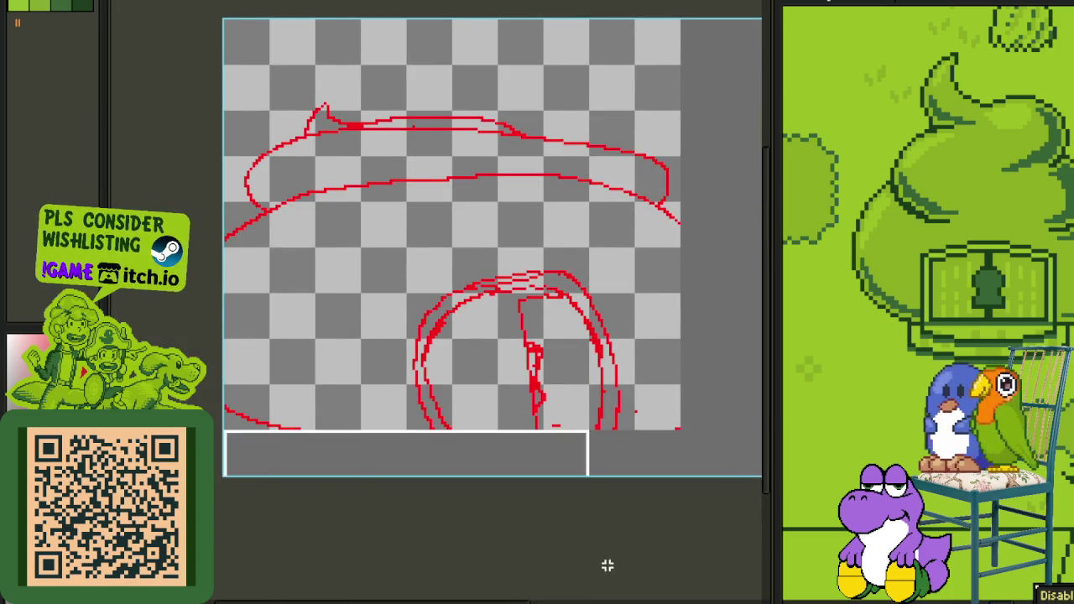
Step: Select the whole canvas, nudge the drawing up two pixels, and drop the selection
scroll(546, 548, right, 3)
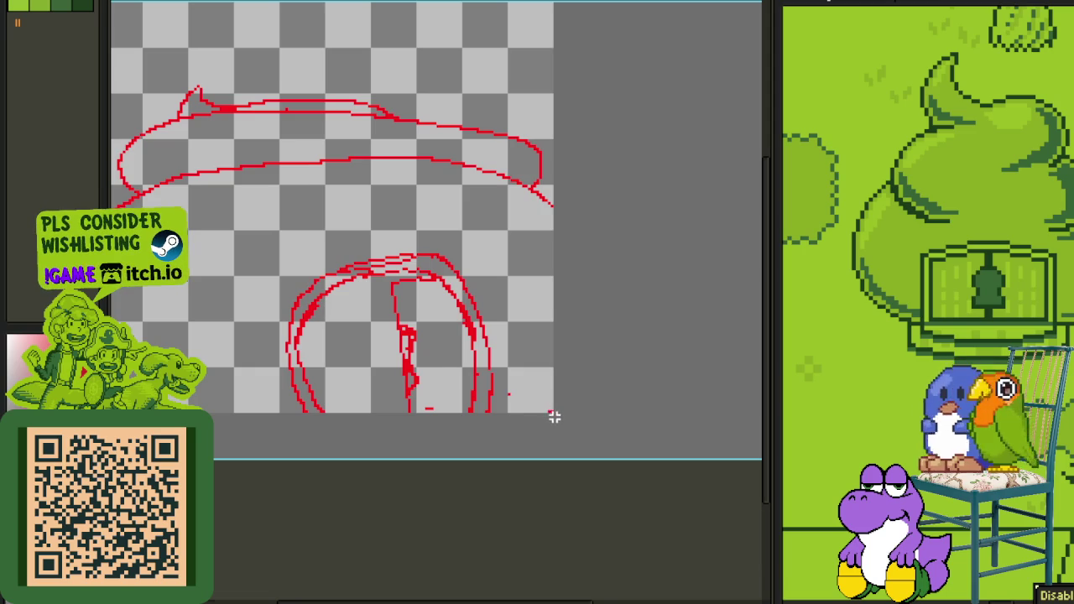
scroll(554, 417, down, 2)
scroll(495, 411, up, 1)
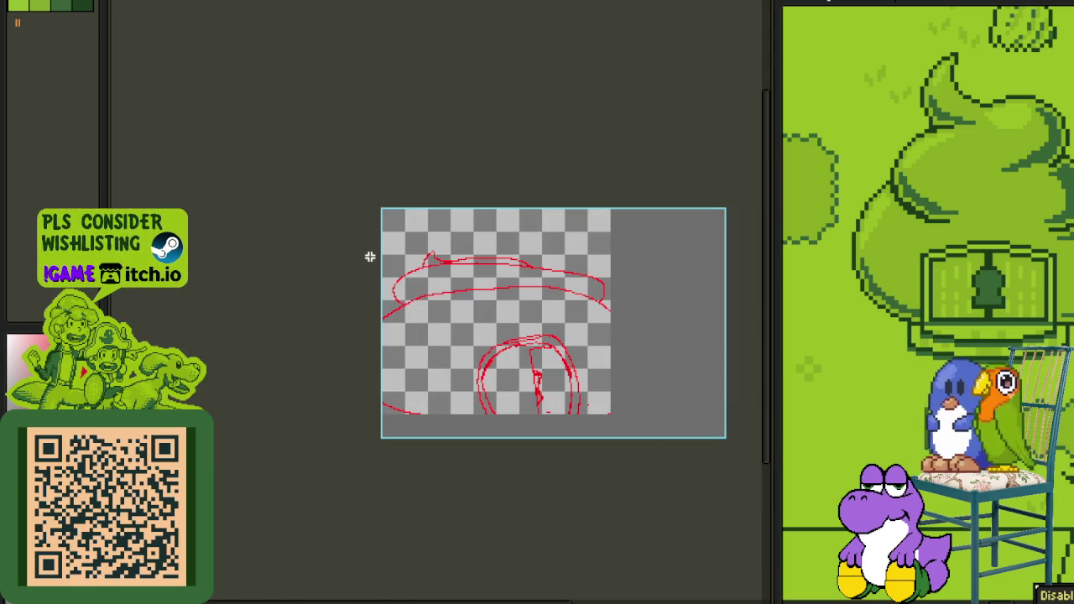
drag(366, 206, 721, 458)
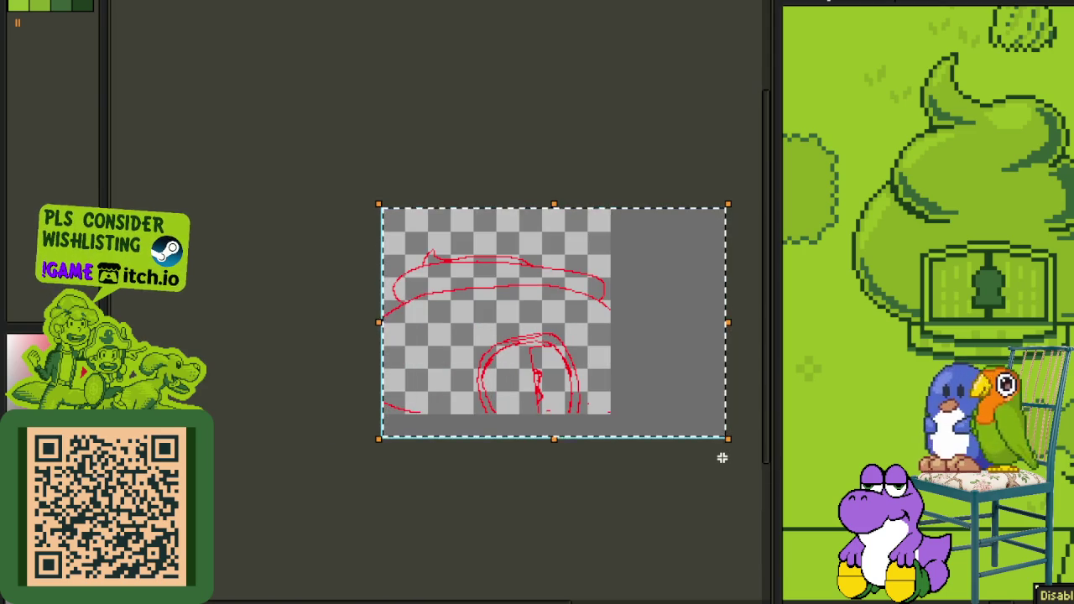
key(Up)
key(Up)
key(Up)
key(Up)
key(Up)
key(Up)
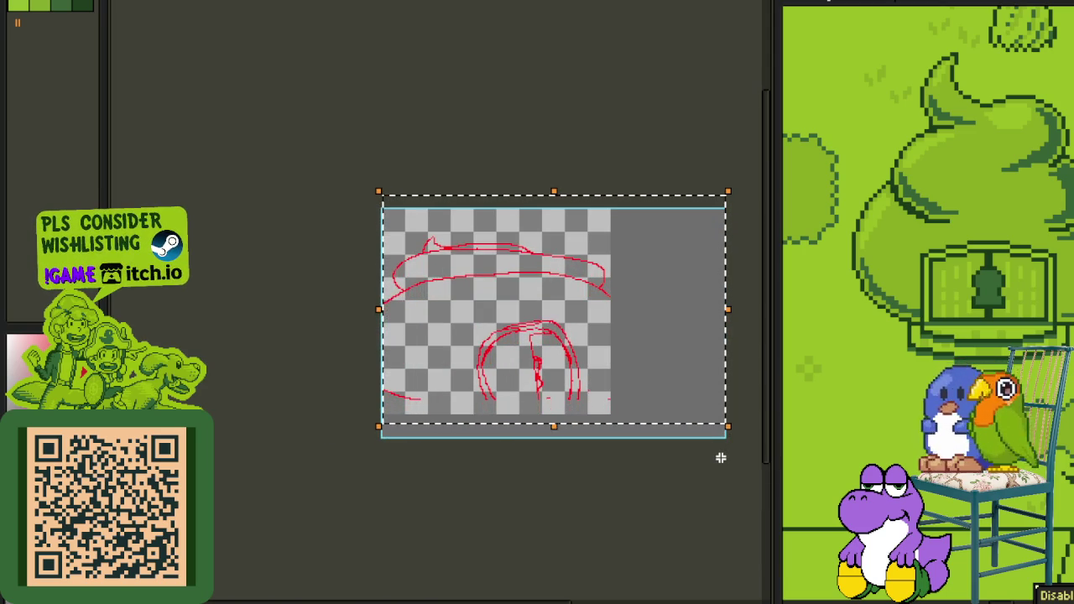
key(Up)
key(Up)
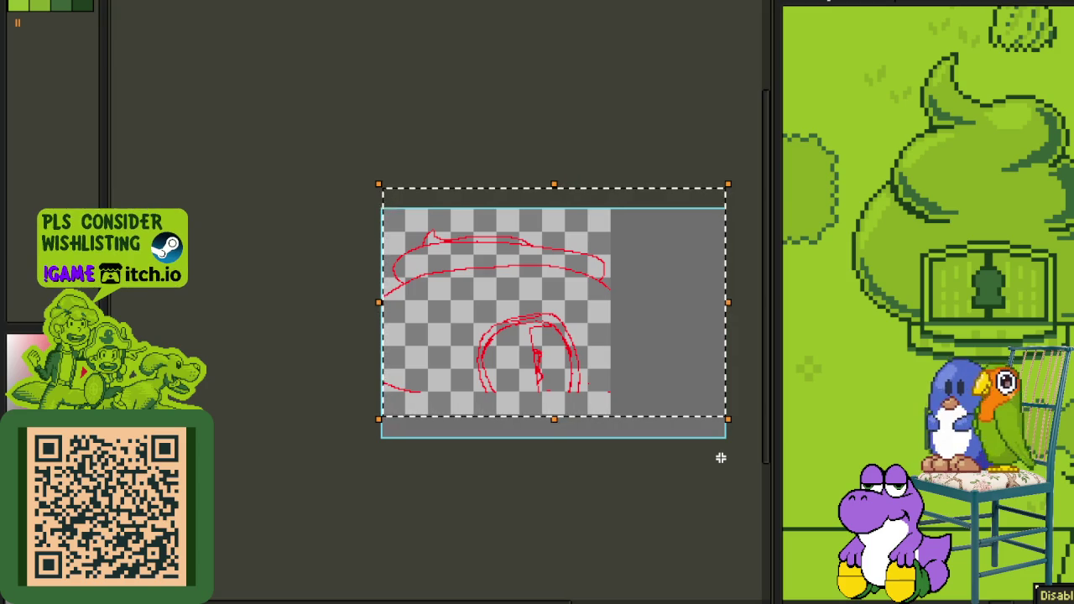
click(575, 464)
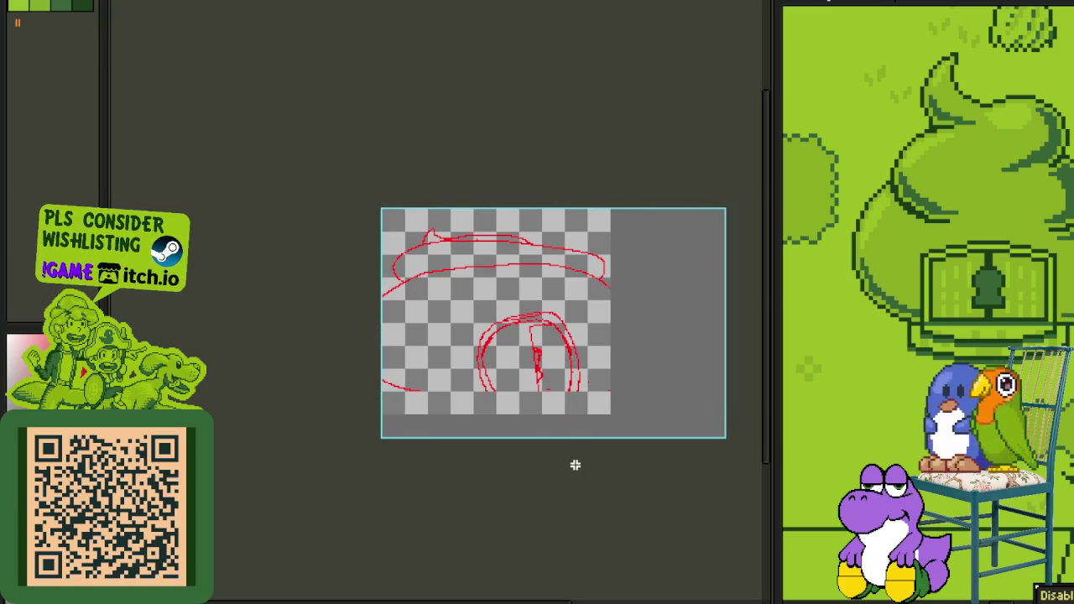
Step: Draw a flat base rim line beneath the dome
scroll(349, 332, up, 5)
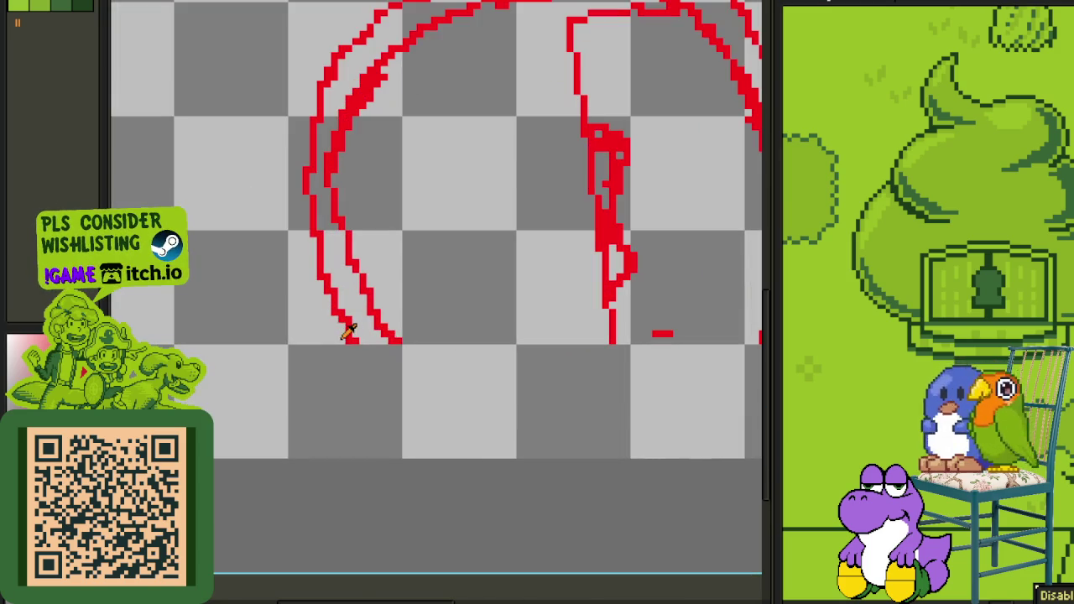
scroll(350, 332, down, 1)
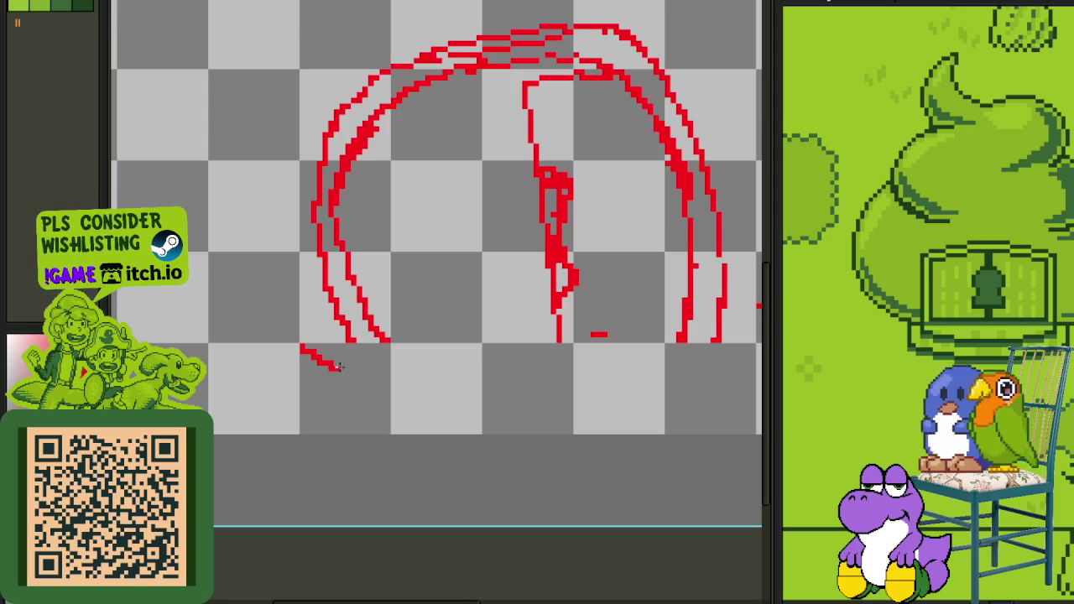
mouse_move(722, 365)
mouse_down()
mouse_move(290, 370)
mouse_move(403, 415)
mouse_move(679, 398)
mouse_move(752, 379)
mouse_up()
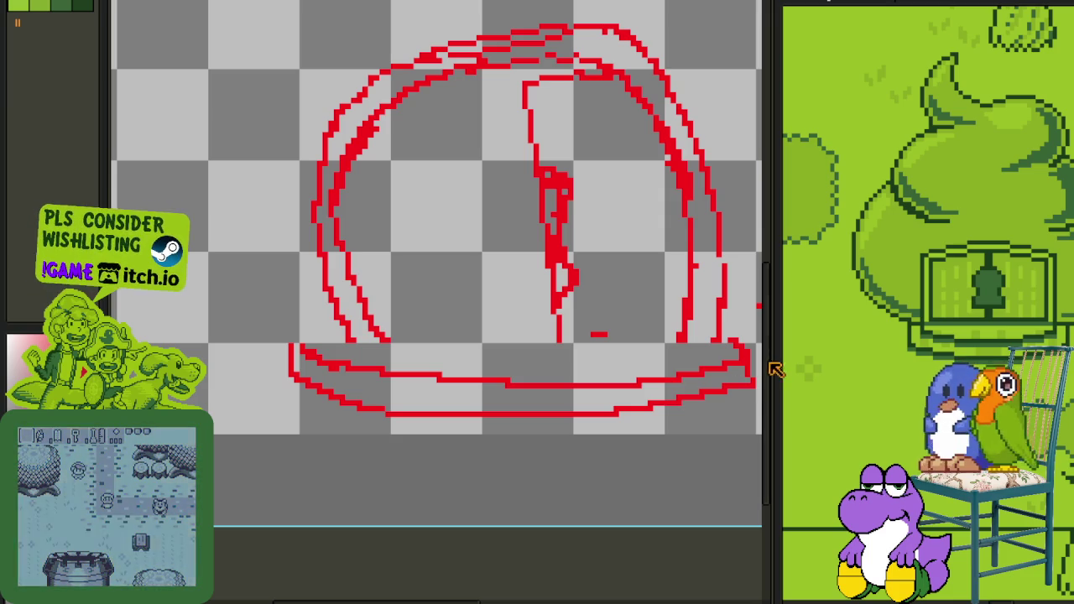
drag(666, 343, 401, 333)
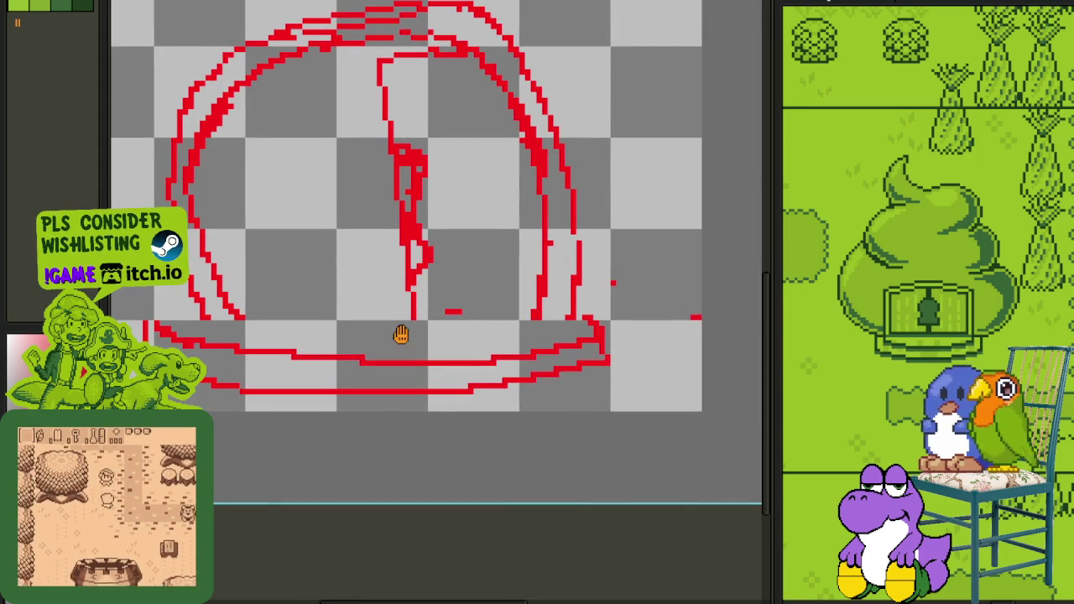
scroll(401, 334, down, 1)
scroll(504, 330, up, 1)
scroll(576, 342, up, 1)
scroll(411, 334, down, 2)
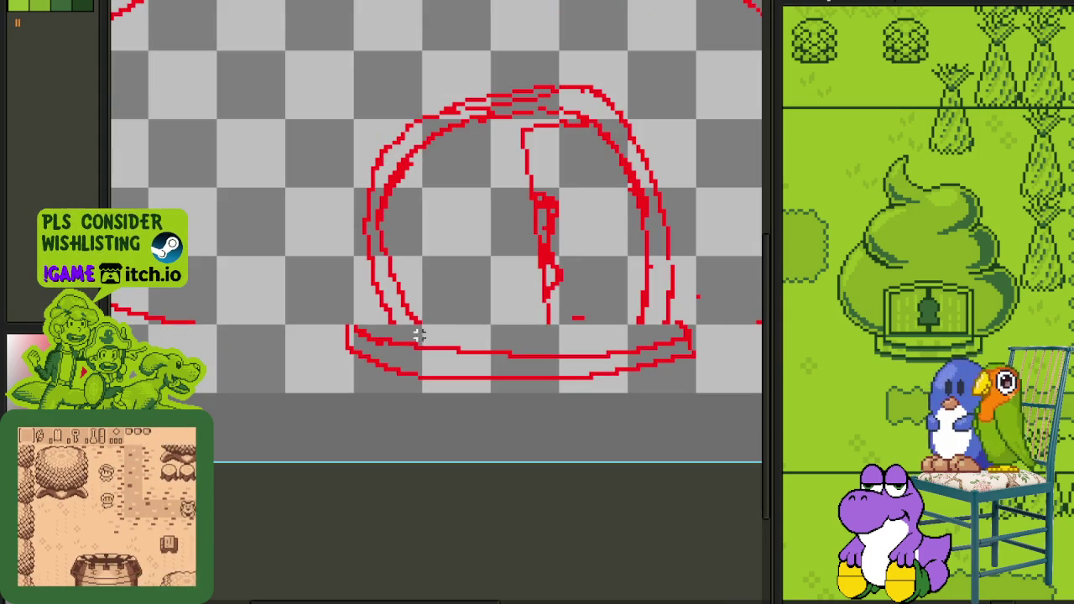
Step: Lasso the rim, squash it vertically, and shift it to sit under the dome
mouse_move(680, 321)
mouse_down()
mouse_move(576, 341)
mouse_move(336, 321)
mouse_move(658, 409)
mouse_move(706, 329)
mouse_up()
drag(513, 422, 520, 406)
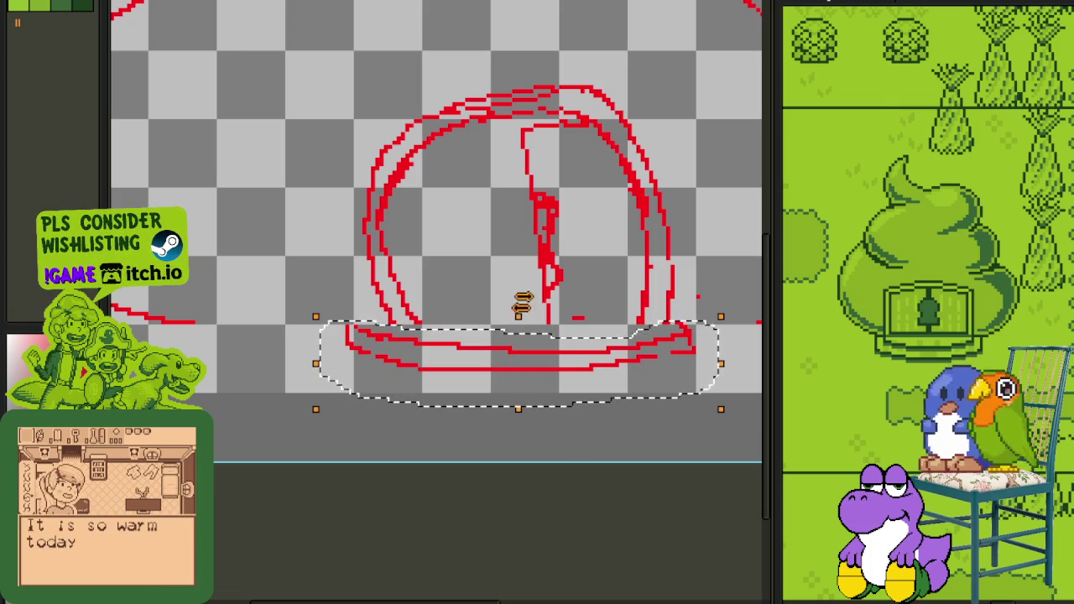
key(ctrl+d)
mouse_move(531, 347)
mouse_down()
mouse_move(393, 319)
mouse_move(520, 386)
mouse_up()
key(ctrl+t)
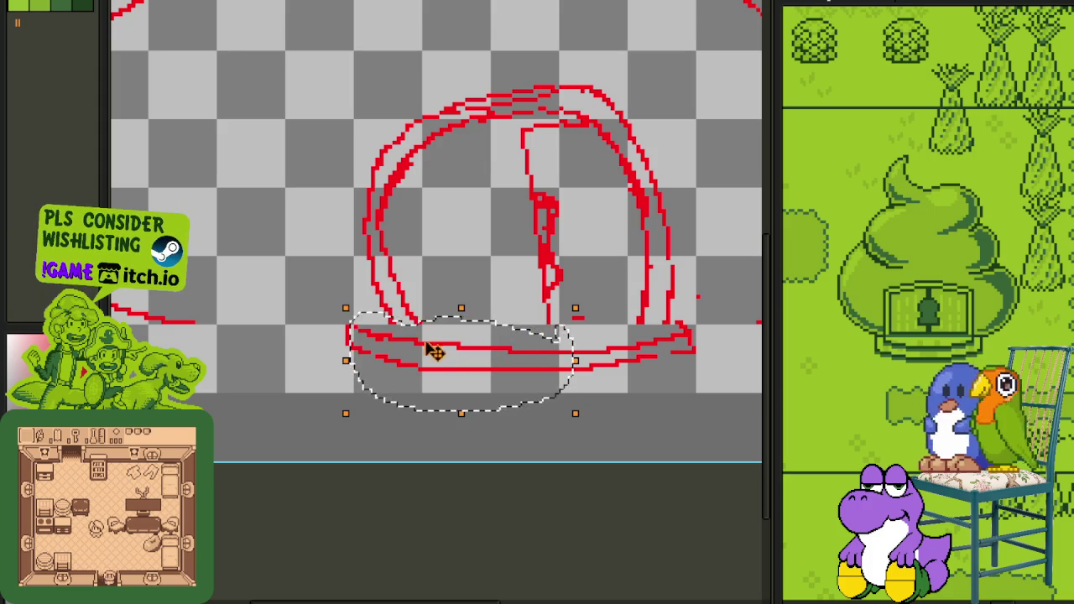
key(shift+Left)
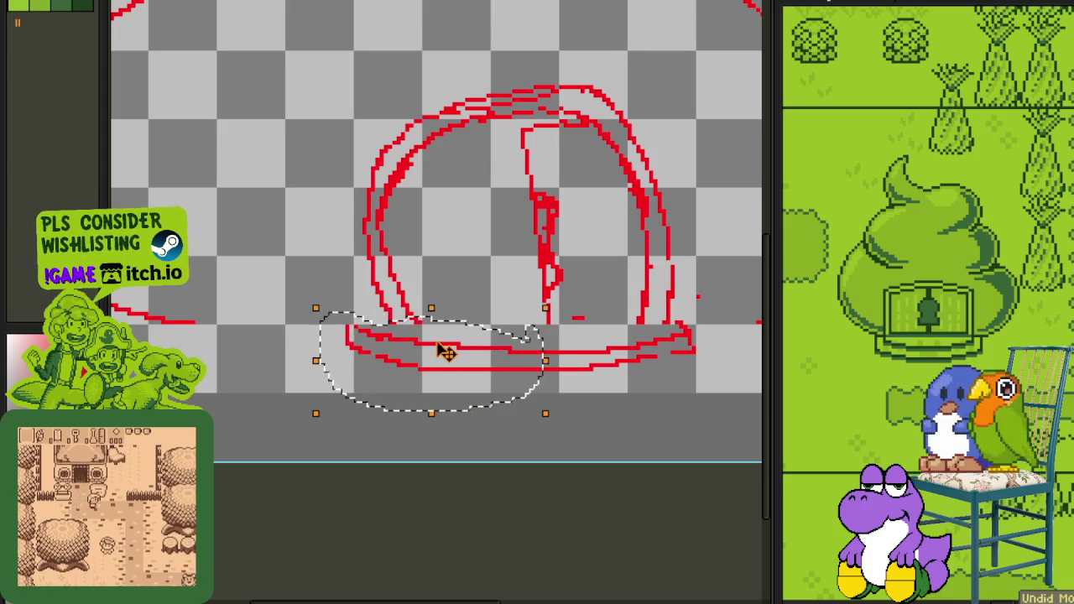
drag(446, 353, 484, 351)
key(Return)
Step: Add two more base strokes, including a longer line curving up the left side
scroll(648, 324, up, 1)
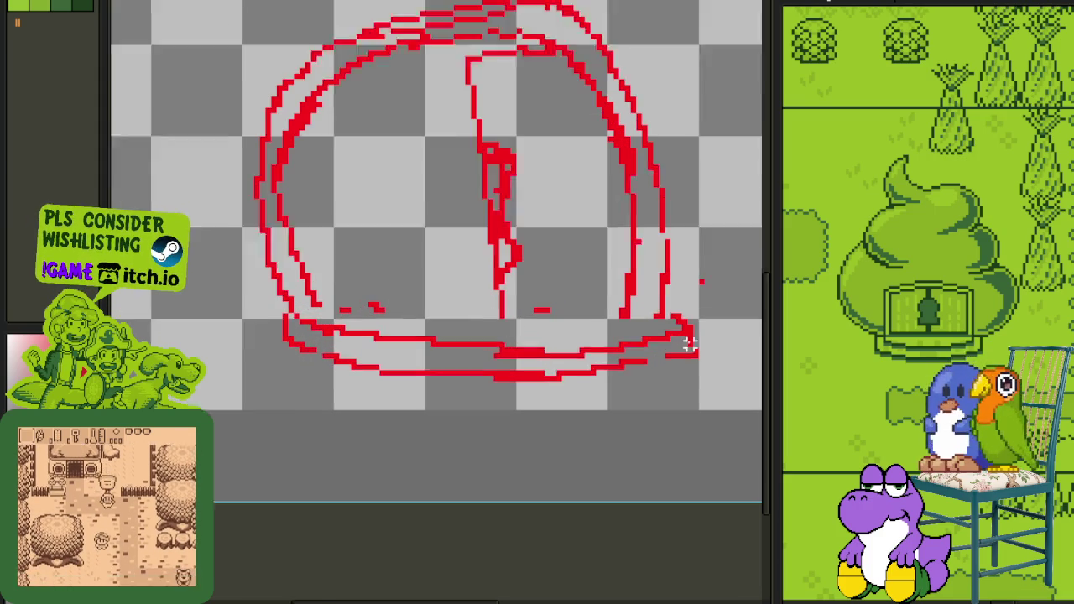
scroll(671, 336, up, 1)
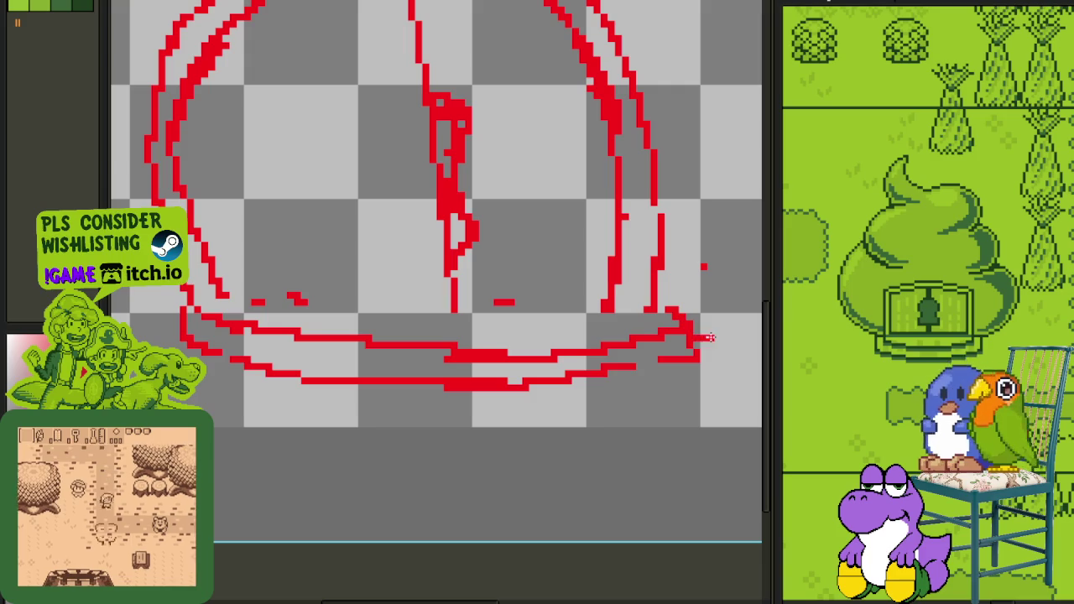
drag(718, 377, 500, 416)
scroll(606, 412, left, 1)
scroll(606, 412, left, 1)
mouse_move(647, 413)
mouse_down()
mouse_move(396, 394)
mouse_move(303, 353)
mouse_move(324, 319)
mouse_up()
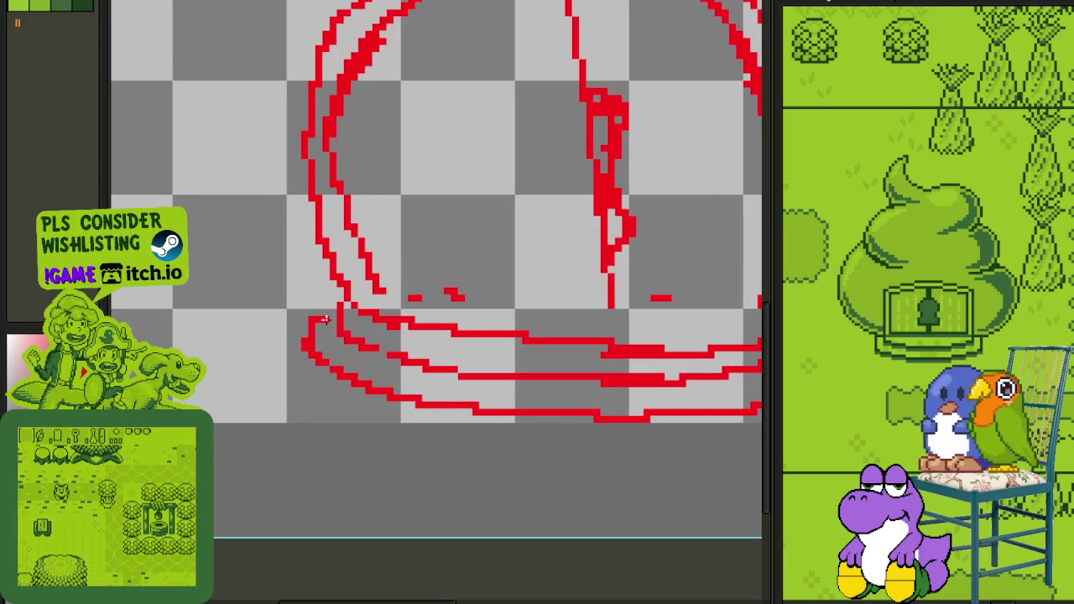
scroll(334, 320, down, 3)
scroll(384, 307, down, 1)
scroll(384, 307, up, 3)
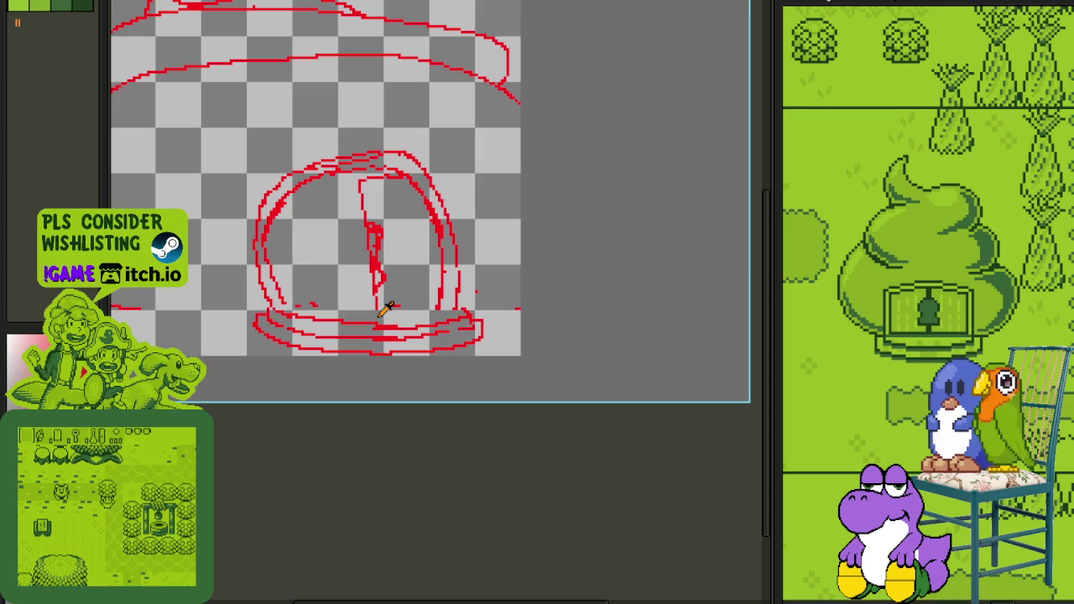
scroll(387, 306, down, 2)
scroll(389, 294, up, 1)
drag(390, 276, 411, 305)
scroll(412, 298, up, 2)
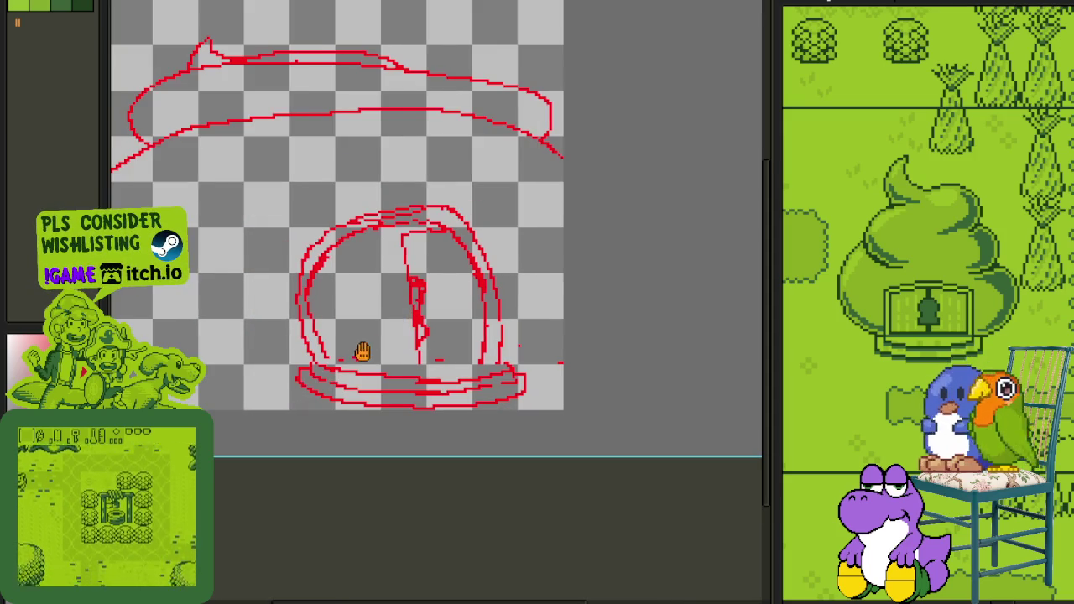
drag(360, 350, 434, 321)
scroll(434, 321, down, 2)
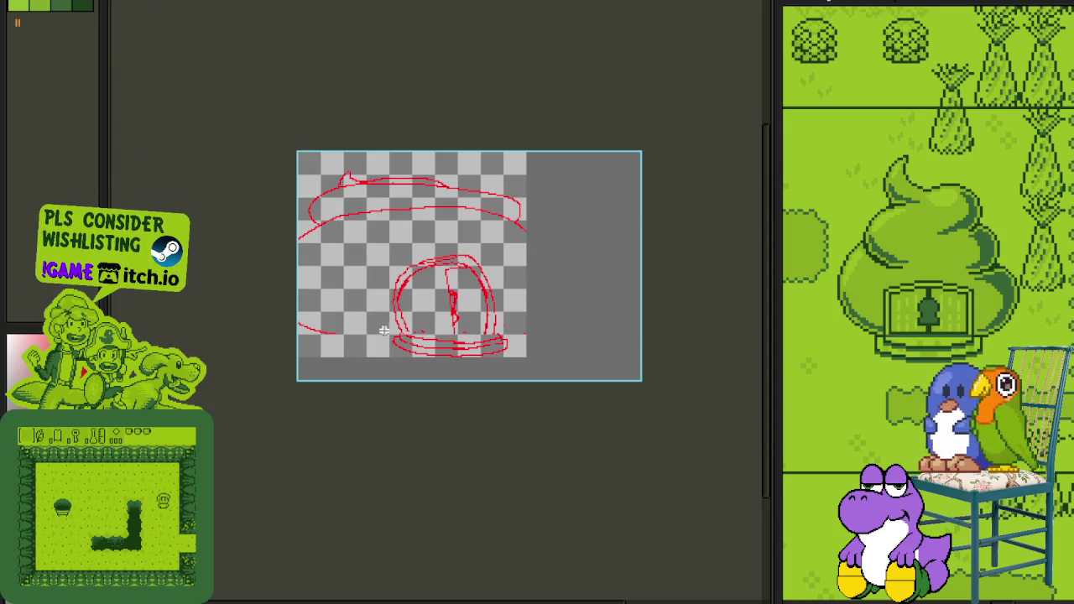
scroll(451, 321, up, 3)
scroll(451, 321, up, 1)
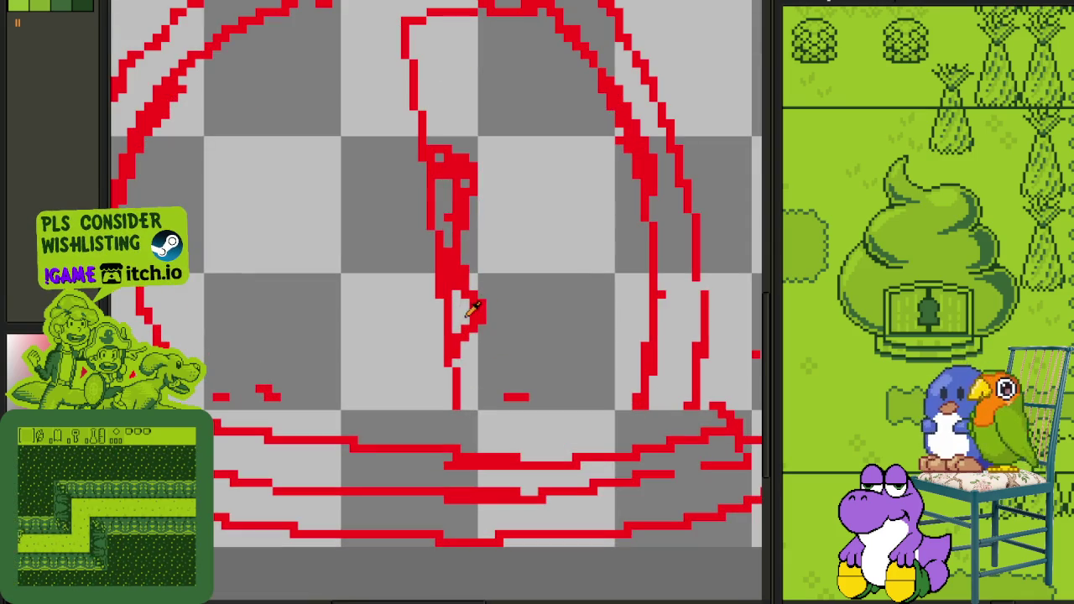
key(shift+r)
Step: Replace the red sketch lines with black
click(471, 468)
scroll(408, 355, down, 4)
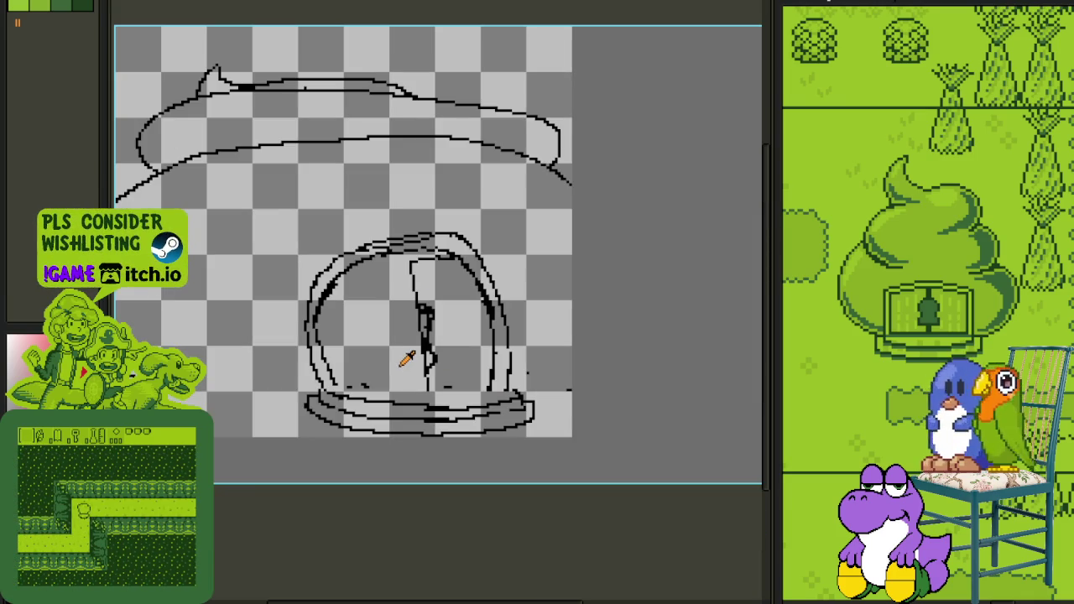
key(Tab)
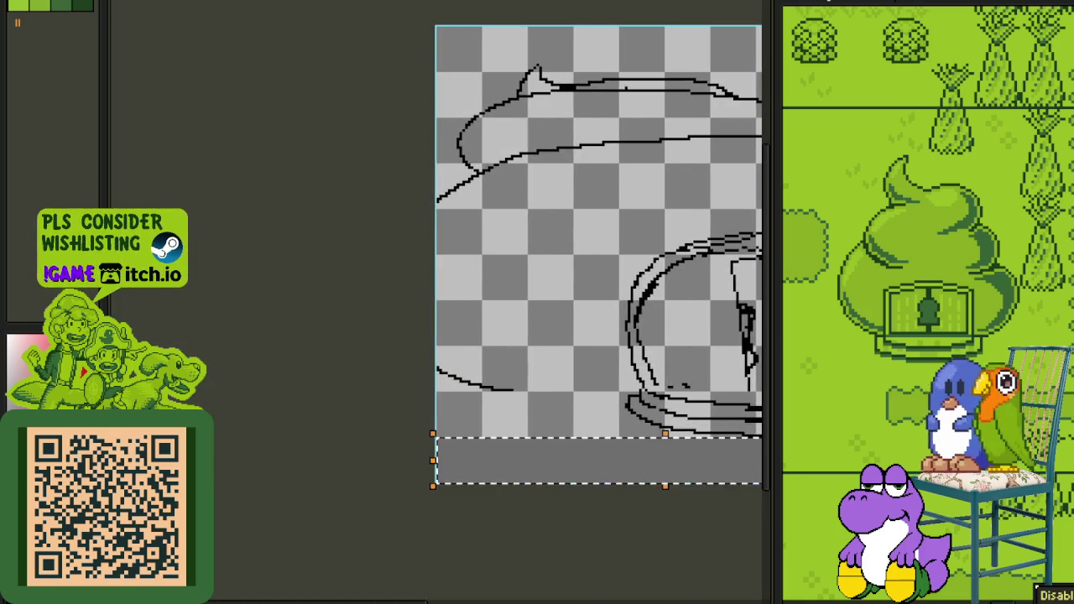
scroll(453, 282, down, 3)
Step: Add a new empty layer, Layer 1, above the Sketch layer
key(Tab)
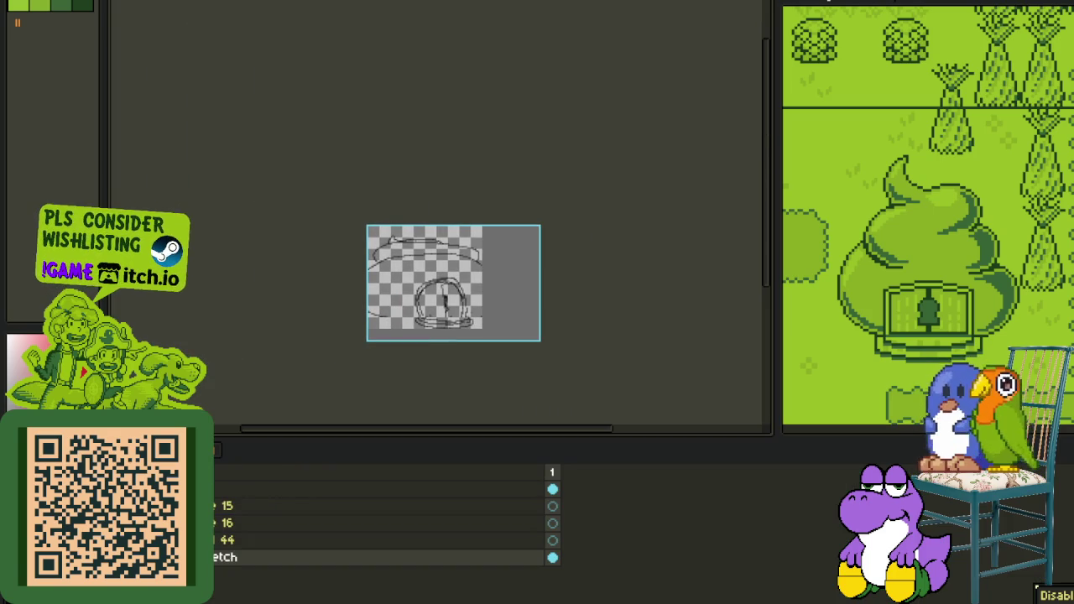
right_click(209, 555)
click(328, 518)
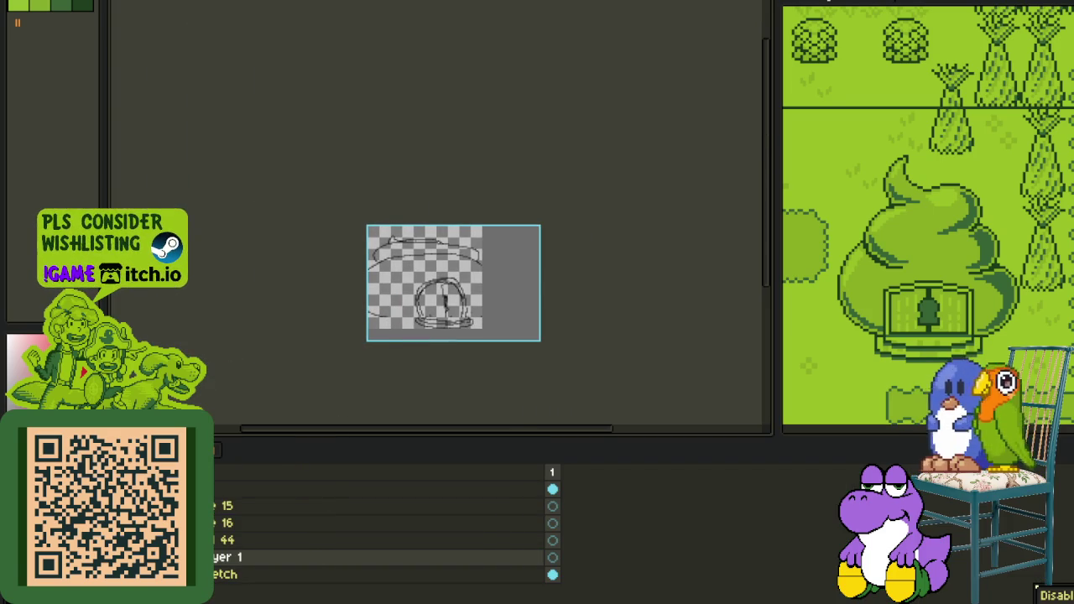
key(Tab)
scroll(537, 239, up, 1)
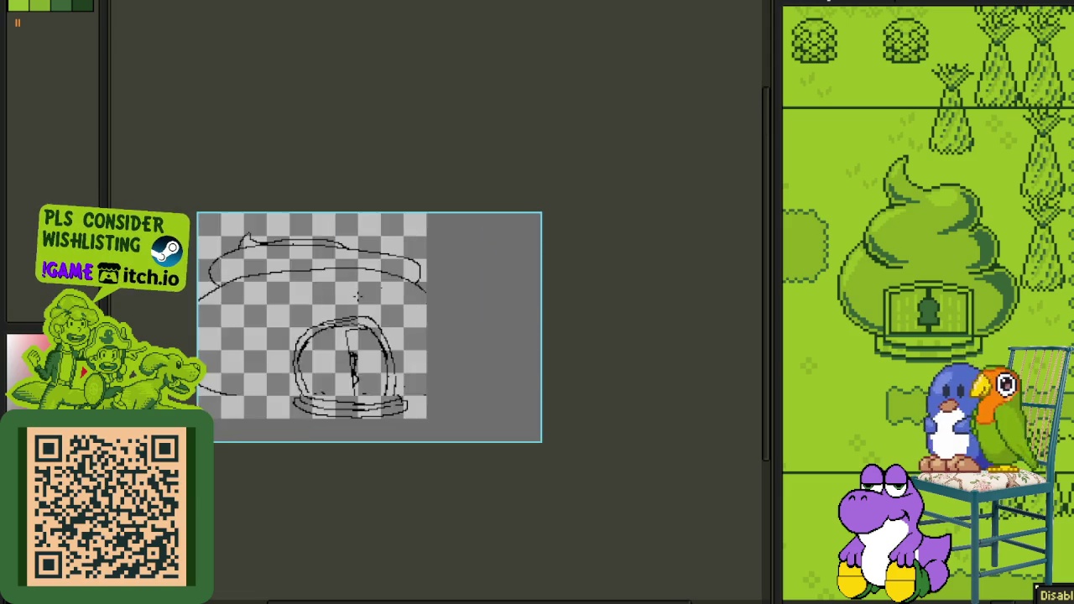
scroll(537, 239, up, 2)
scroll(536, 239, up, 1)
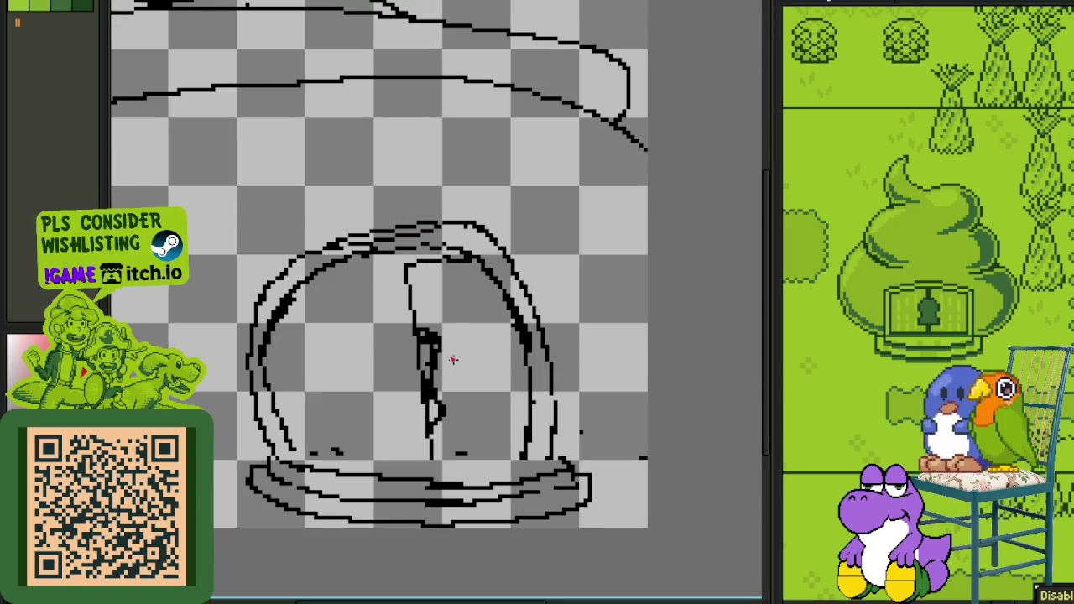
Step: Sketch the figure's round red head, placed high inside the dome
drag(391, 362, 412, 335)
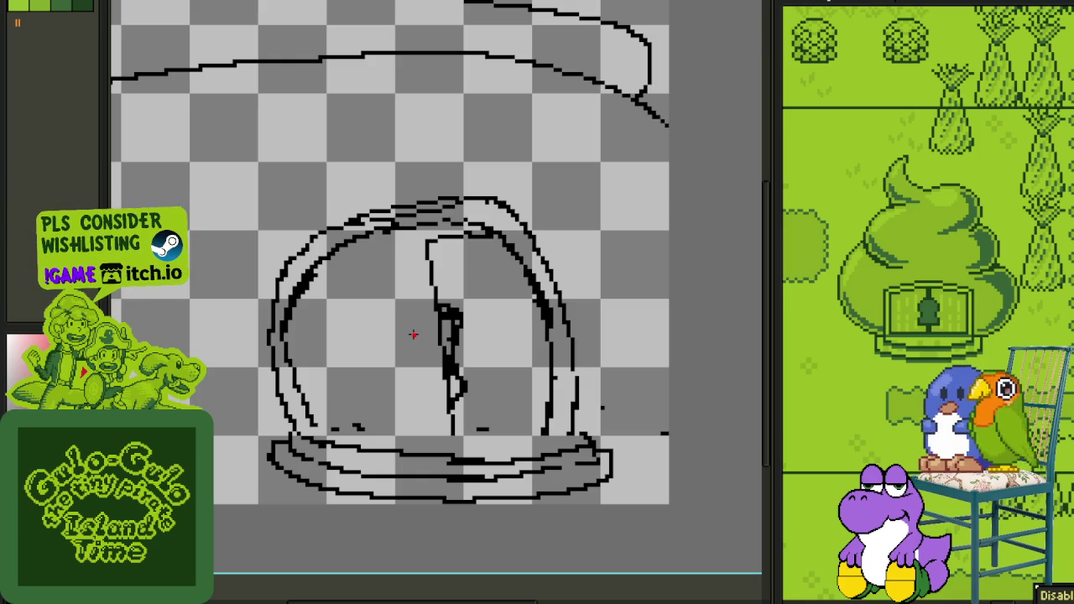
scroll(383, 333, down, 1)
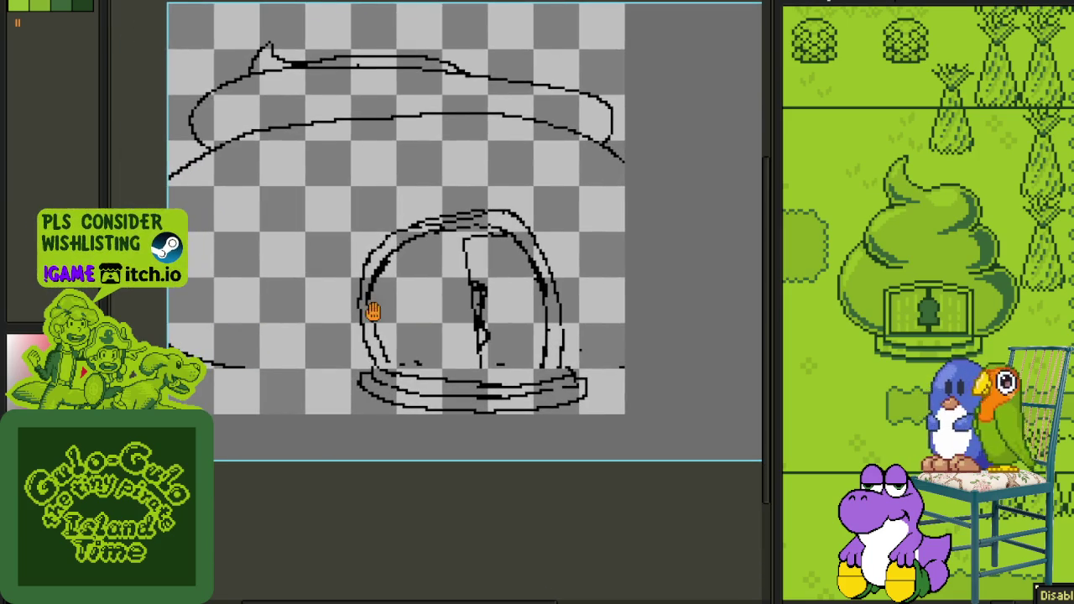
scroll(374, 310, up, 1)
scroll(411, 343, up, 1)
scroll(417, 323, up, 2)
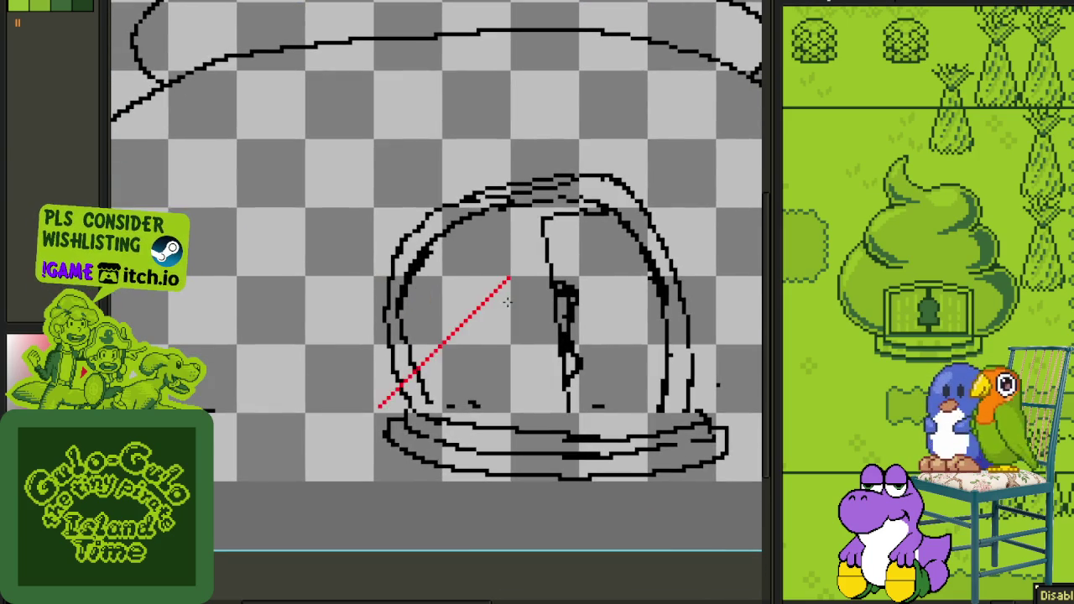
drag(445, 279, 577, 409)
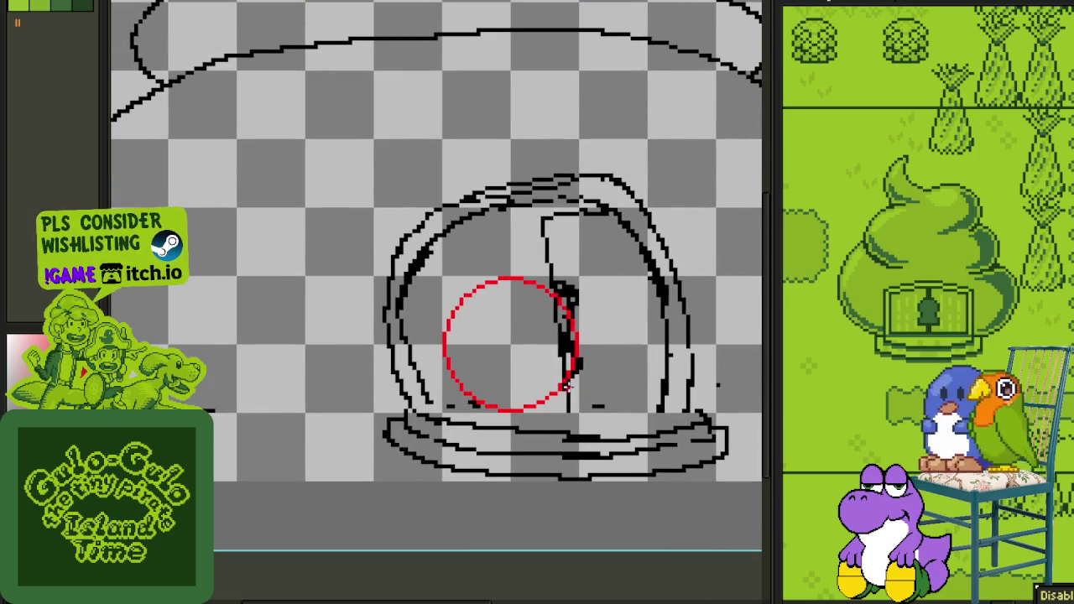
drag(447, 227, 579, 369)
scroll(486, 361, up, 1)
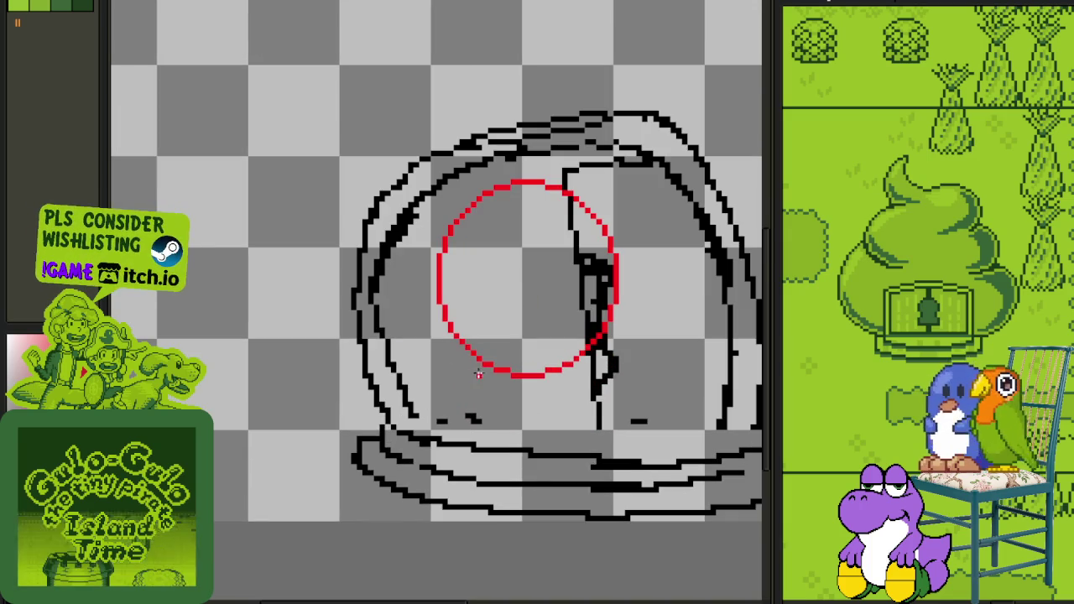
Step: Draw the left and right shoulders, the body fold, and a diagonal stroke in the head
mouse_move(484, 393)
mouse_down()
mouse_move(406, 424)
mouse_move(371, 457)
mouse_move(371, 507)
mouse_up()
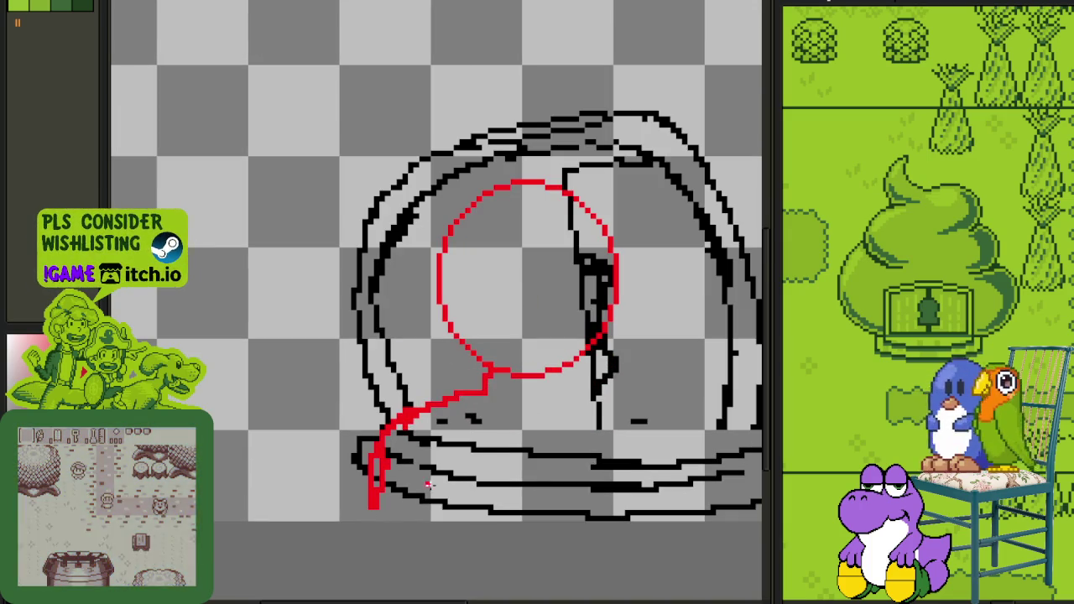
drag(453, 459, 433, 501)
scroll(532, 446, right, 2)
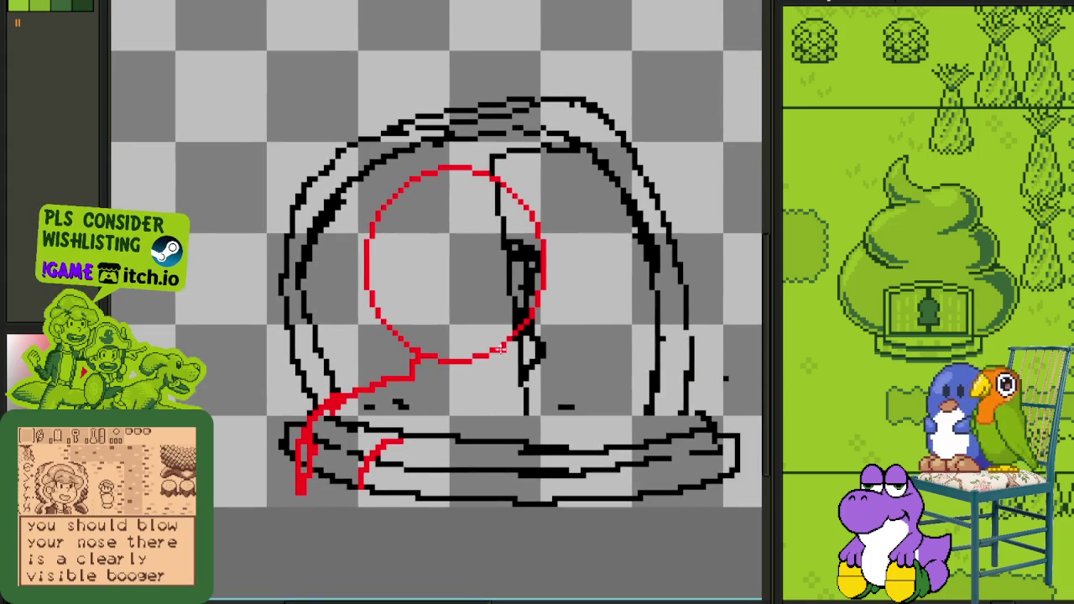
drag(508, 377, 597, 470)
drag(513, 428, 537, 480)
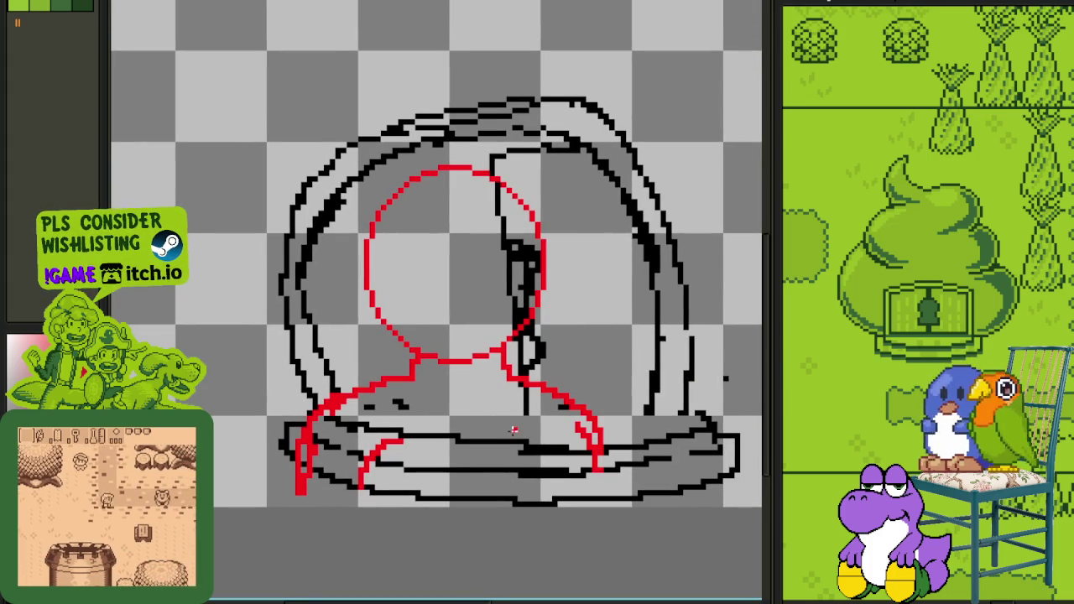
mouse_move(513, 424)
mouse_down()
mouse_move(549, 488)
mouse_move(526, 505)
mouse_up()
scroll(451, 459, down, 4)
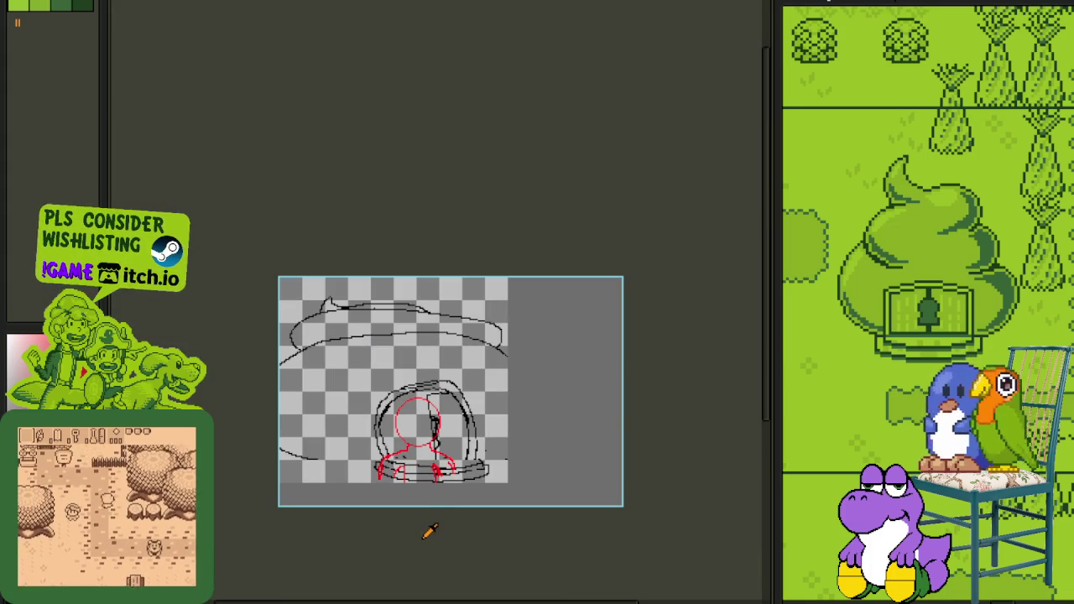
scroll(394, 411, up, 4)
scroll(436, 409, up, 1)
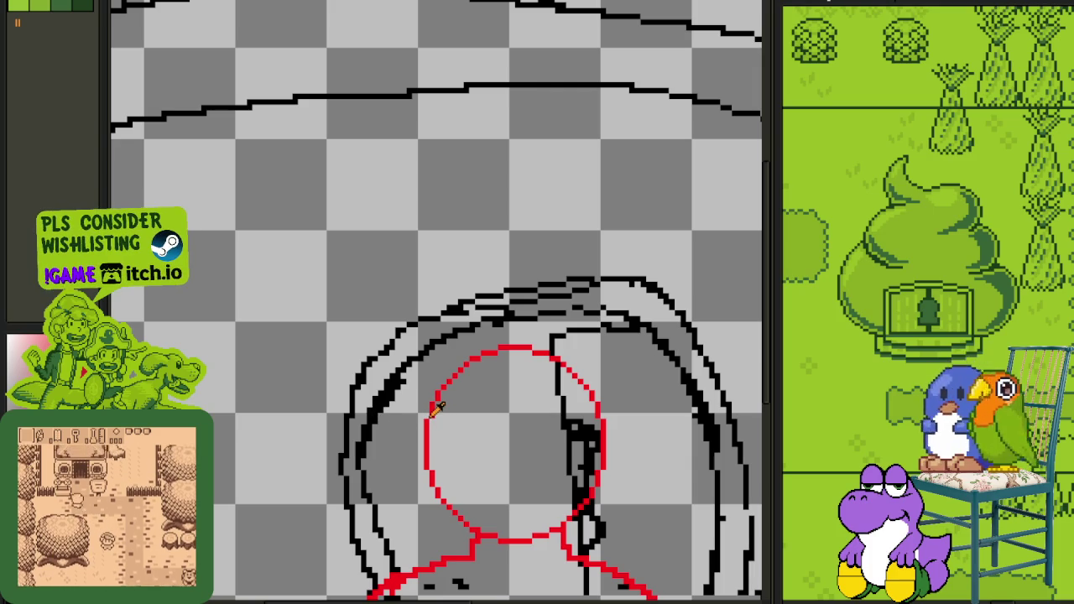
drag(443, 410, 402, 352)
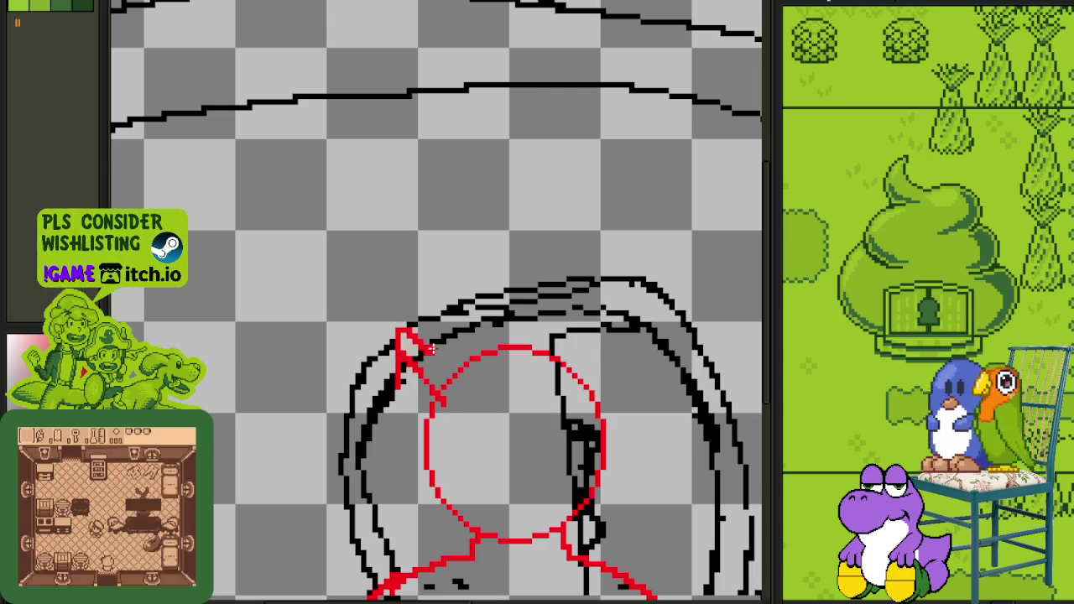
scroll(413, 435, down, 4)
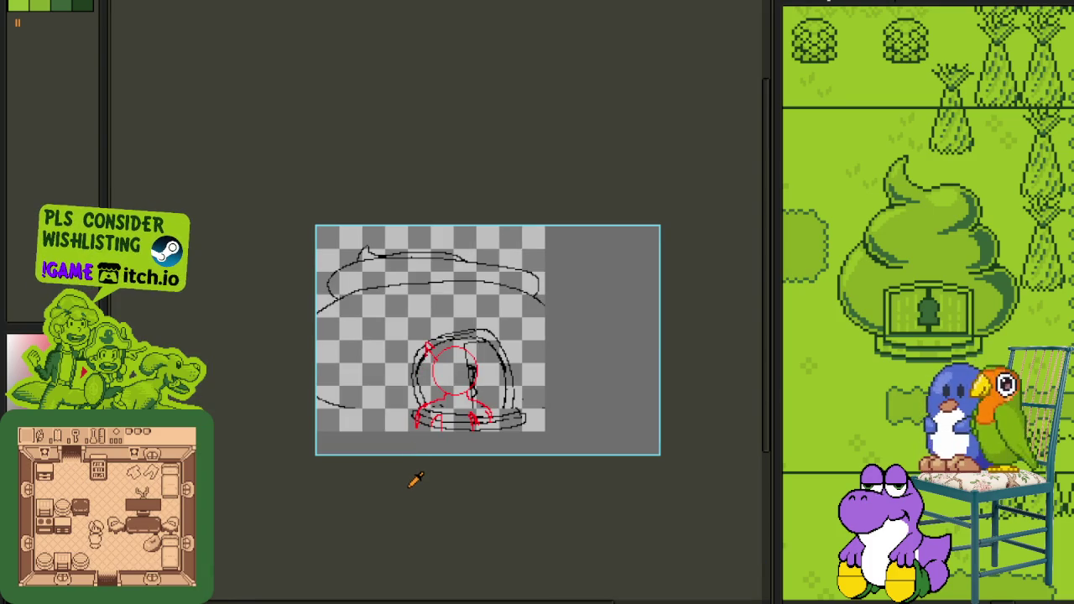
Step: Merge Layer 1 down into Sketch and add a new empty layer above it
key(Tab)
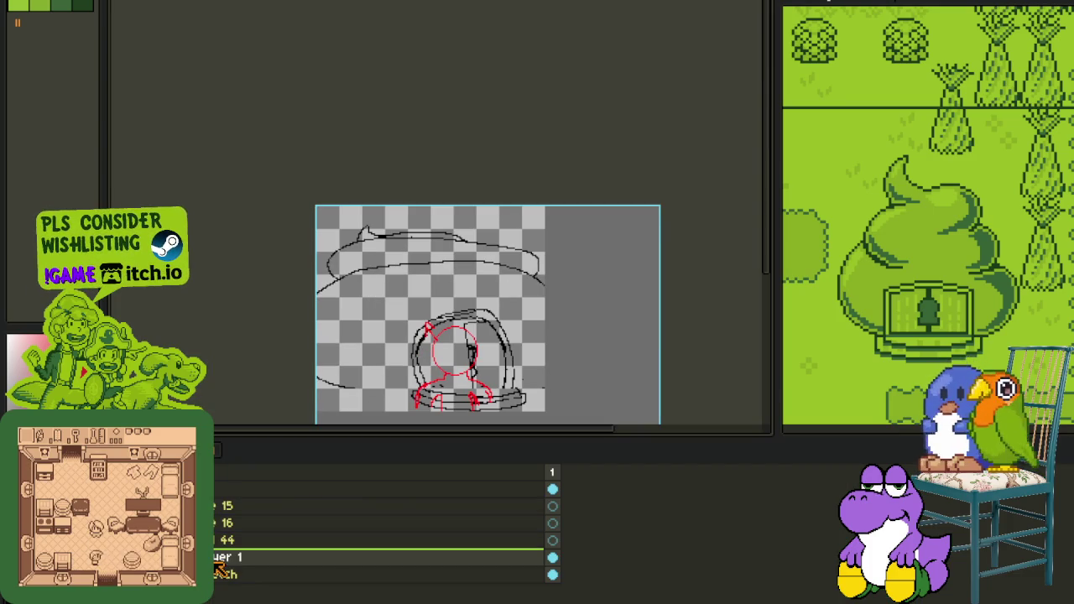
right_click(222, 565)
click(256, 590)
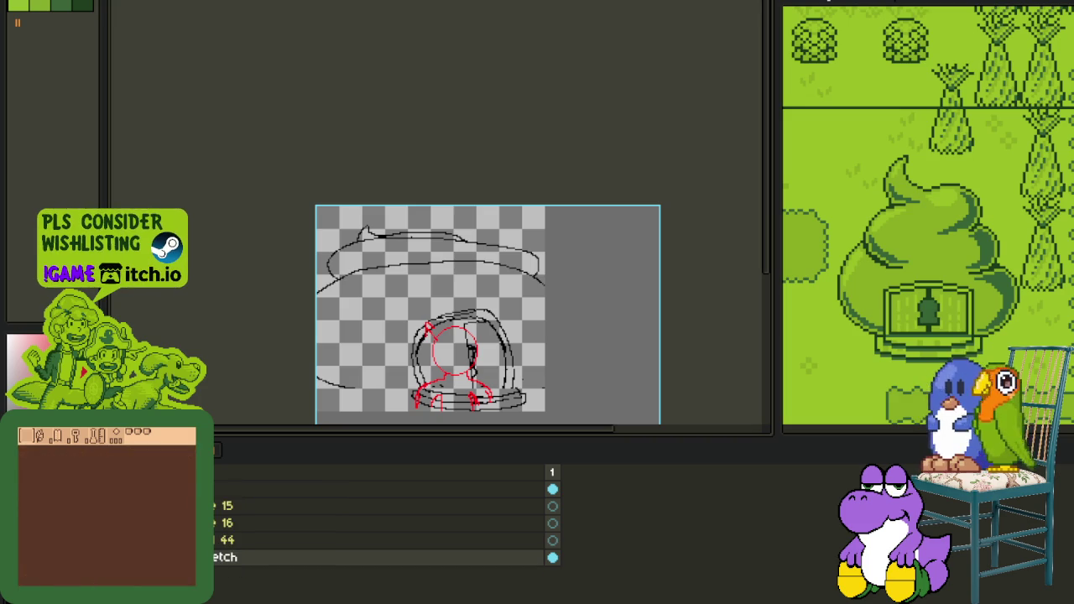
right_click(228, 558)
mouse_move(273, 553)
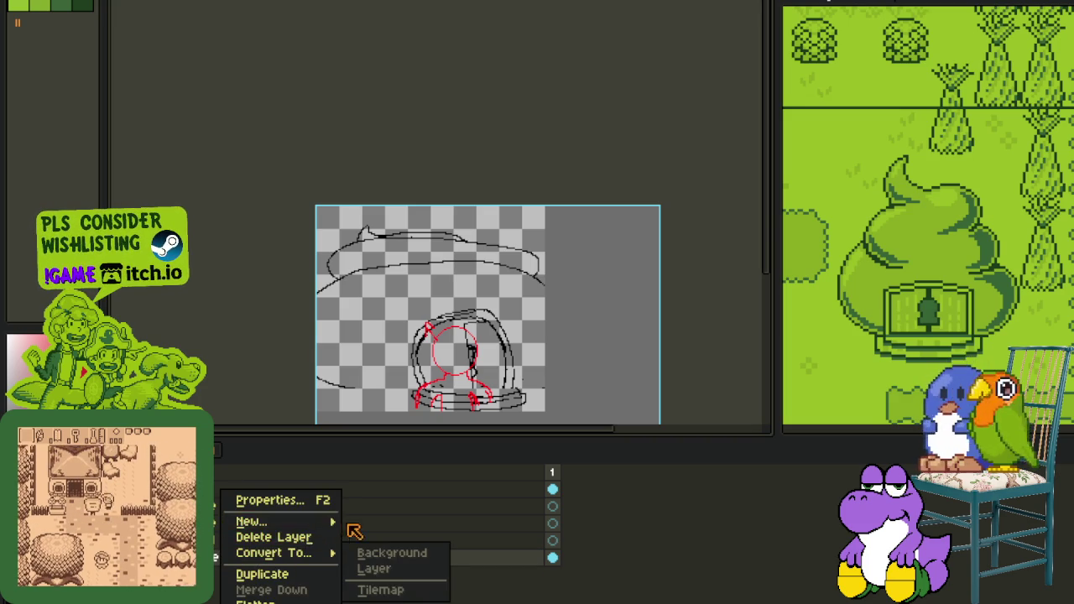
click(379, 532)
right_click(287, 556)
mouse_move(252, 521)
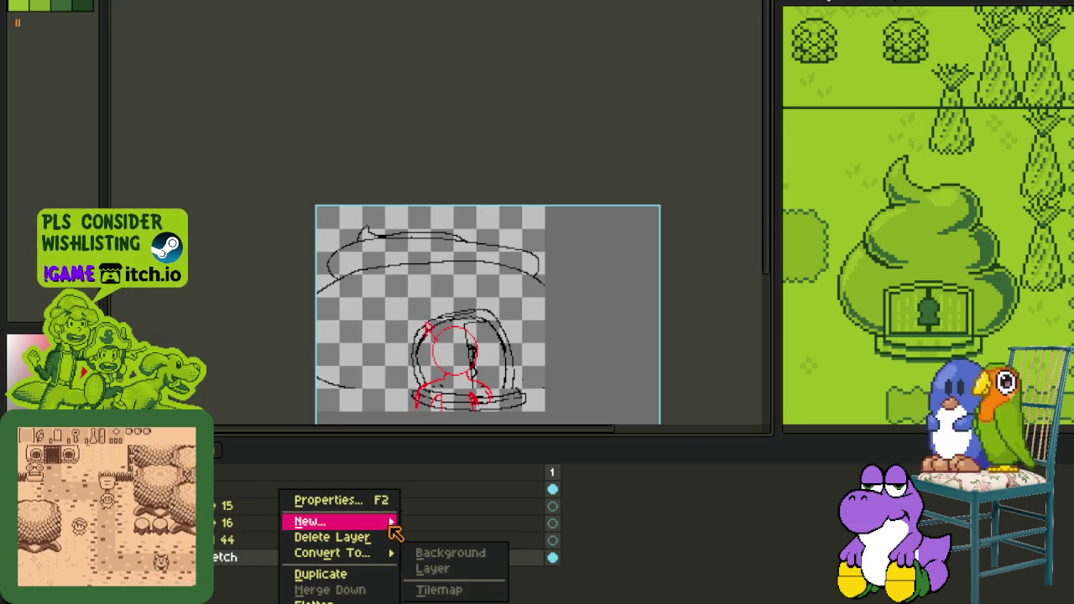
click(437, 525)
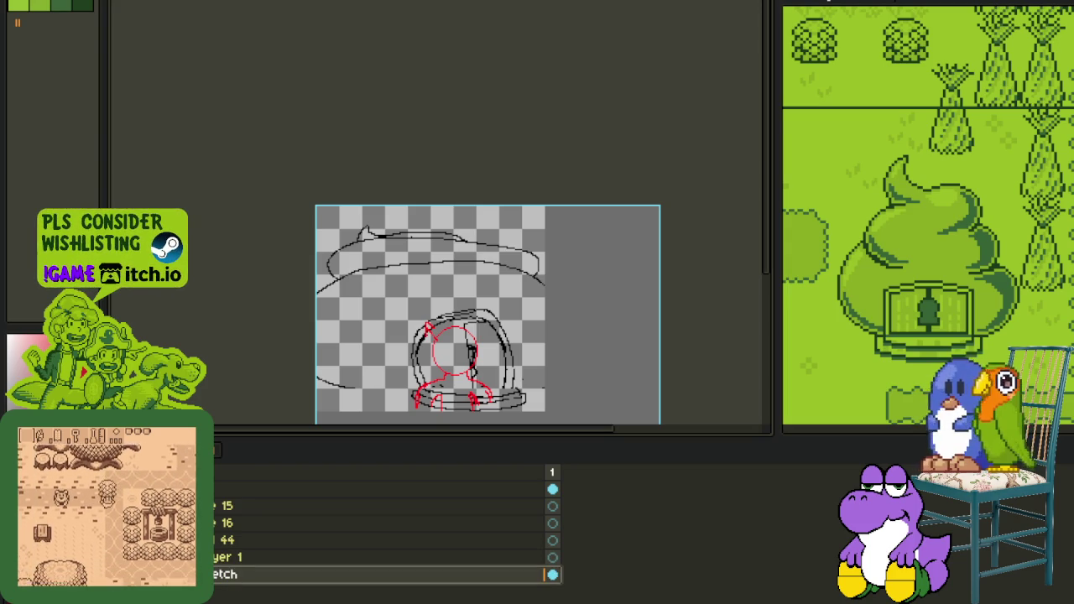
scroll(423, 350, up, 5)
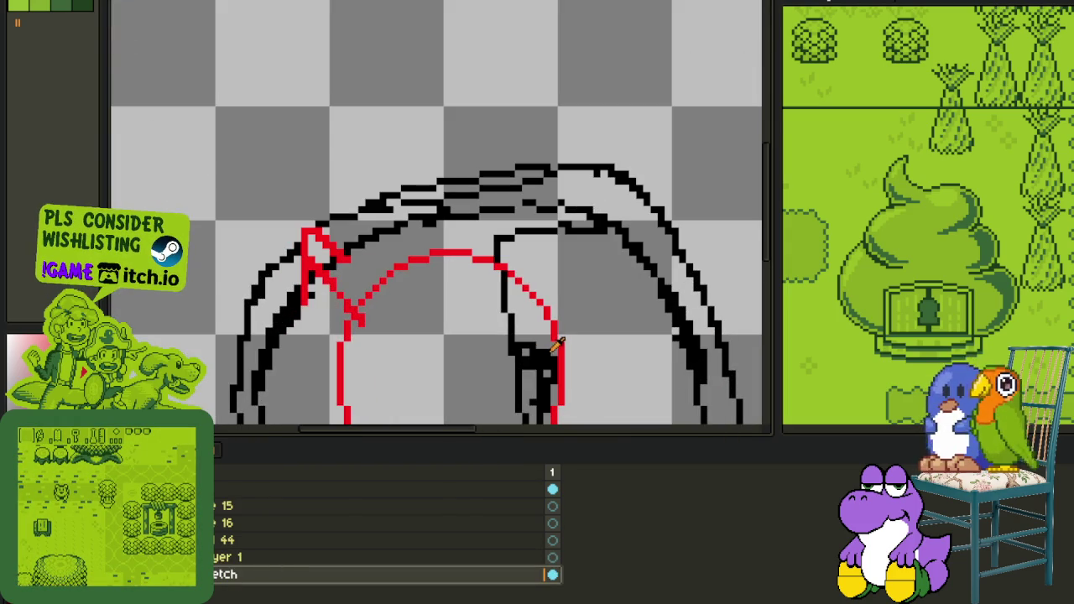
Step: Recolour the red figure lines to dark red and save the file
key(shift+r)
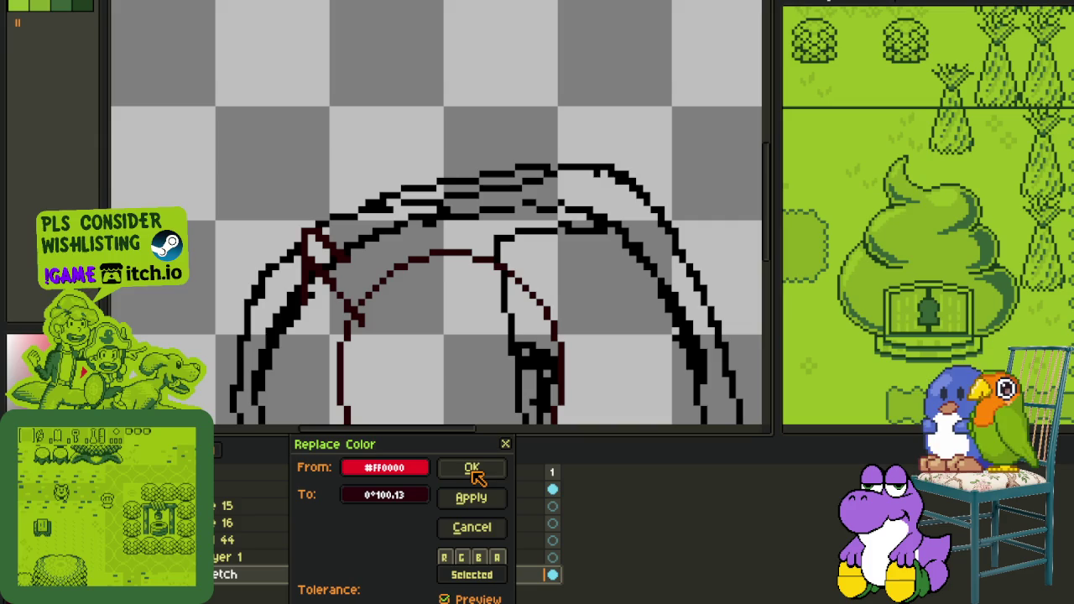
click(467, 475)
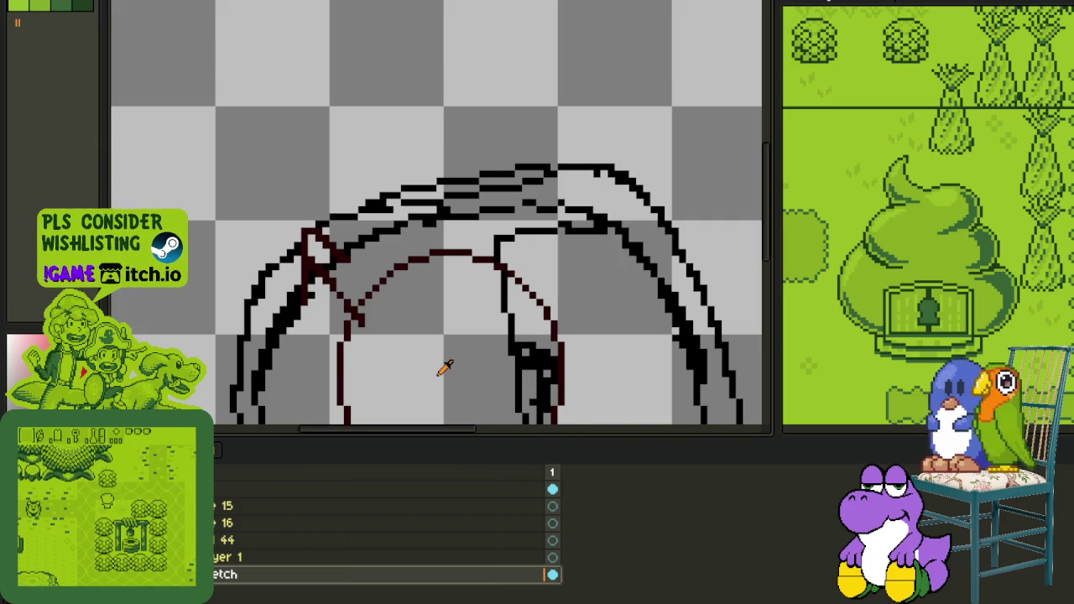
scroll(443, 366, down, 1)
scroll(445, 363, down, 1)
drag(444, 363, 409, 252)
key(ctrl+s)
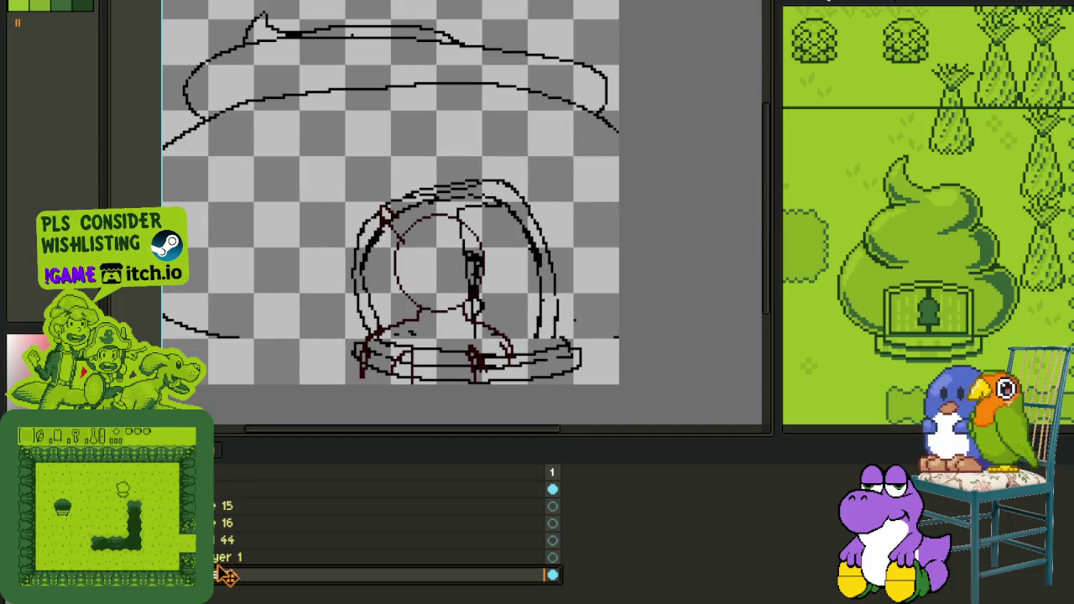
Step: Rename the new layer to 'Poop Dungeon'
double_click(226, 557)
text(Poop Dungeon)
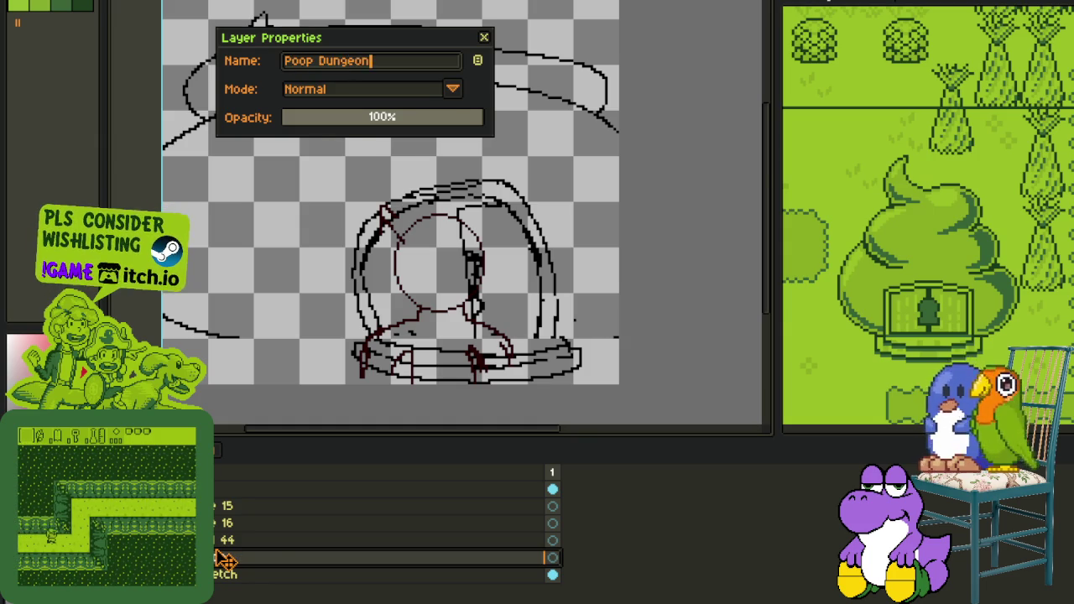
key(Return)
key(Tab)
scroll(323, 321, down, 2)
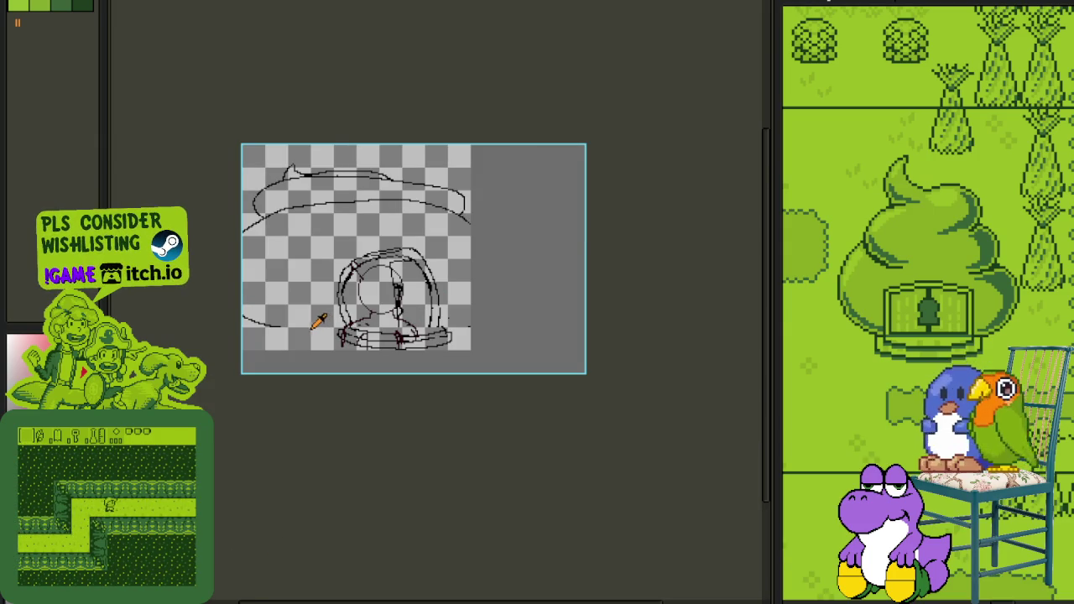
Step: Draw a curved line following the underside of the cap
scroll(276, 343, up, 2)
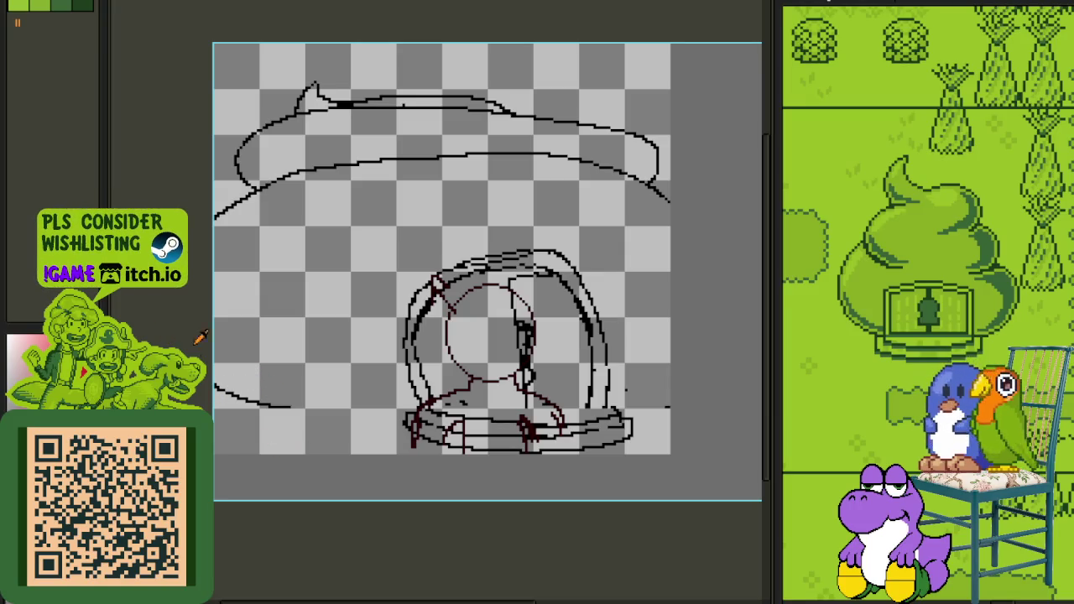
scroll(271, 431, up, 2)
scroll(265, 501, up, 2)
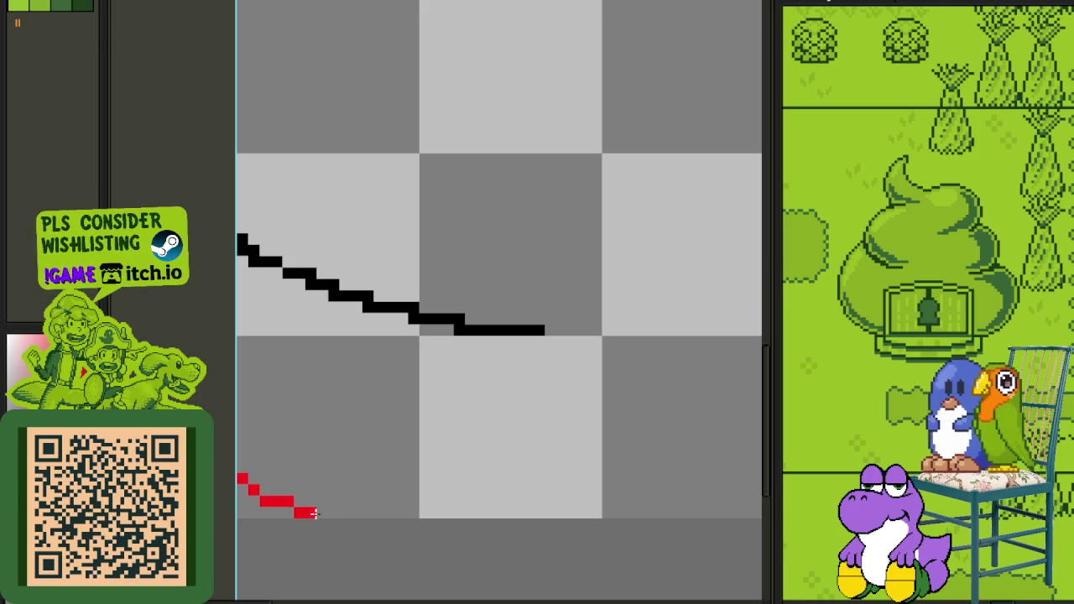
scroll(311, 512, down, 1)
scroll(281, 457, down, 1)
scroll(344, 303, down, 1)
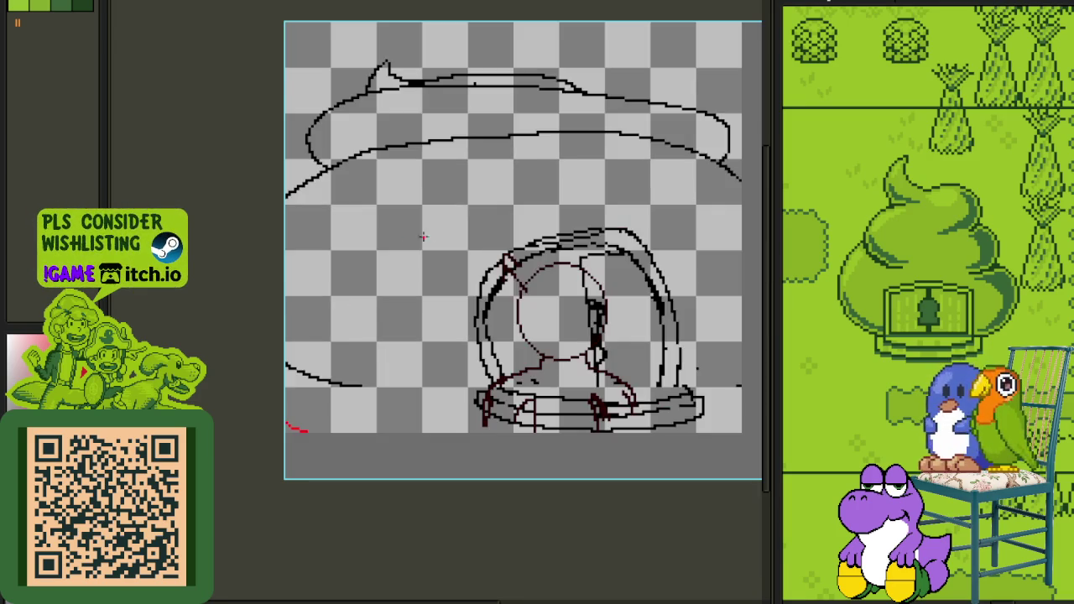
scroll(346, 293, down, 1)
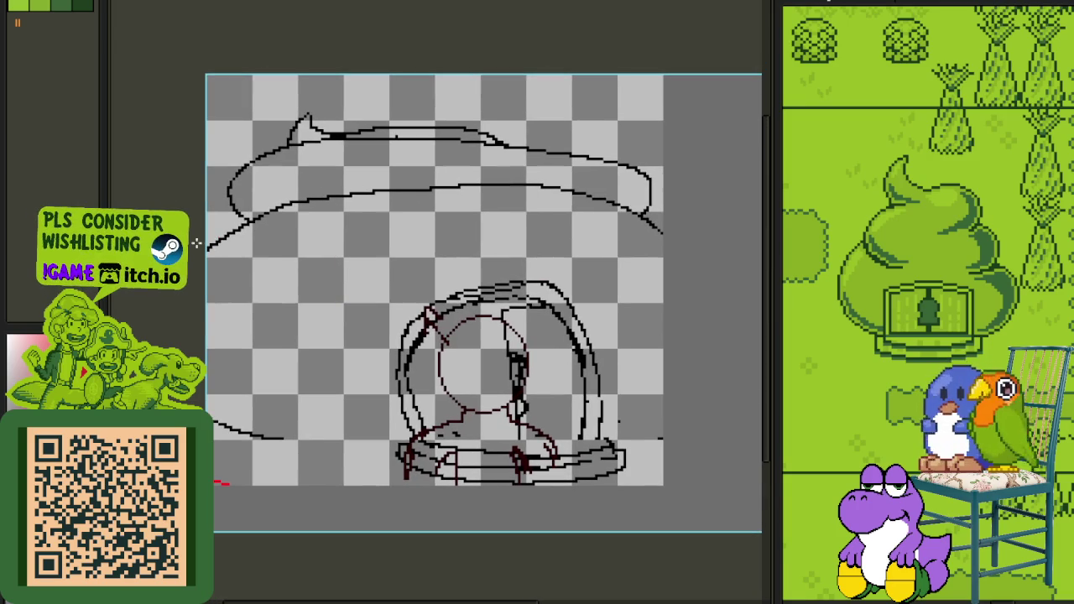
mouse_move(209, 275)
mouse_down()
mouse_move(760, 277)
mouse_move(306, 181)
mouse_move(499, 109)
mouse_up()
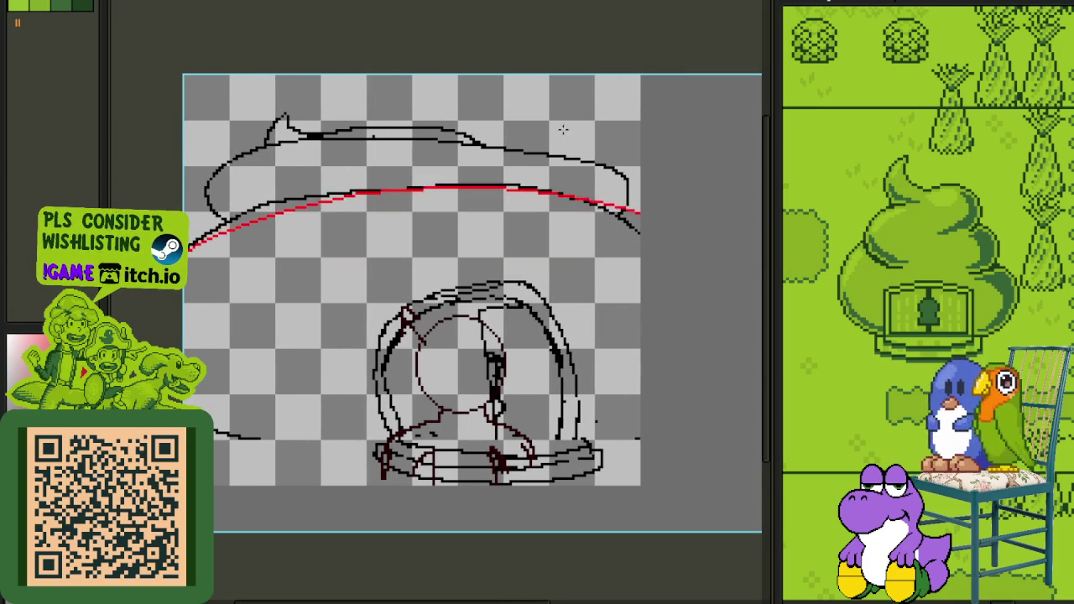
drag(499, 109, 243, 111)
click(486, 120)
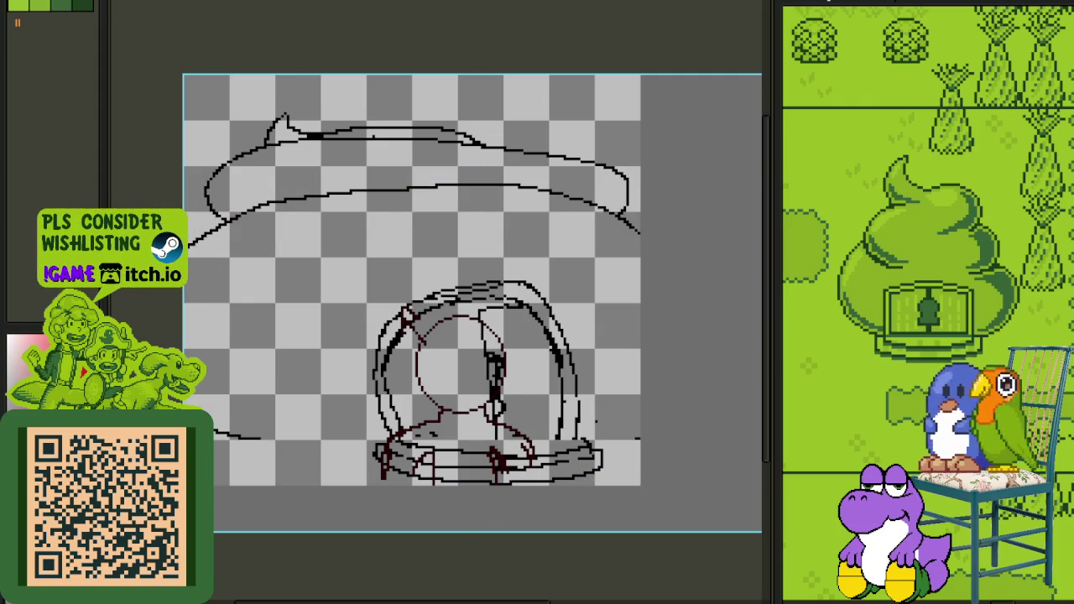
Step: Start a second line across the cap and zoom around to check it
mouse_move(216, 243)
mouse_down()
mouse_move(713, 252)
mouse_move(609, 132)
mouse_move(588, 135)
mouse_up()
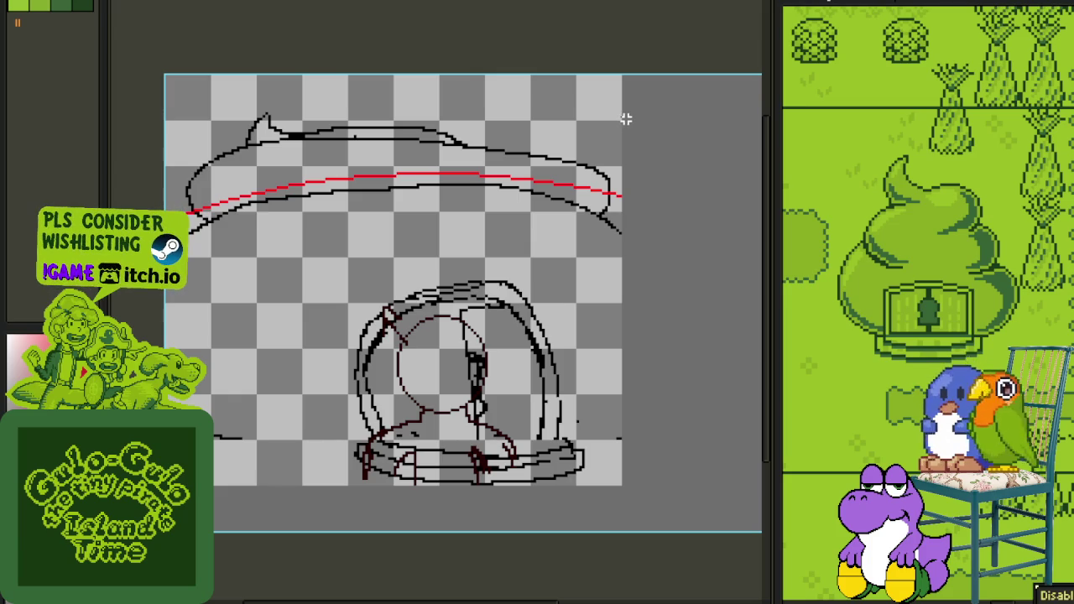
scroll(626, 119, down, 4)
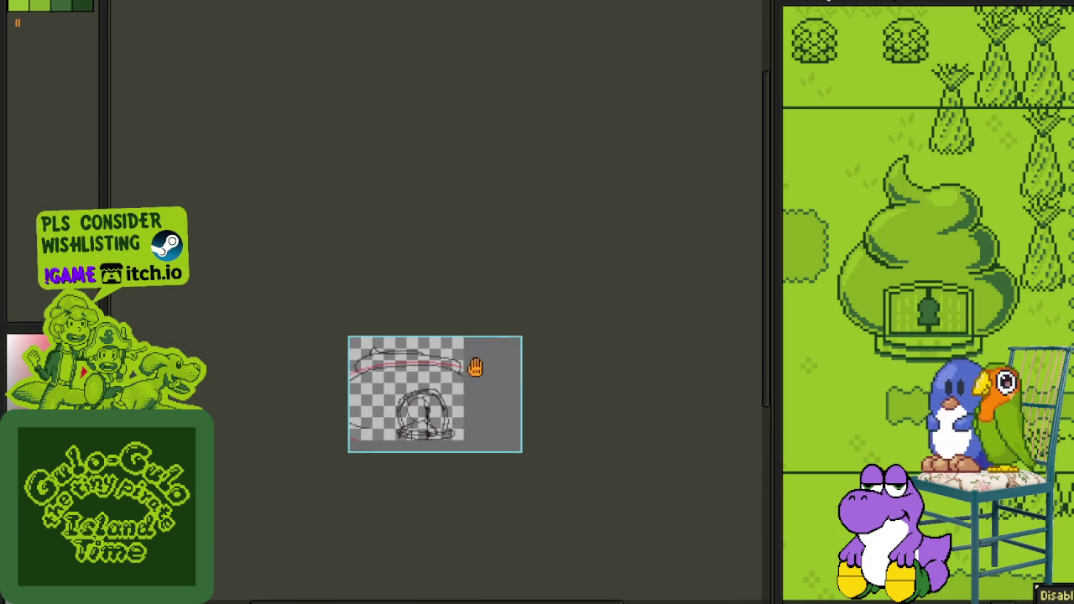
scroll(463, 373, up, 1)
scroll(408, 410, up, 1)
scroll(408, 410, up, 1)
scroll(559, 386, up, 1)
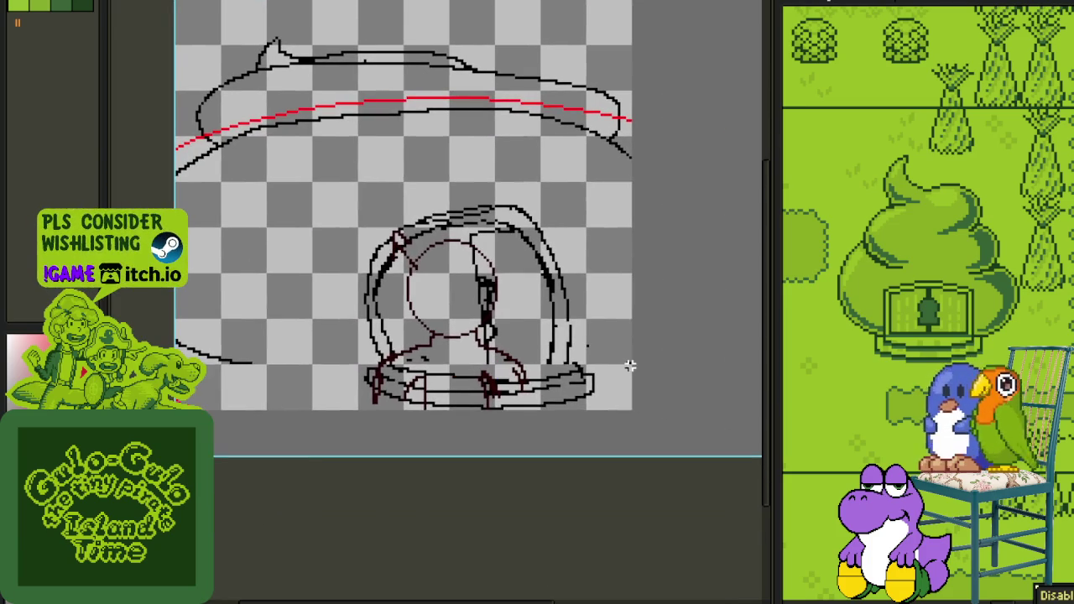
scroll(235, 394, up, 1)
scroll(218, 398, up, 1)
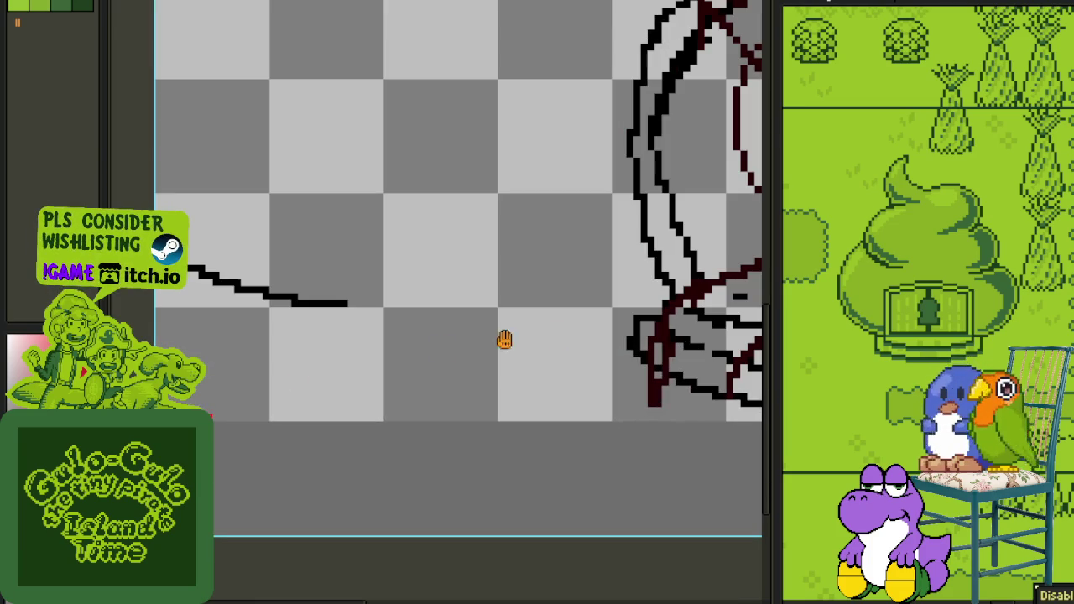
scroll(442, 348, down, 1)
scroll(492, 297, up, 1)
scroll(501, 324, up, 1)
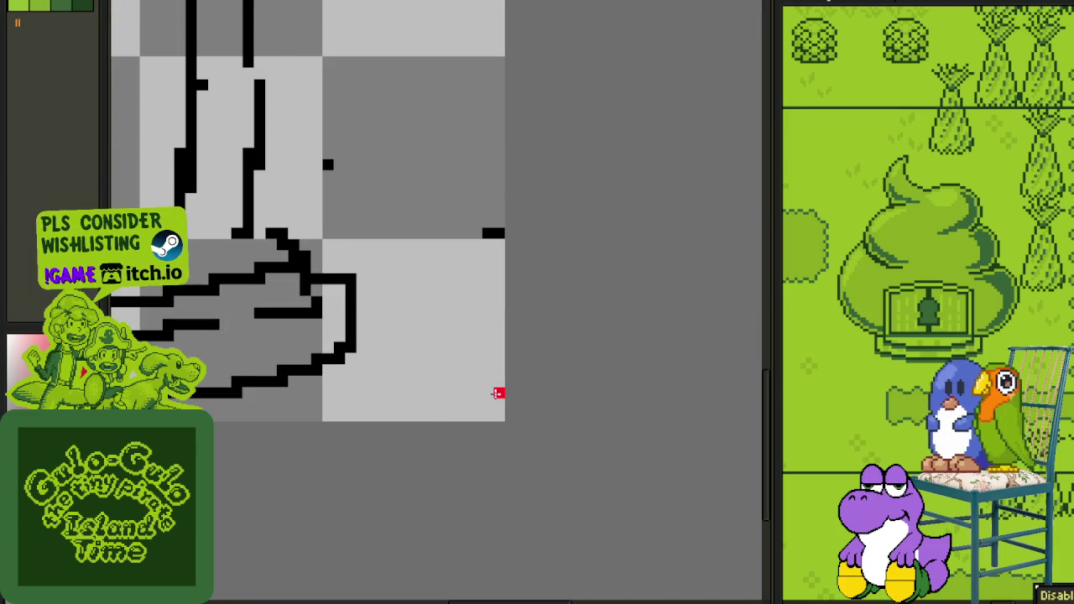
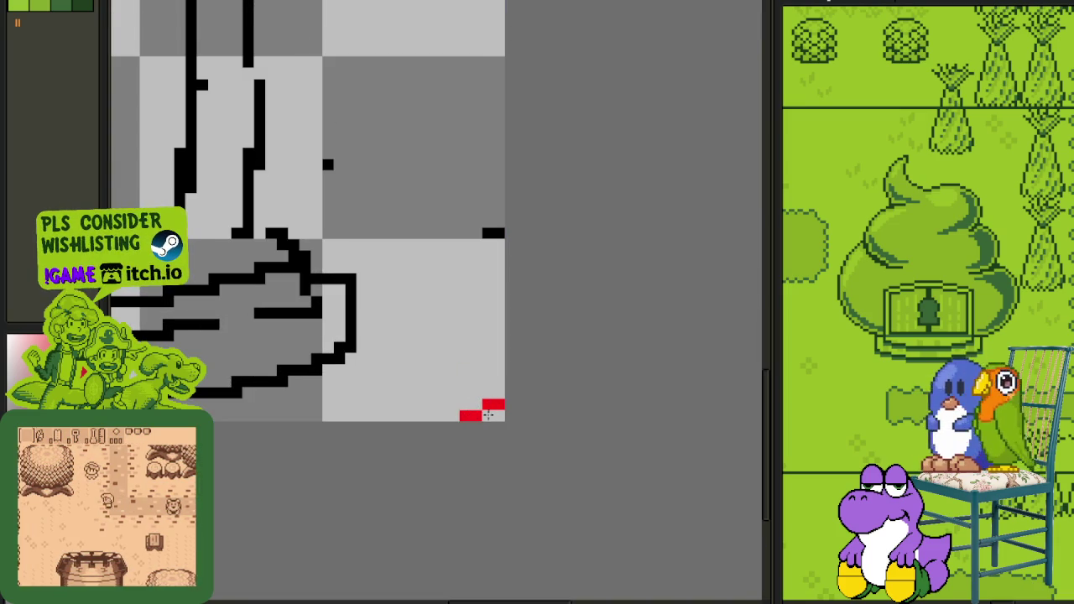
Step: Add a new empty Layer 1 above the Top Dungeon sketch layer
scroll(475, 392, down, 2)
scroll(475, 393, down, 3)
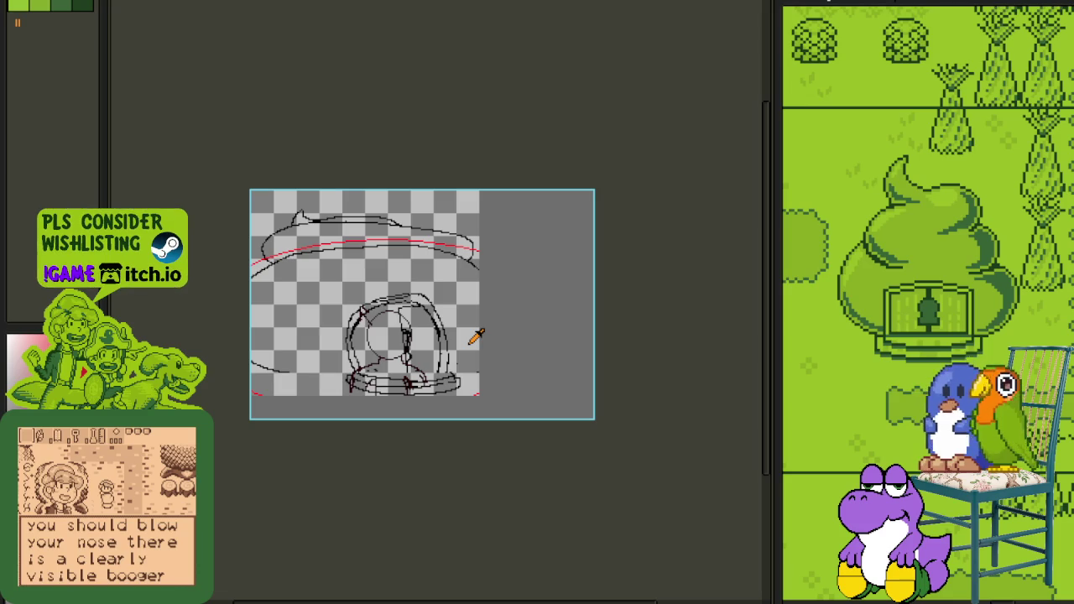
drag(475, 335, 510, 354)
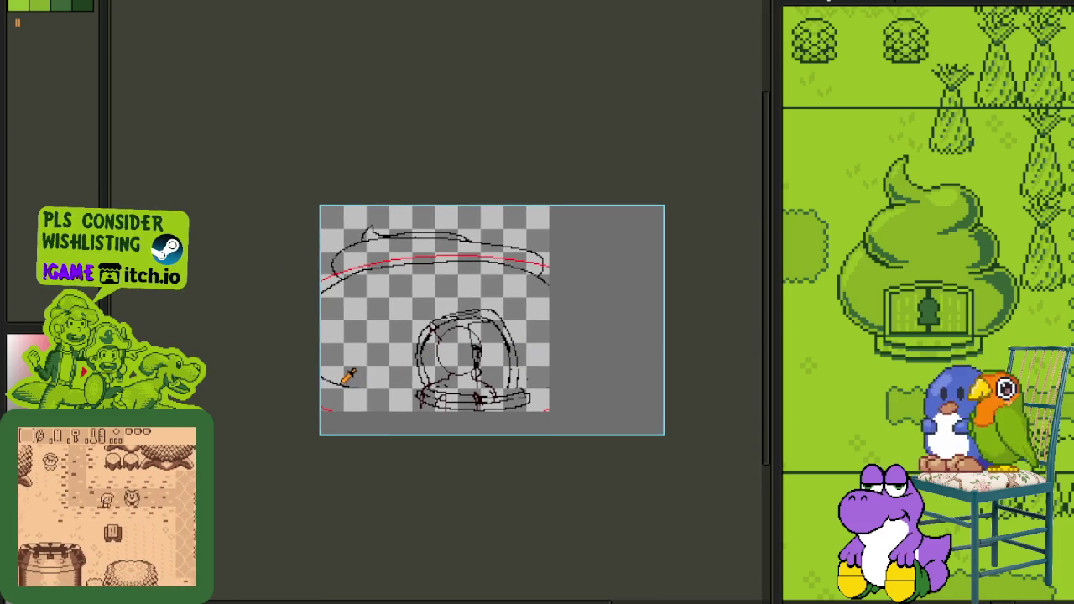
key(Tab)
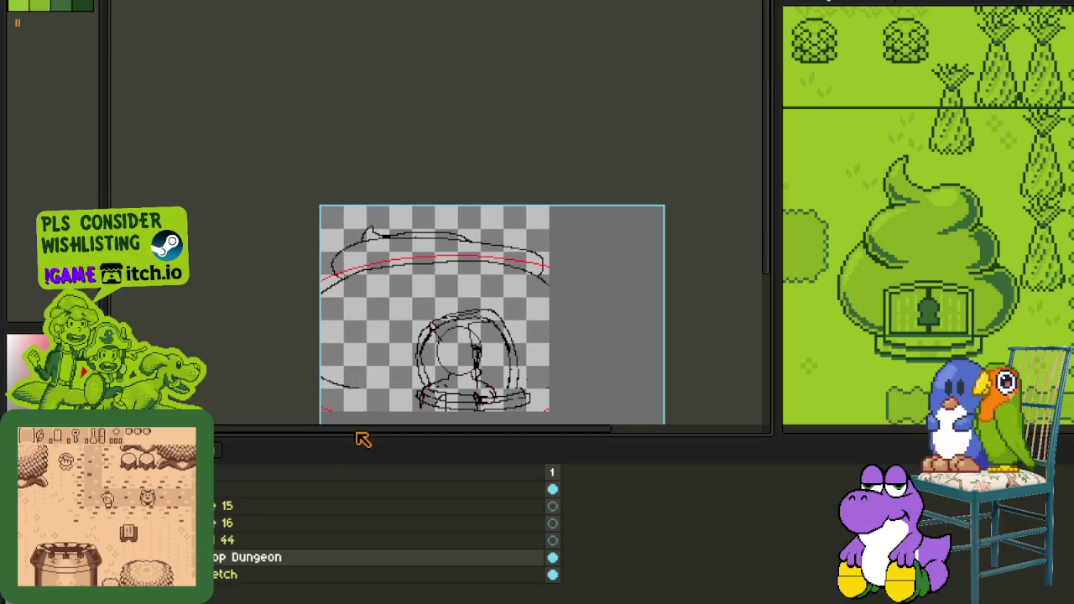
right_click(277, 554)
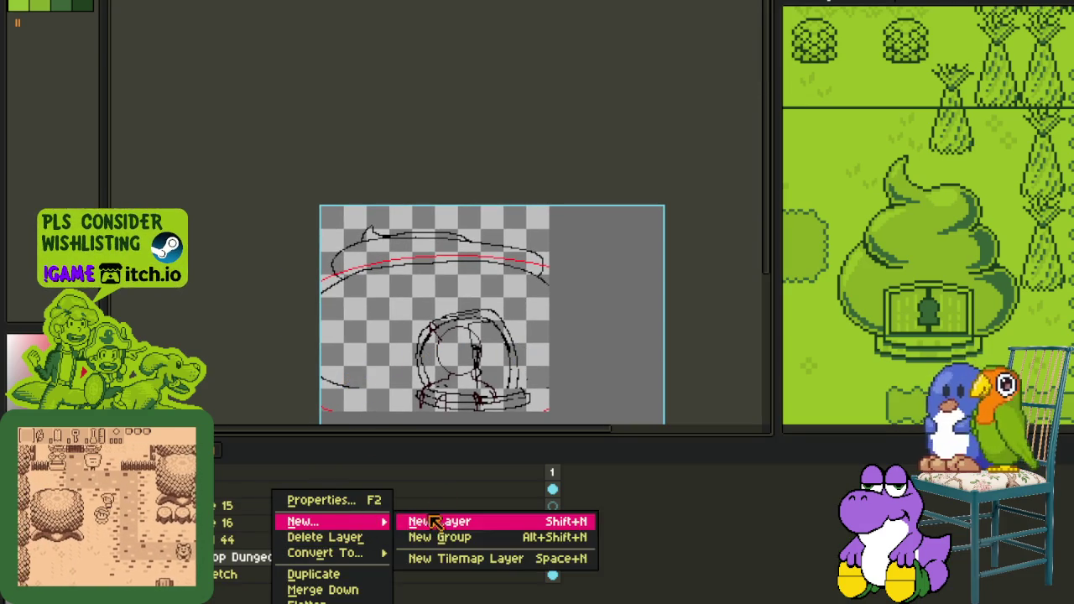
click(432, 520)
scroll(352, 260, up, 1)
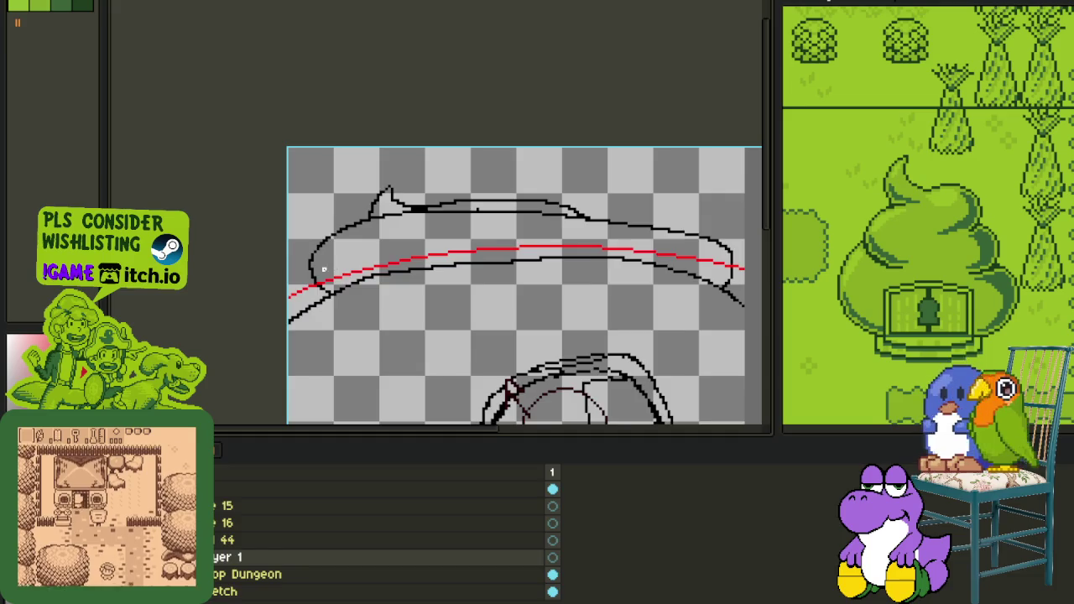
Step: Draw a red ellipse over the left end of the hat brim
key(Tab)
scroll(323, 268, up, 1)
scroll(321, 246, up, 1)
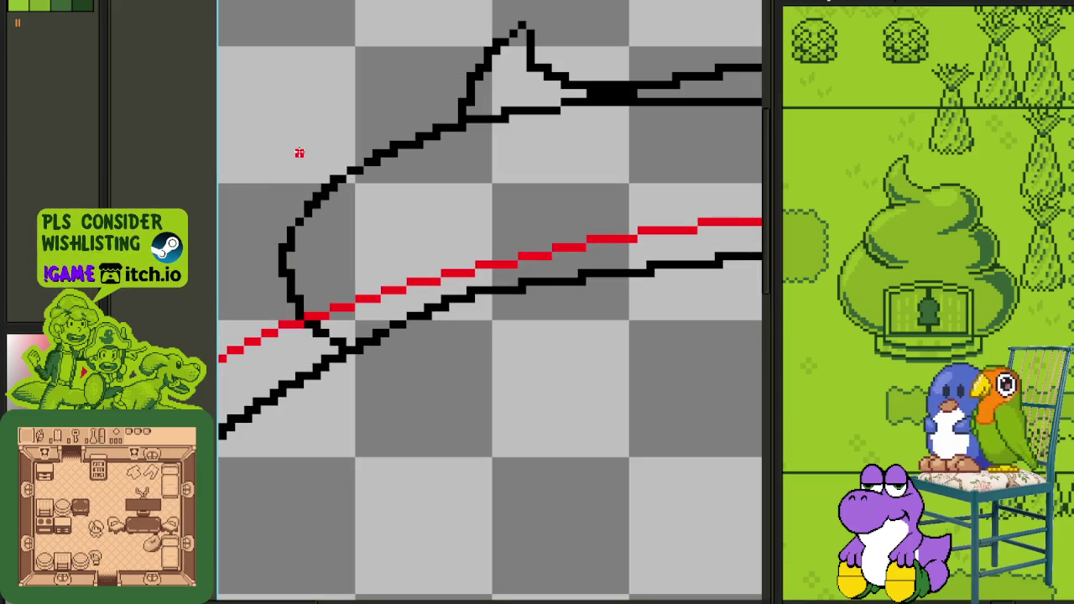
mouse_move(253, 141)
mouse_down()
mouse_move(347, 226)
mouse_move(686, 437)
mouse_move(749, 369)
mouse_up()
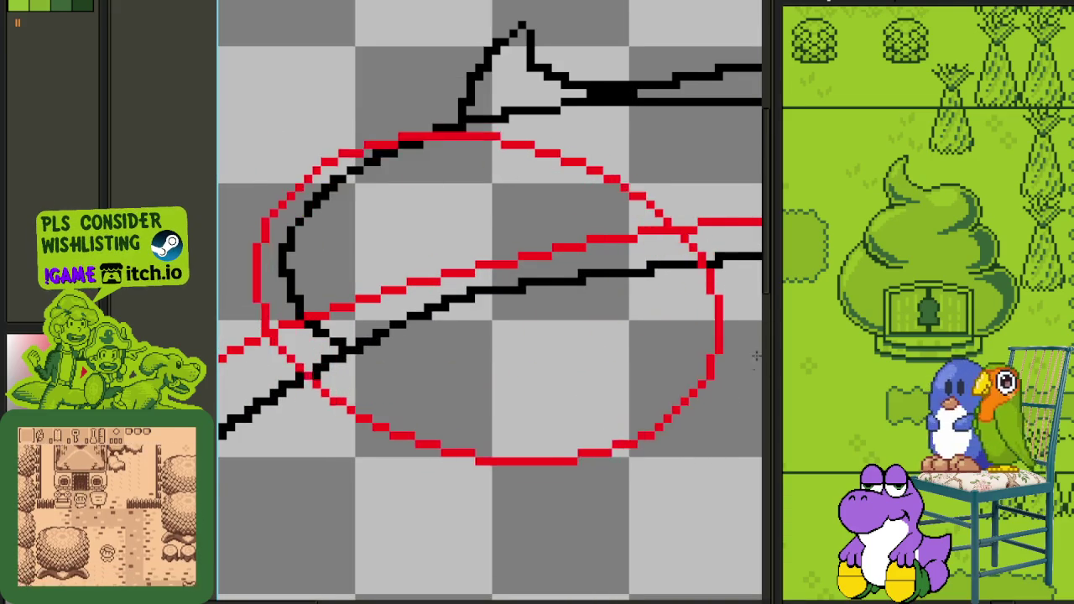
scroll(738, 226, down, 1)
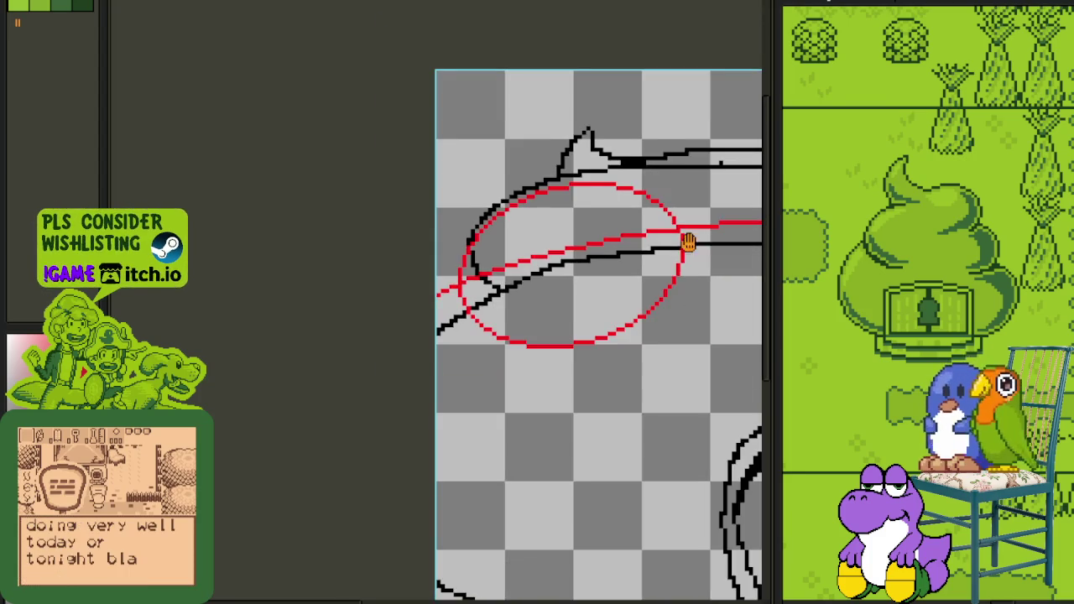
scroll(687, 240, down, 2)
scroll(379, 254, down, 1)
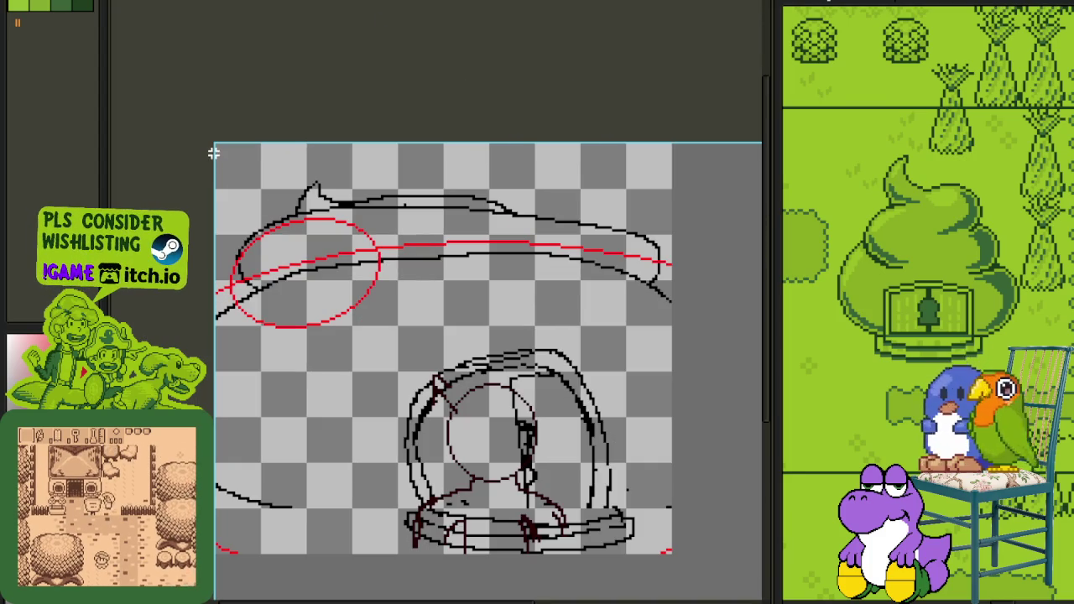
Step: Copy the ellipse, paste it and flip the copy horizontally for the right end
drag(217, 144, 676, 369)
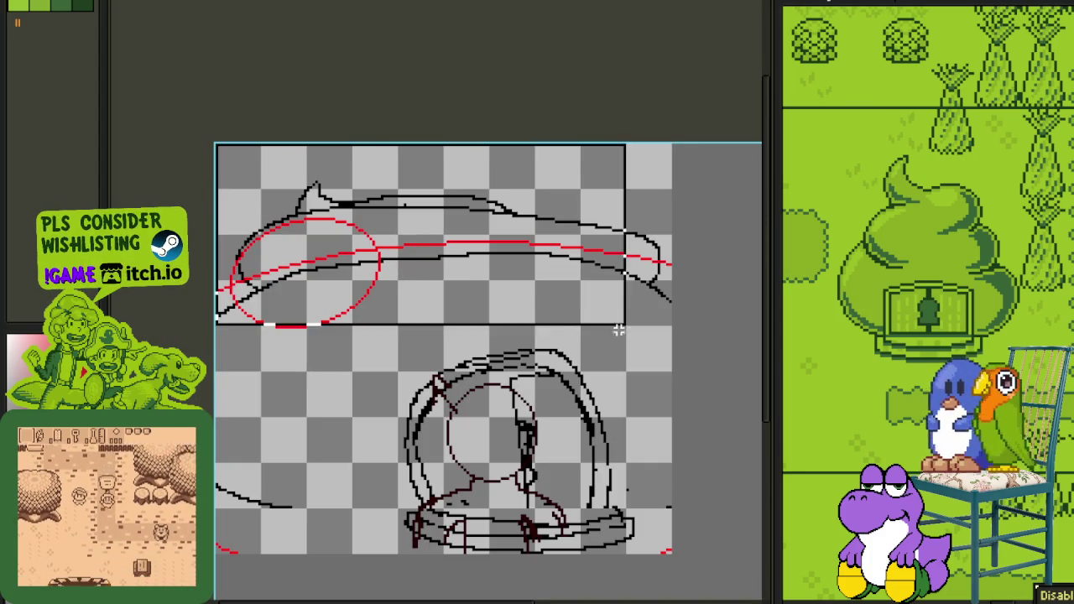
key(ctrl+c)
key(ctrl+v)
key(shift+h)
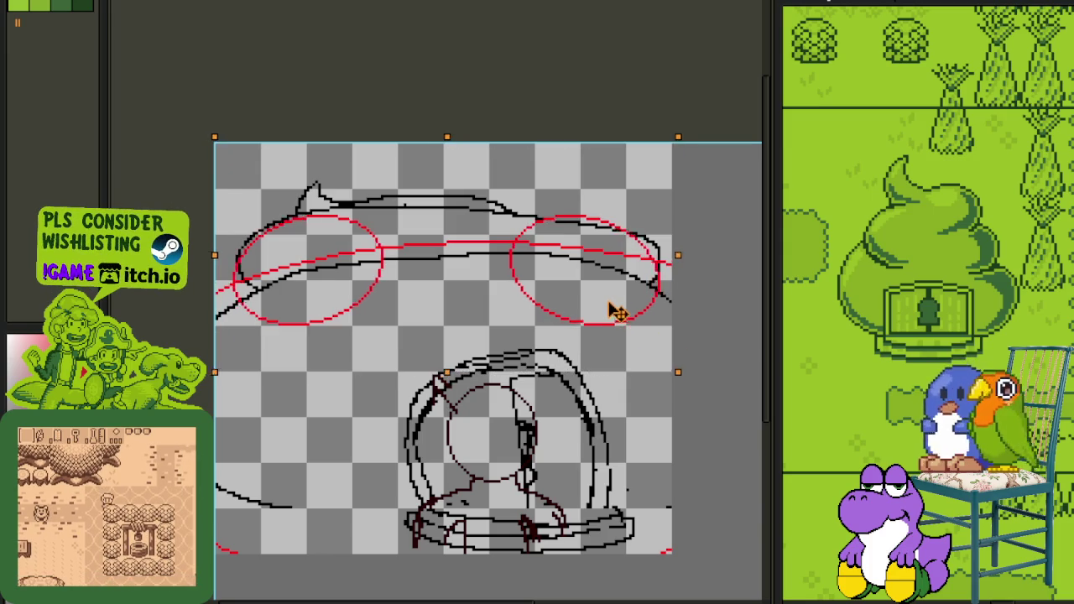
click(693, 302)
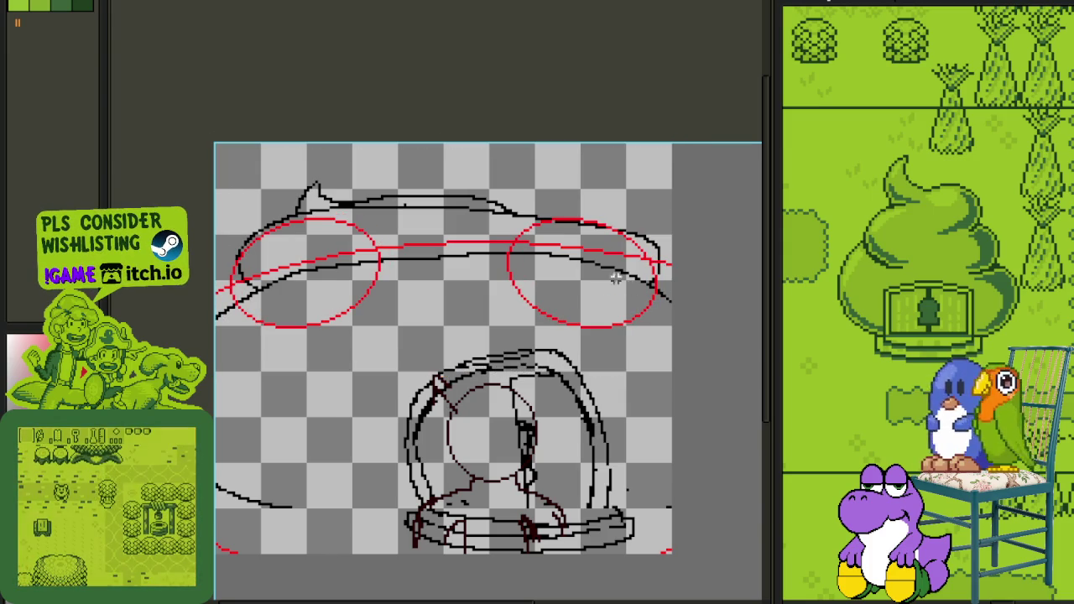
Step: Add a curved stroke along the brim top and shift the right-end pixels left into place
mouse_move(677, 195)
mouse_down()
mouse_move(486, 195)
mouse_move(510, 276)
mouse_move(544, 250)
mouse_move(556, 274)
mouse_move(510, 268)
mouse_up()
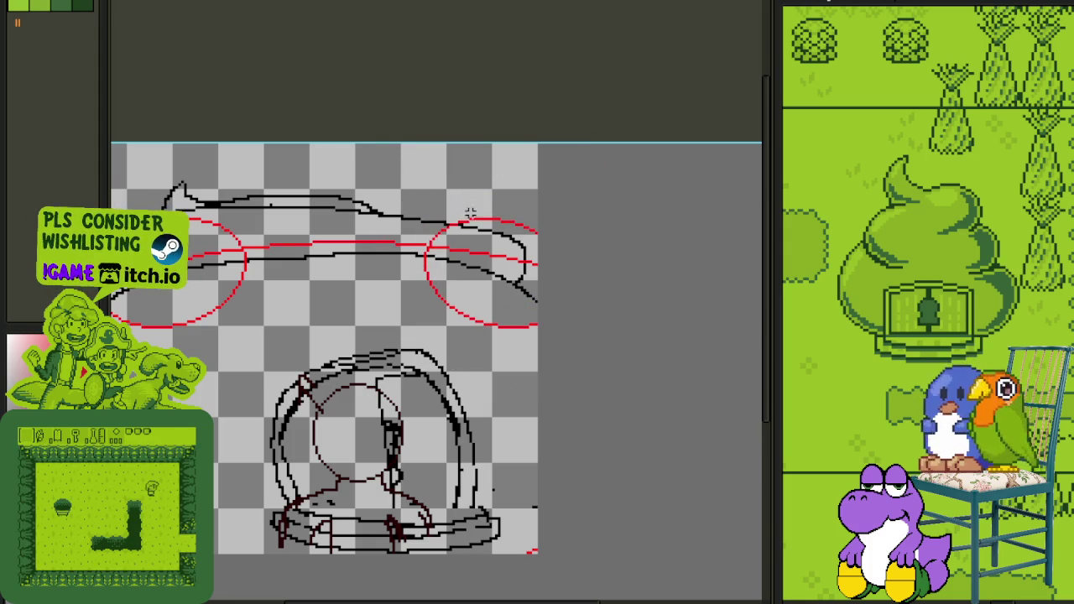
drag(537, 163, 719, 443)
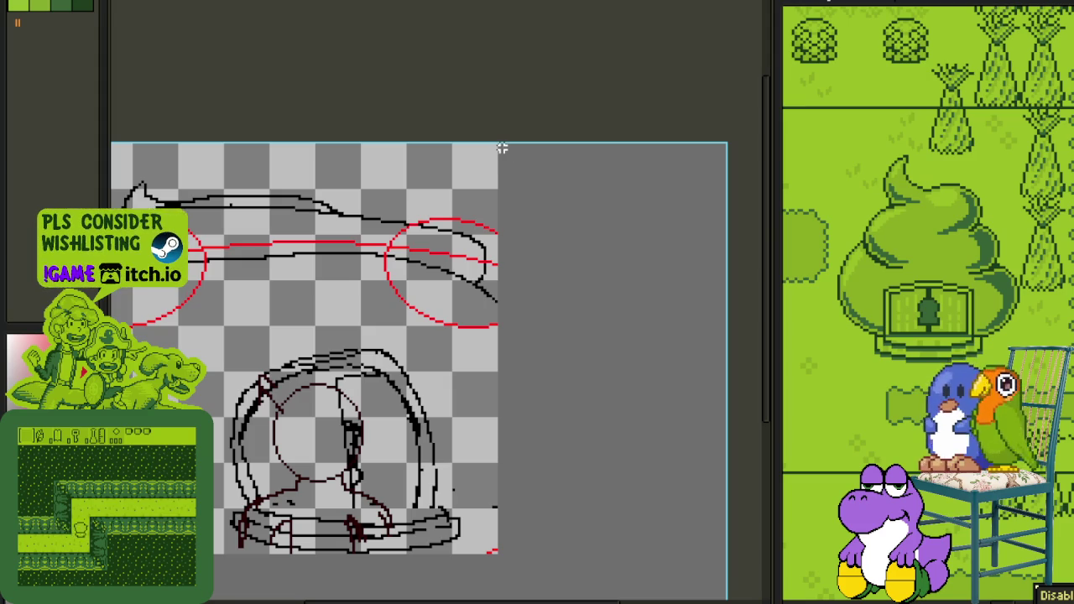
drag(501, 145, 559, 441)
scroll(559, 442, down, 2)
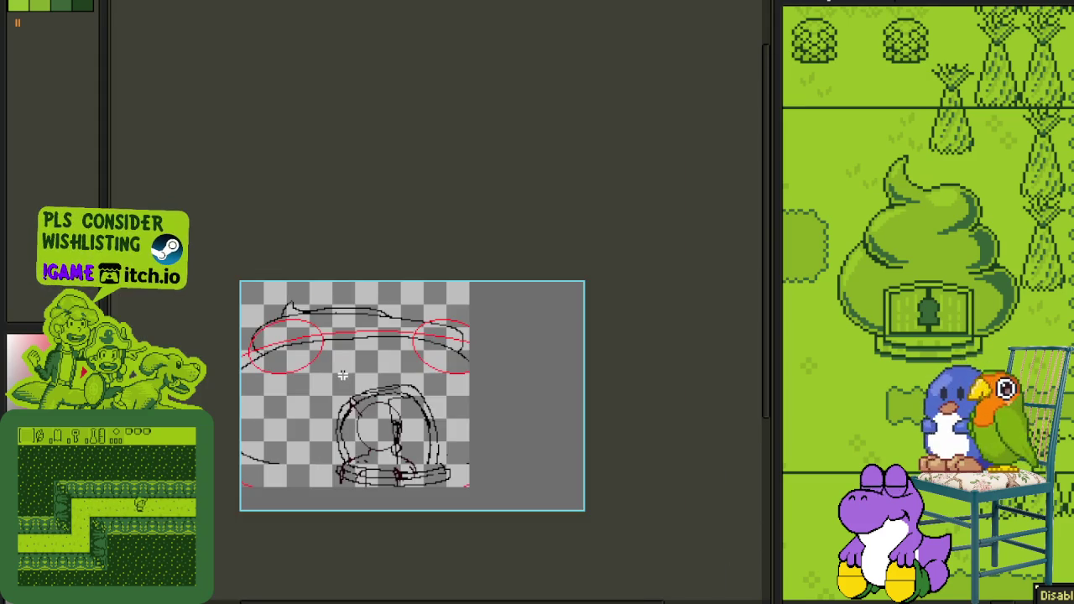
Step: Draw a long red guide line across the top of the brim, redrawing it once
key(Tab)
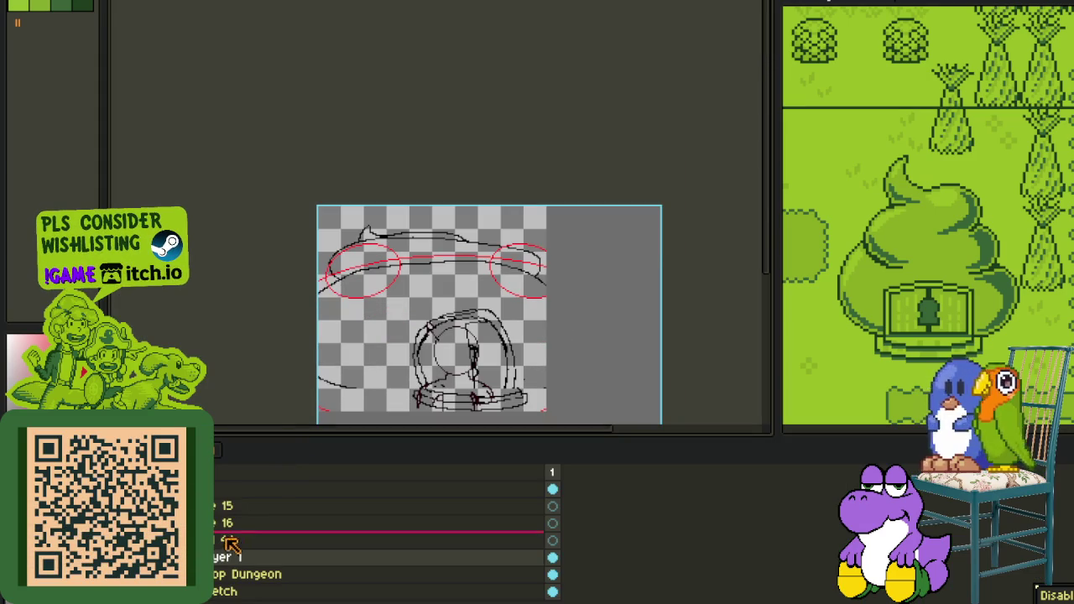
key(Tab)
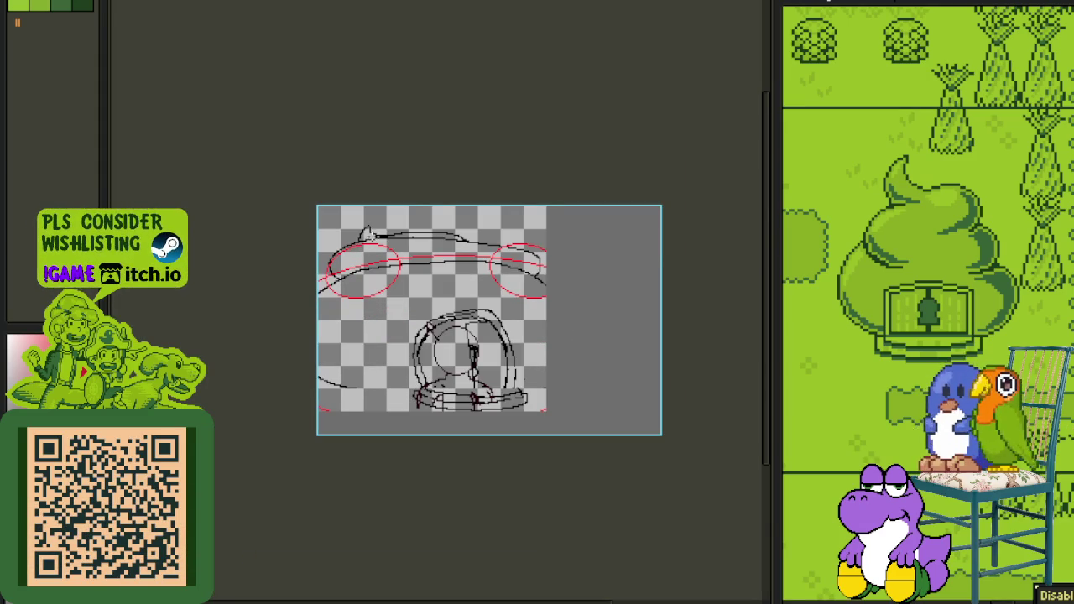
scroll(367, 234, up, 3)
scroll(377, 250, down, 1)
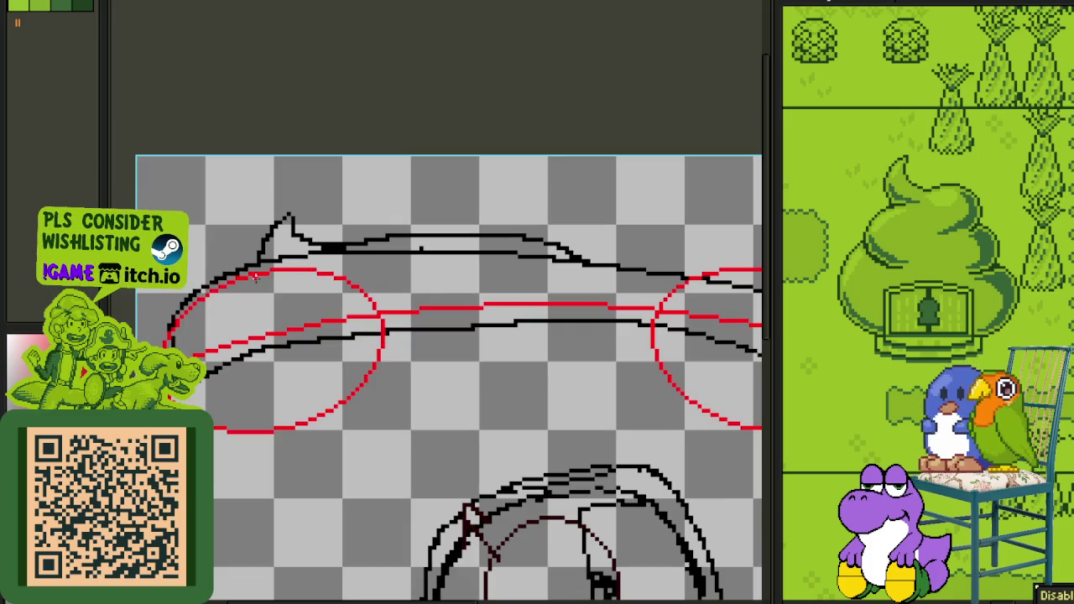
drag(239, 275, 207, 281)
drag(138, 295, 721, 281)
key(ctrl+z)
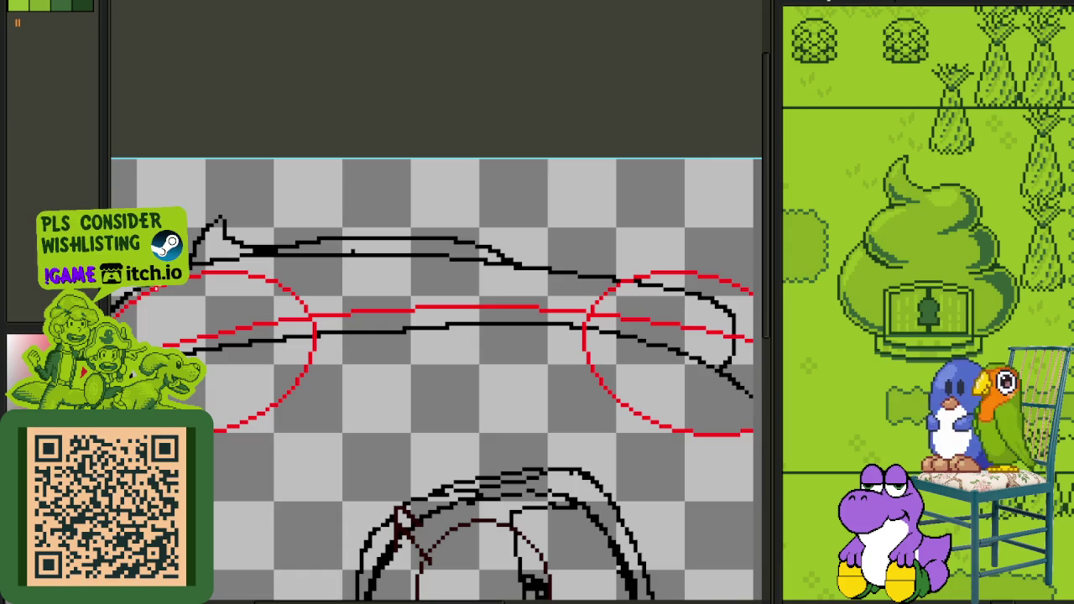
mouse_move(190, 279)
mouse_down()
mouse_move(733, 287)
mouse_move(584, 223)
mouse_move(612, 225)
mouse_up()
Step: Delete the lower half of the left red ellipse
scroll(594, 227, down, 5)
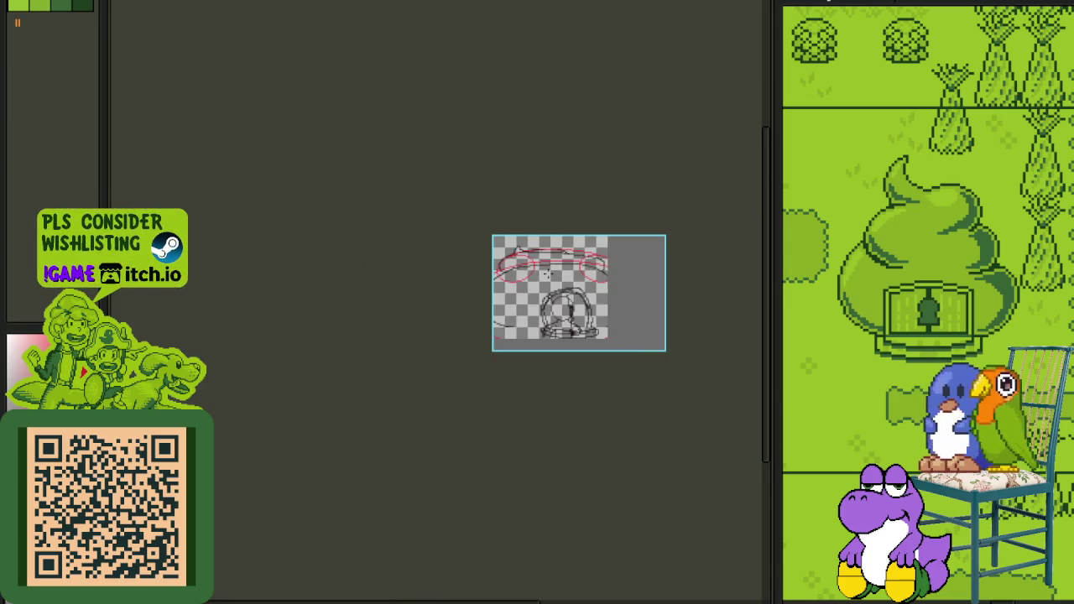
scroll(544, 274, up, 2)
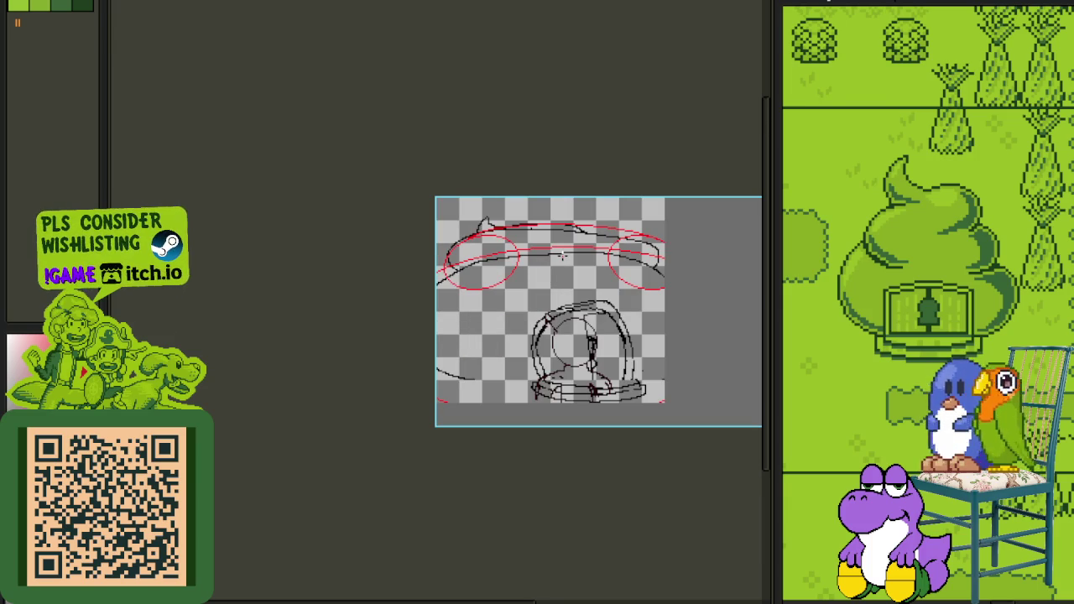
scroll(562, 253, up, 2)
scroll(361, 264, up, 2)
scroll(342, 267, up, 2)
drag(304, 310, 679, 491)
key(Delete)
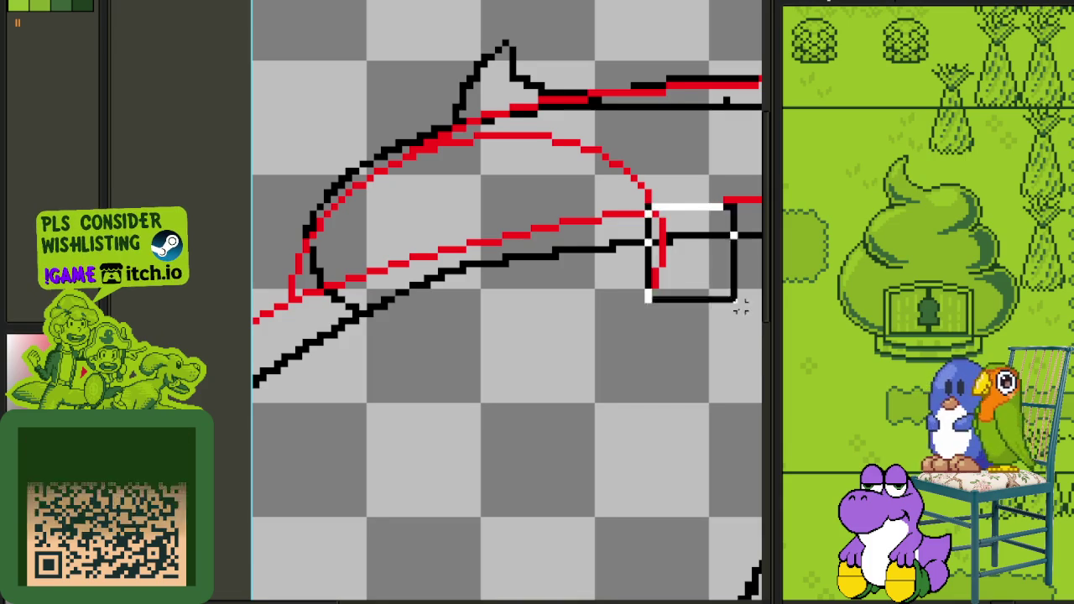
Step: Delete the inner left part of the right ellipse and select part of the brim line art
drag(743, 324, 325, 260)
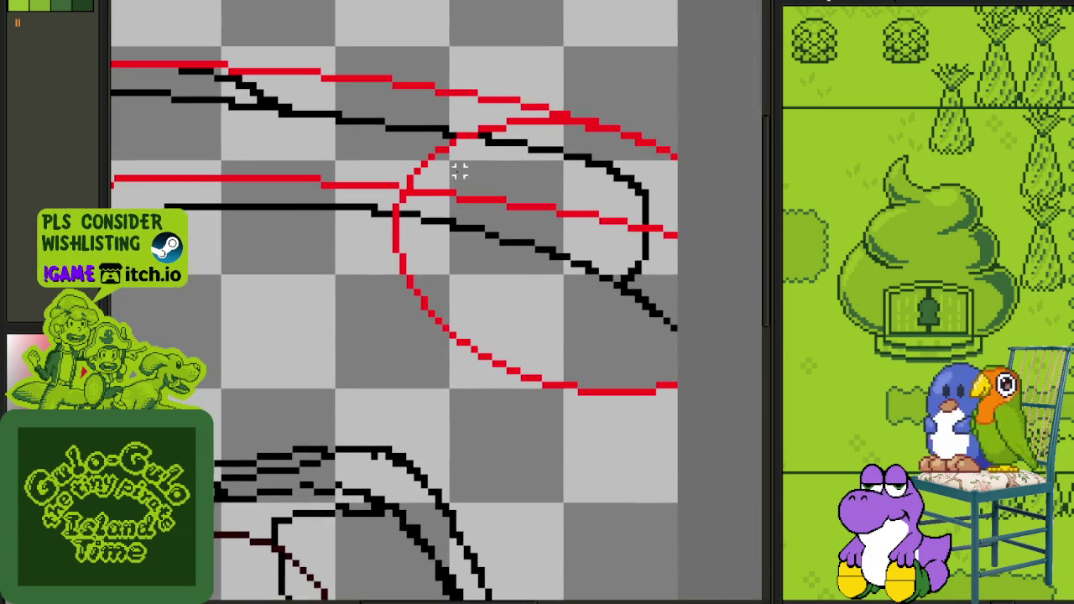
drag(437, 193, 290, 379)
key(Delete)
scroll(736, 281, down, 2)
scroll(733, 297, down, 5)
scroll(338, 477, down, 3)
scroll(527, 324, up, 1)
scroll(439, 311, up, 1)
drag(420, 243, 733, 395)
scroll(391, 323, down, 2)
scroll(462, 355, up, 1)
key(Tab)
key(Tab)
key(Tab)
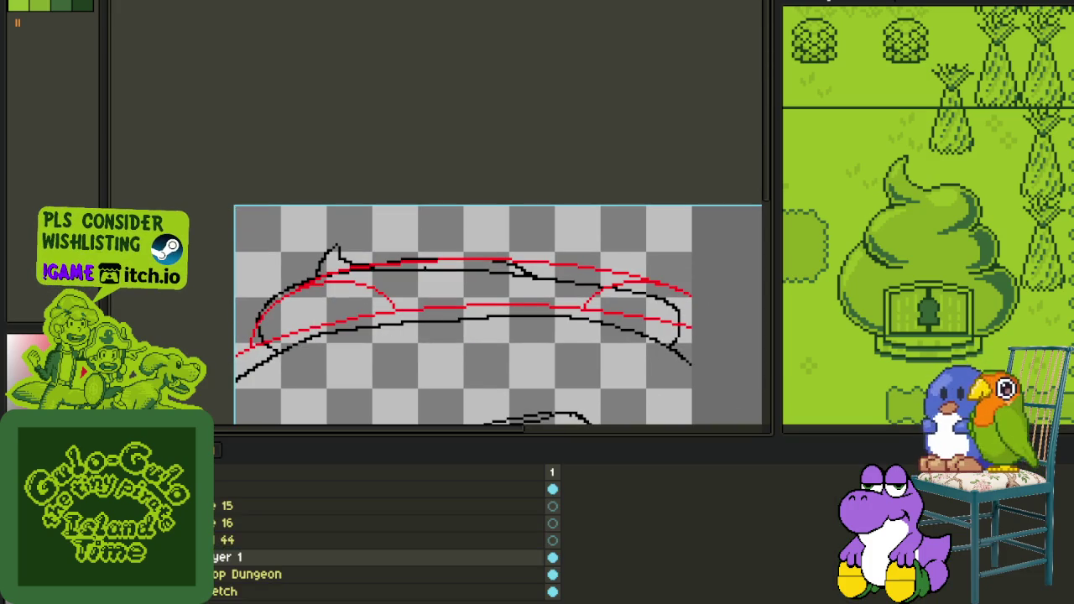
Step: Merge the guide layer down and add another new empty layer
right_click(220, 558)
click(252, 587)
right_click(218, 557)
click(352, 518)
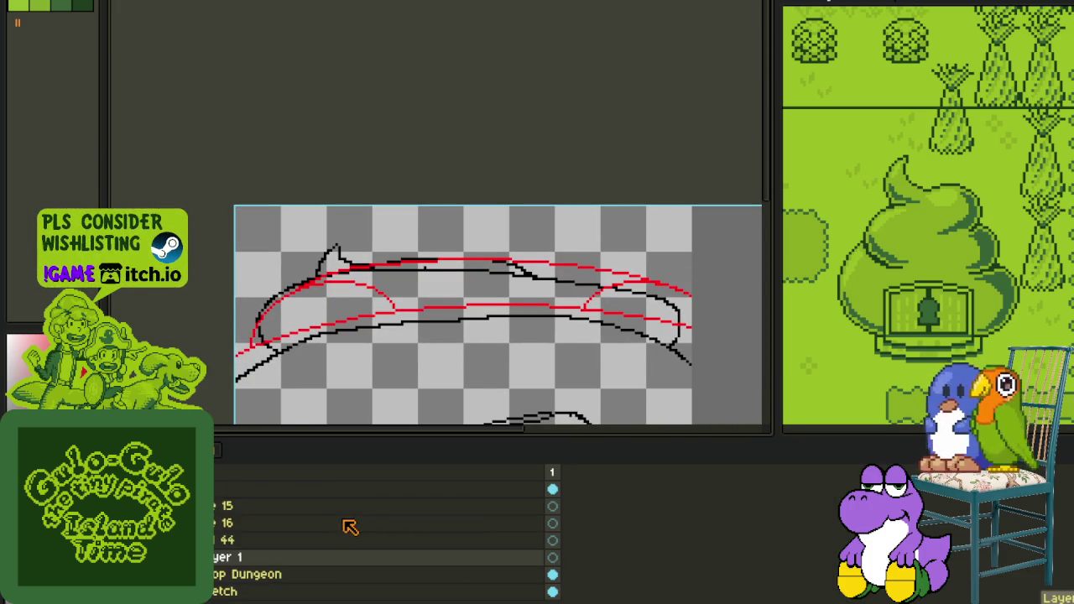
key(Tab)
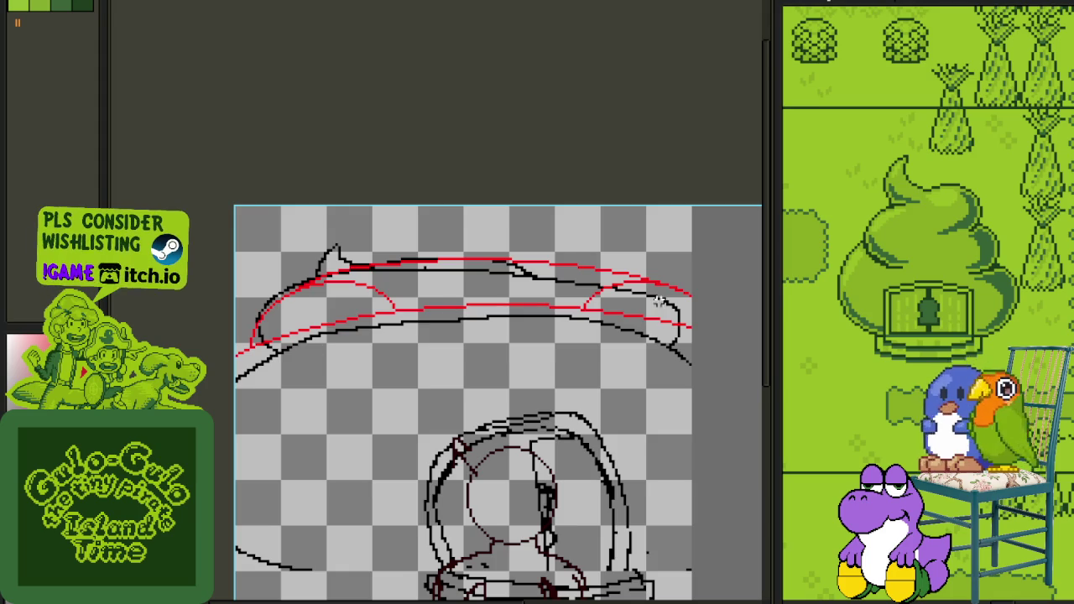
Step: Draw a red ellipse on the brim's right side and shift it left along the brim
scroll(620, 308, up, 1)
scroll(623, 280, up, 1)
drag(633, 253, 663, 350)
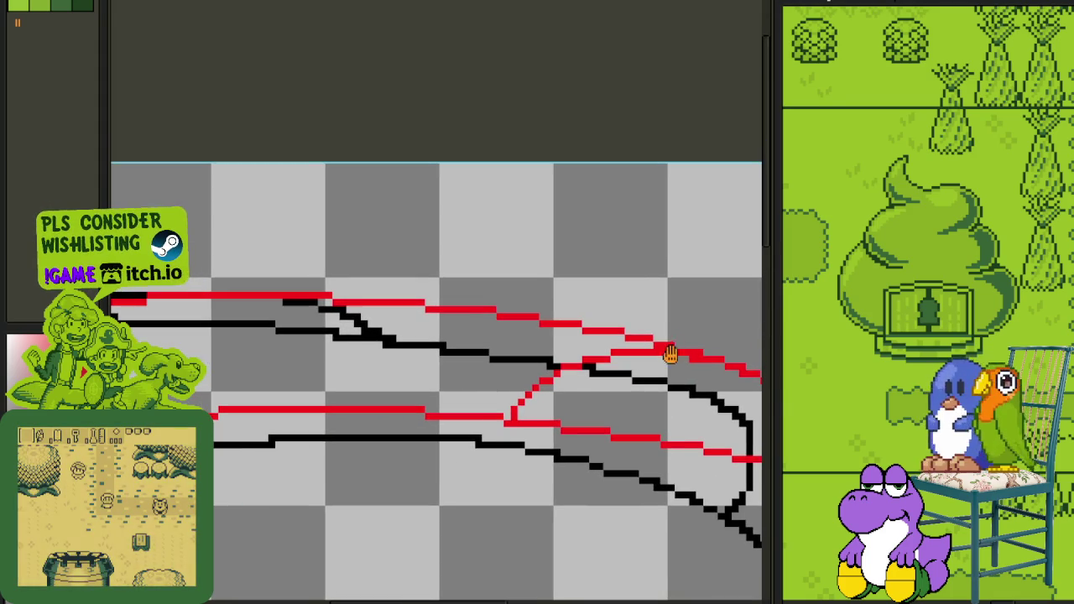
scroll(377, 272, down, 1)
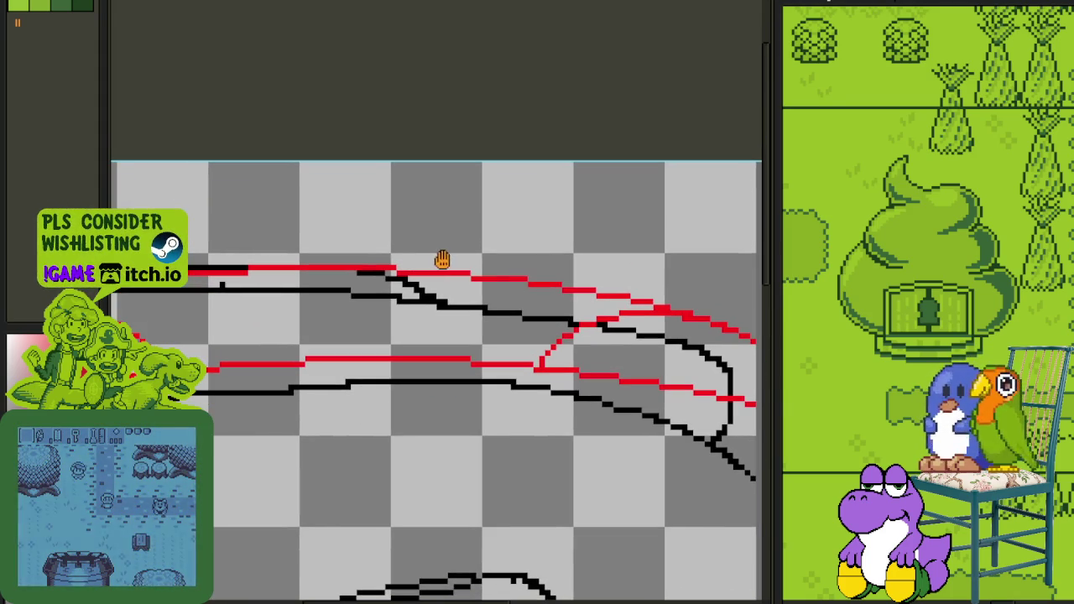
mouse_move(388, 233)
mouse_down()
mouse_move(659, 375)
mouse_move(660, 325)
mouse_up()
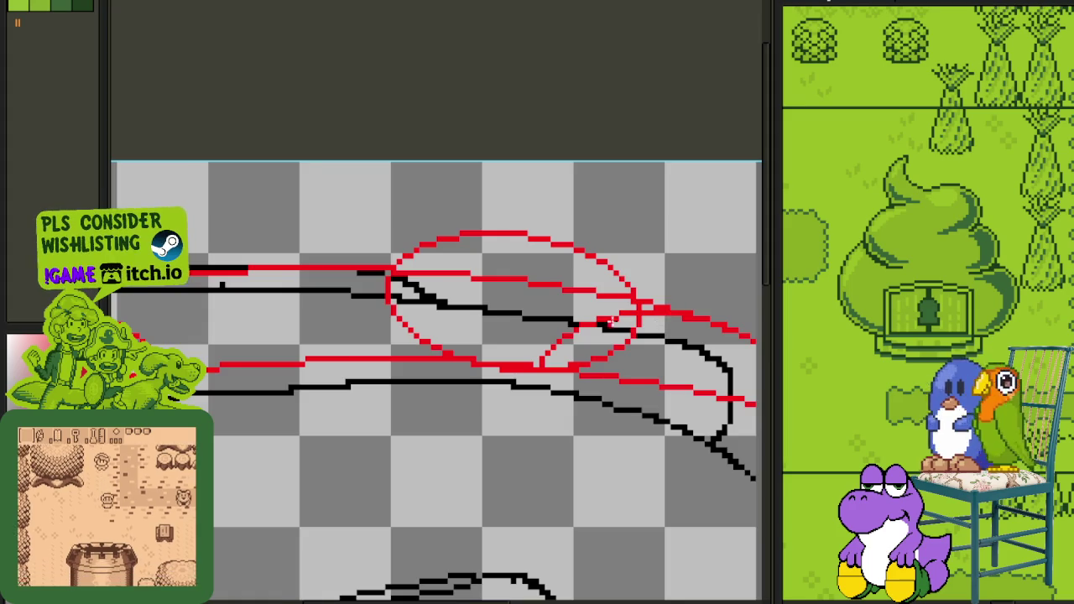
scroll(587, 323, down, 3)
drag(462, 245, 714, 412)
mouse_move(585, 336)
mouse_down()
mouse_move(525, 323)
mouse_move(550, 327)
mouse_up()
key(ctrl+d)
Step: Trace red lines up the tip's left side and from its peak, thinning the thick diagonal
scroll(284, 291, up, 1)
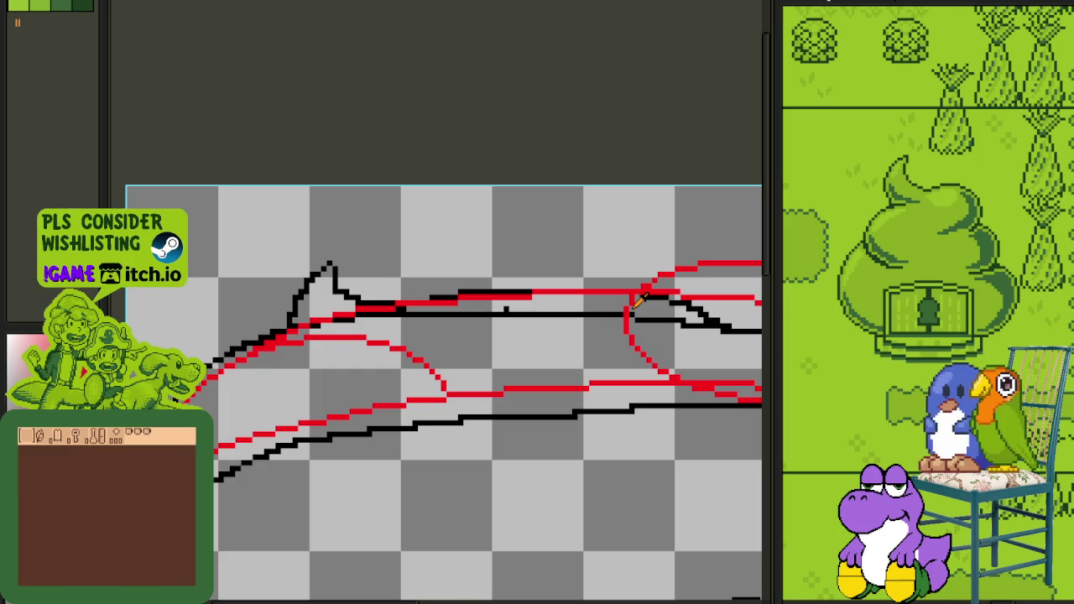
scroll(317, 297, up, 1)
scroll(301, 307, up, 1)
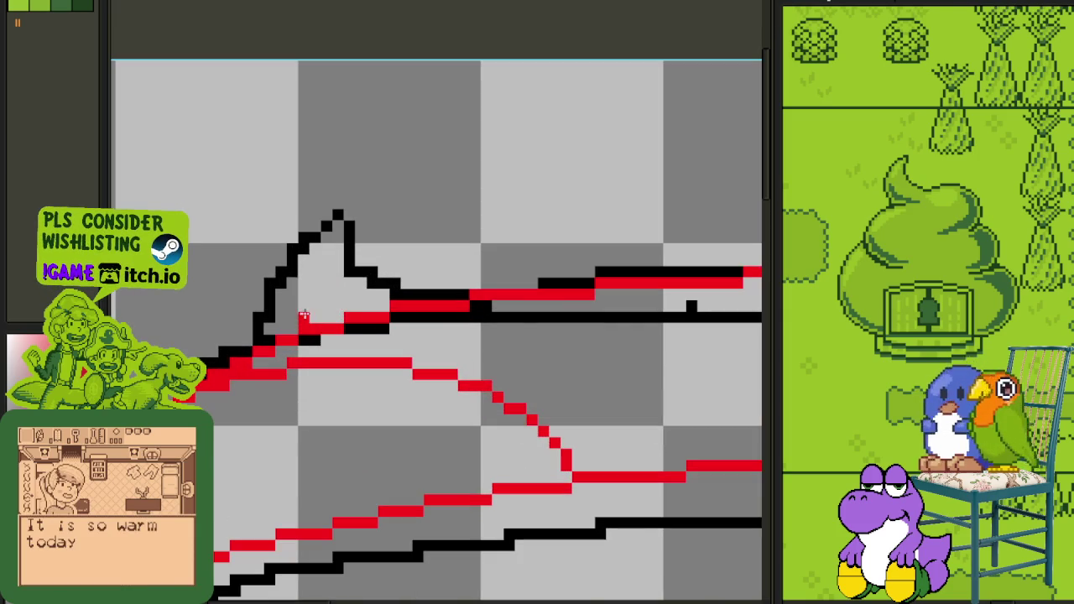
scroll(464, 238, down, 1)
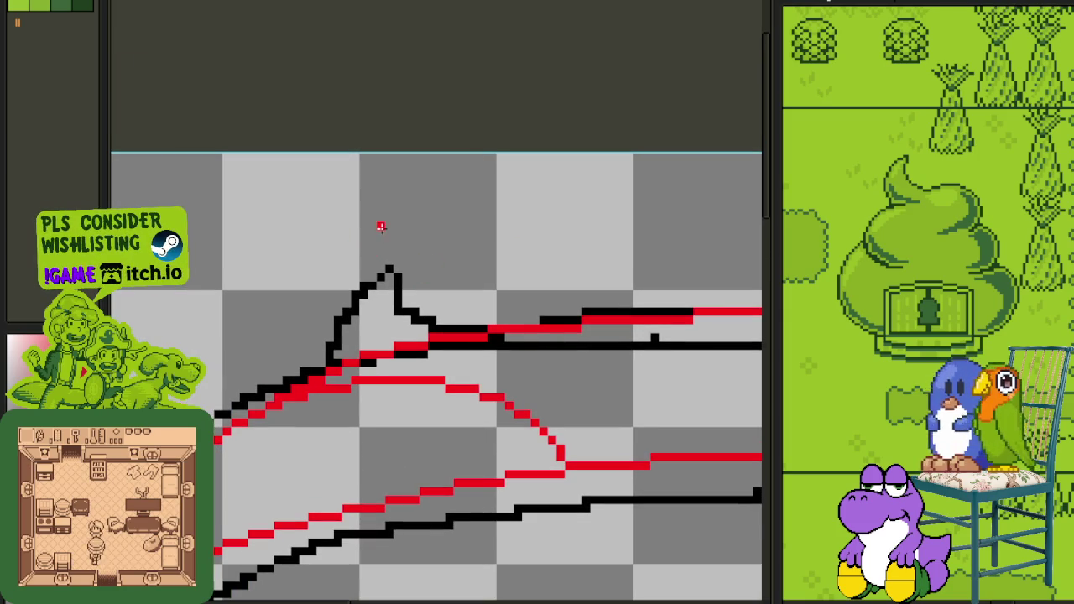
scroll(334, 338, up, 1)
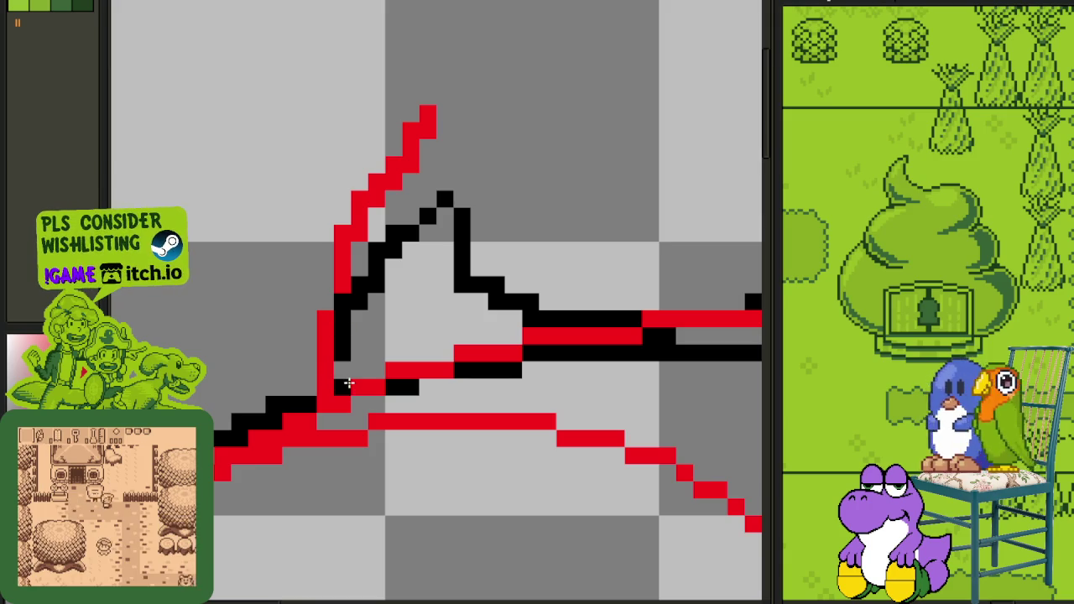
mouse_move(307, 356)
mouse_down()
mouse_move(316, 303)
mouse_move(334, 302)
mouse_up()
mouse_move(376, 193)
mouse_down()
mouse_move(435, 143)
mouse_move(399, 165)
mouse_up()
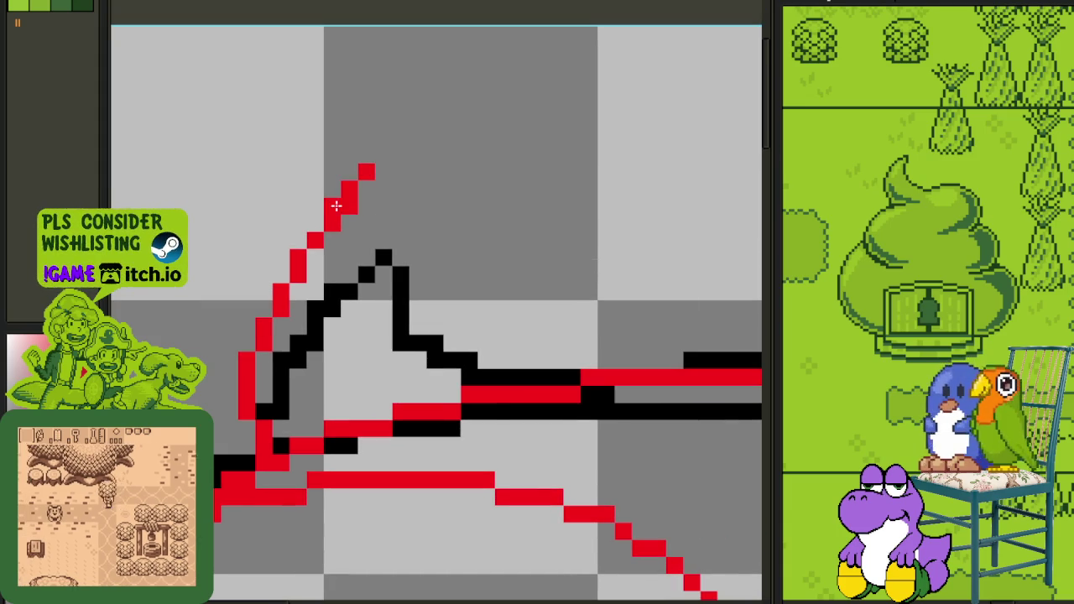
scroll(364, 232, down, 3)
scroll(300, 218, up, 2)
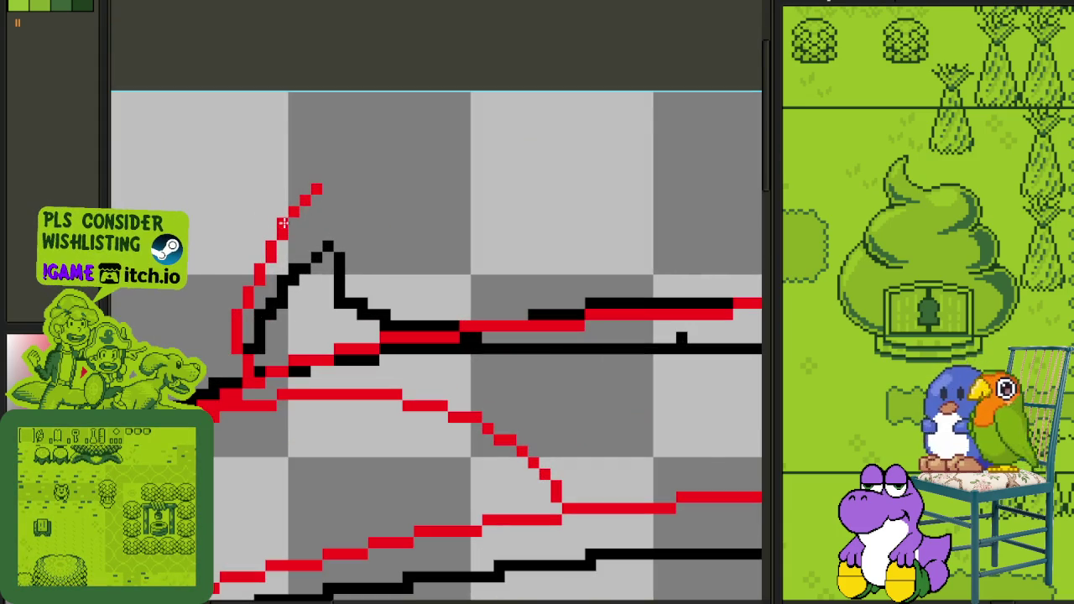
scroll(293, 220, down, 1)
scroll(326, 201, up, 1)
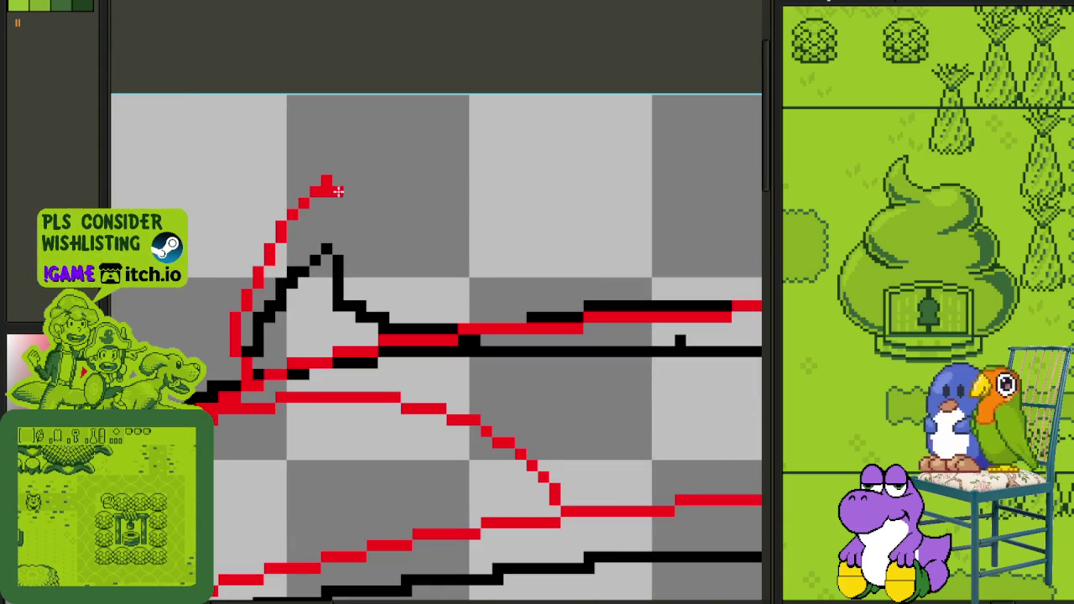
mouse_move(327, 186)
mouse_down()
mouse_move(327, 256)
mouse_move(453, 296)
mouse_up()
scroll(453, 294, down, 1)
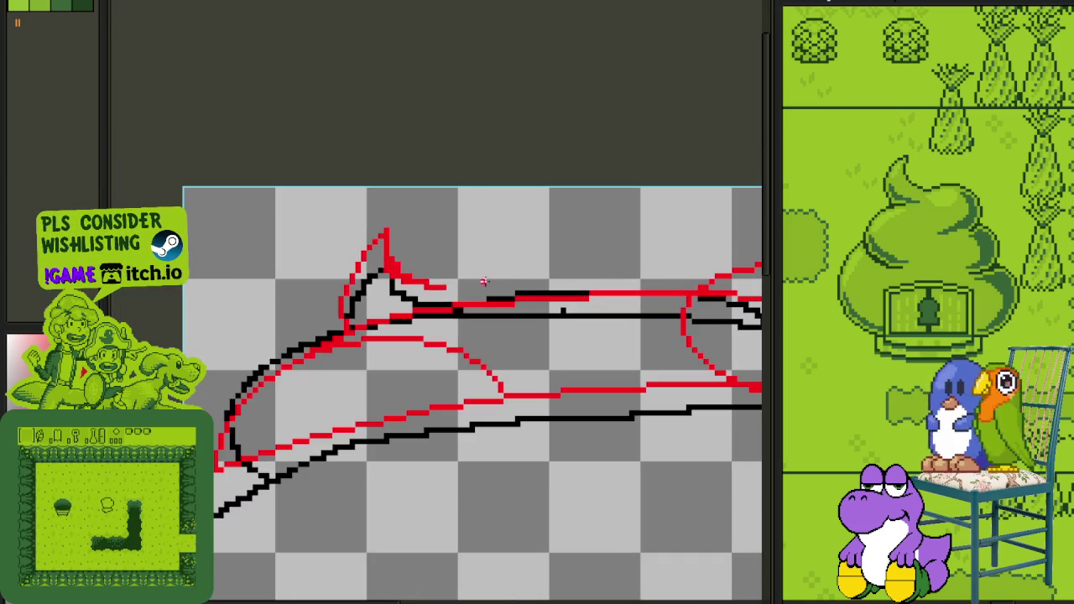
Step: Draw red lines along the brim's upper edge, extending them further left
scroll(586, 288, down, 1)
scroll(621, 276, down, 1)
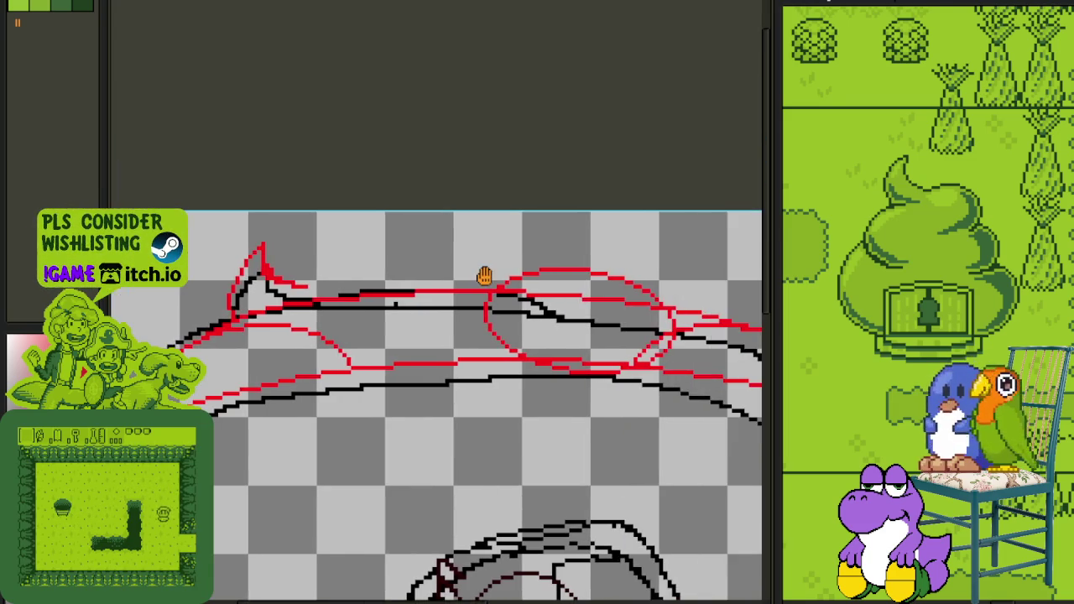
scroll(503, 276, up, 2)
drag(573, 260, 332, 294)
scroll(332, 294, up, 3)
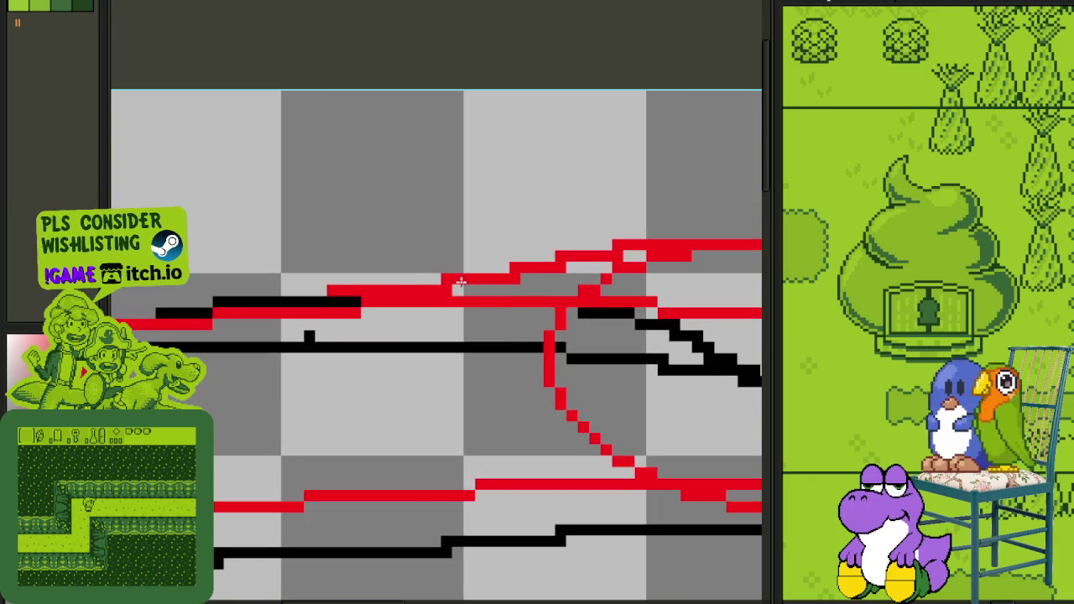
drag(438, 279, 316, 291)
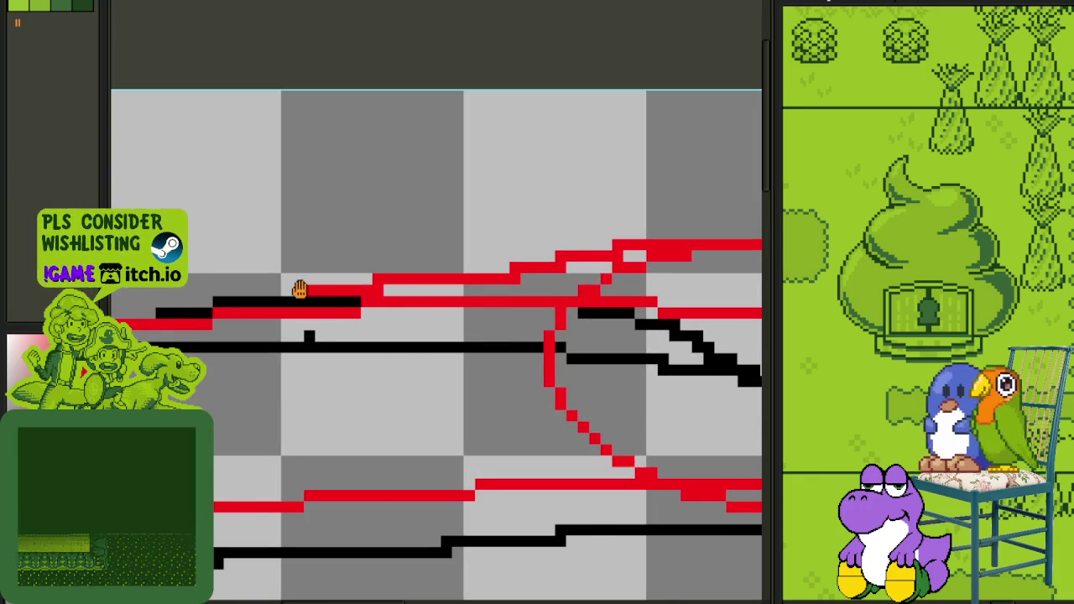
scroll(297, 288, left, 3)
drag(191, 274, 484, 276)
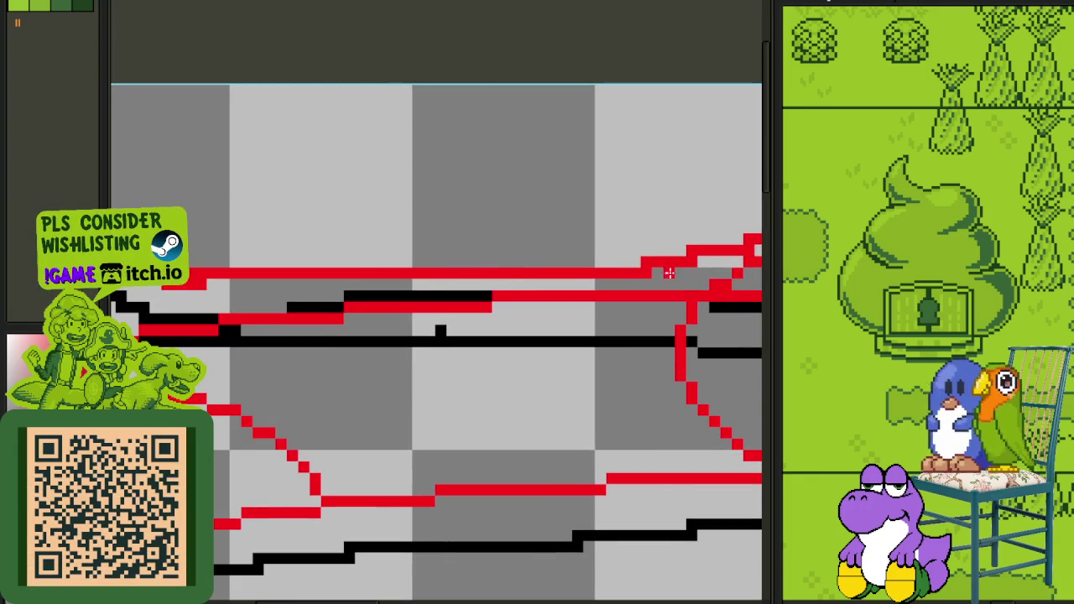
Step: Nudge two sections of the brim sketch slightly left into alignment
scroll(668, 272, down, 2)
scroll(463, 264, down, 1)
scroll(372, 259, up, 1)
scroll(436, 261, up, 1)
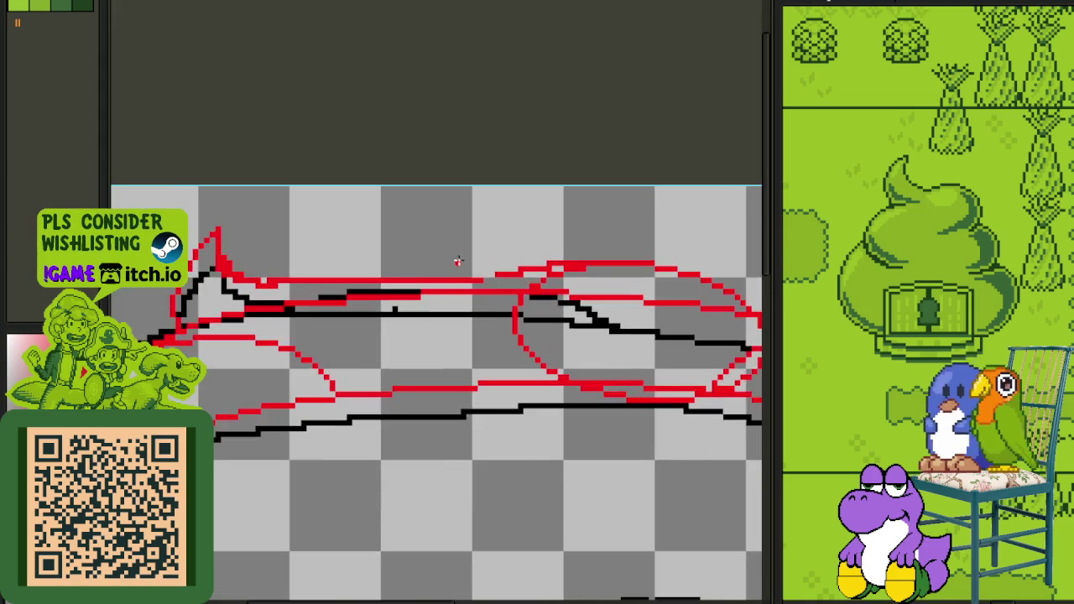
scroll(487, 259, up, 1)
scroll(512, 250, down, 2)
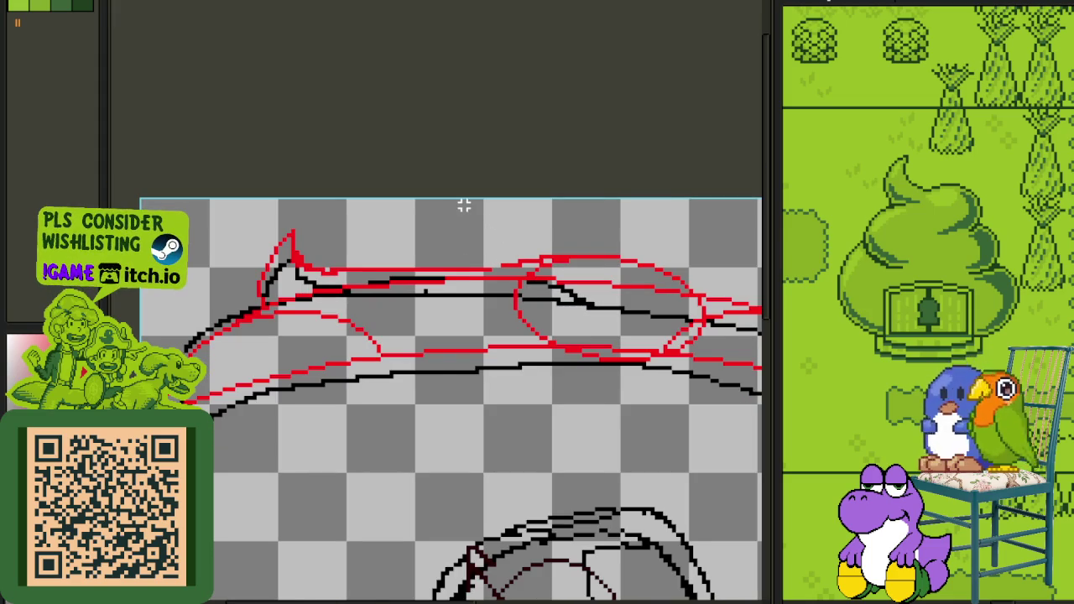
drag(464, 206, 760, 429)
drag(575, 322, 516, 327)
key(ctrl+d)
scroll(428, 230, down, 1)
scroll(420, 246, up, 2)
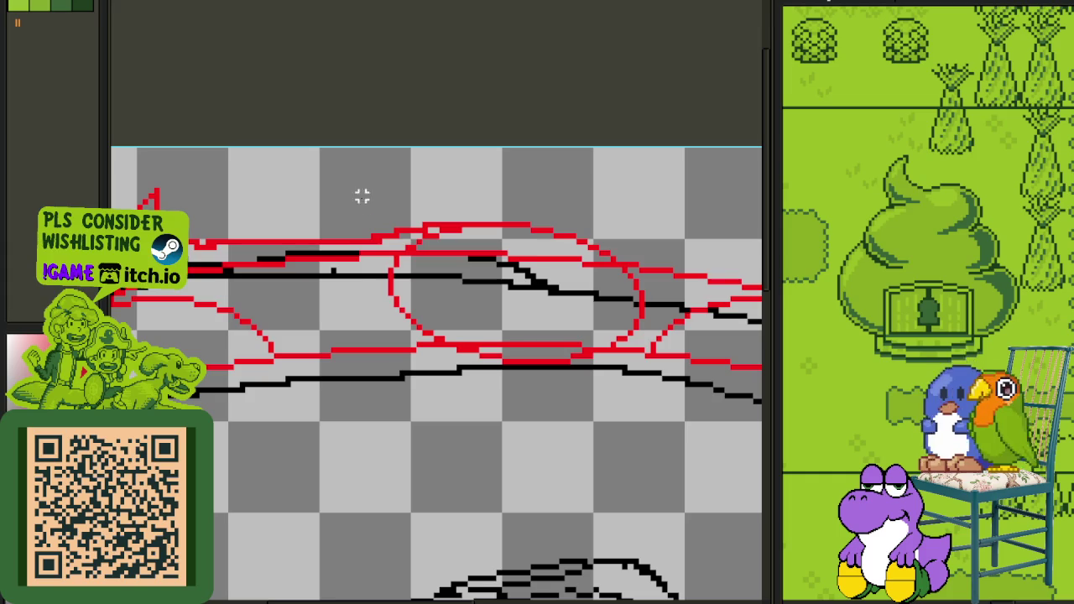
drag(356, 185, 760, 407)
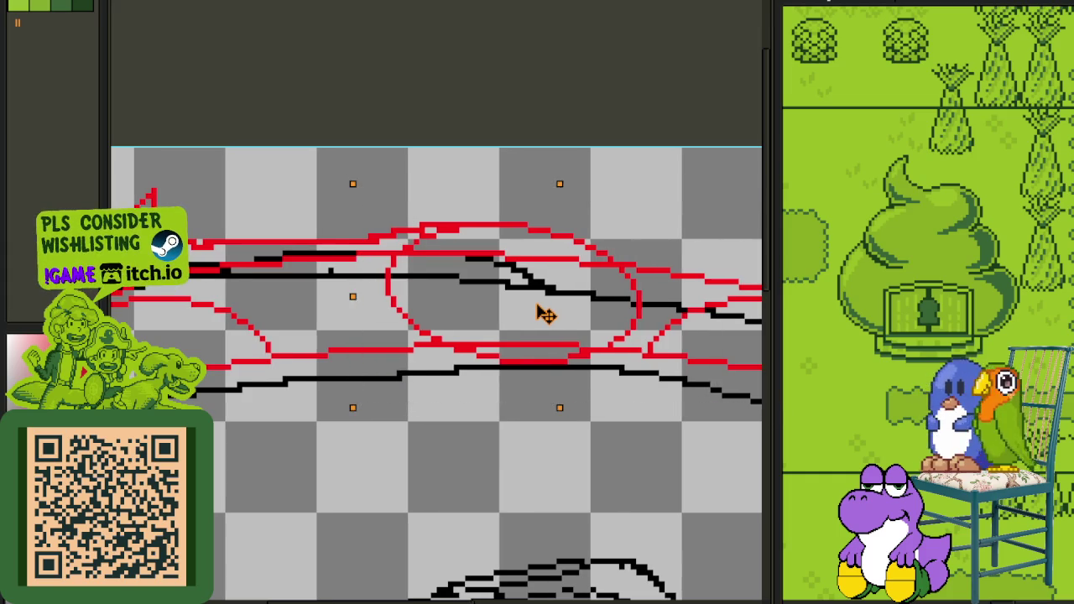
drag(546, 311, 535, 314)
key(ctrl+d)
Step: Reshape the red step beside the tip, erase stray pixels and add a peak pixel
scroll(220, 235, up, 1)
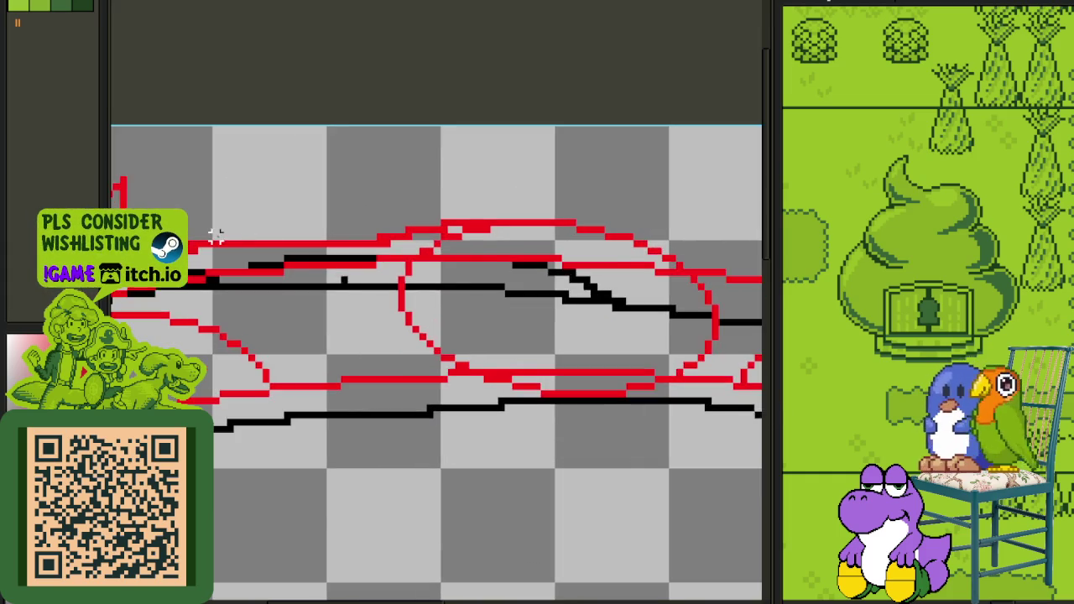
scroll(244, 232, up, 1)
drag(242, 244, 405, 244)
key(ctrl+z)
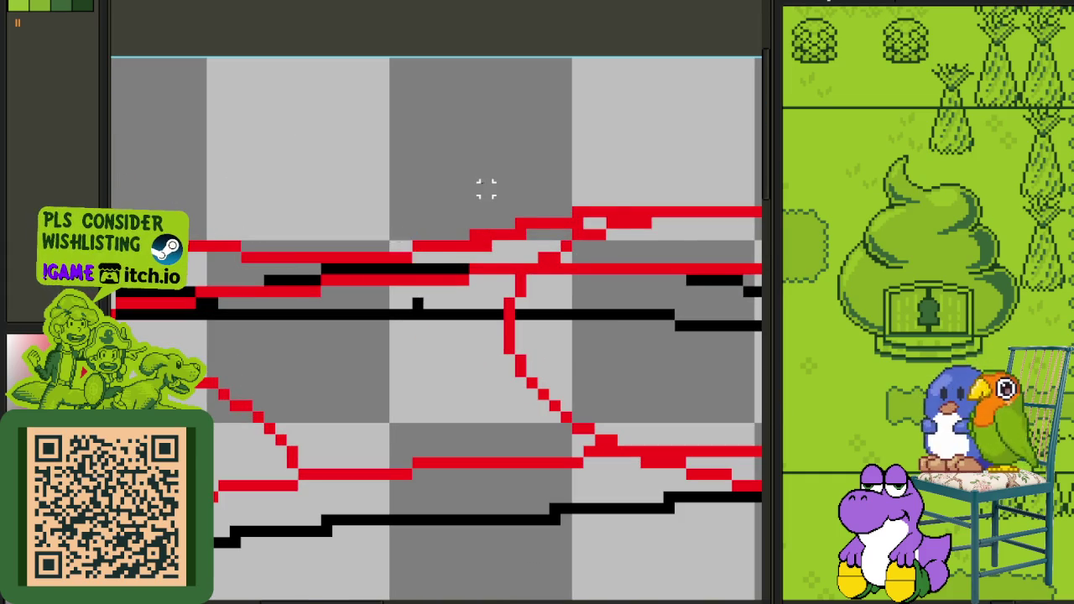
scroll(484, 188, down, 2)
scroll(307, 242, down, 1)
scroll(309, 242, up, 1)
scroll(263, 247, up, 2)
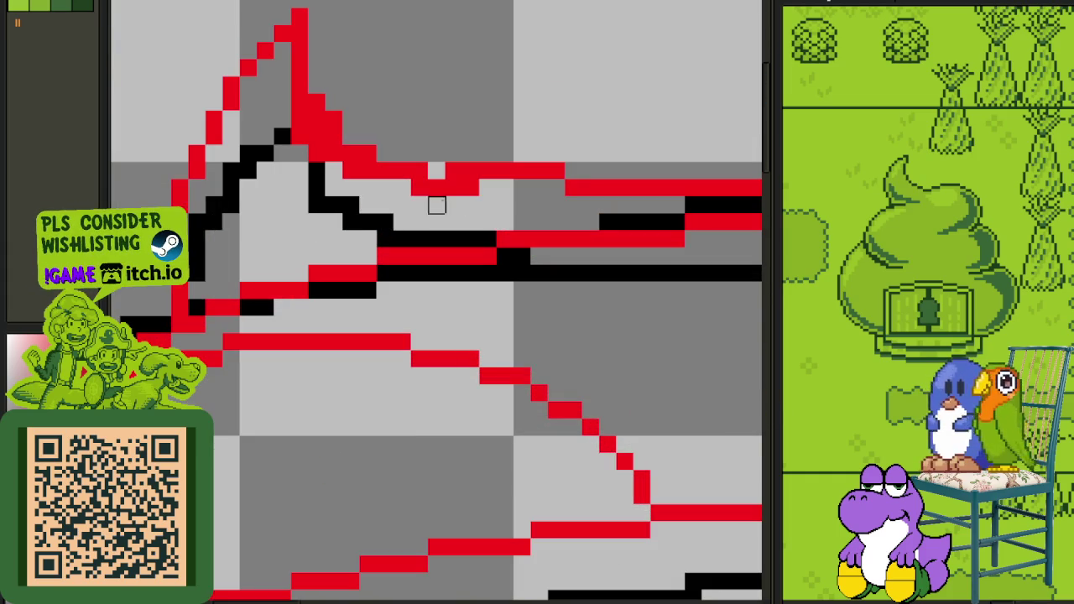
drag(453, 171, 436, 188)
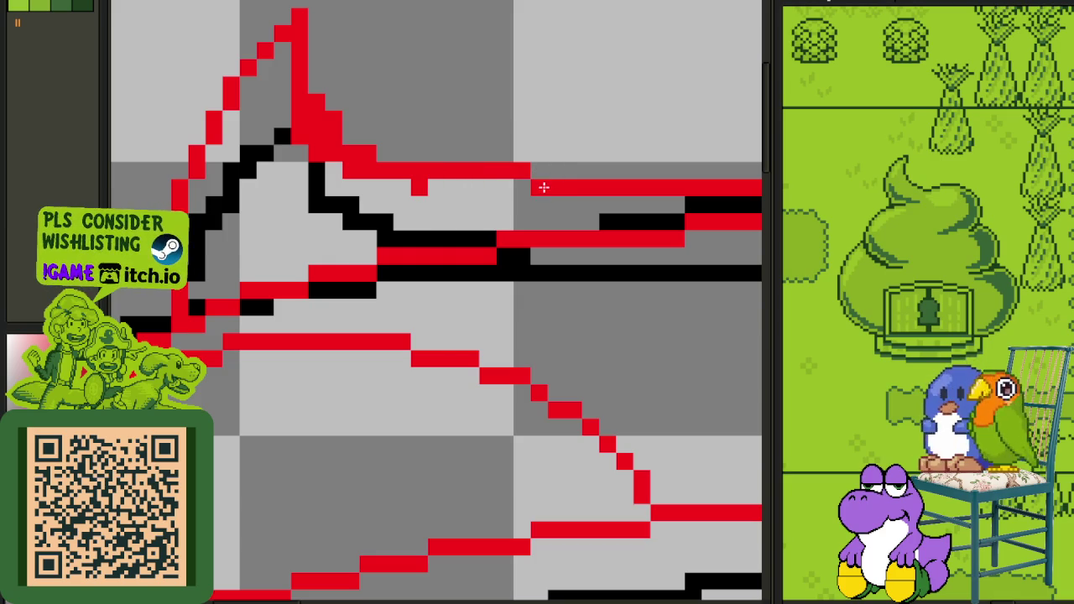
mouse_move(411, 189)
mouse_down()
mouse_move(370, 186)
mouse_move(404, 172)
mouse_up()
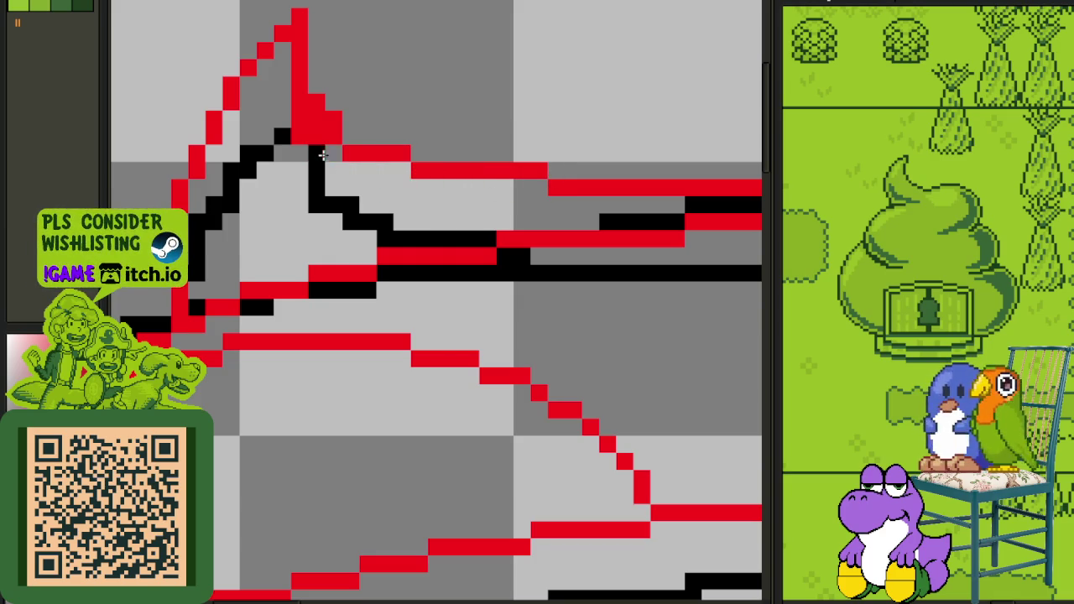
click(315, 86)
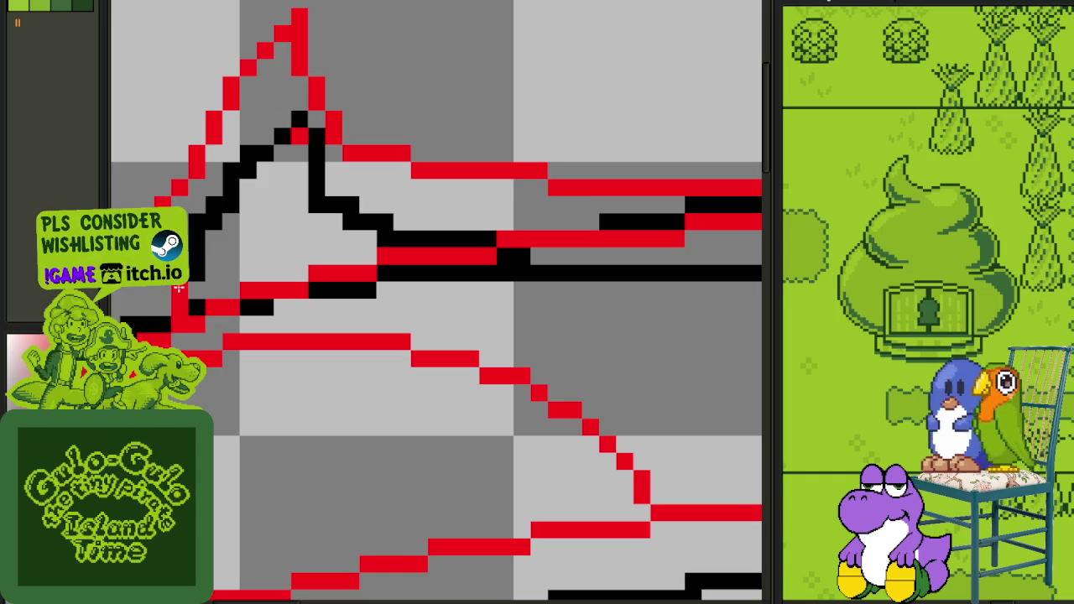
Step: Fill gaps in the tip's red outline and erase extra pixels on its left edge
scroll(193, 300, down, 2)
scroll(193, 301, up, 2)
scroll(193, 300, up, 1)
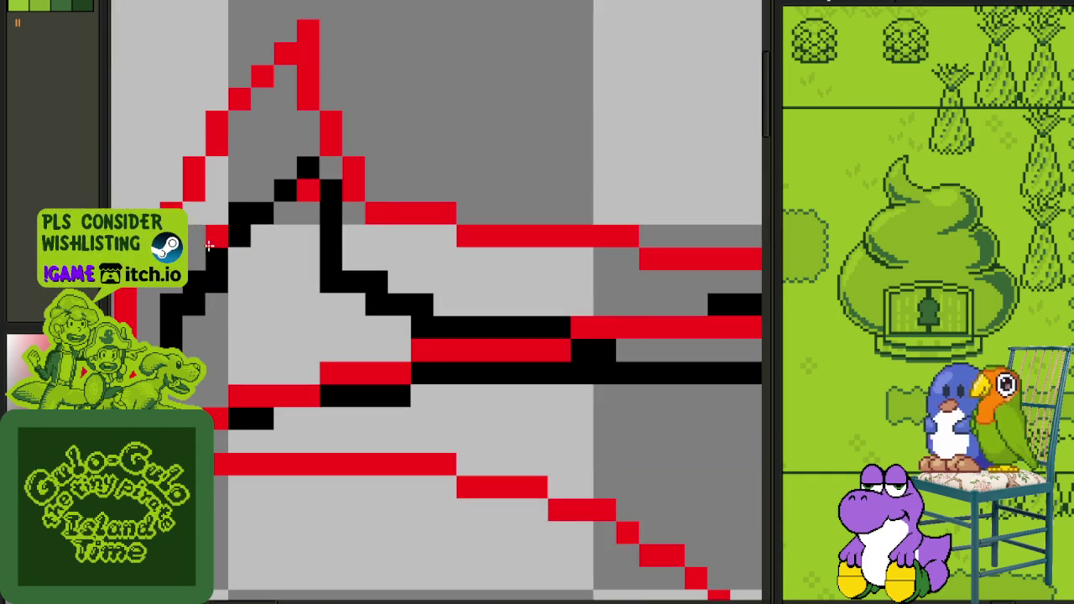
drag(129, 239, 288, 307)
click(314, 283)
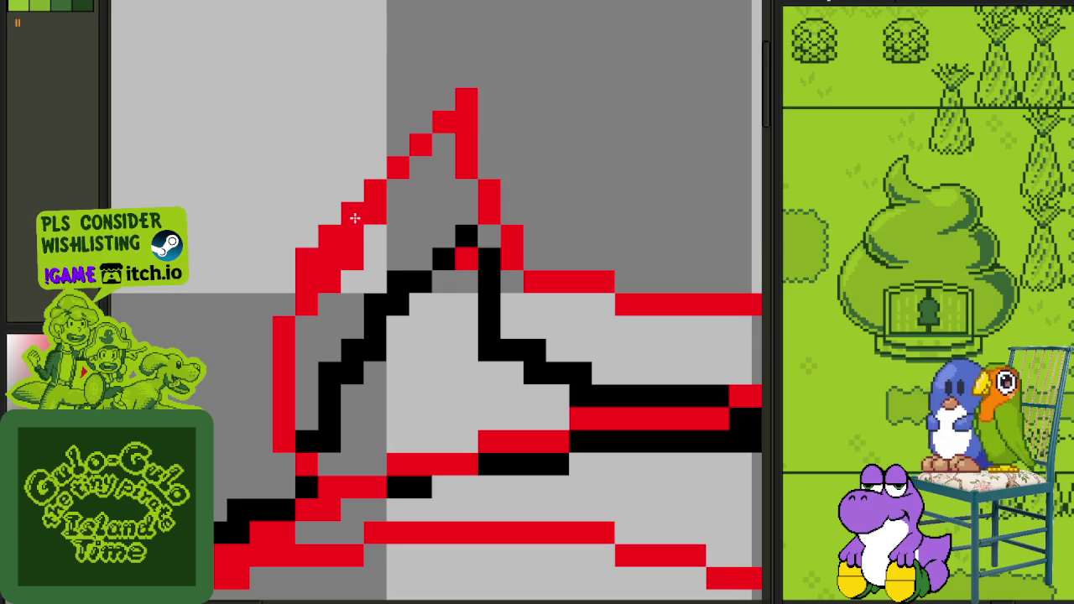
mouse_move(375, 218)
mouse_down()
mouse_move(348, 291)
mouse_move(307, 254)
mouse_up()
click(328, 257)
scroll(328, 256, down, 2)
scroll(372, 249, up, 1)
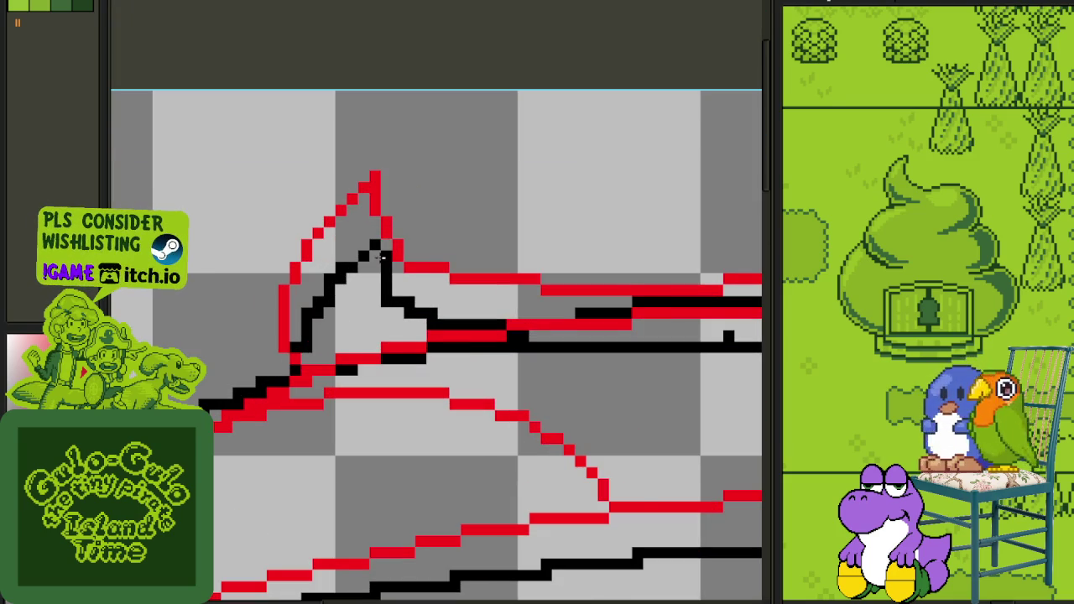
scroll(382, 256, down, 2)
scroll(436, 258, up, 2)
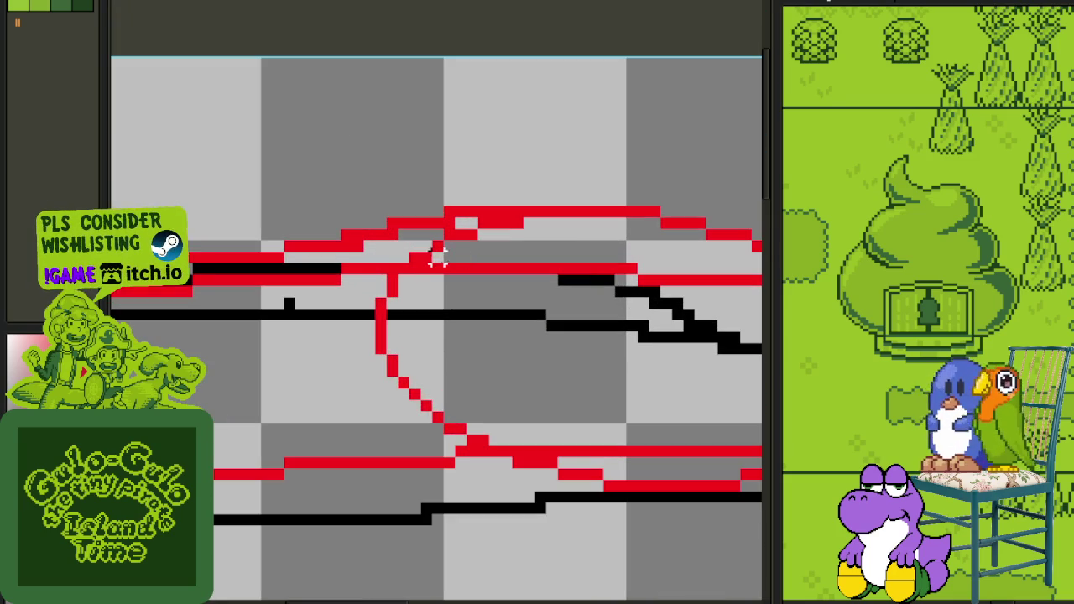
scroll(369, 267, down, 2)
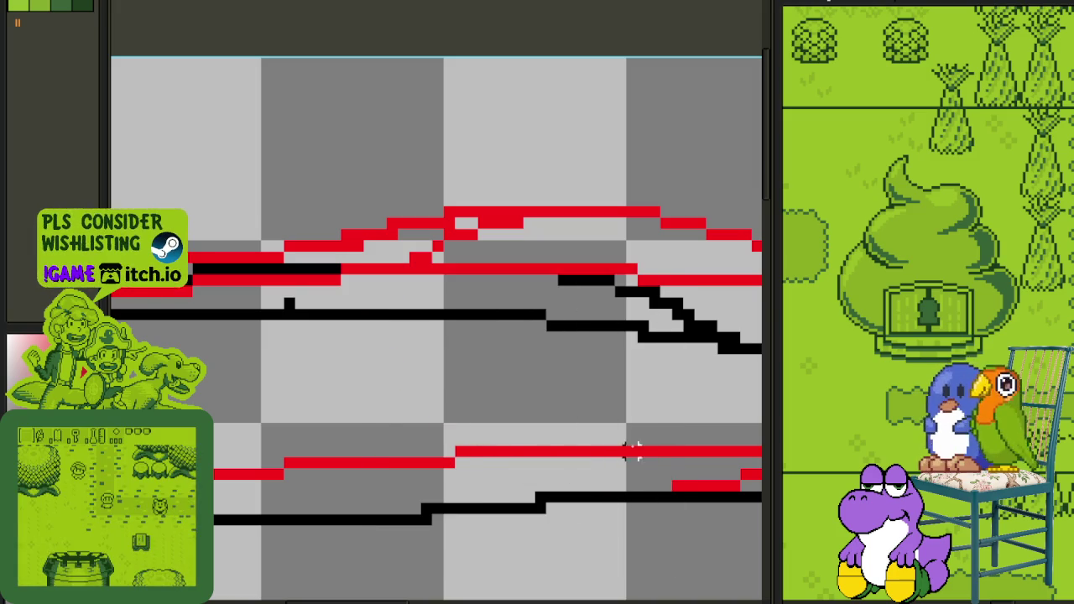
scroll(449, 233, up, 2)
Step: Delete the doubled red and black lines near the tip
drag(473, 212, 212, 394)
key(Delete)
scroll(360, 372, down, 2)
scroll(473, 334, up, 2)
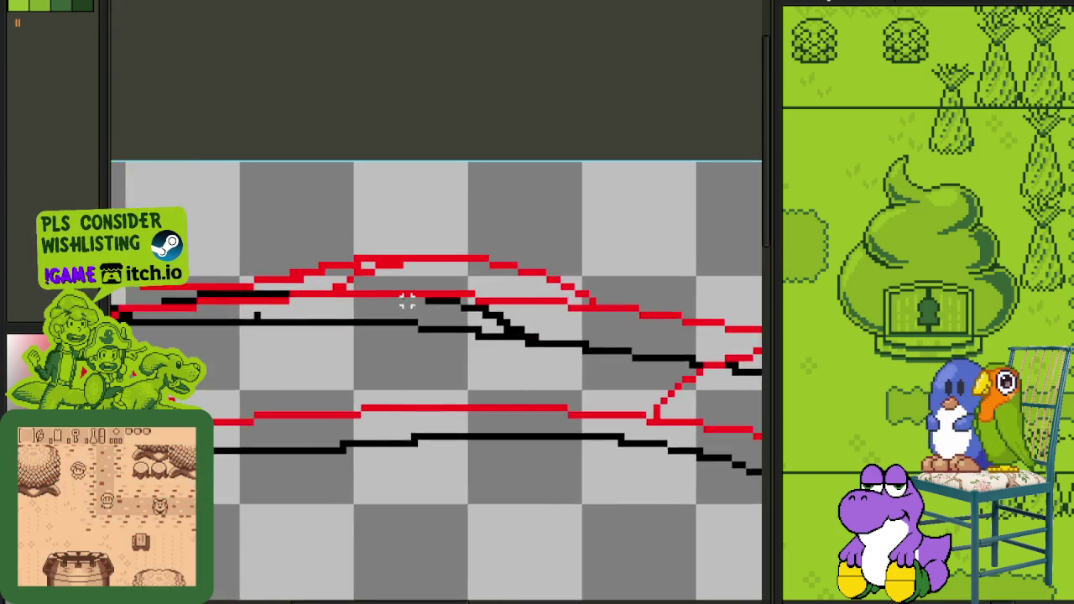
scroll(472, 333, up, 1)
scroll(350, 240, up, 1)
Step: Erase stray red pixels and even out the brim's lower and upper pixel steps
click(247, 312)
scroll(271, 311, down, 2)
scroll(383, 304, up, 2)
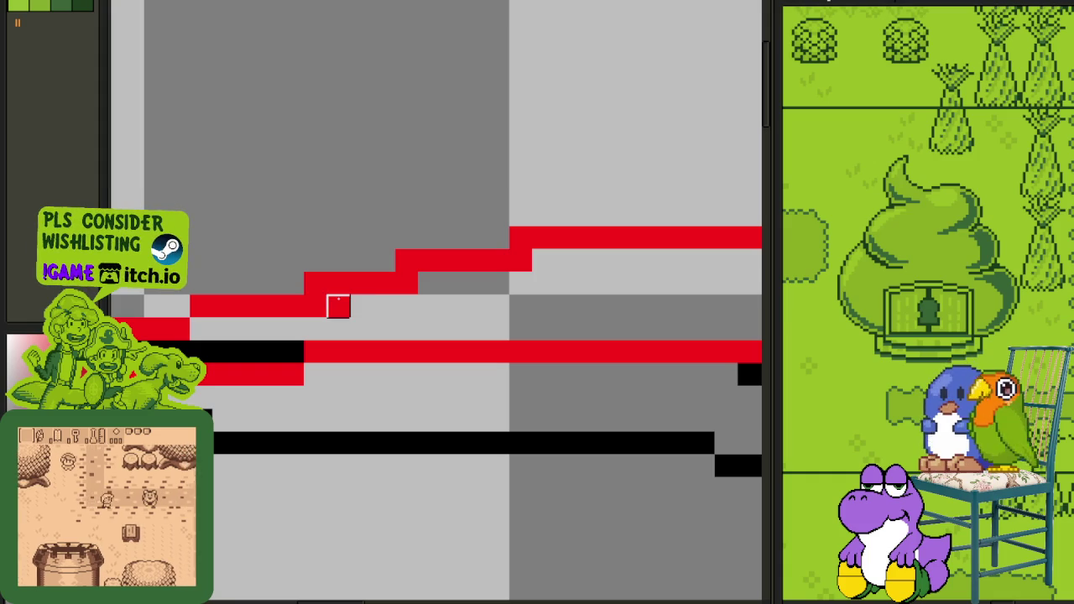
click(316, 284)
right_click(406, 283)
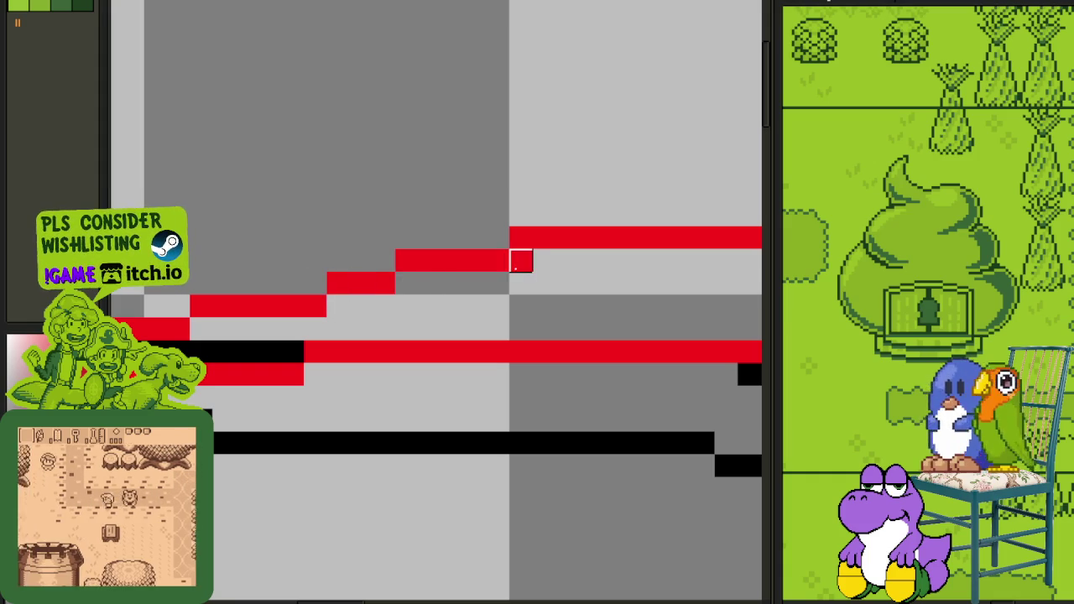
click(543, 260)
right_click(536, 238)
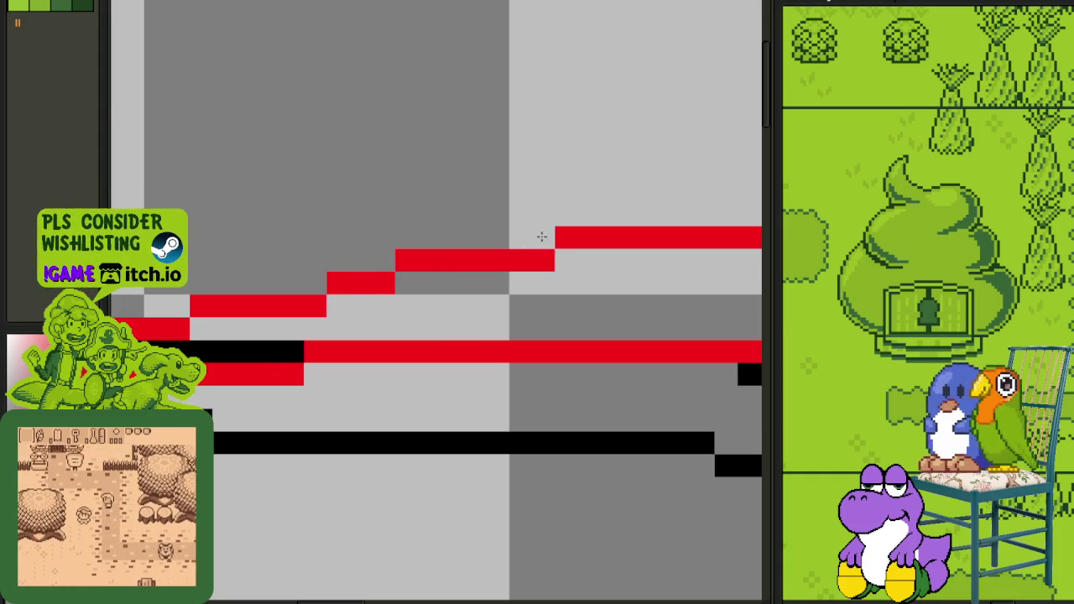
scroll(537, 209, down, 2)
scroll(528, 185, down, 2)
scroll(551, 235, up, 2)
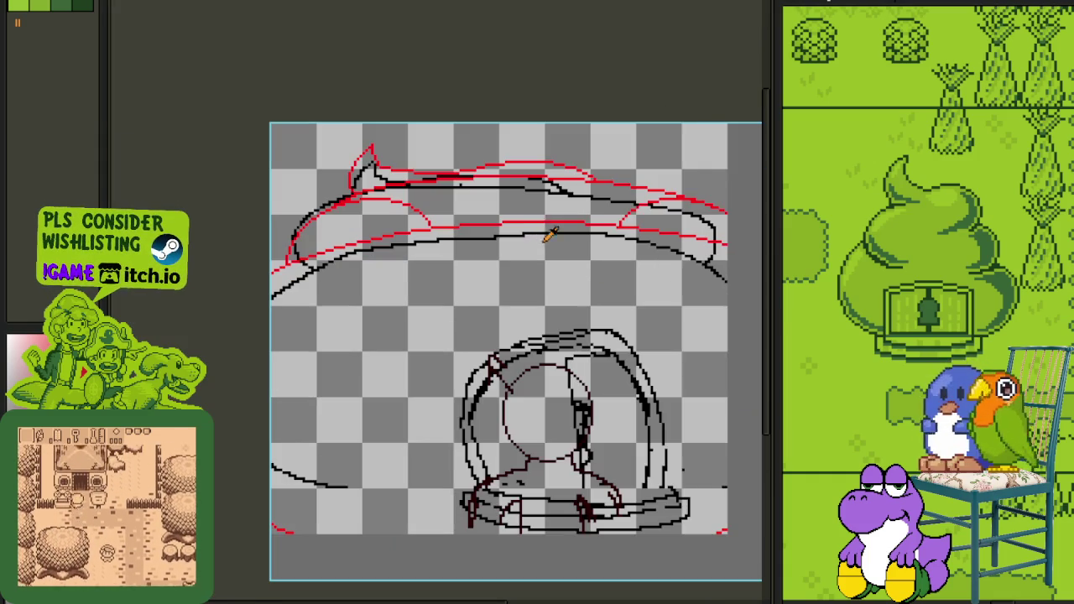
key(Tab)
Step: Merge the sketch layer into the layer below and hide the layers timeline
right_click(262, 572)
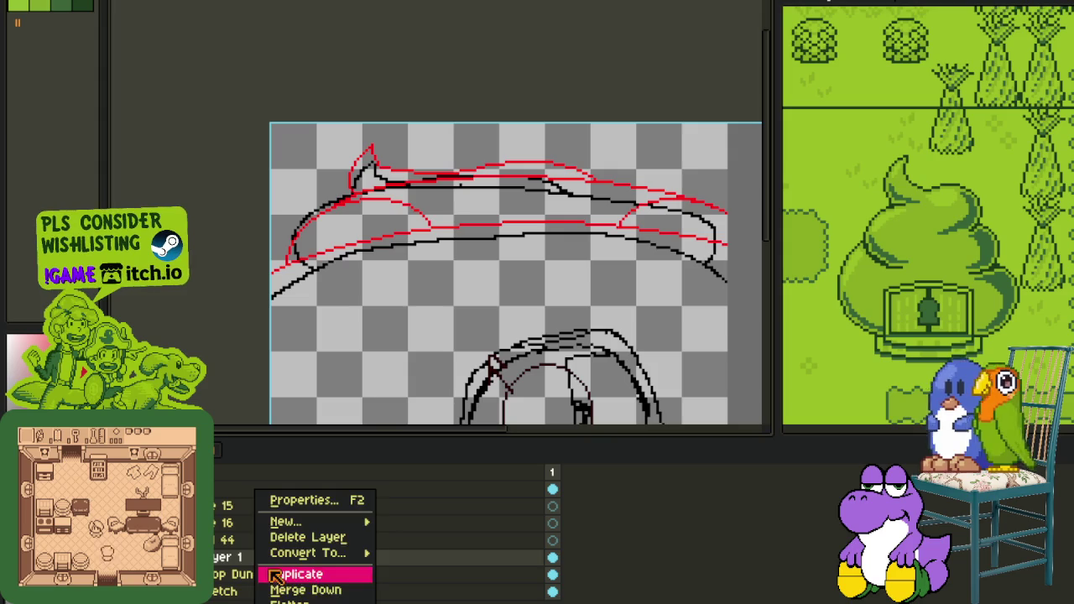
click(305, 589)
key(Tab)
Step: Erase the stray red sketch pixels crossing the hat brim lines
scroll(295, 203, up, 3)
scroll(295, 202, up, 1)
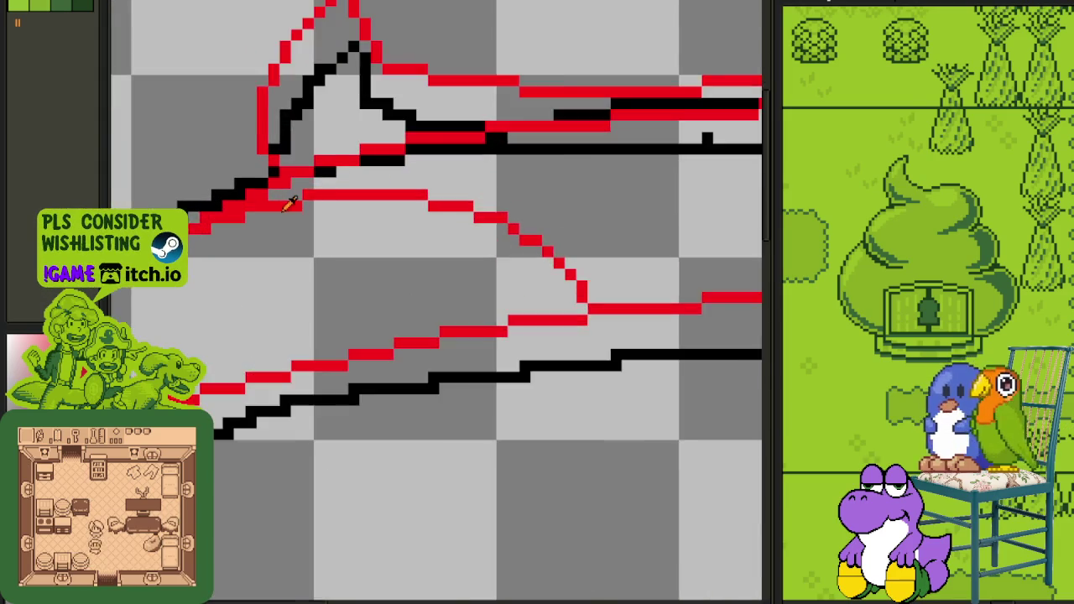
scroll(285, 210, up, 1)
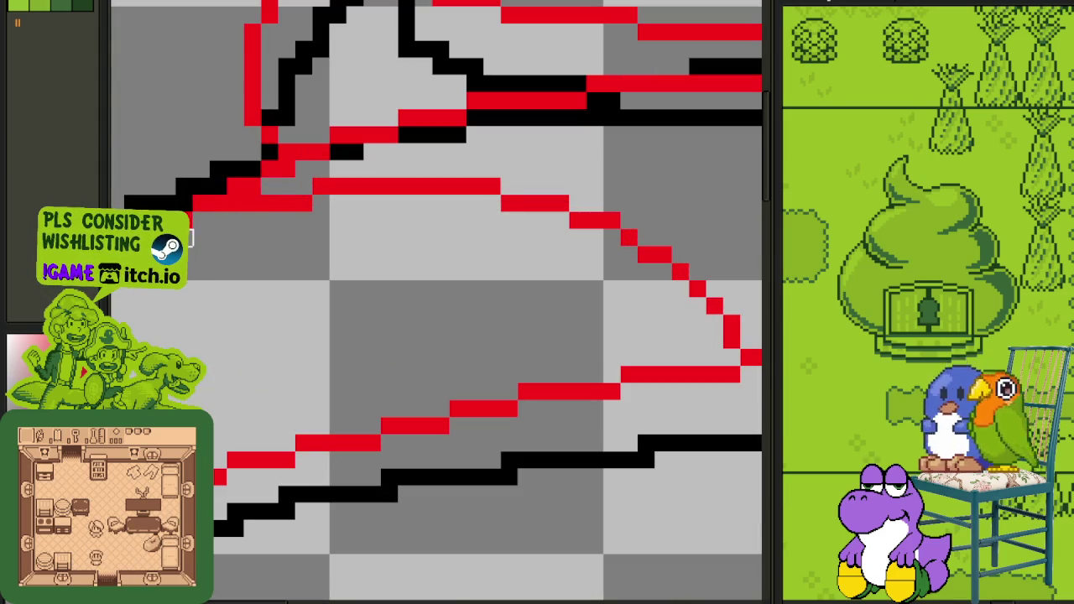
mouse_move(235, 204)
mouse_down()
mouse_move(394, 188)
mouse_move(319, 185)
mouse_move(663, 238)
mouse_move(697, 306)
mouse_up()
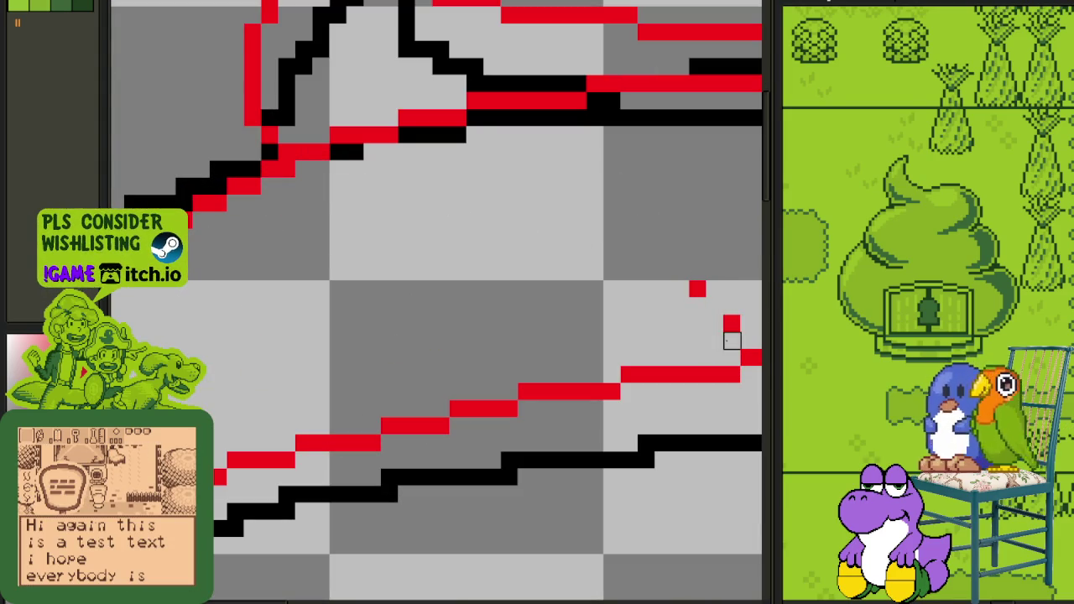
scroll(697, 290, down, 2)
scroll(551, 242, up, 2)
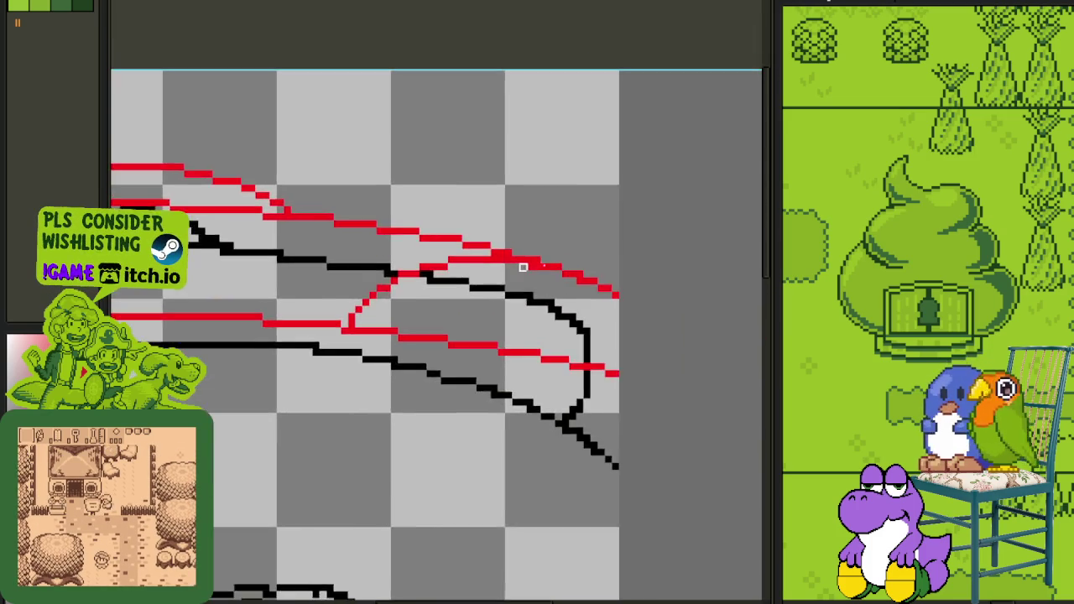
scroll(481, 253, up, 1)
mouse_move(527, 276)
mouse_down()
mouse_move(455, 252)
mouse_move(294, 252)
mouse_move(185, 299)
mouse_up()
scroll(427, 281, down, 2)
scroll(437, 282, down, 1)
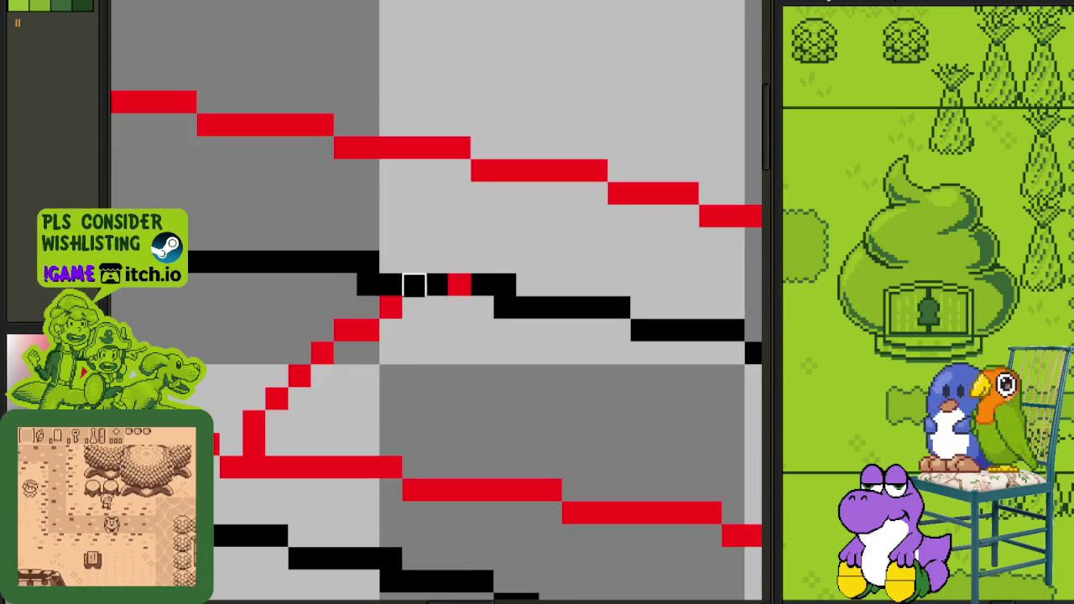
Step: Clear one last stray red pixel and turn a red pixel in the black line black
click(253, 444)
click(459, 284)
scroll(417, 328, down, 3)
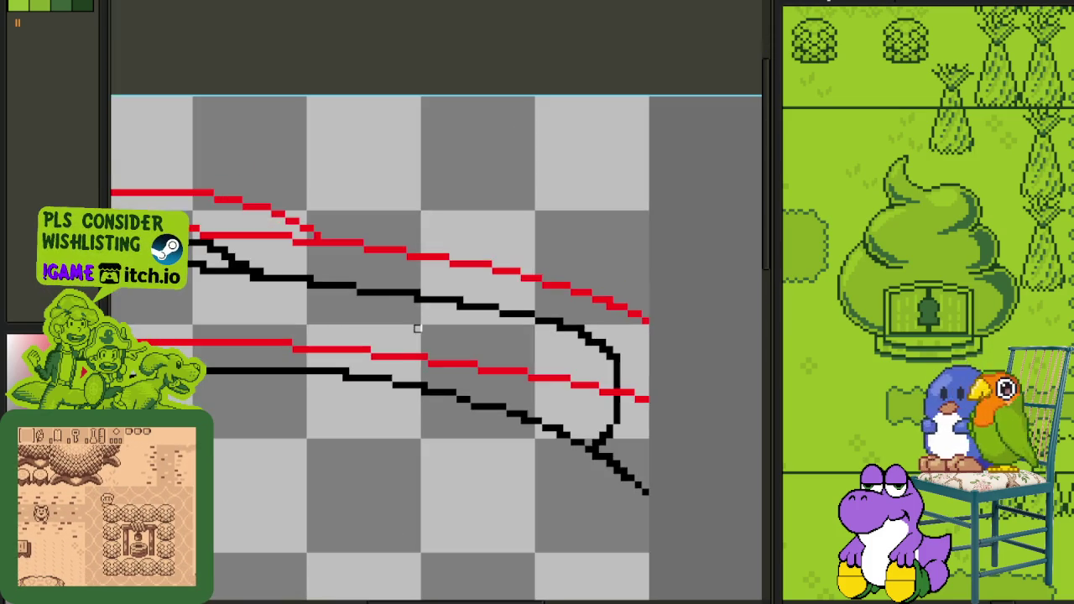
scroll(394, 328, down, 3)
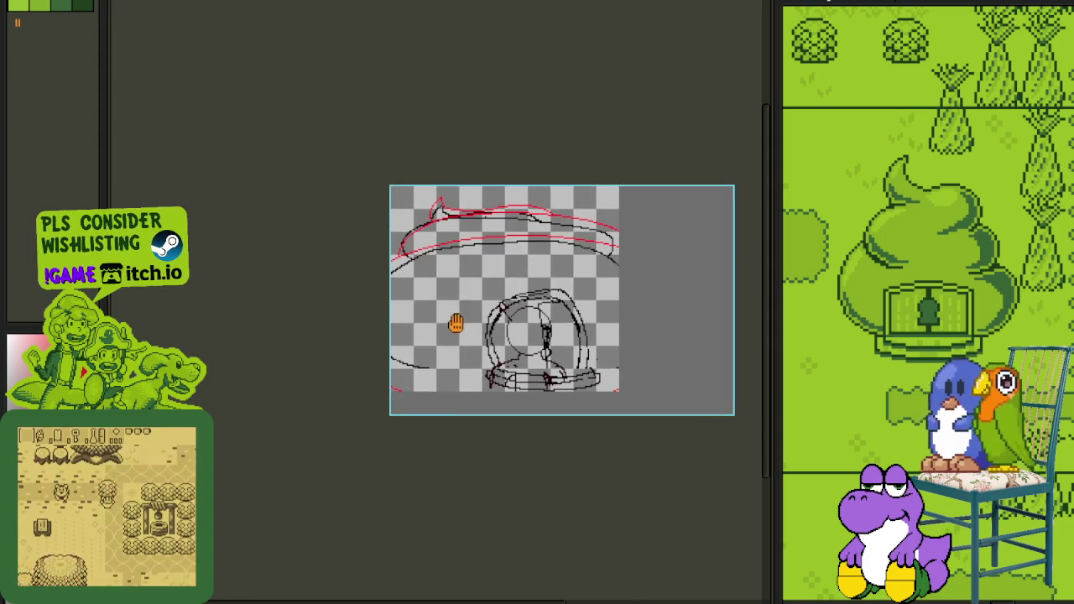
scroll(457, 288, up, 2)
drag(443, 280, 441, 313)
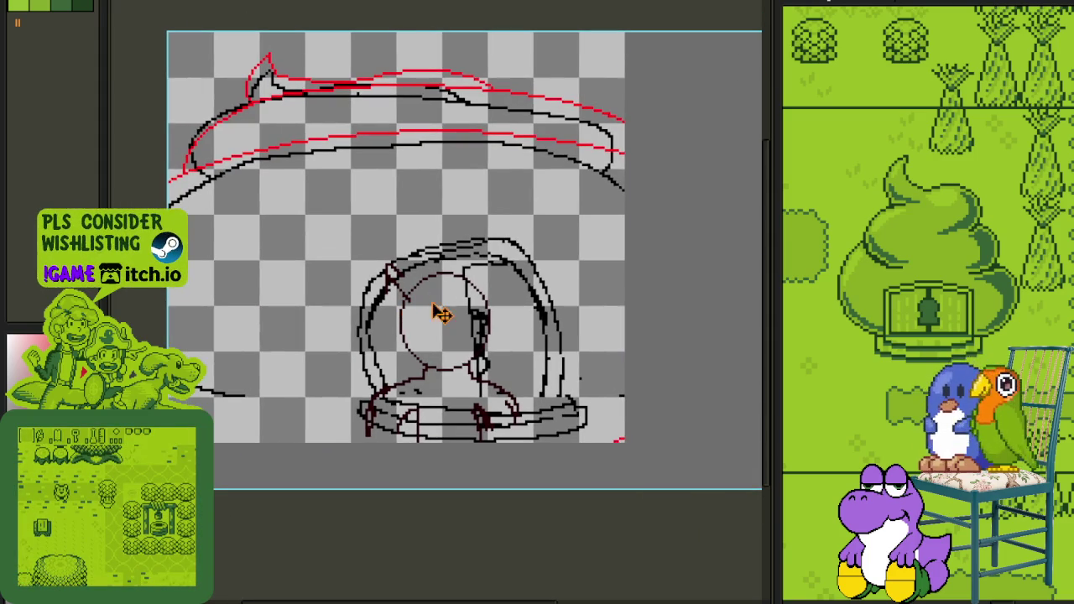
scroll(439, 295, down, 2)
Step: Hide the black sketch lines layer, leaving the timeline collapsed
key(Tab)
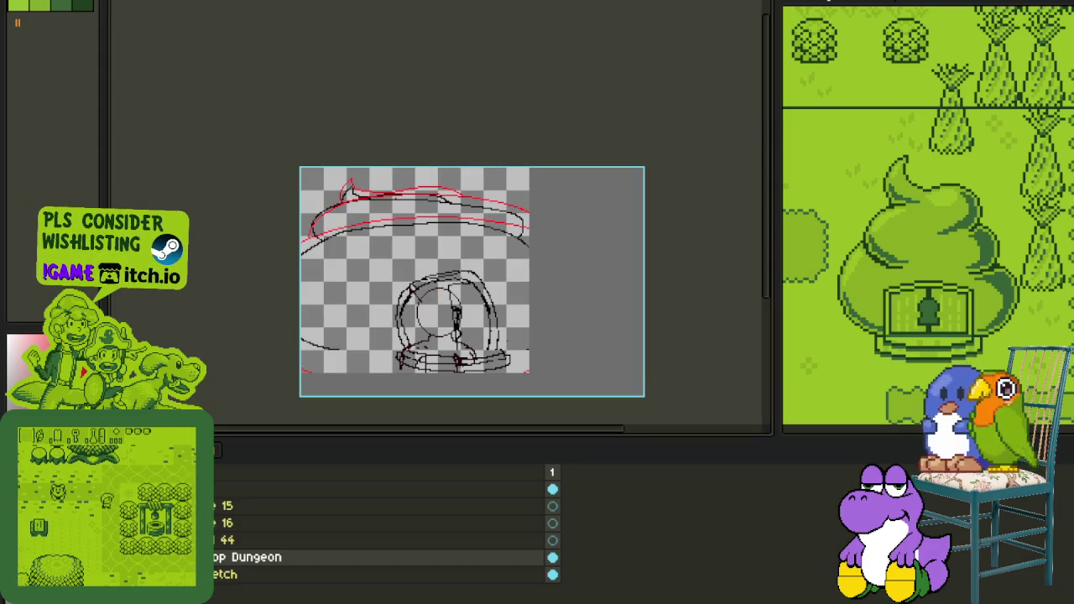
key(Delete)
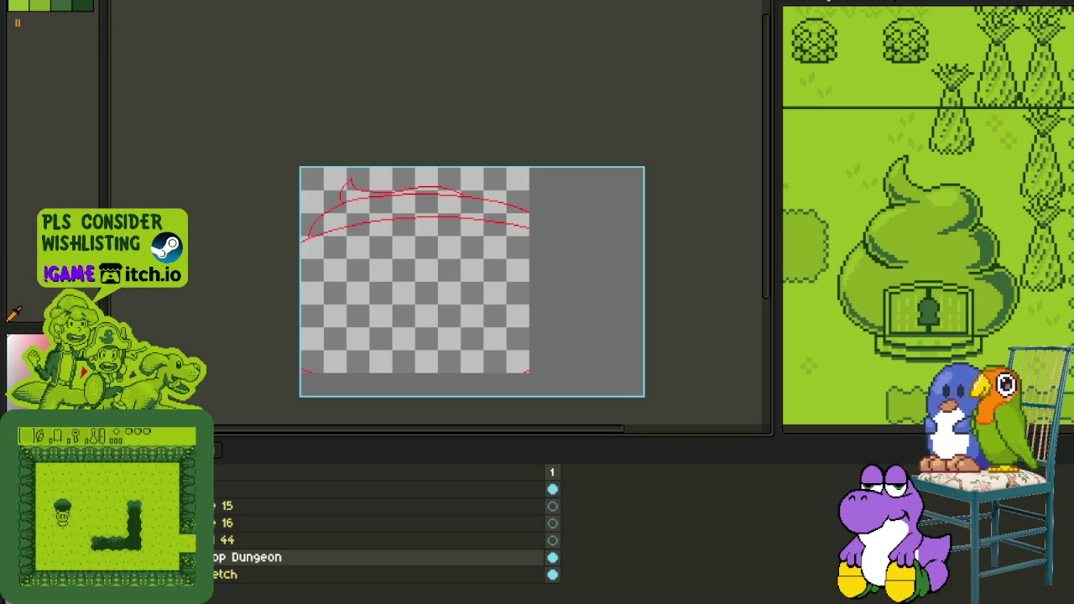
key(Tab)
key(Tab)
key(Tab)
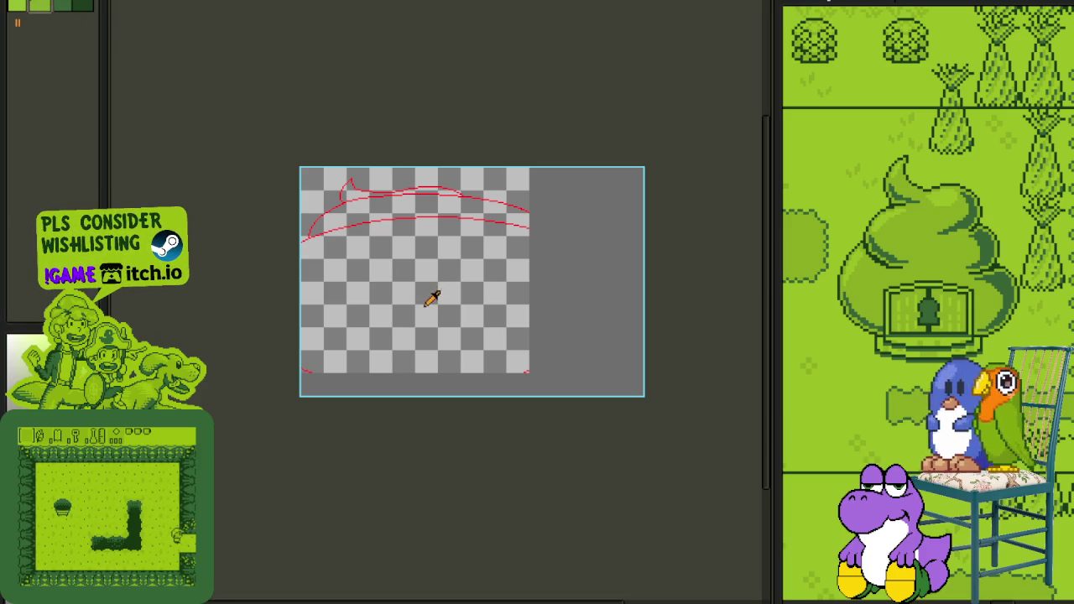
Step: Fill the hat inside the red outline with light green and pick up the red outline colour
click(424, 307)
scroll(425, 206, up, 1)
scroll(425, 172, up, 1)
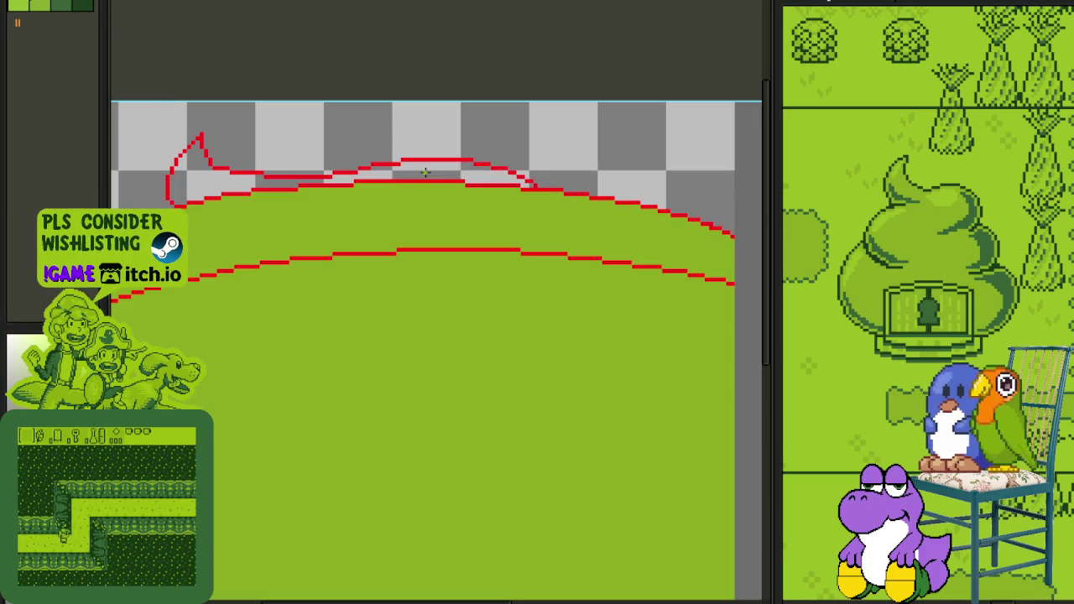
scroll(425, 172, down, 1)
scroll(522, 174, down, 1)
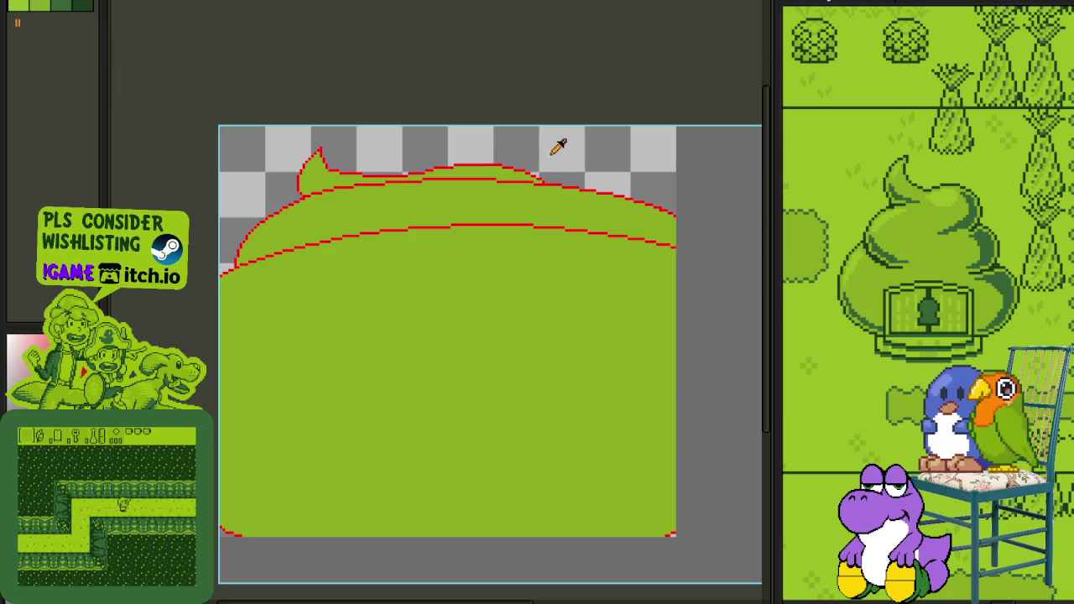
scroll(391, 151, up, 2)
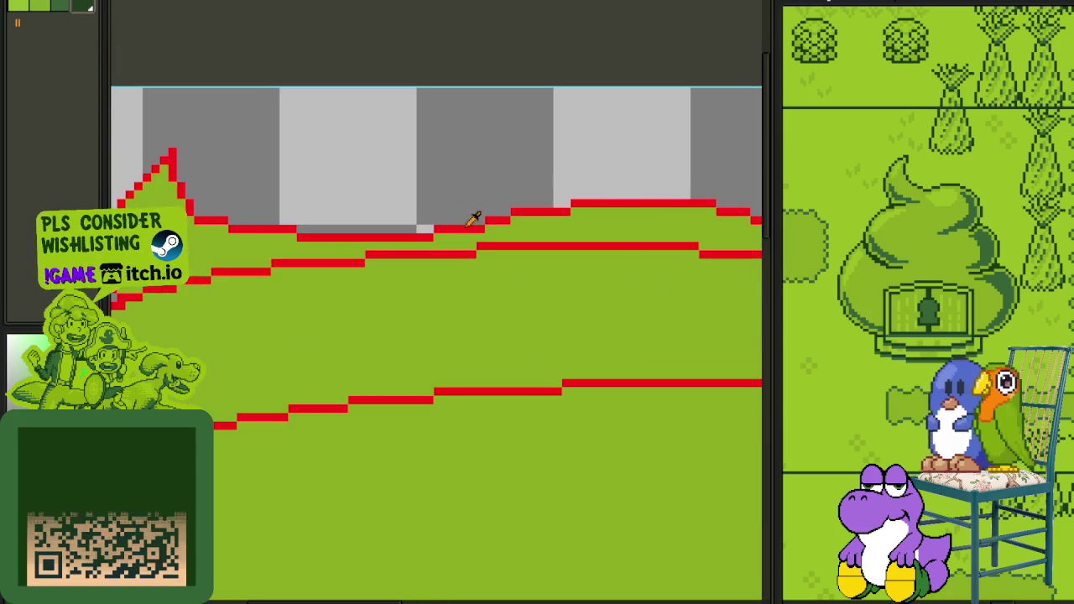
click(474, 221)
Step: Replace the red outline colour #FF0000 with dark green
key(shift+r)
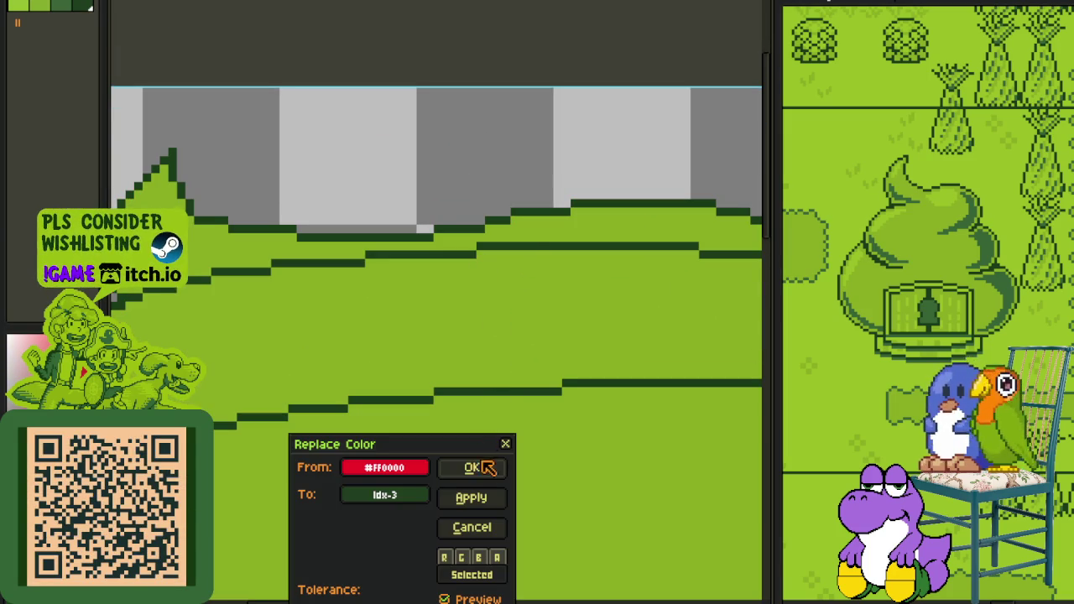
click(471, 467)
scroll(476, 206, up, 1)
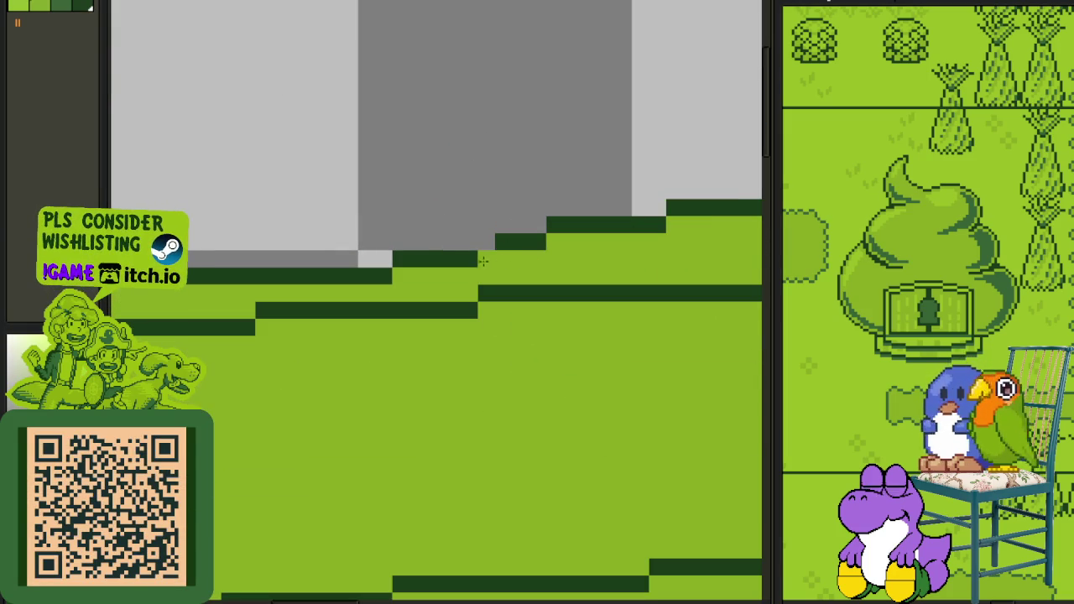
Step: Redraw one step of the outline in dark green and cover stray dark pixels with light green
drag(457, 243, 469, 244)
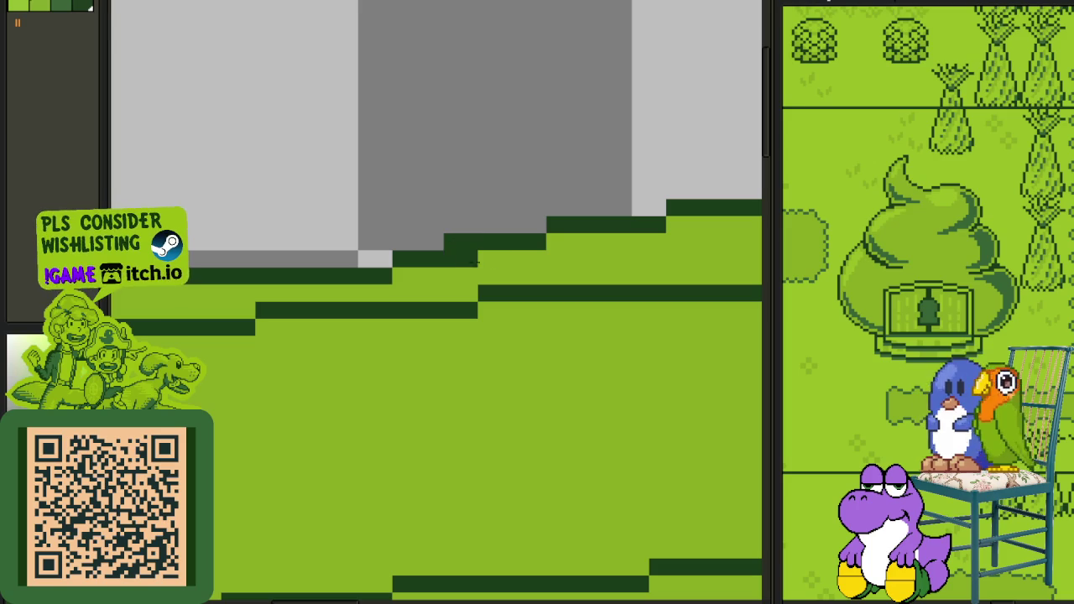
right_click(453, 259)
mouse_move(391, 275)
mouse_down()
mouse_move(347, 273)
mouse_move(350, 263)
mouse_up()
scroll(395, 199, down, 3)
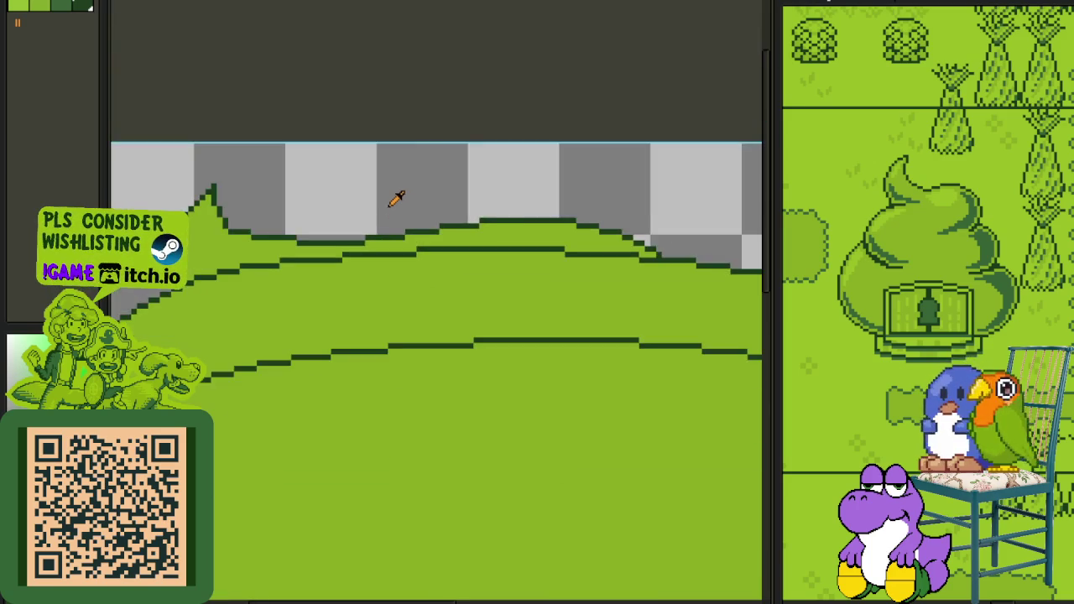
scroll(395, 193, down, 3)
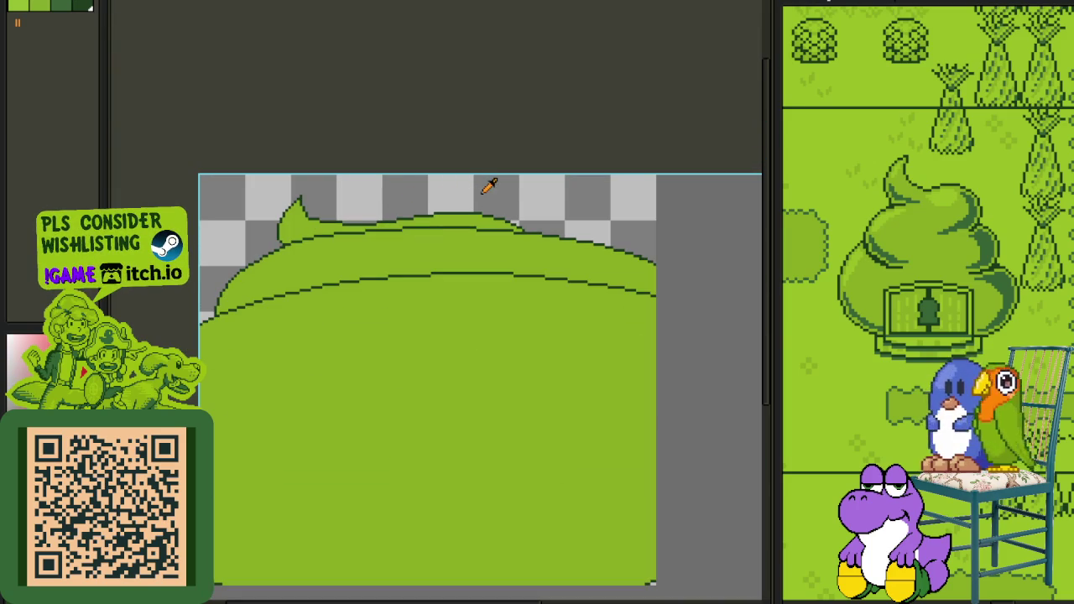
scroll(489, 185, down, 3)
scroll(411, 276, up, 5)
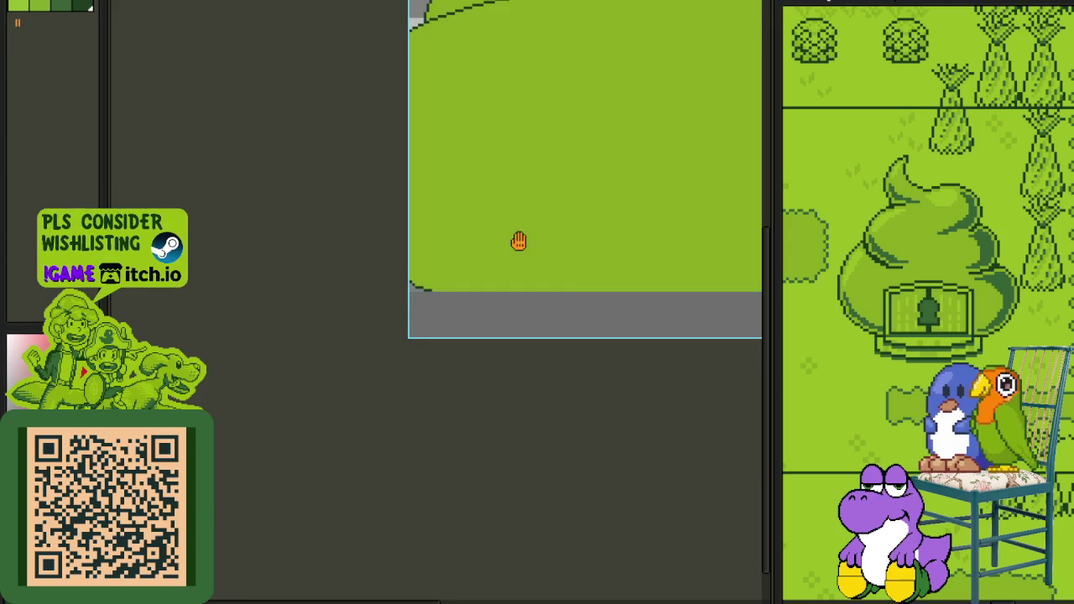
drag(511, 239, 419, 379)
Step: Save the drawing with Ctrl+S
key(ctrl+s)
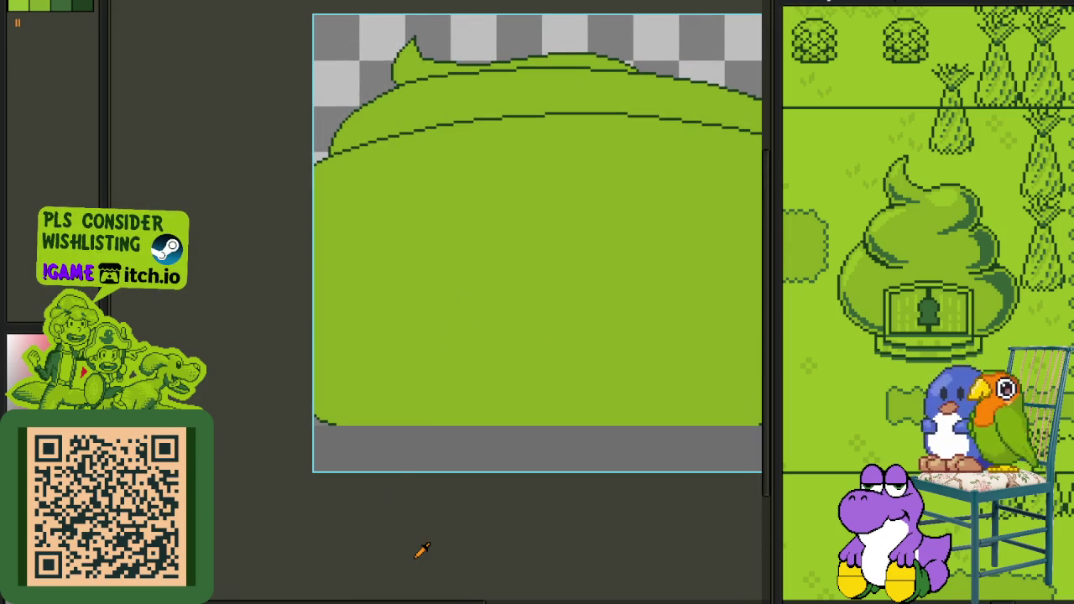
scroll(462, 509, down, 3)
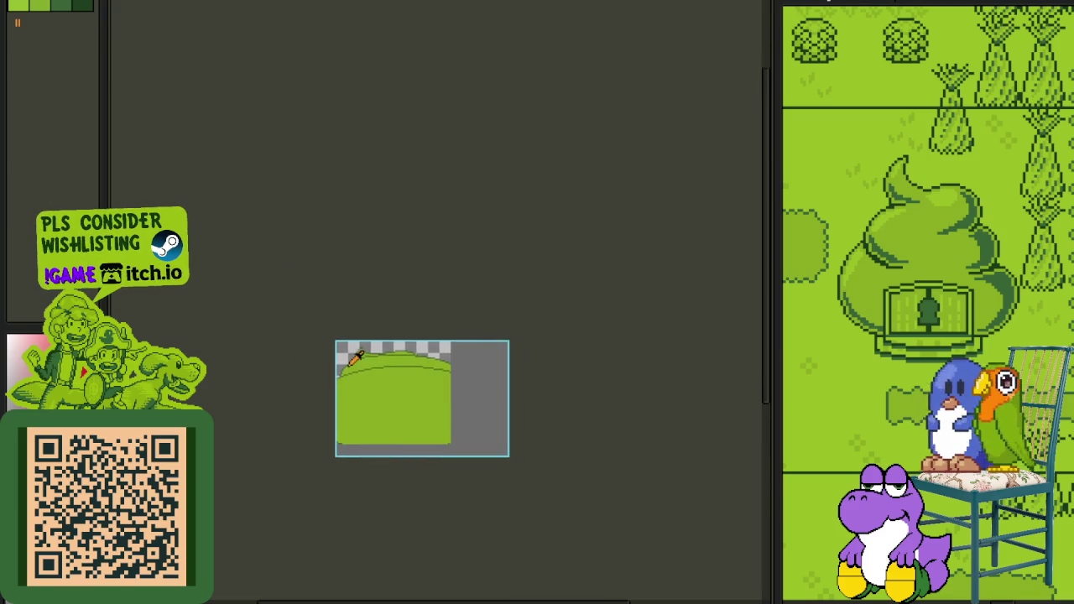
scroll(347, 353, up, 2)
scroll(461, 360, up, 1)
Step: Add a new layer from the layer options, then hide the timeline
key(Tab)
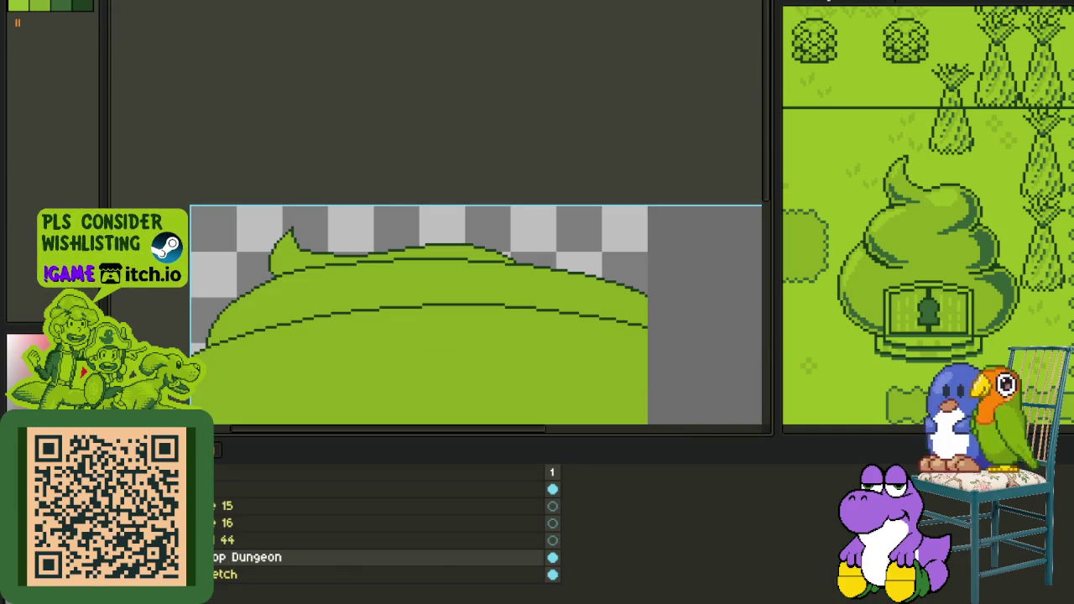
right_click(223, 566)
click(395, 517)
key(Tab)
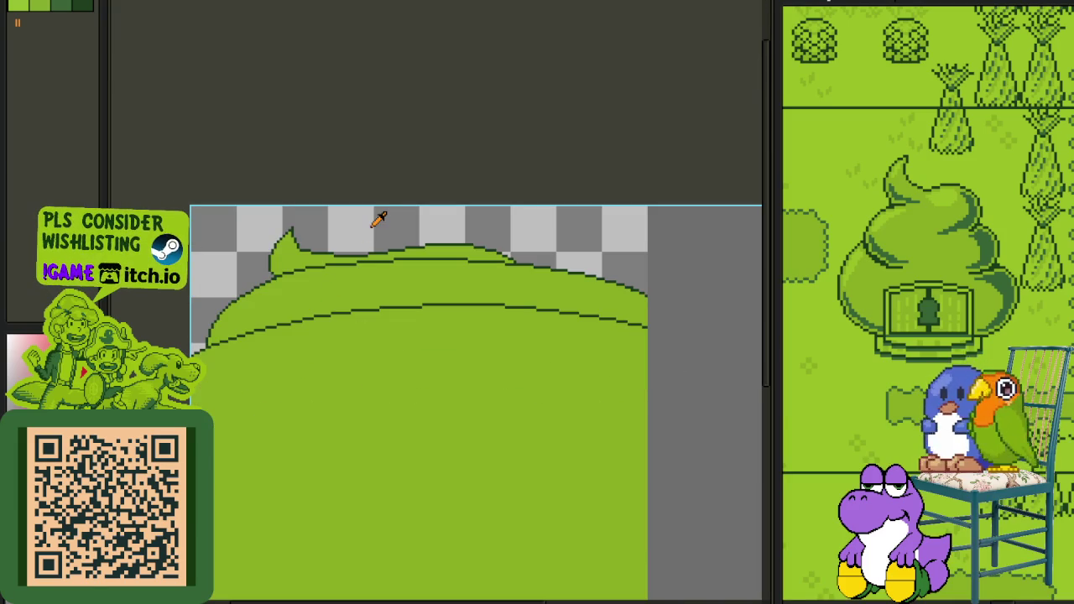
Step: Zoom to the hat's tip and paint a red zig-zag highlight stroke down-left from it
drag(380, 218, 453, 260)
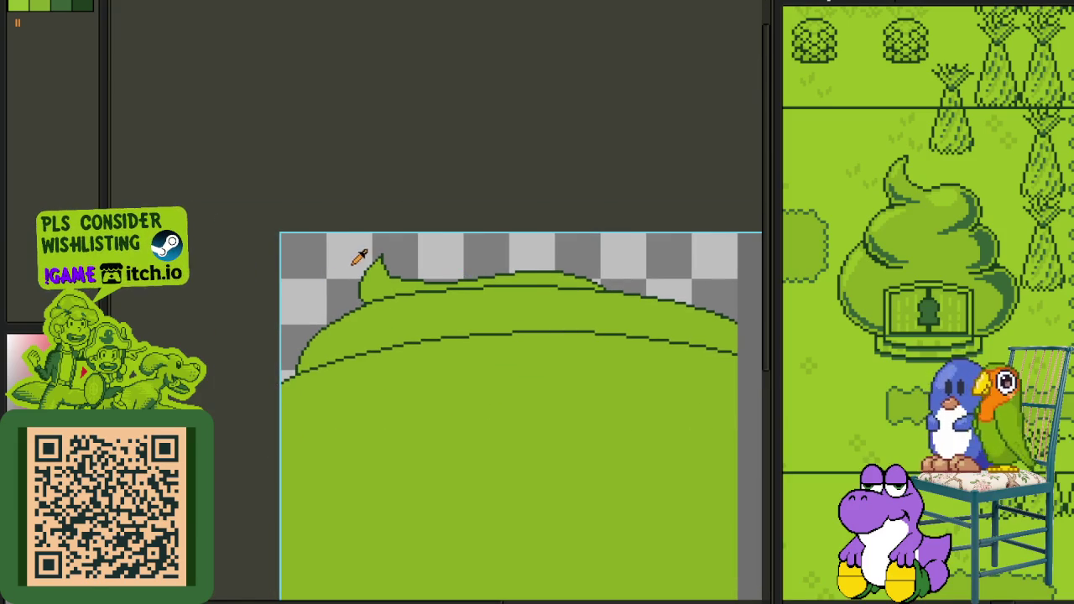
scroll(385, 258, up, 2)
scroll(419, 260, up, 3)
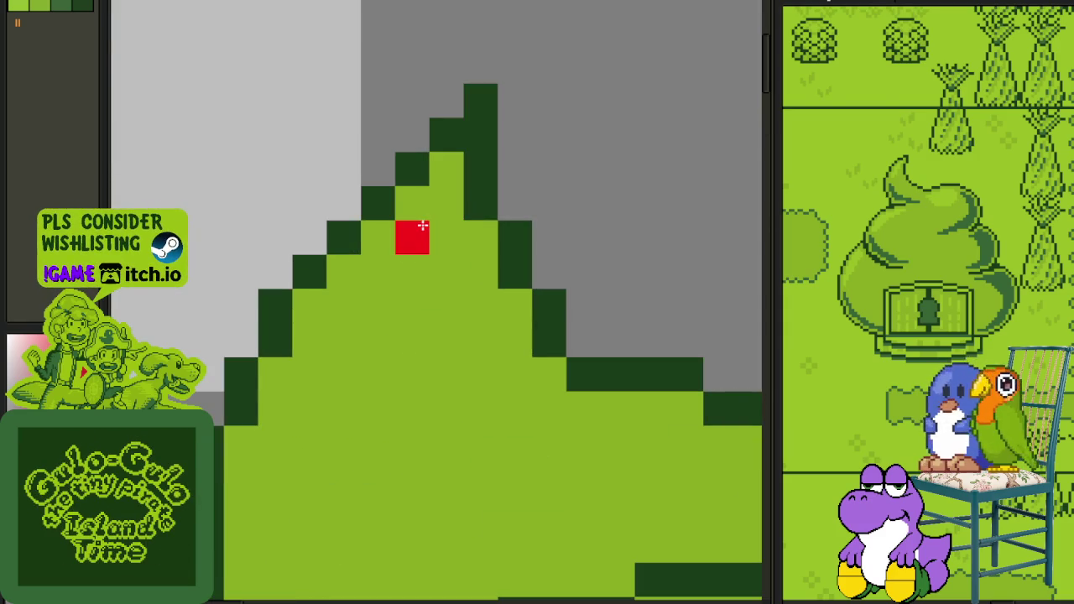
mouse_move(422, 226)
mouse_down()
mouse_move(378, 273)
mouse_move(350, 333)
mouse_up()
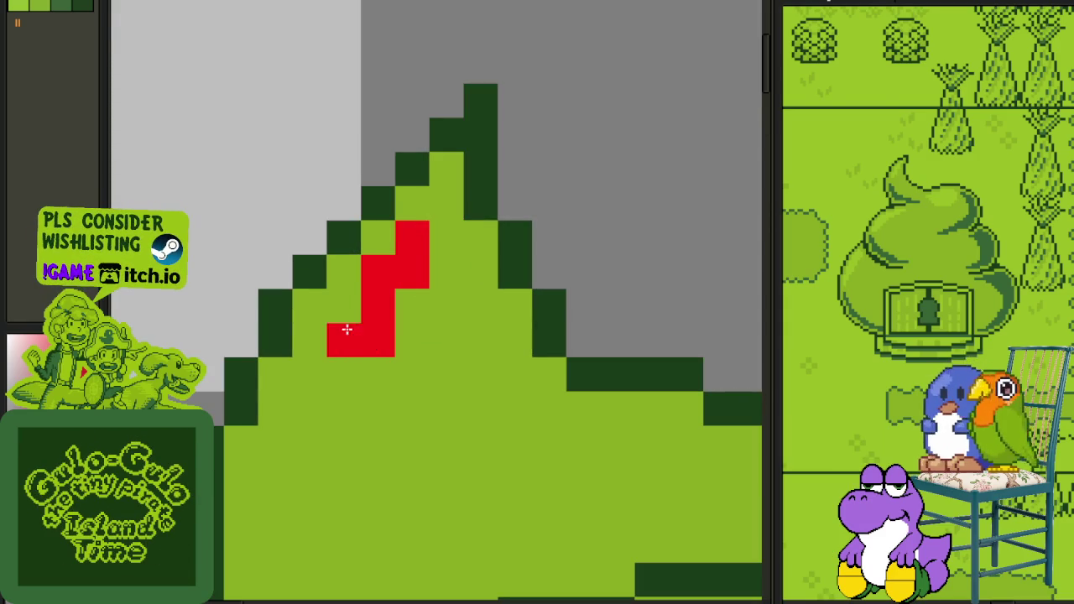
scroll(340, 378, down, 4)
mouse_move(369, 240)
mouse_down()
mouse_move(346, 298)
mouse_move(343, 378)
mouse_move(350, 350)
mouse_move(395, 301)
mouse_up()
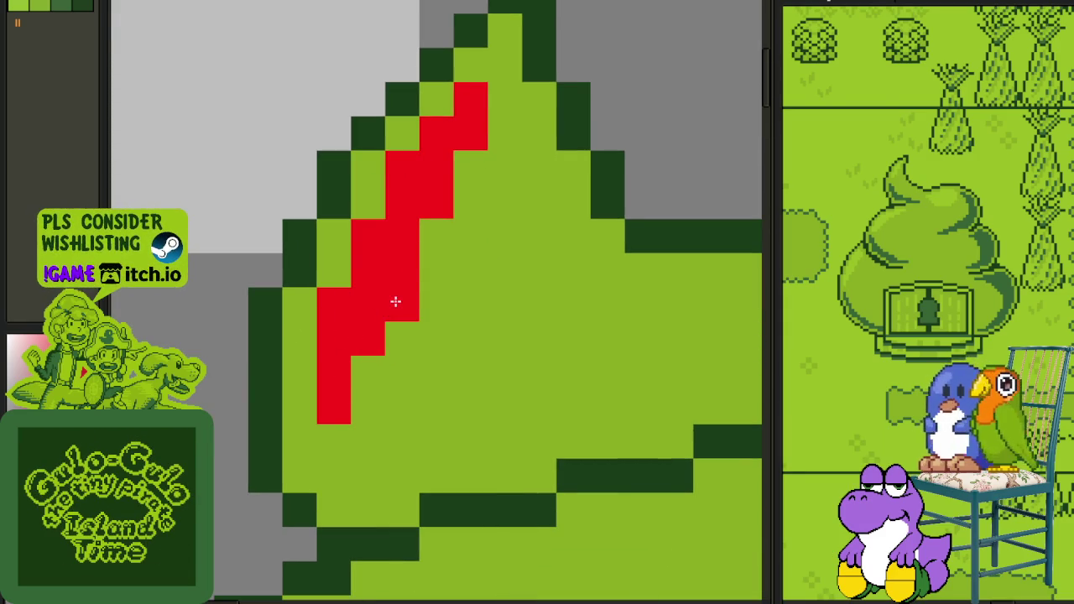
Step: Add checkered red highlight pixels beside the stroke and fill its gaps
click(436, 235)
click(469, 168)
scroll(469, 167, down, 2)
click(424, 343)
scroll(425, 343, up, 3)
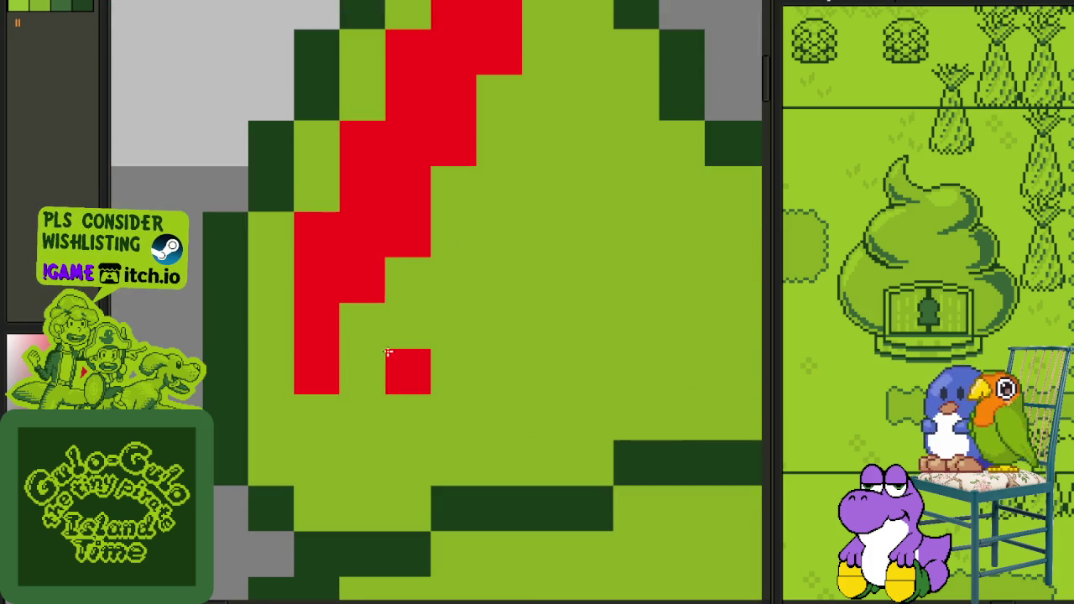
key(ctrl+z)
click(408, 326)
click(362, 372)
click(327, 411)
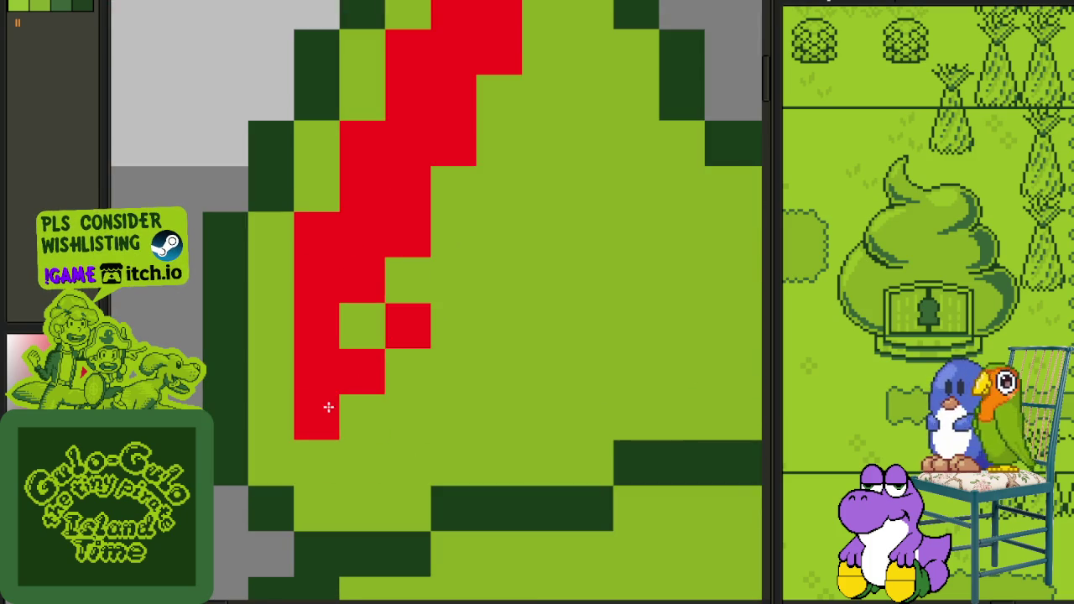
click(454, 288)
click(454, 369)
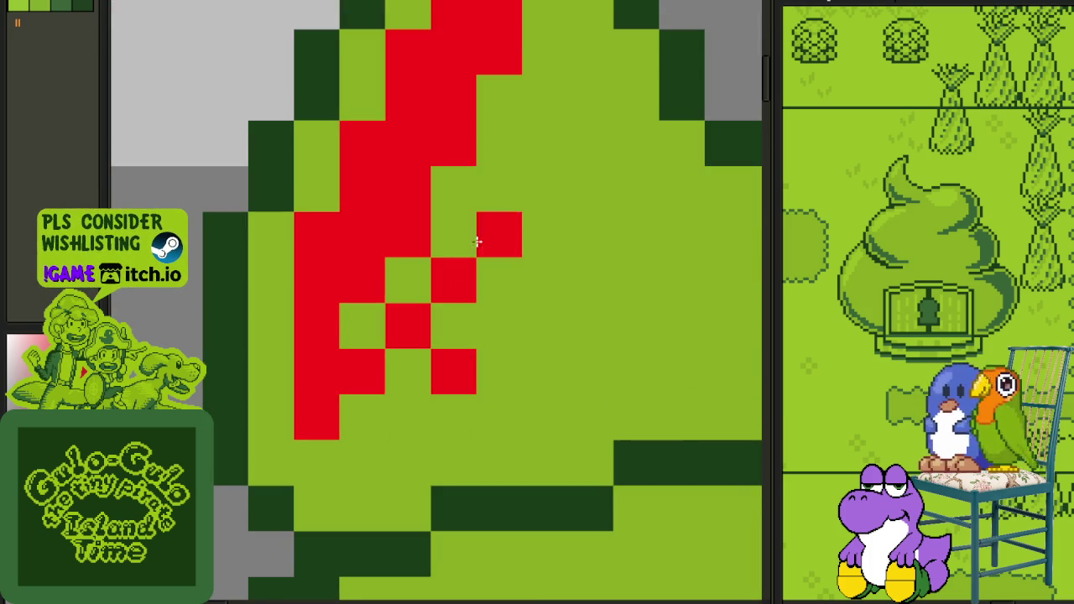
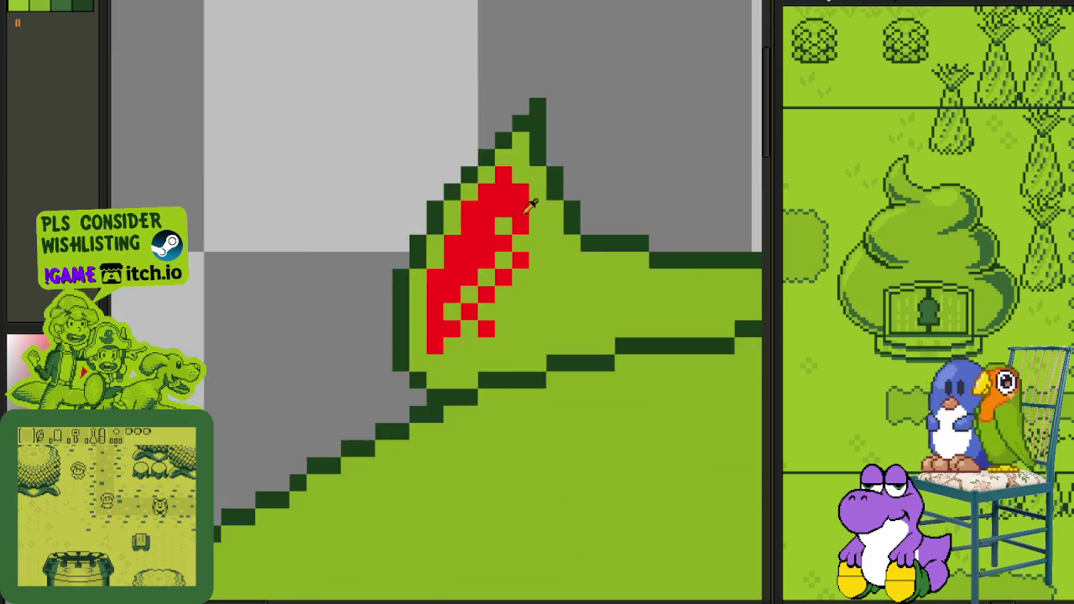
scroll(575, 196, down, 1)
Step: Dot red checker-pattern pixels across the hill's pointed tip
scroll(509, 210, up, 2)
click(551, 209)
click(551, 255)
click(528, 301)
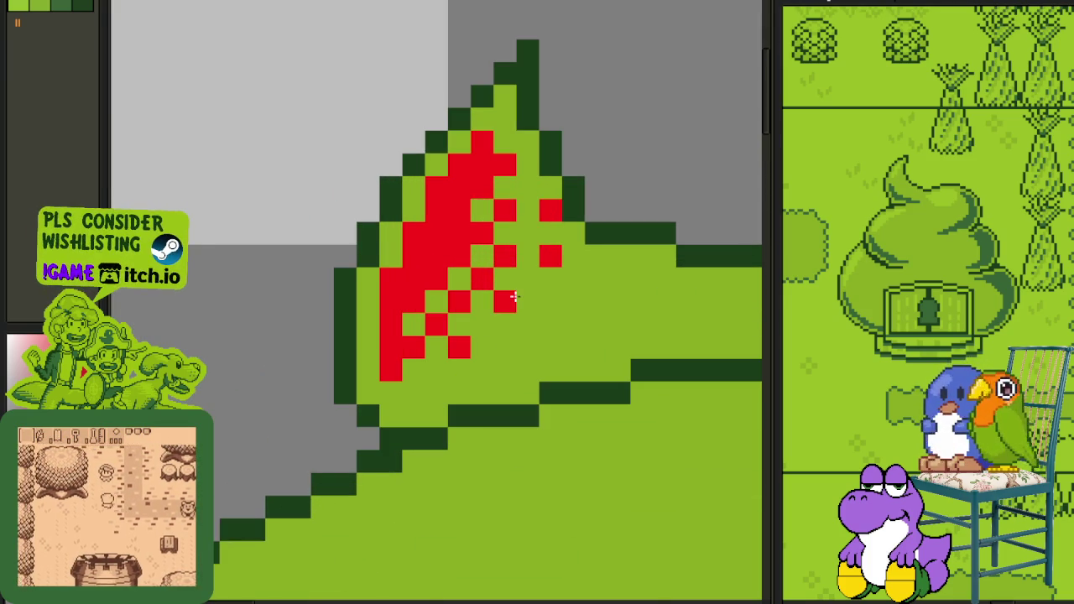
click(504, 300)
click(505, 346)
click(550, 300)
Step: Recolor the leftover red tip pixels light green to complete the checker dither
scroll(589, 264, down, 3)
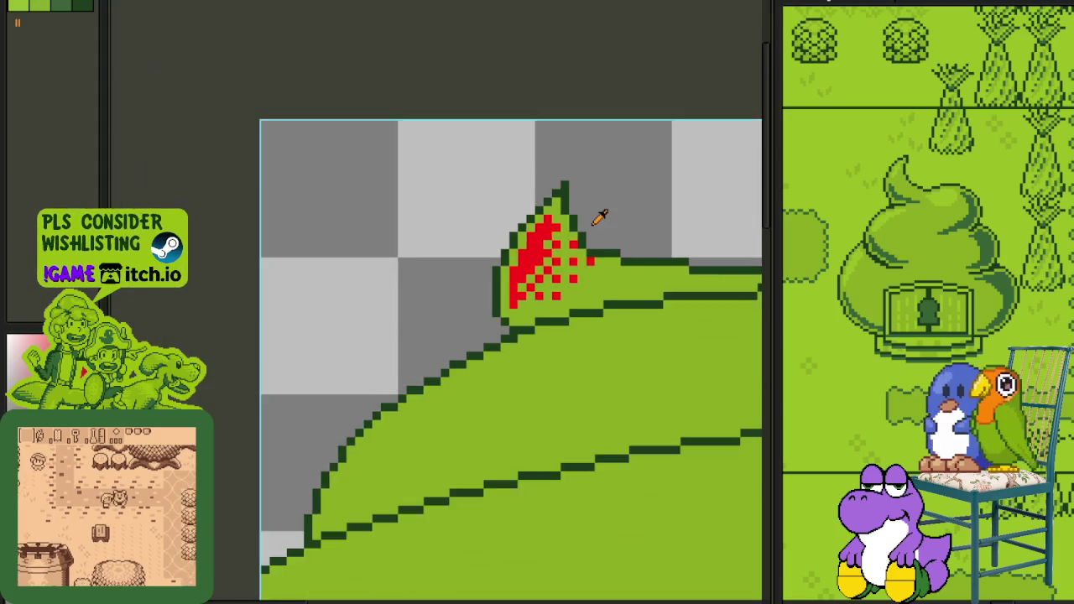
scroll(599, 214, down, 1)
mouse_move(484, 180)
mouse_down()
mouse_move(496, 268)
mouse_move(179, 52)
mouse_up()
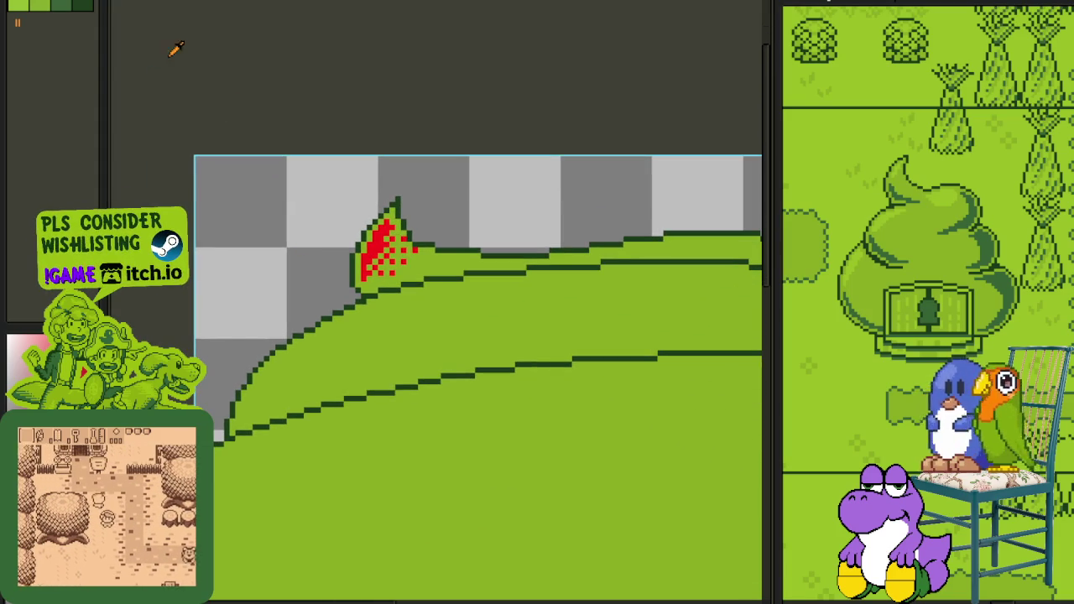
scroll(377, 257, up, 1)
scroll(378, 257, up, 2)
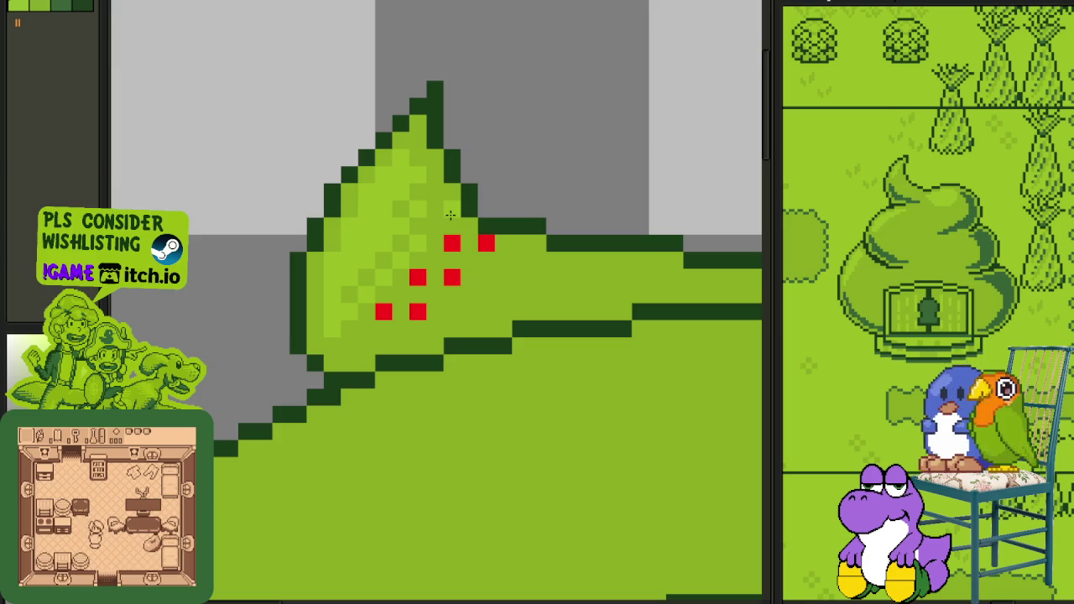
click(488, 242)
click(451, 271)
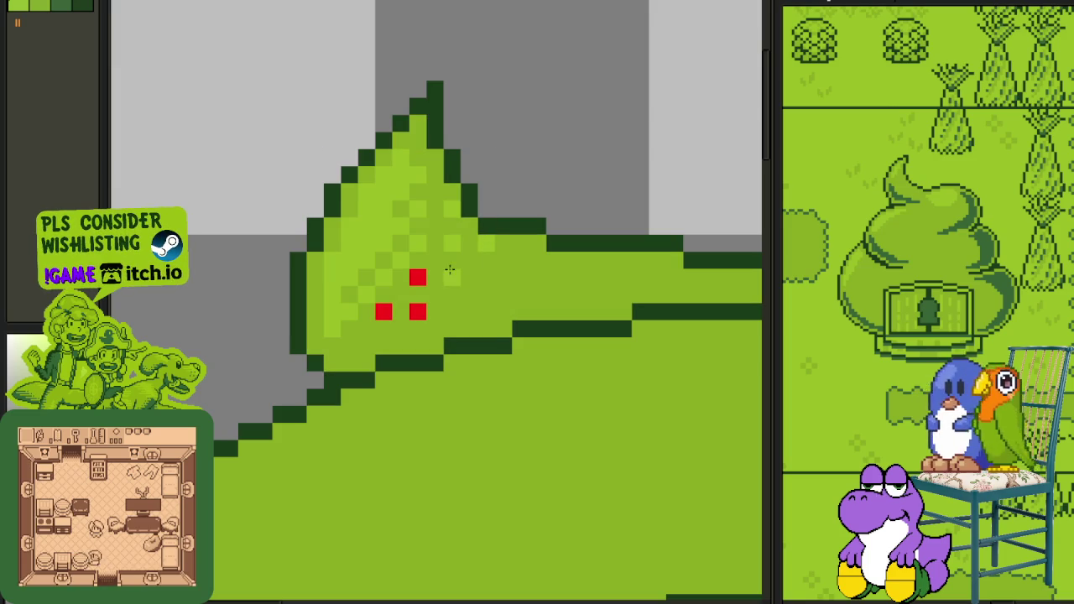
scroll(472, 243, down, 2)
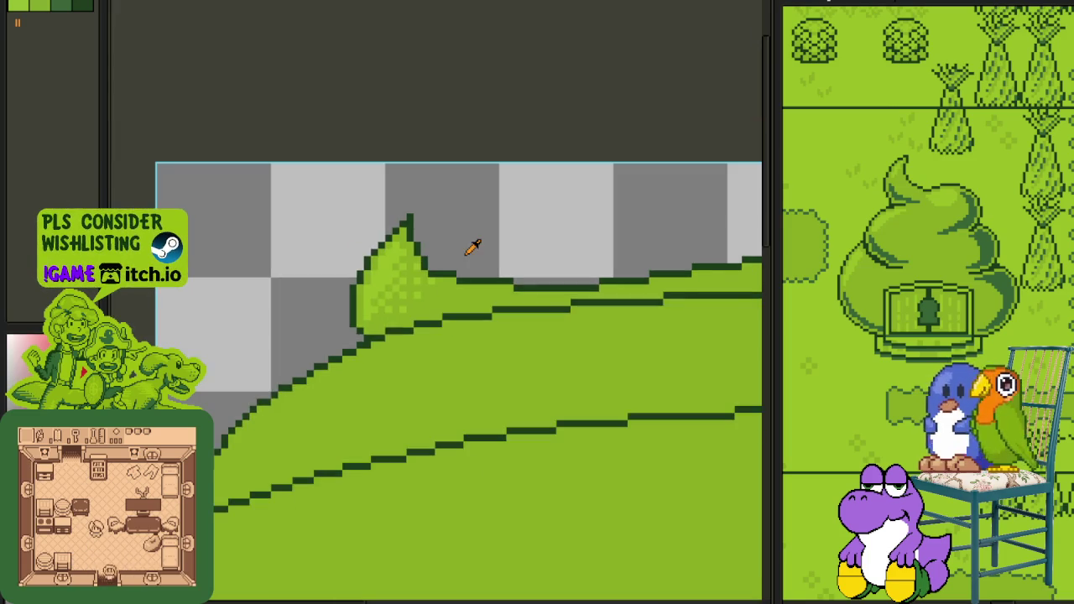
scroll(486, 233, down, 2)
scroll(475, 240, down, 1)
drag(474, 240, 442, 218)
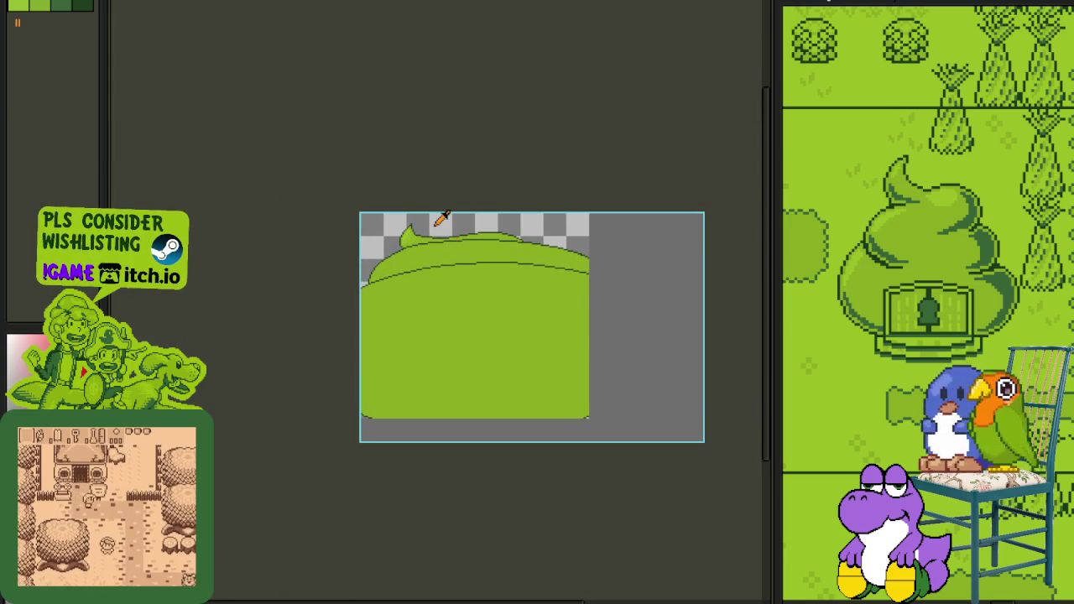
scroll(455, 221, up, 3)
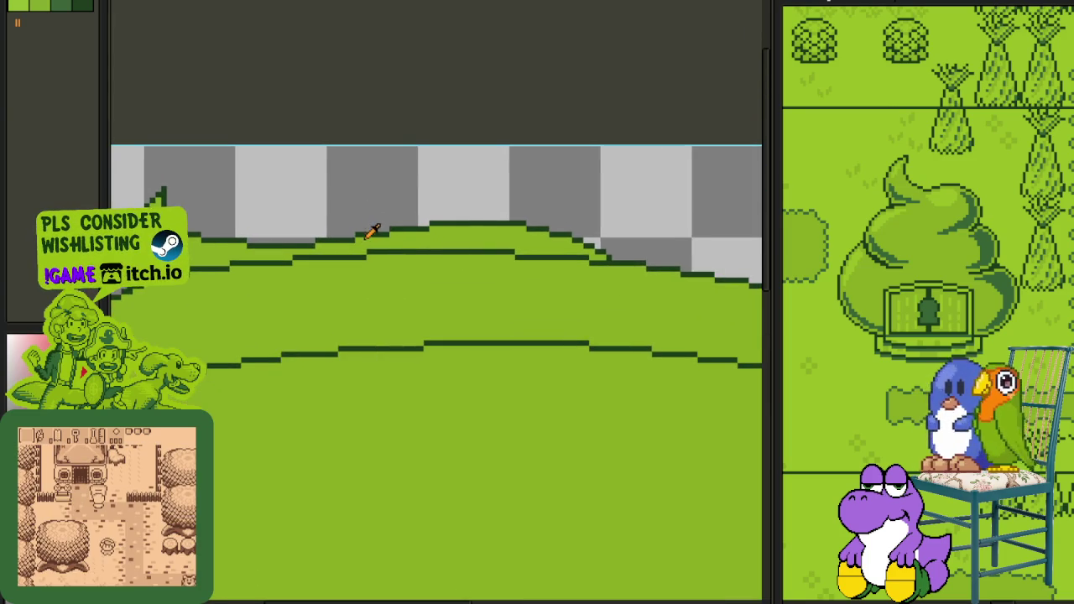
Step: Paint a light-green band along the hill just below its top outline
scroll(223, 245, up, 1)
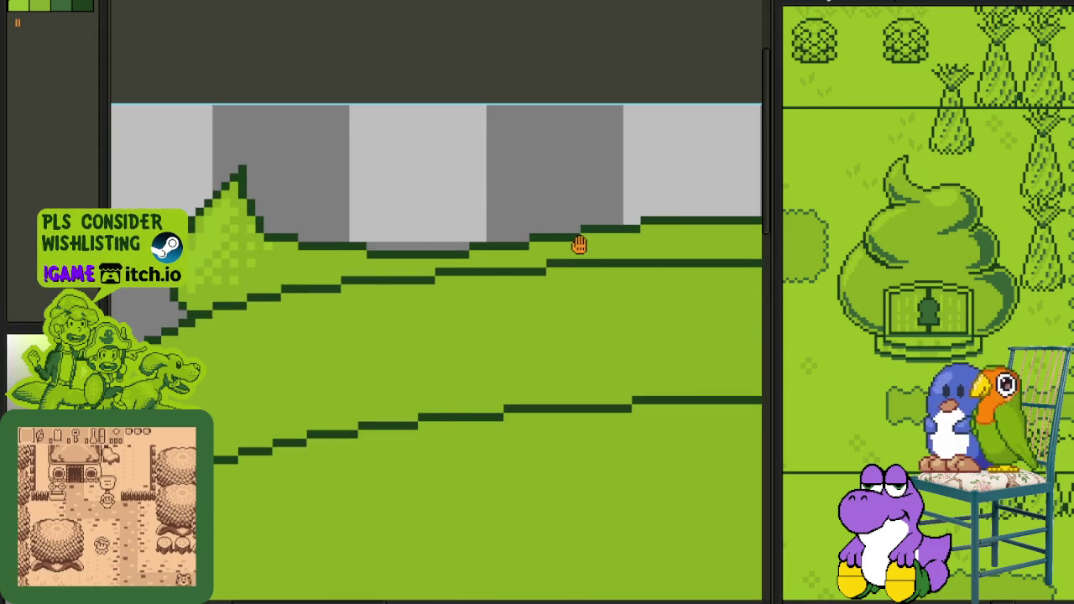
scroll(518, 262, up, 1)
scroll(305, 271, up, 1)
drag(323, 279, 460, 282)
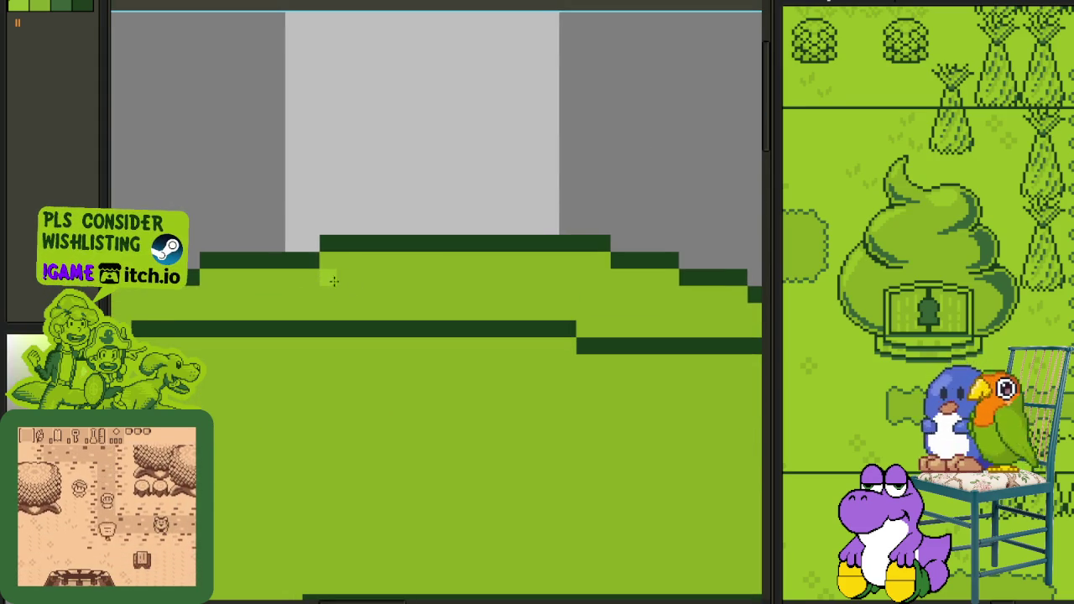
drag(384, 300, 214, 304)
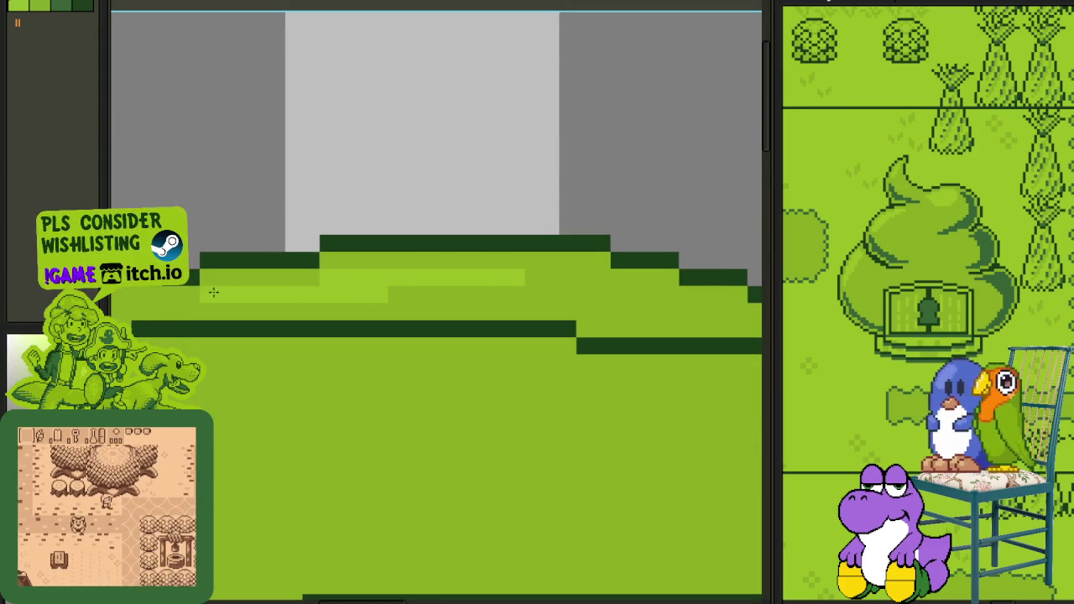
drag(167, 312, 472, 312)
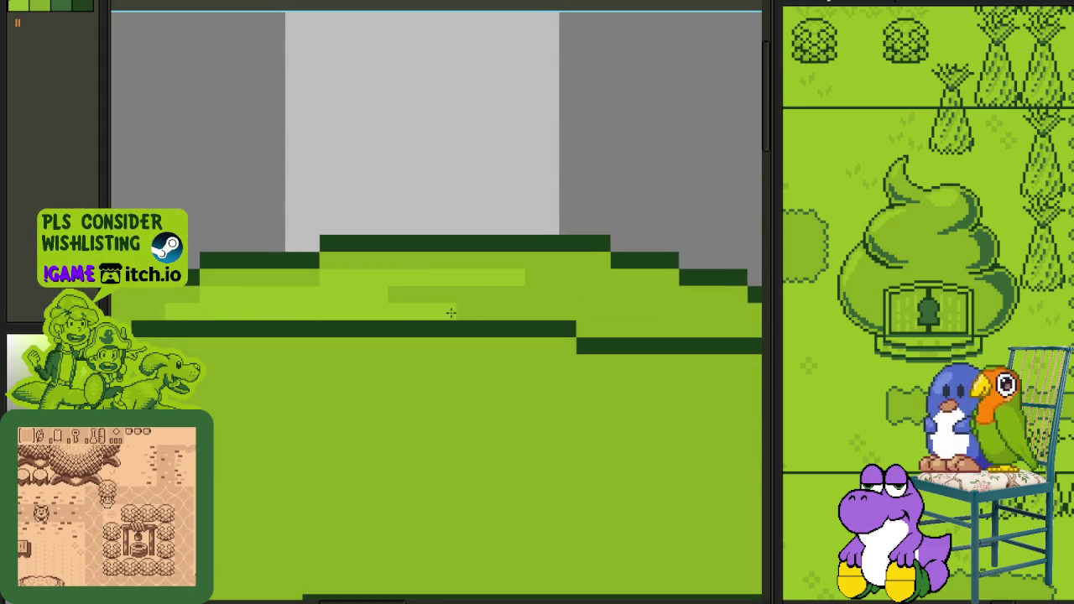
drag(395, 298, 536, 299)
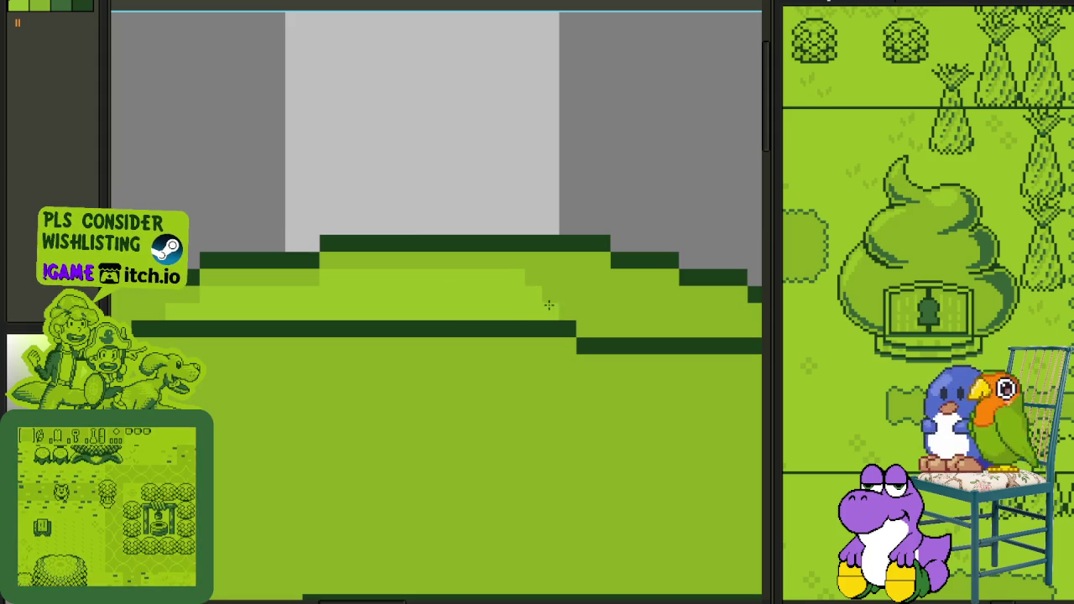
Step: Add a short dark-green shadow strip near the band's right end
scroll(531, 286, down, 2)
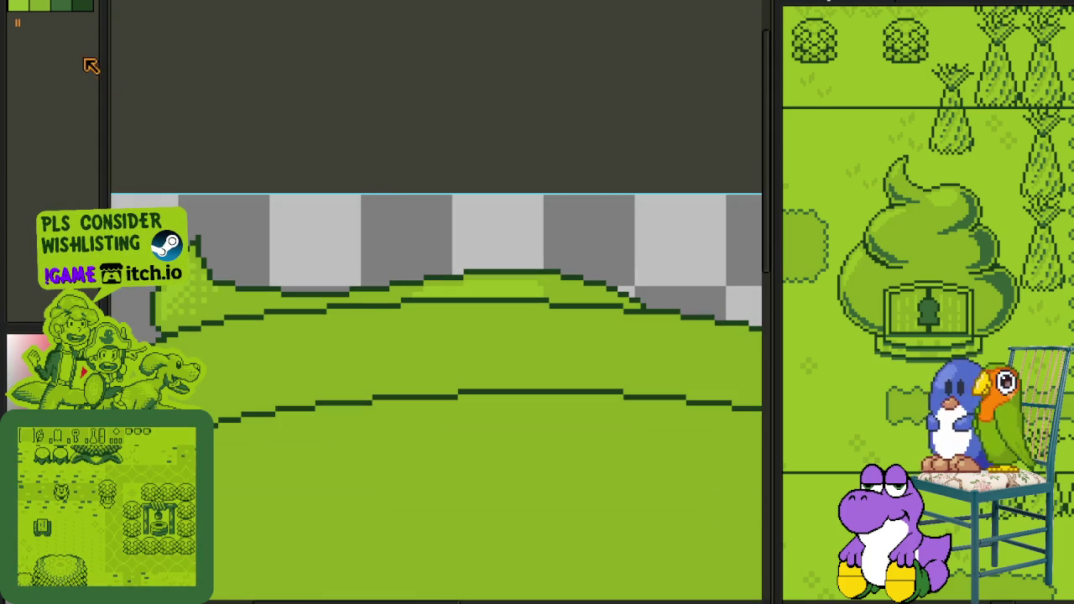
scroll(463, 230, up, 1)
scroll(505, 304, up, 1)
scroll(485, 288, up, 1)
mouse_move(542, 303)
mouse_down()
mouse_move(439, 305)
mouse_move(586, 319)
mouse_move(577, 319)
mouse_up()
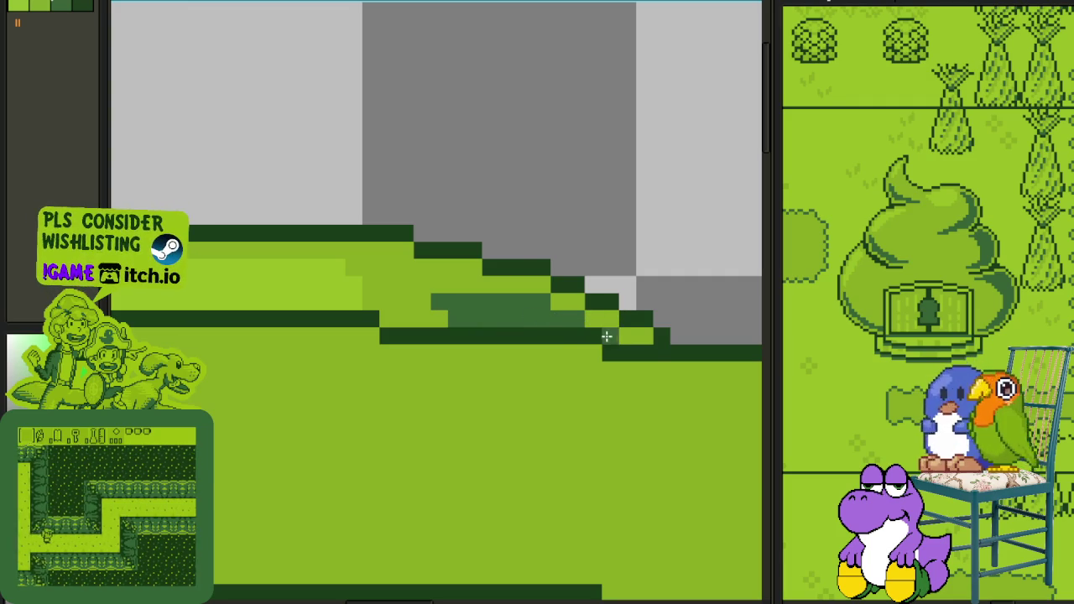
scroll(633, 289, down, 2)
scroll(628, 287, down, 1)
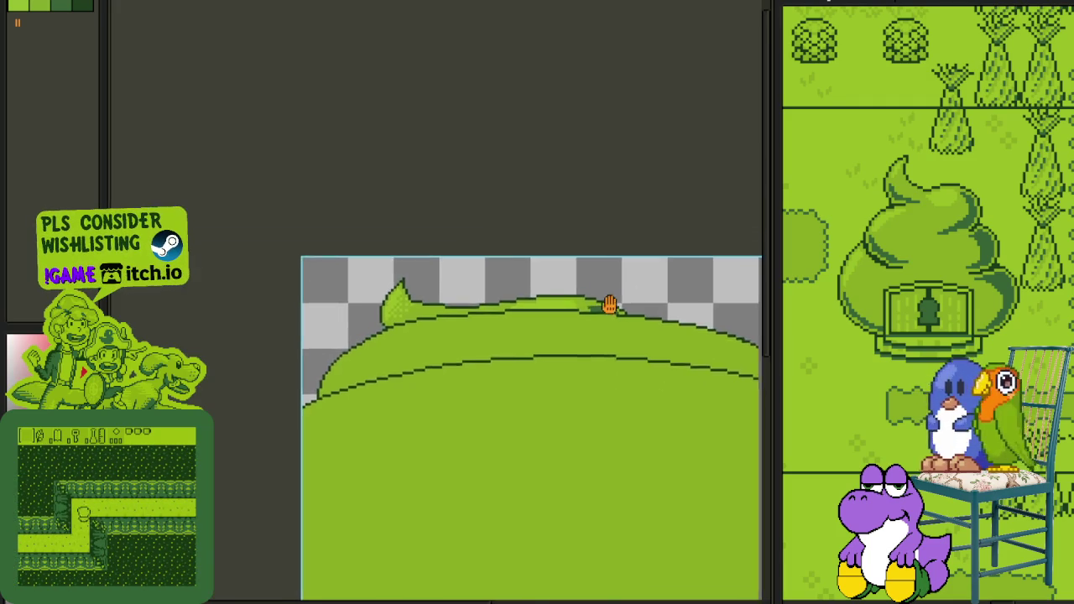
scroll(607, 304, up, 1)
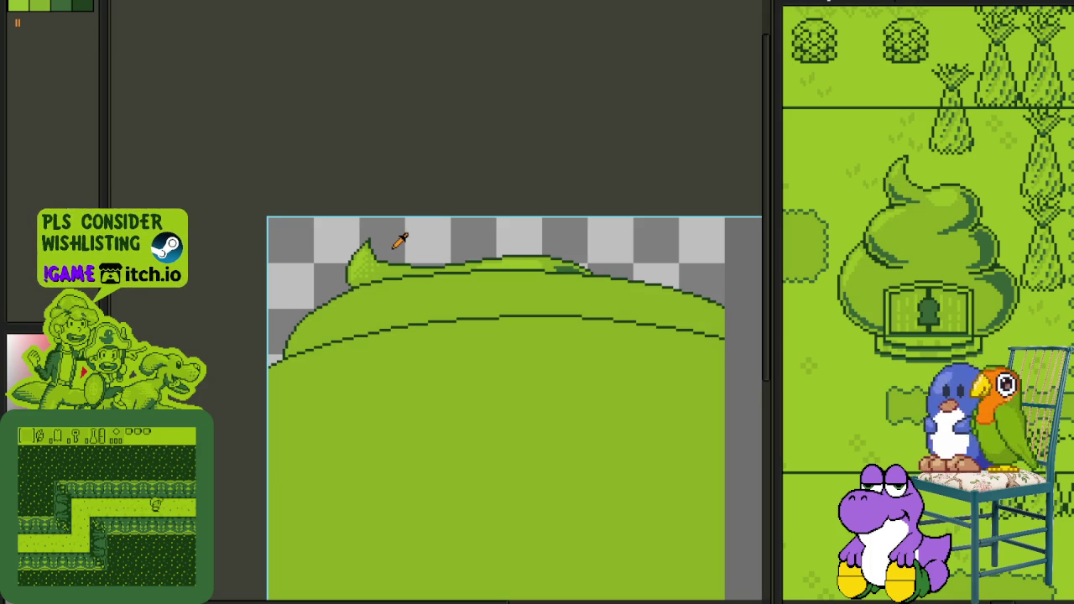
scroll(359, 267, up, 1)
scroll(361, 268, up, 1)
scroll(411, 342, up, 2)
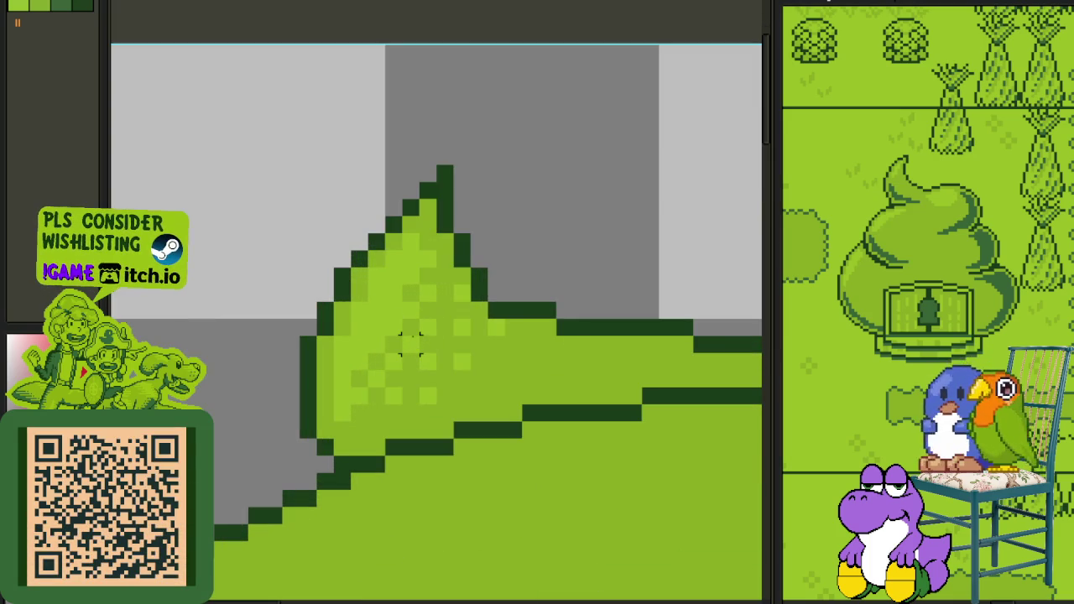
drag(410, 343, 434, 369)
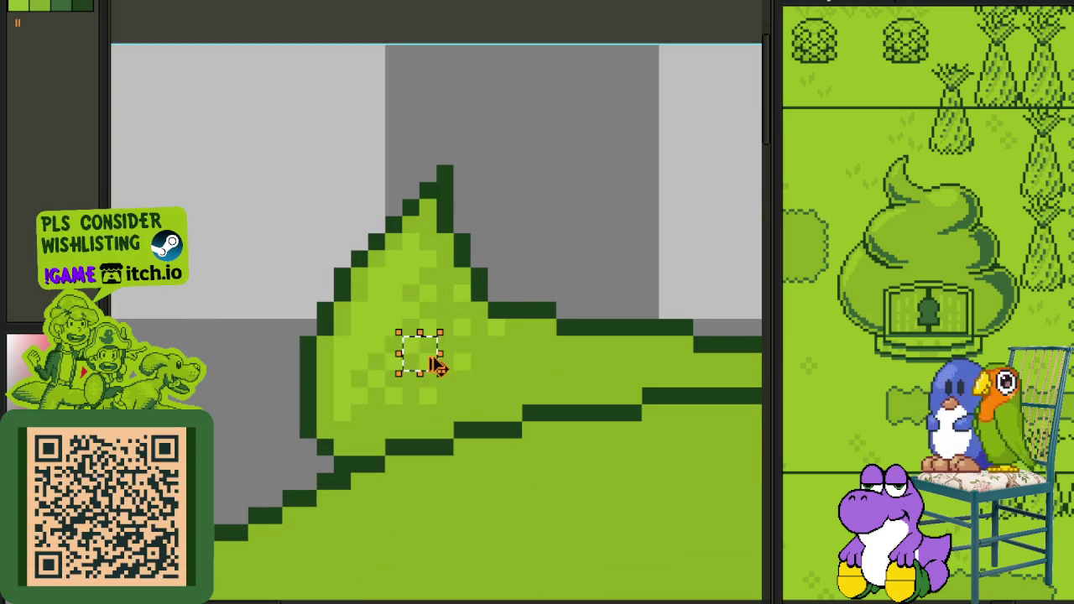
scroll(436, 365, down, 3)
scroll(405, 389, up, 1)
scroll(330, 317, up, 1)
scroll(330, 317, down, 1)
scroll(364, 321, down, 1)
scroll(251, 302, left, 3)
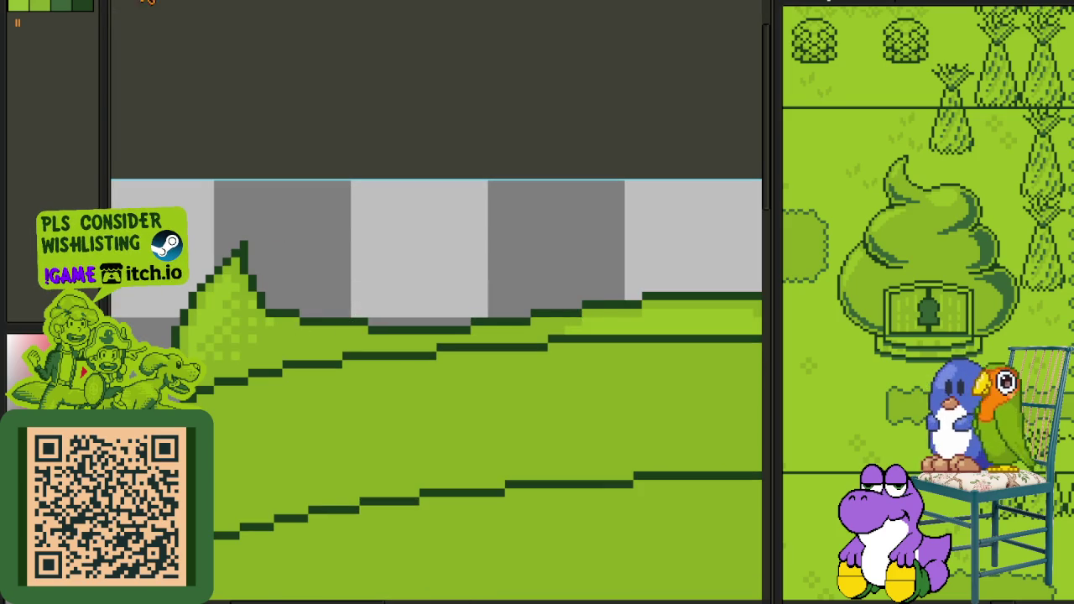
click(144, 1)
scroll(444, 52, down, 1)
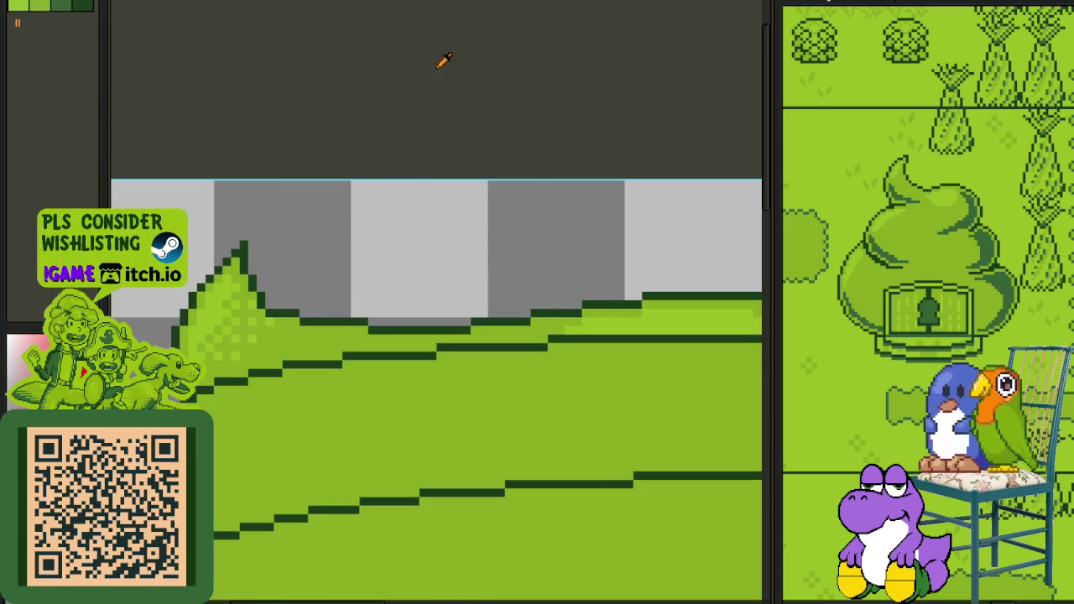
scroll(408, 192, down, 2)
scroll(336, 302, down, 2)
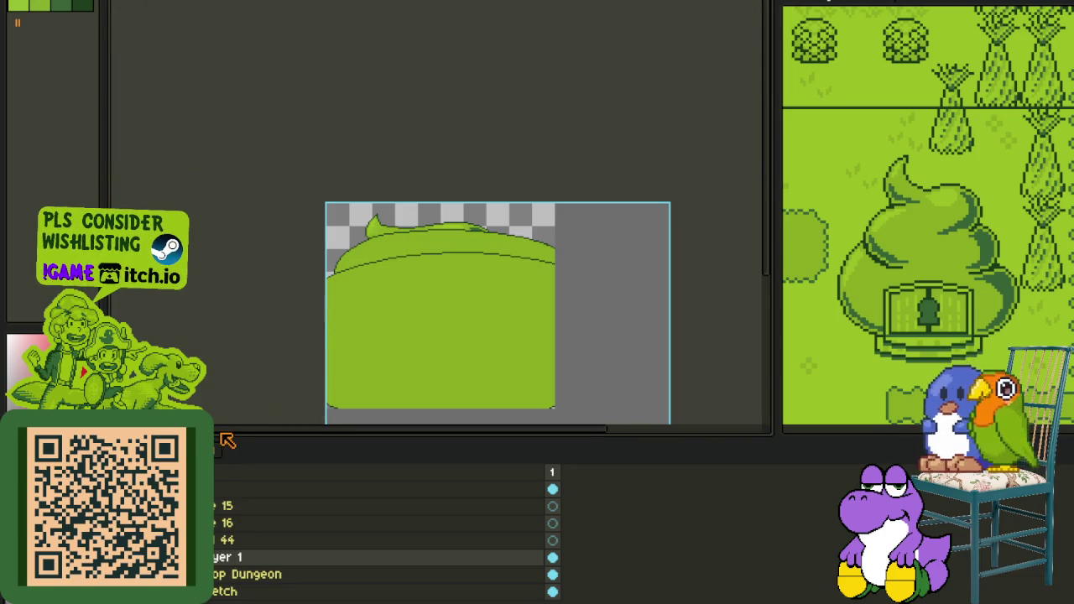
key(Tab)
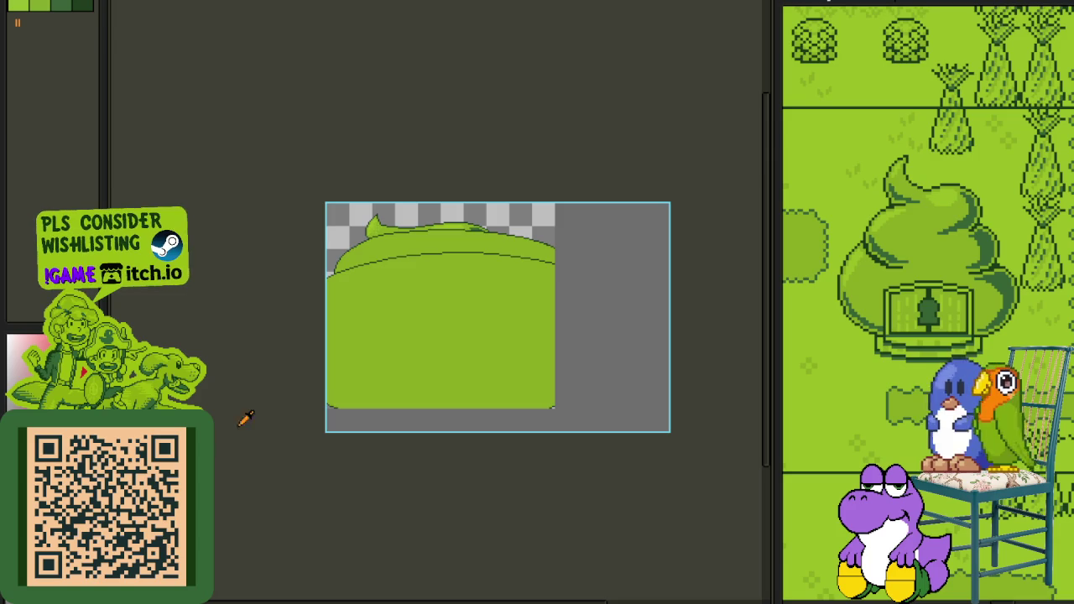
scroll(368, 273, up, 2)
scroll(402, 267, up, 3)
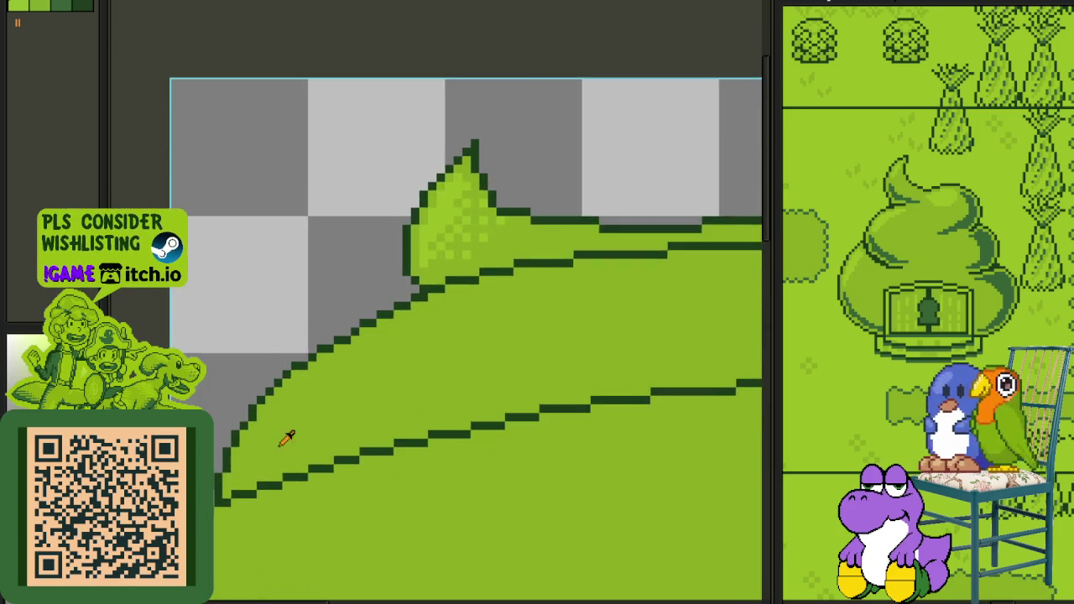
Step: Paint light-green highlight pixels along the hill's lower left diagonal edge
scroll(293, 427, up, 1)
scroll(281, 445, up, 1)
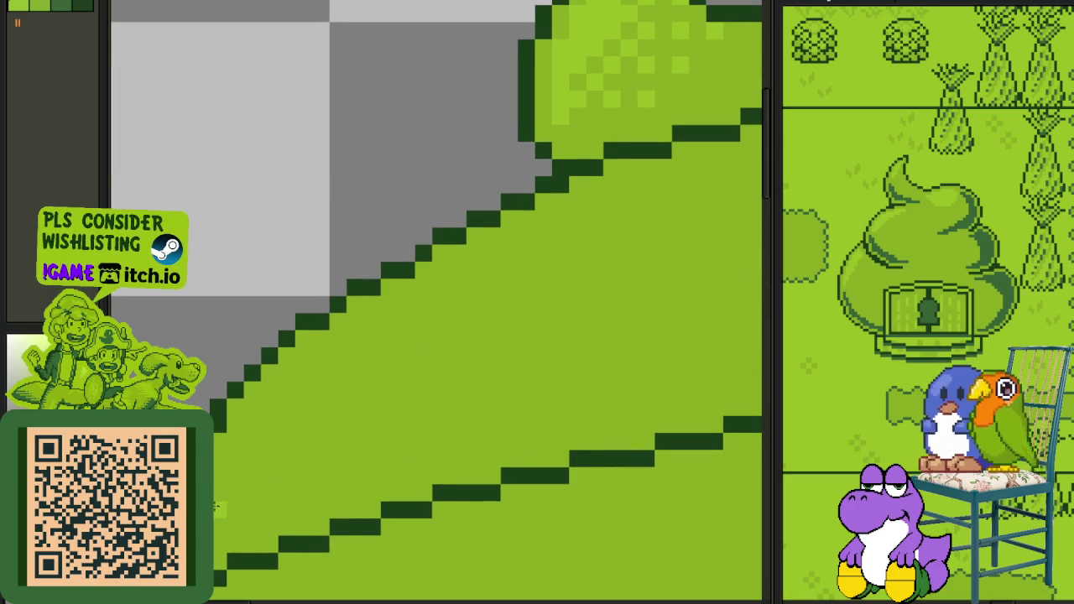
scroll(219, 509, down, 1)
scroll(220, 508, up, 1)
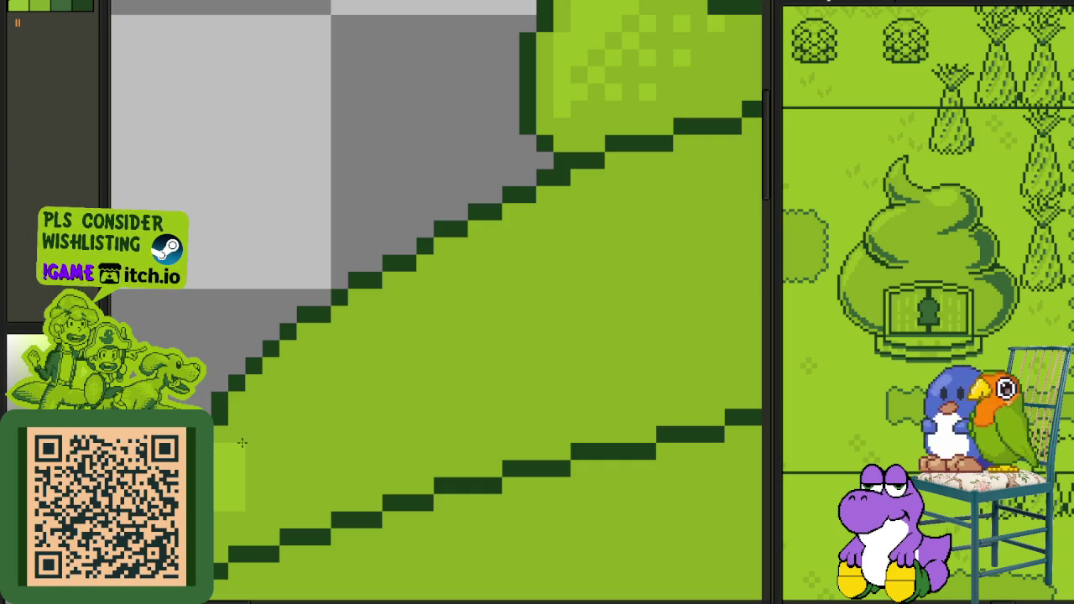
drag(259, 431, 275, 386)
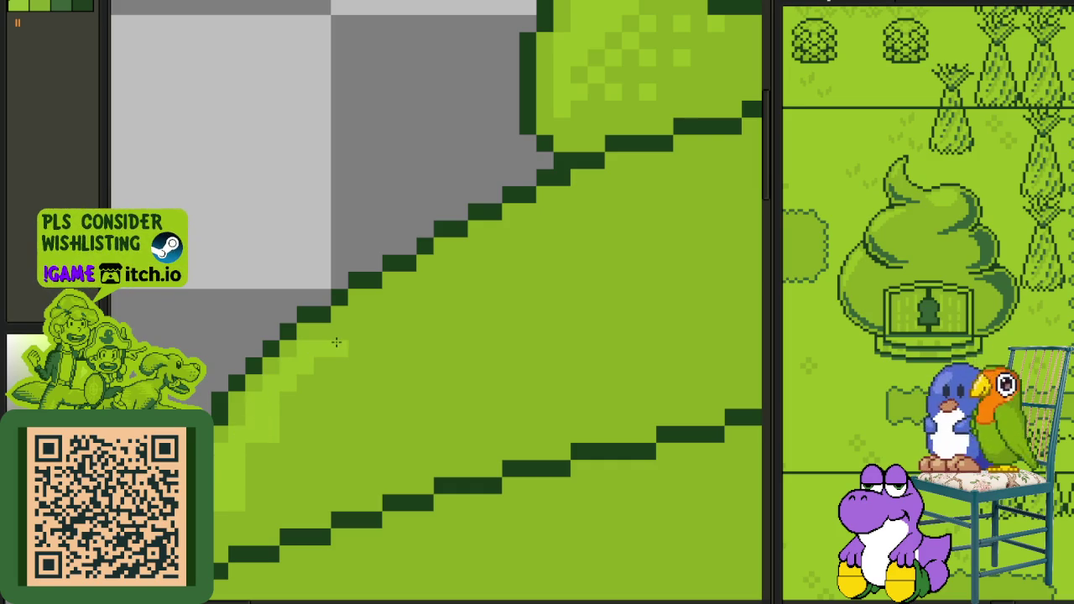
drag(362, 329, 424, 289)
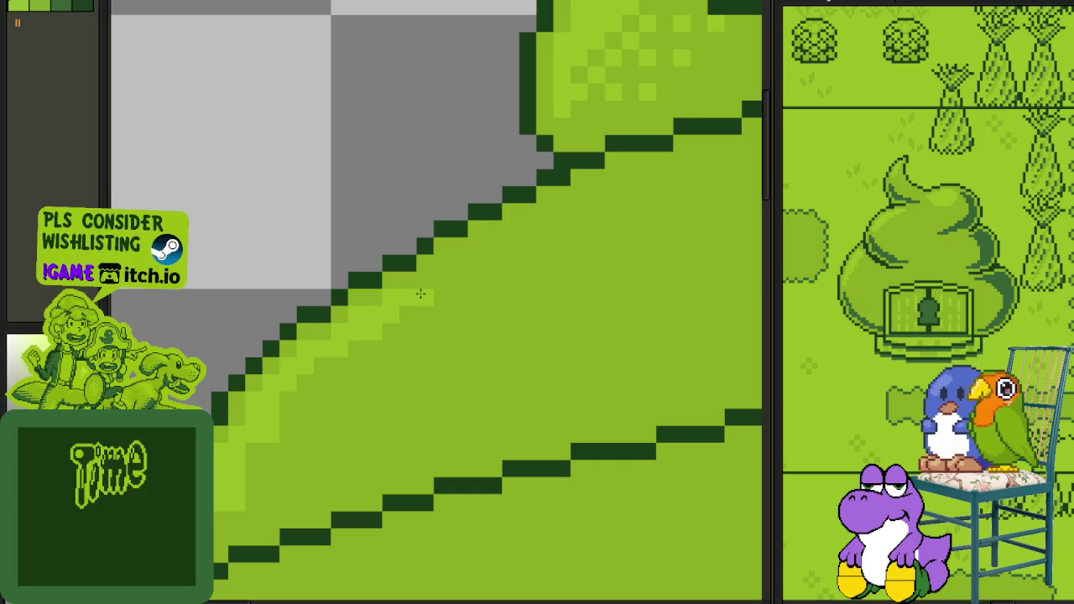
scroll(411, 319, up, 2)
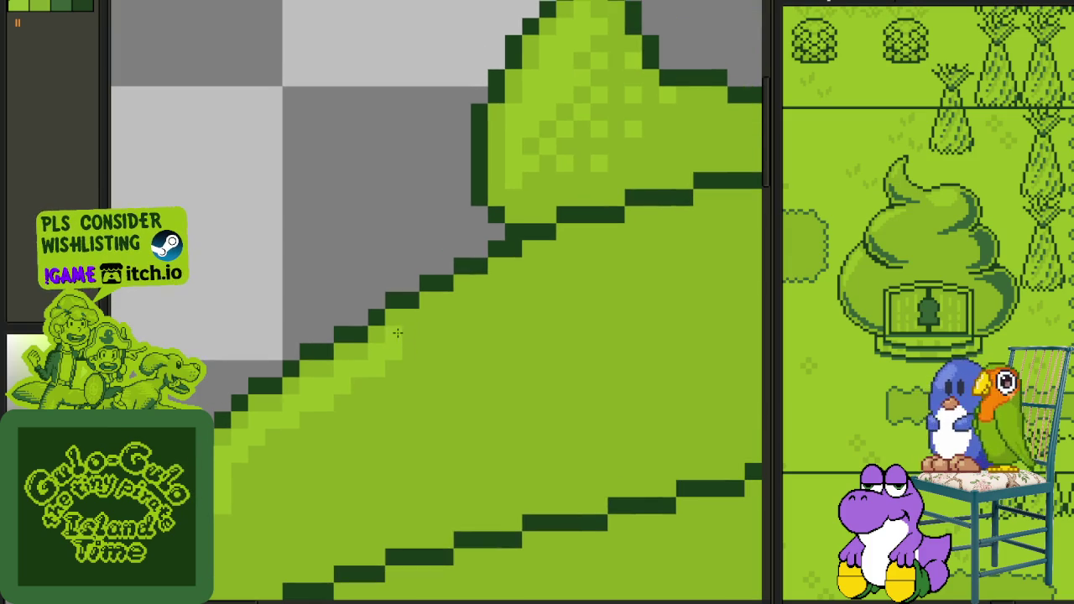
scroll(455, 320, down, 2)
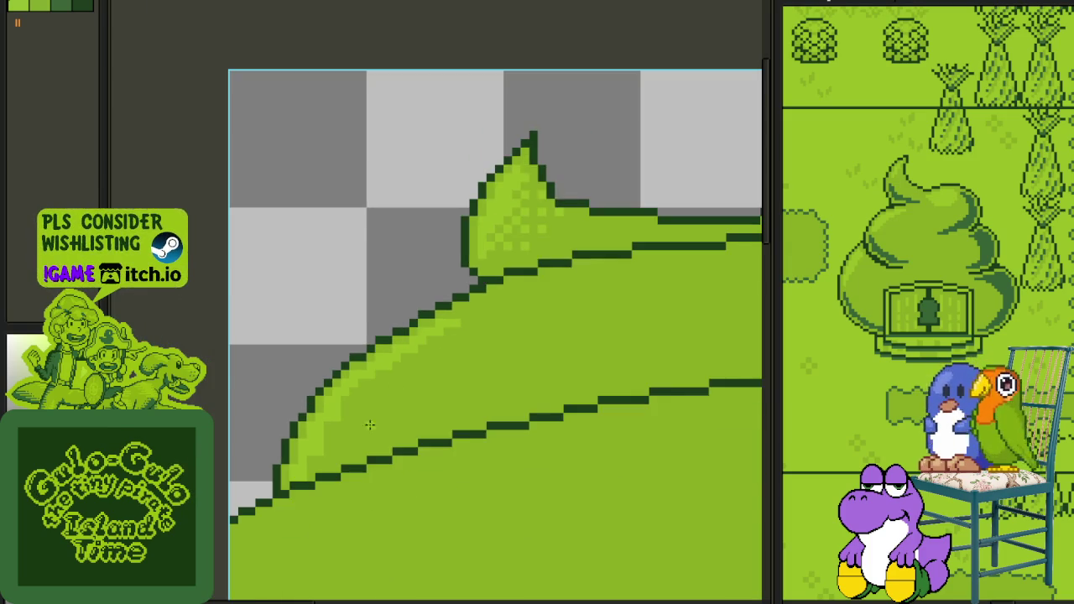
scroll(285, 501, up, 2)
drag(287, 501, 349, 391)
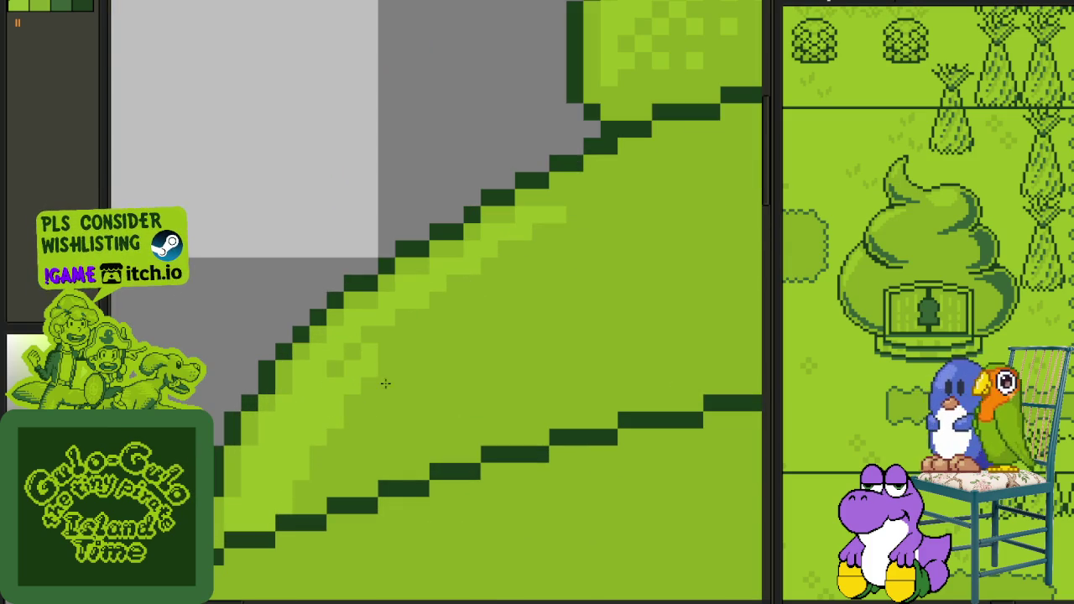
Step: Extend the light-green highlight further up the diagonal outline
mouse_move(327, 427)
mouse_down()
mouse_move(352, 375)
mouse_move(495, 271)
mouse_move(367, 379)
mouse_up()
drag(412, 332, 416, 323)
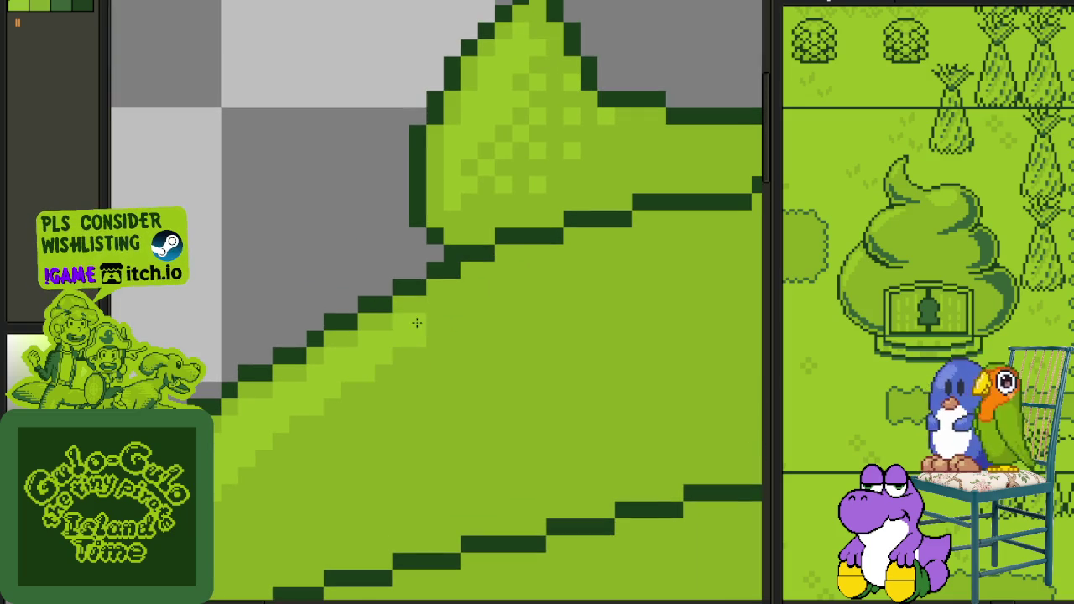
scroll(426, 340, down, 2)
scroll(436, 334, up, 2)
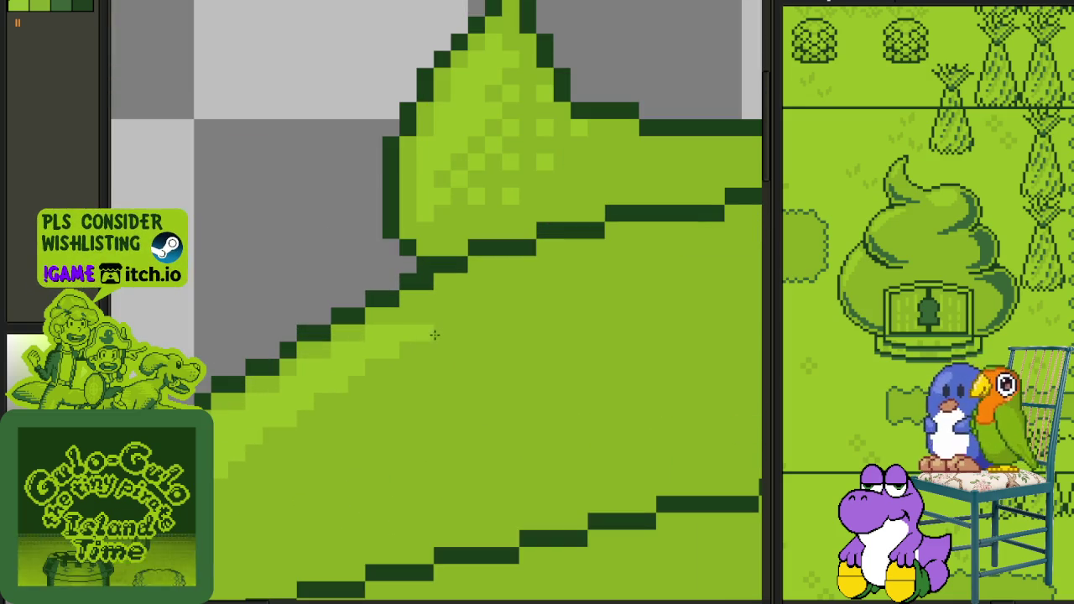
mouse_move(420, 331)
mouse_down()
mouse_move(451, 310)
mouse_move(450, 320)
mouse_up()
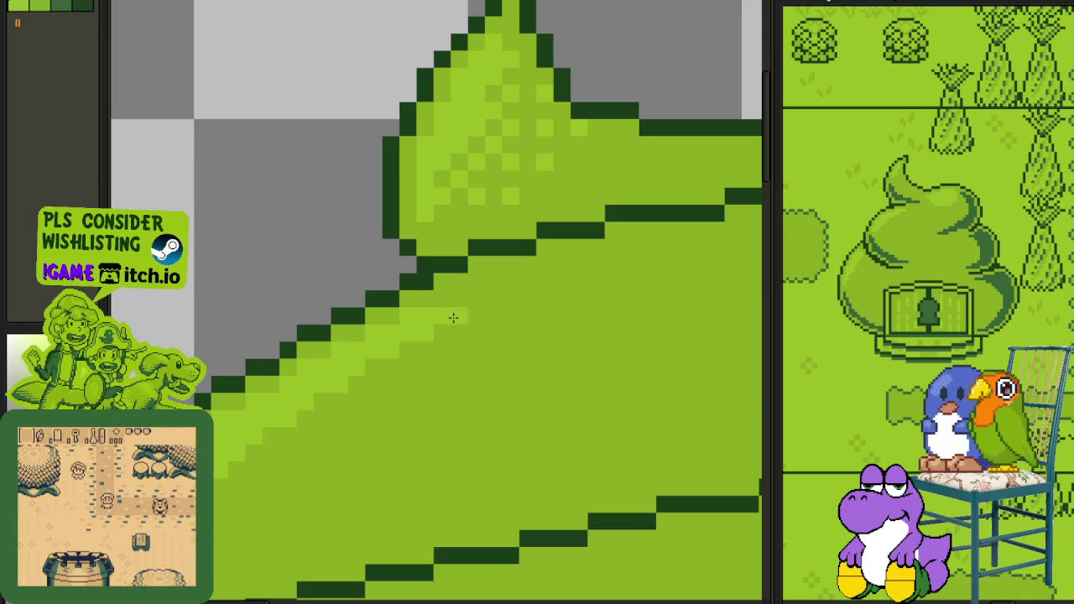
scroll(452, 317, down, 2)
scroll(426, 379, up, 1)
scroll(353, 445, up, 2)
scroll(304, 506, up, 1)
mouse_move(304, 507)
mouse_down()
mouse_move(327, 419)
mouse_move(335, 456)
mouse_move(432, 312)
mouse_move(433, 207)
mouse_up()
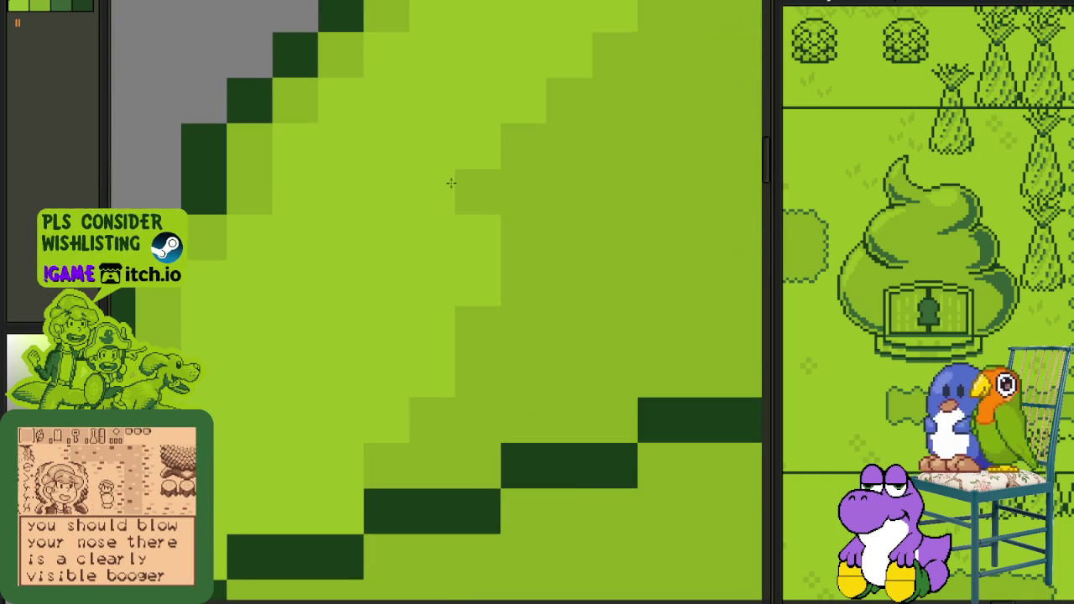
Step: Add another light-green highlight line just inside the diagonal edge
scroll(477, 317, down, 2)
scroll(397, 405, up, 1)
mouse_move(398, 405)
mouse_down()
mouse_move(445, 336)
mouse_move(532, 259)
mouse_up()
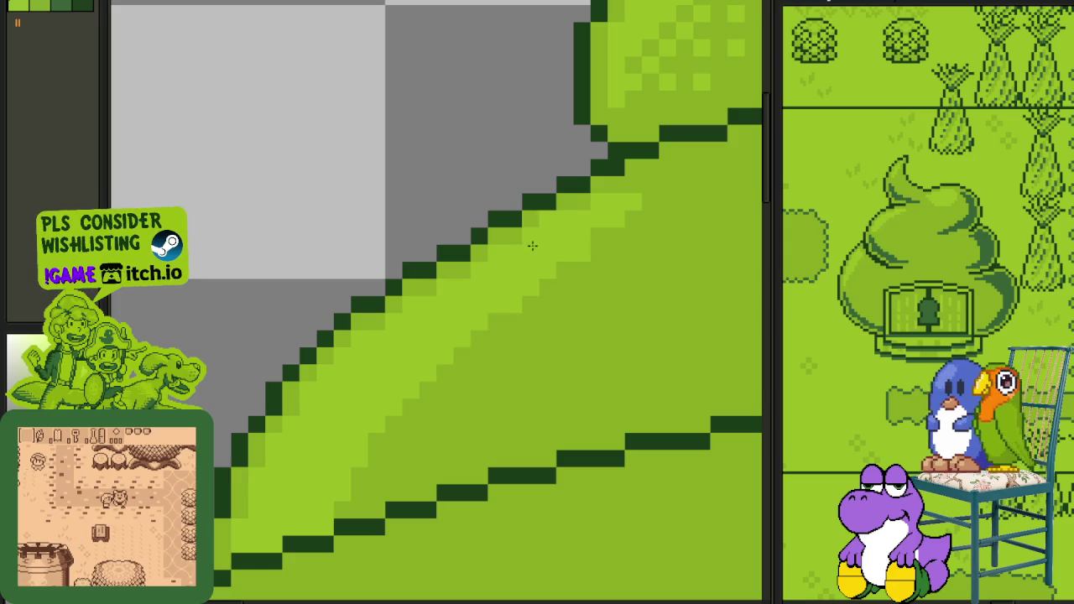
scroll(491, 352, down, 1)
scroll(491, 352, down, 1)
scroll(501, 365, down, 1)
drag(540, 383, 452, 324)
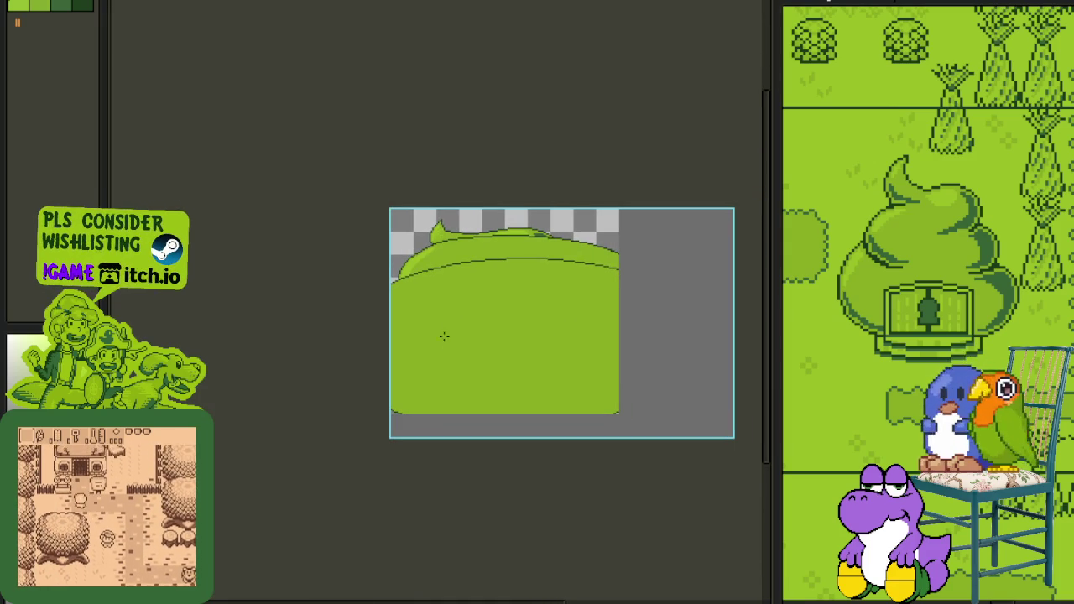
Step: Draw a light-green curve beneath the inner staircase outline, redoing the first attempt
scroll(430, 252, up, 2)
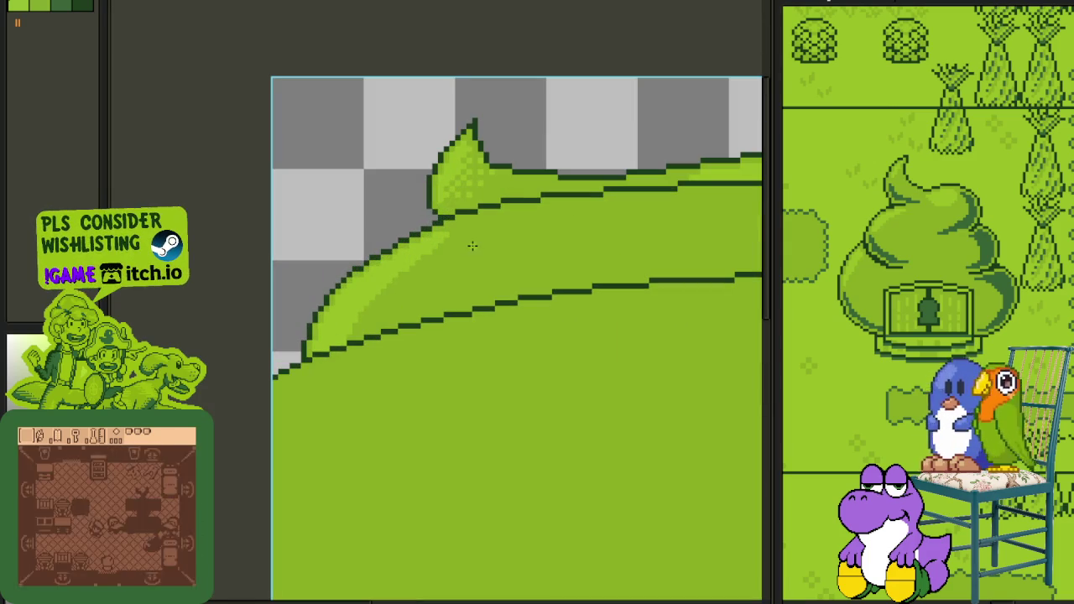
scroll(458, 249, down, 2)
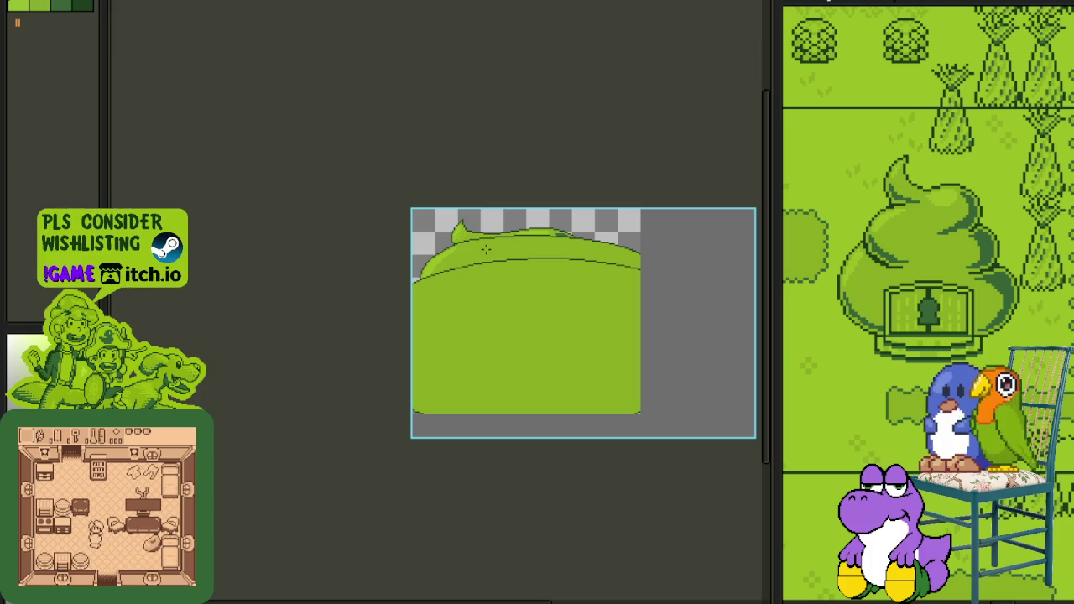
scroll(481, 241, up, 2)
scroll(369, 257, down, 1)
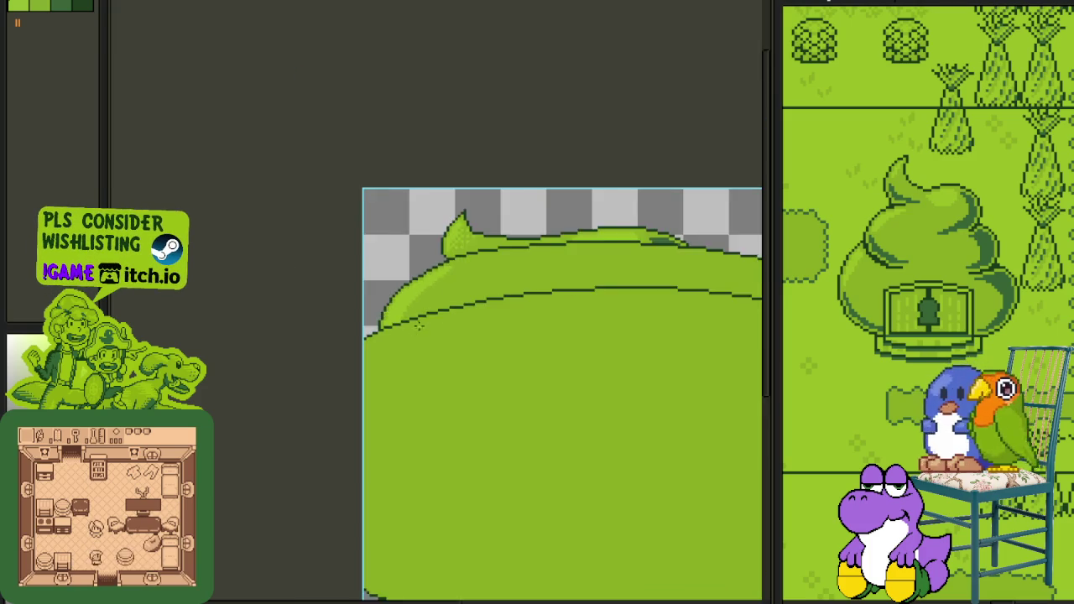
scroll(367, 303, up, 1)
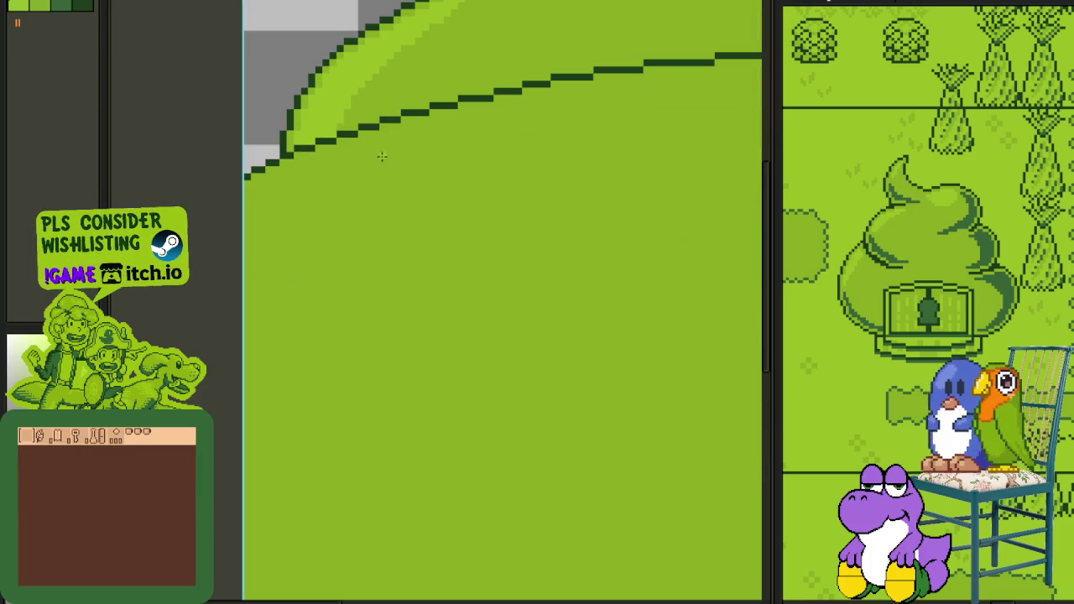
scroll(381, 156, down, 2)
scroll(285, 411, up, 1)
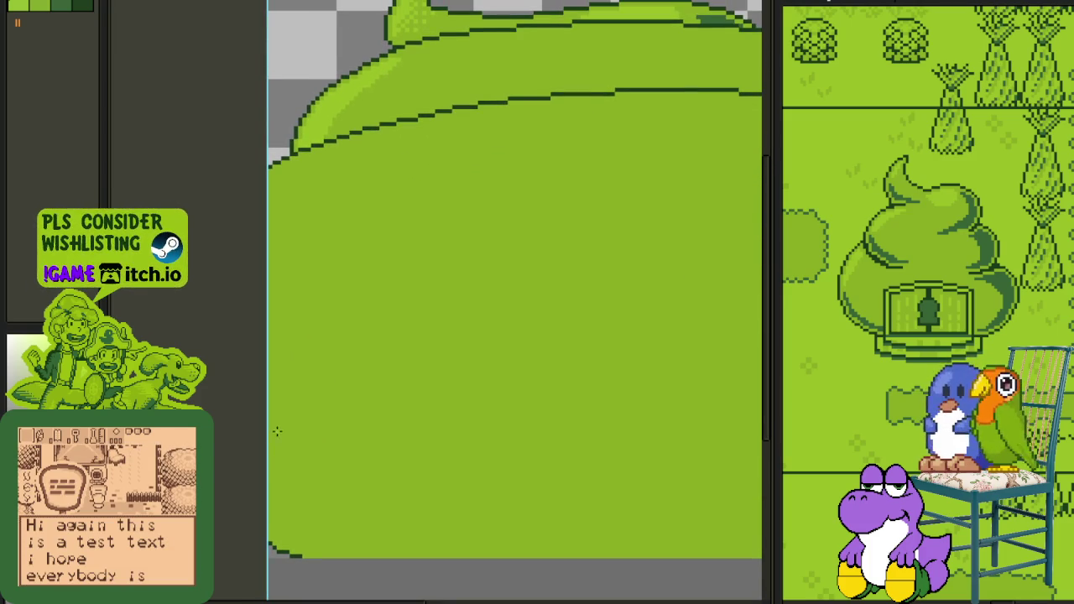
mouse_move(268, 454)
mouse_down()
mouse_move(350, 240)
mouse_move(466, 146)
mouse_up()
key(ctrl+z)
scroll(453, 130, up, 1)
mouse_move(465, 112)
mouse_down()
mouse_move(359, 173)
mouse_move(204, 357)
mouse_up()
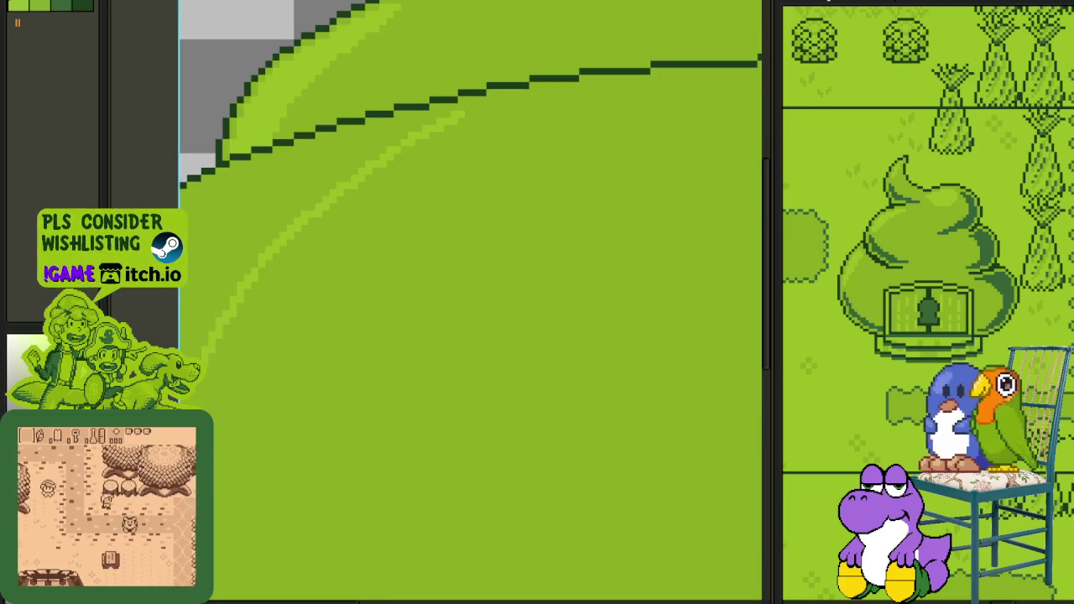
Step: Widen the light-green band leftward below the dark staircase line
drag(192, 419, 234, 294)
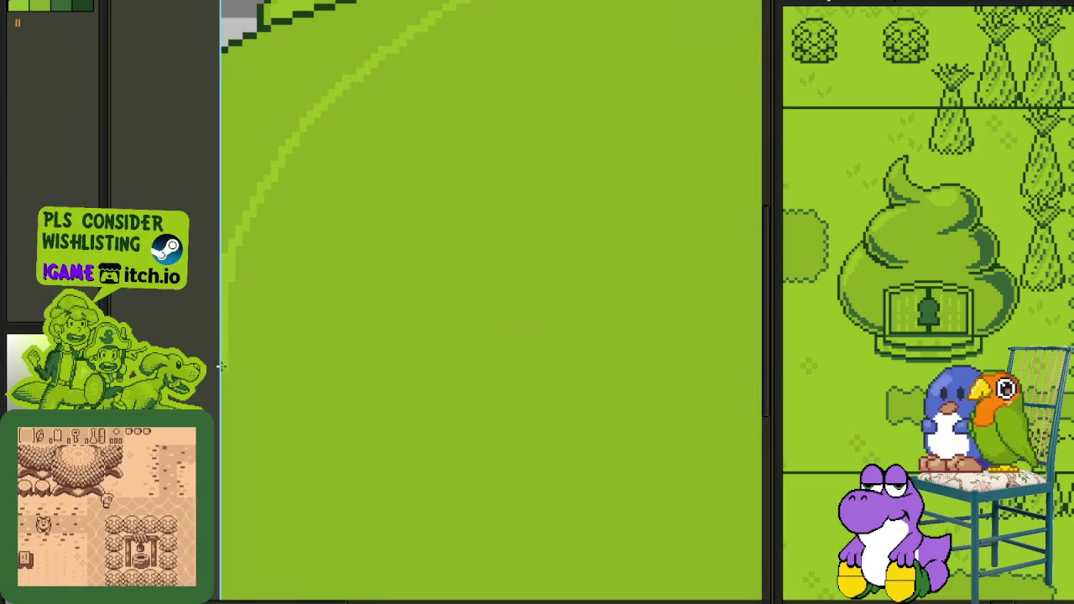
drag(221, 362, 246, 240)
scroll(260, 233, down, 1)
scroll(486, 196, up, 3)
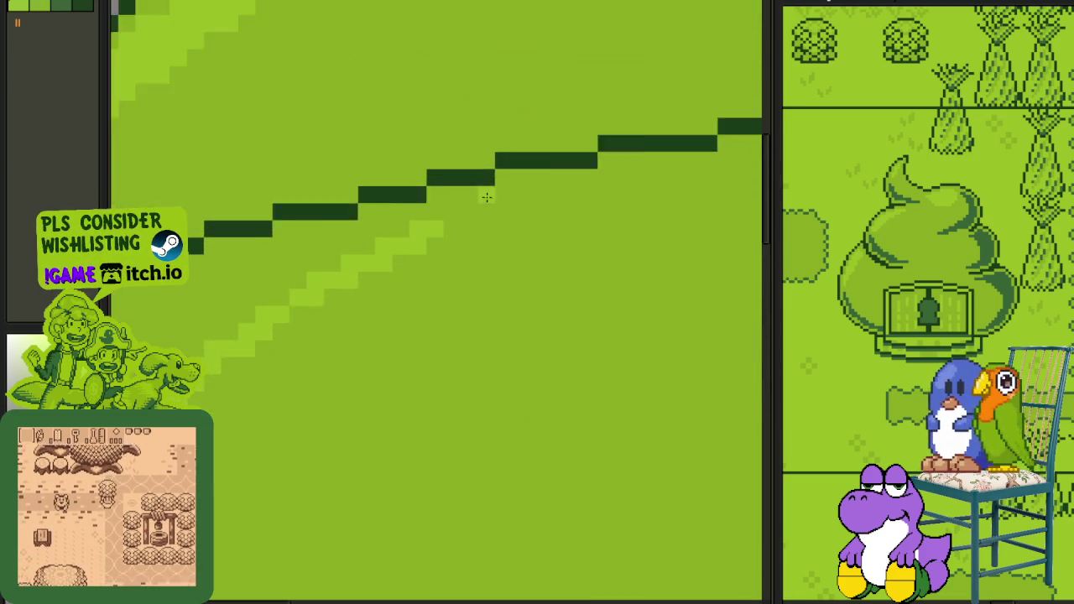
scroll(461, 209, up, 1)
mouse_move(433, 214)
mouse_down()
mouse_move(451, 235)
mouse_move(380, 214)
mouse_move(329, 261)
mouse_move(470, 256)
mouse_move(328, 278)
mouse_move(256, 296)
mouse_move(219, 323)
mouse_move(173, 325)
mouse_up()
mouse_move(479, 293)
mouse_down()
mouse_move(432, 285)
mouse_move(210, 367)
mouse_up()
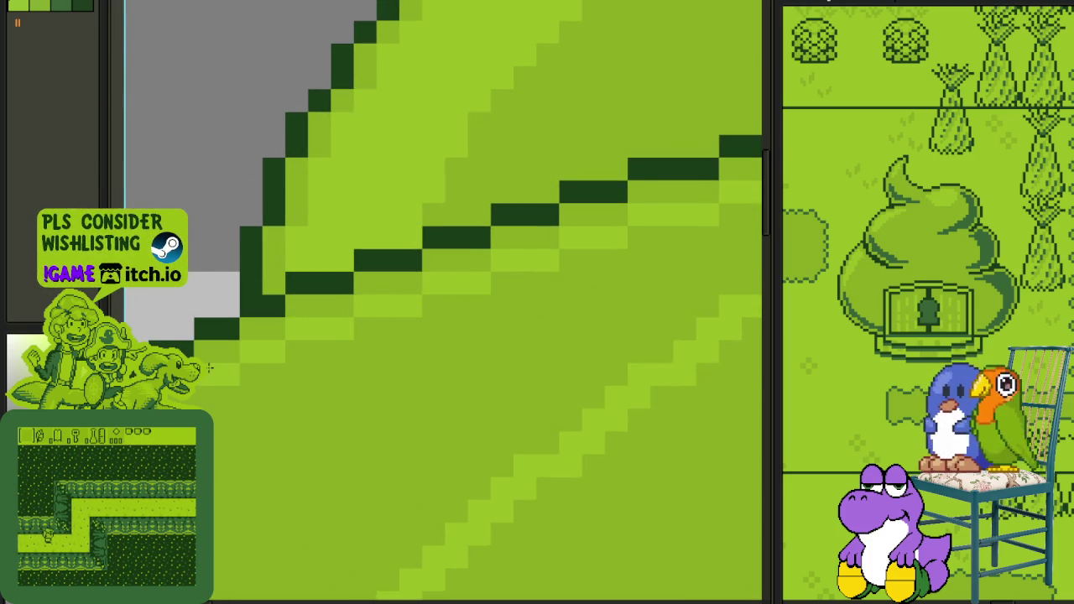
scroll(226, 437, down, 2)
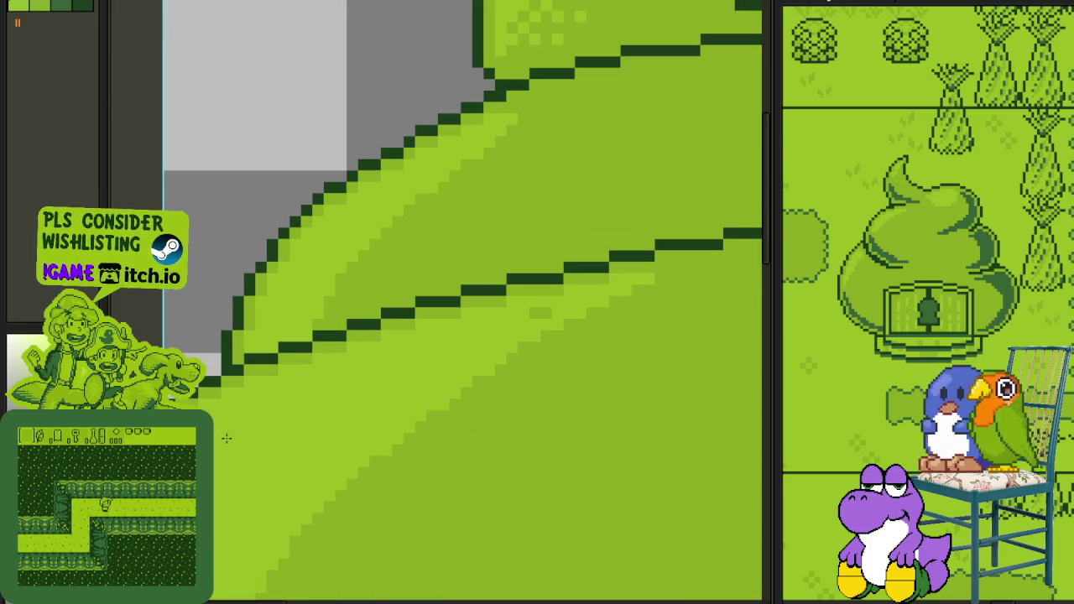
scroll(539, 315, down, 4)
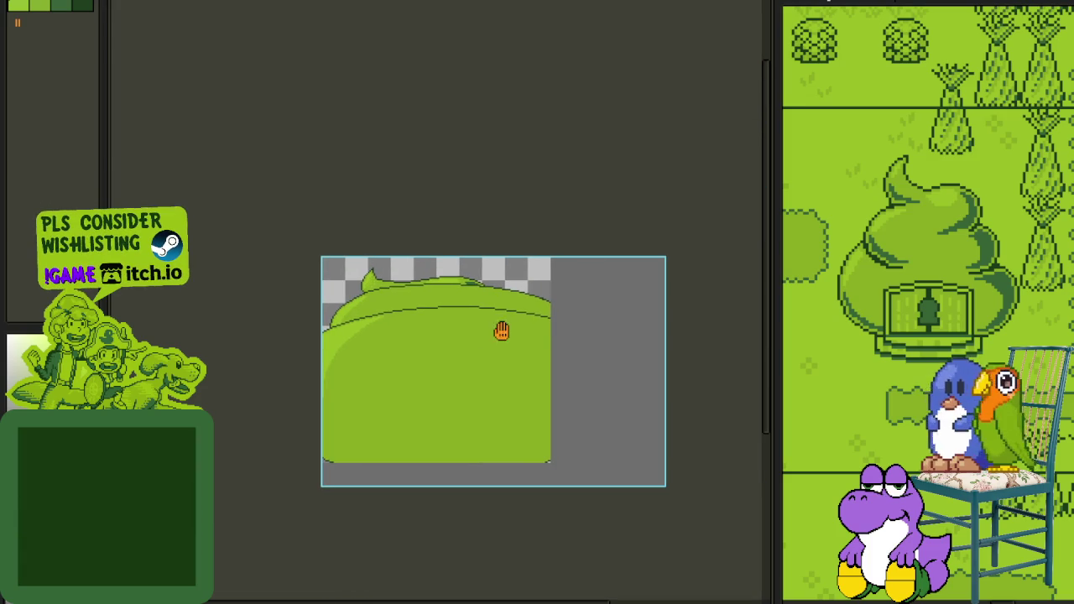
Step: Draw a dark-green shadow line along the hill's upper-right curve, removing a stray branch
scroll(545, 278, up, 4)
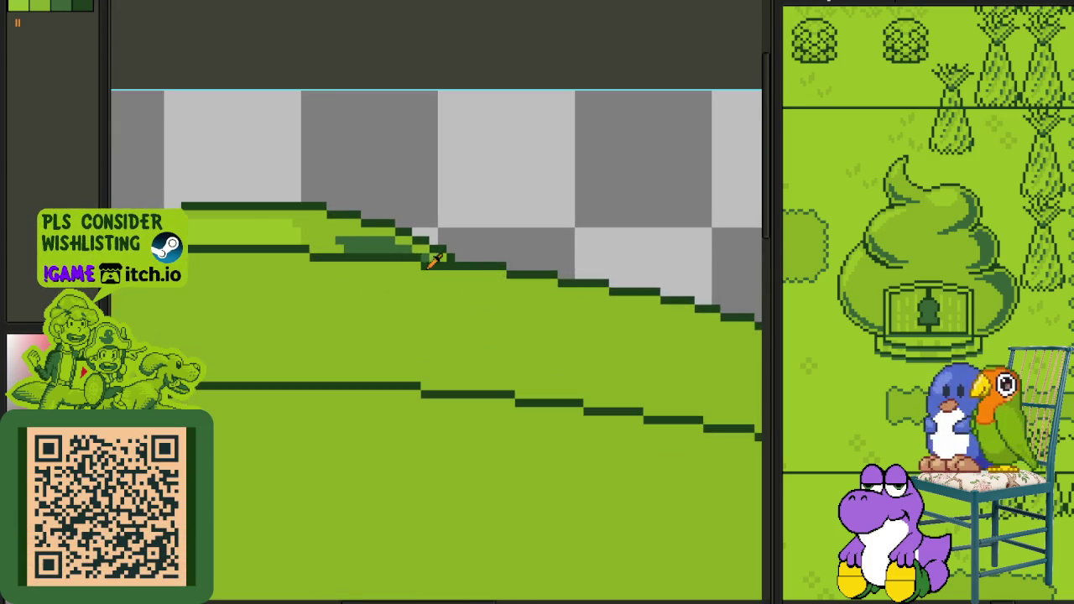
scroll(585, 316, up, 1)
scroll(535, 306, up, 2)
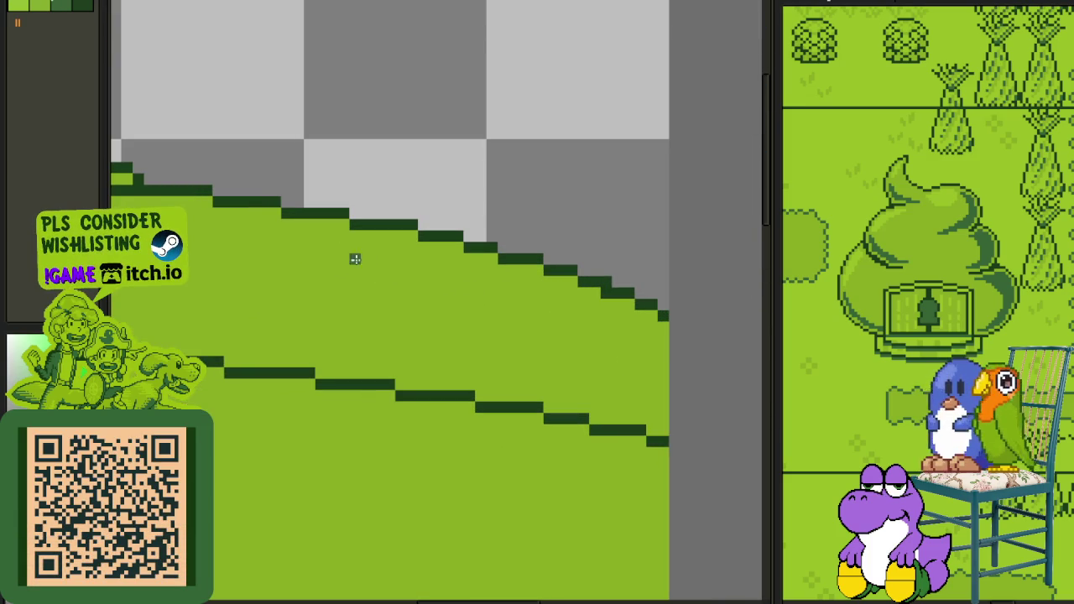
mouse_move(319, 246)
mouse_down()
mouse_move(484, 280)
mouse_move(441, 280)
mouse_move(652, 340)
mouse_move(694, 400)
mouse_up()
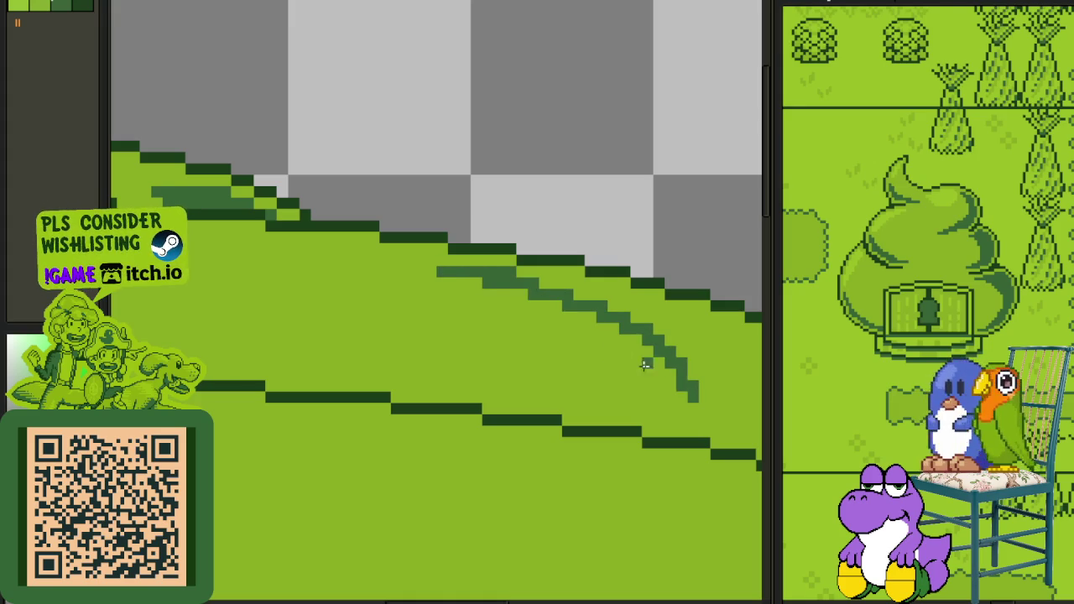
scroll(692, 407, down, 2)
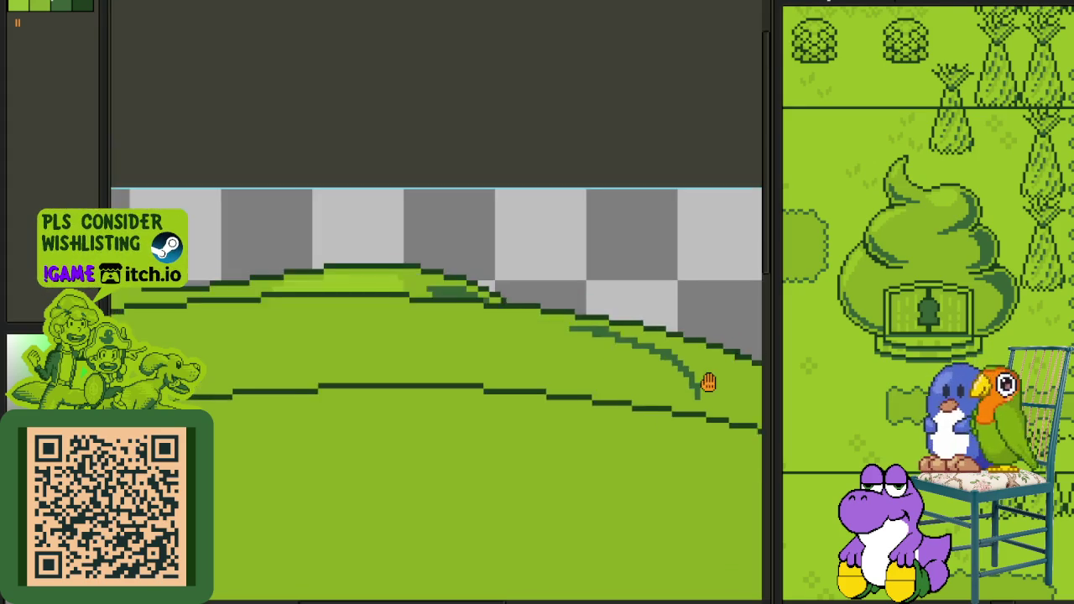
scroll(472, 282, up, 2)
drag(362, 228, 531, 320)
scroll(453, 294, up, 1)
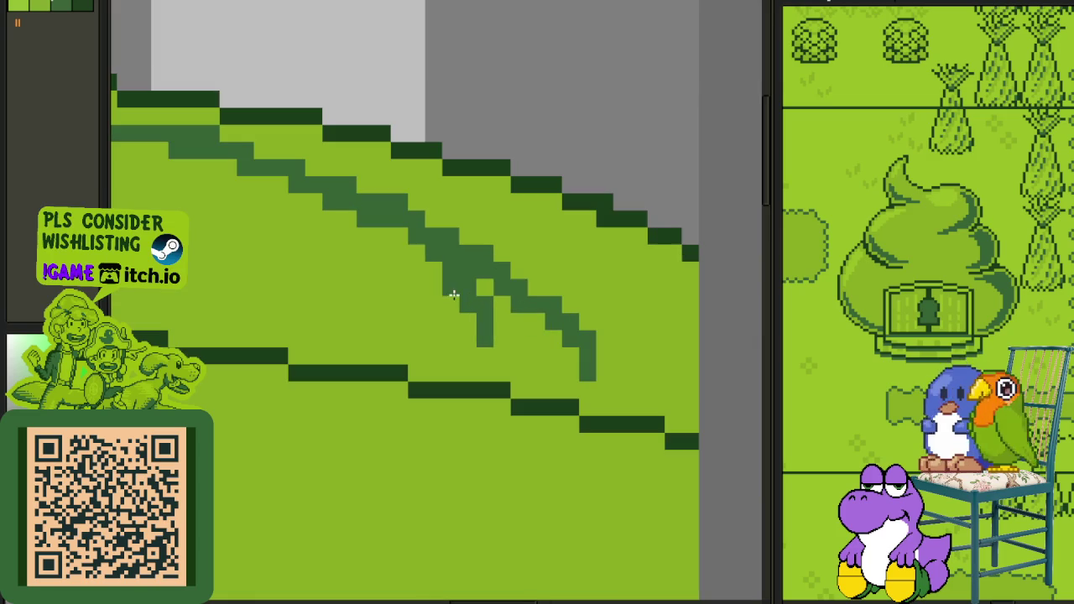
key(ctrl+z)
drag(531, 331, 575, 356)
scroll(545, 349, down, 1)
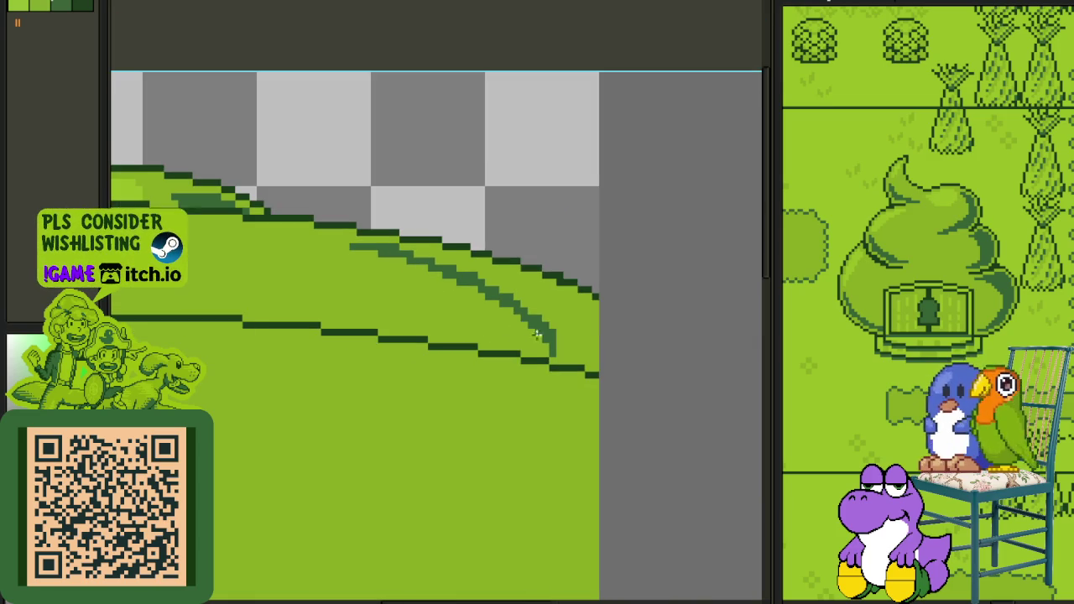
scroll(565, 349, up, 1)
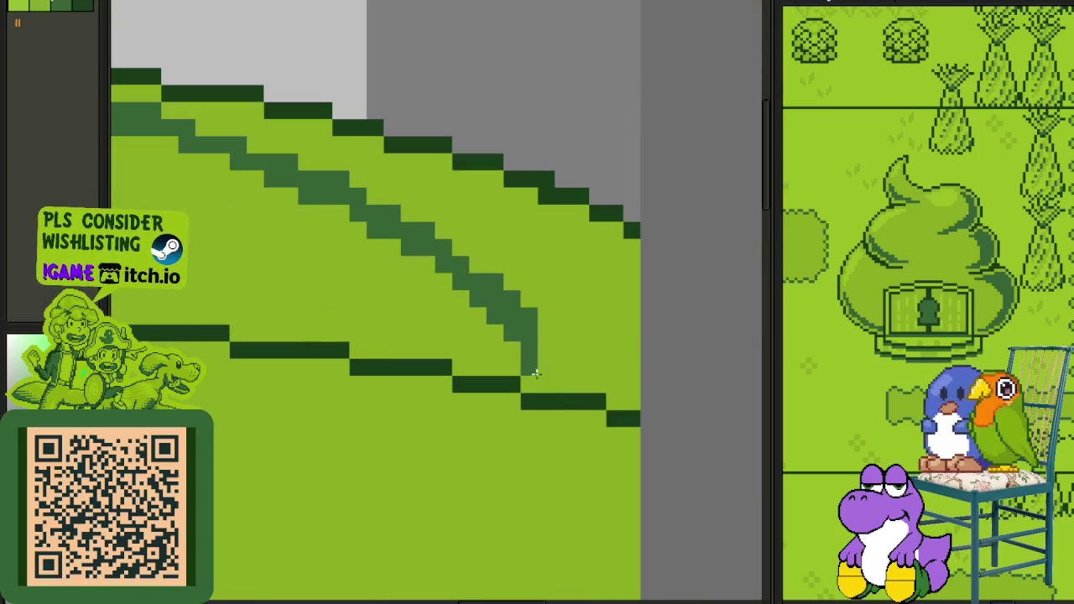
Step: Fill the shadow band with mid-green and darker green toward the right edge
drag(534, 378, 606, 390)
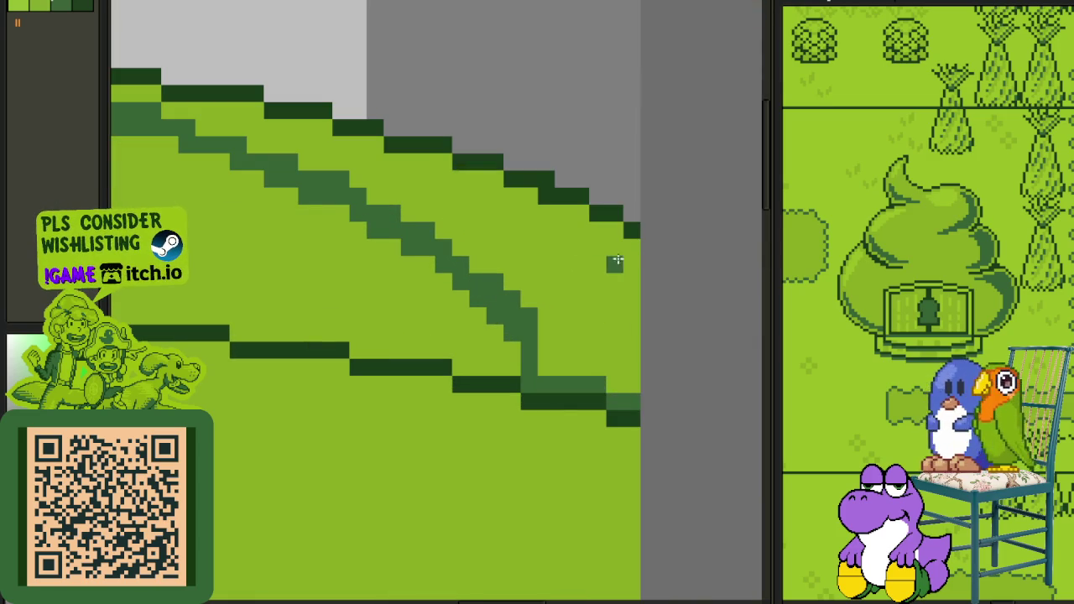
drag(629, 247, 592, 248)
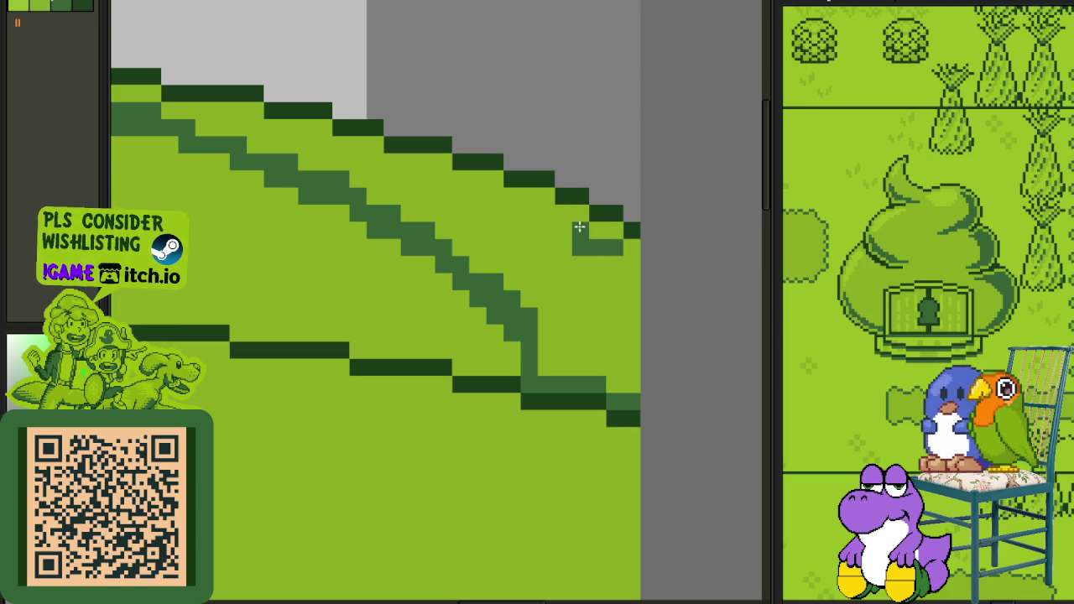
mouse_move(496, 198)
mouse_down()
mouse_move(314, 156)
mouse_move(554, 292)
mouse_move(457, 267)
mouse_up()
scroll(426, 259, down, 3)
drag(663, 386, 613, 332)
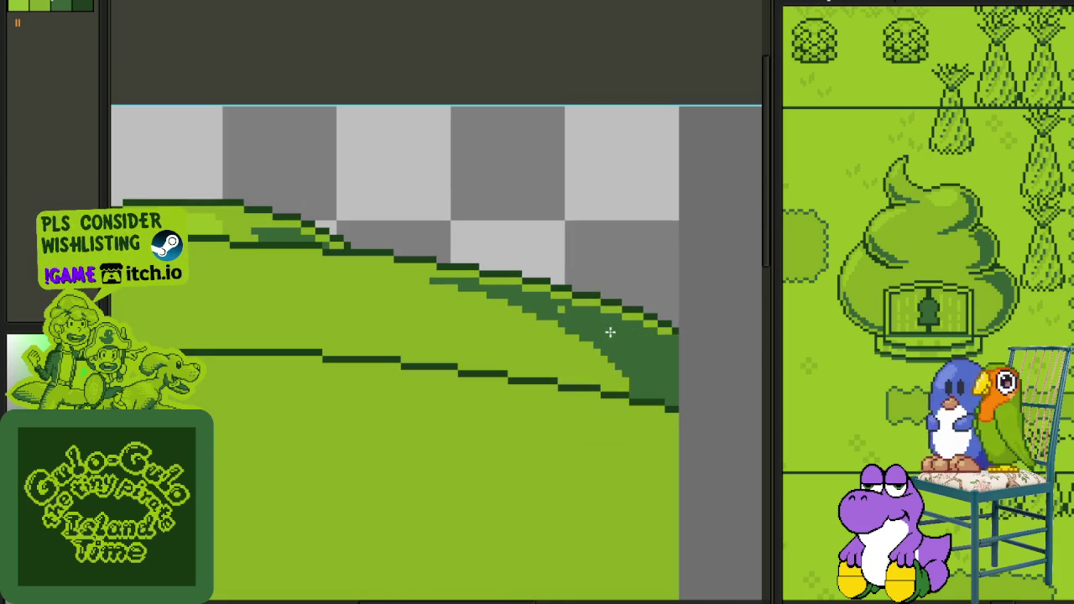
scroll(653, 324, up, 1)
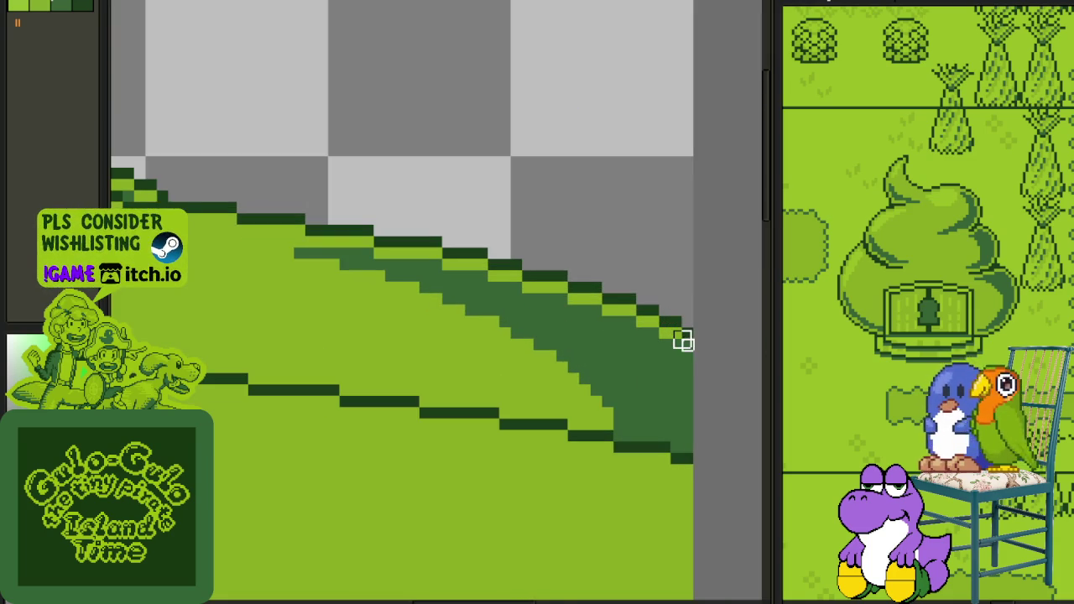
scroll(676, 340, down, 5)
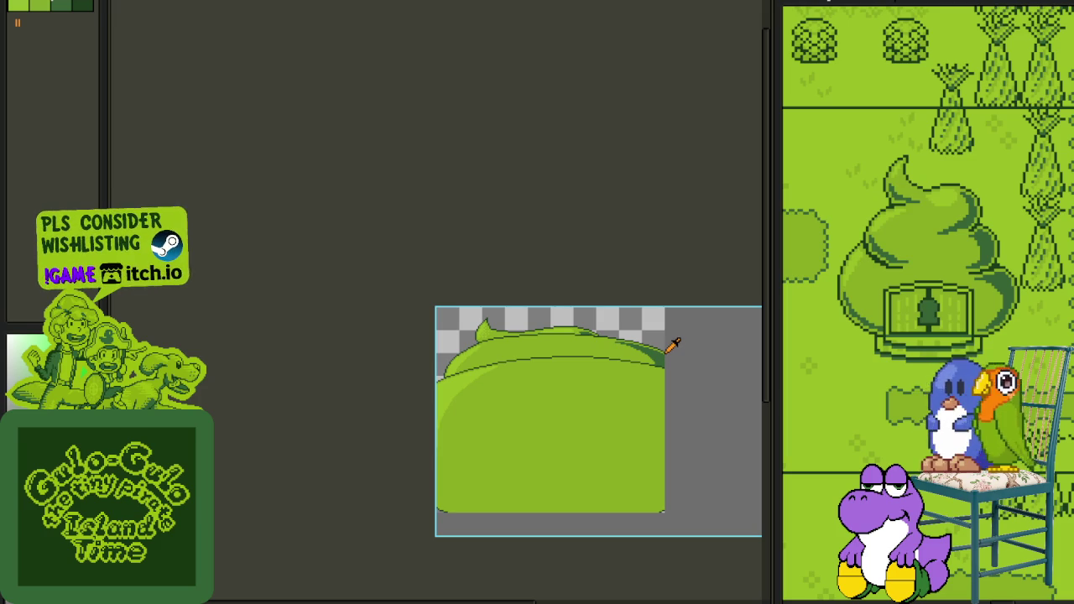
Step: Draw a lighter curved line following the hill's upper-right outline
scroll(644, 335, up, 3)
scroll(650, 337, down, 4)
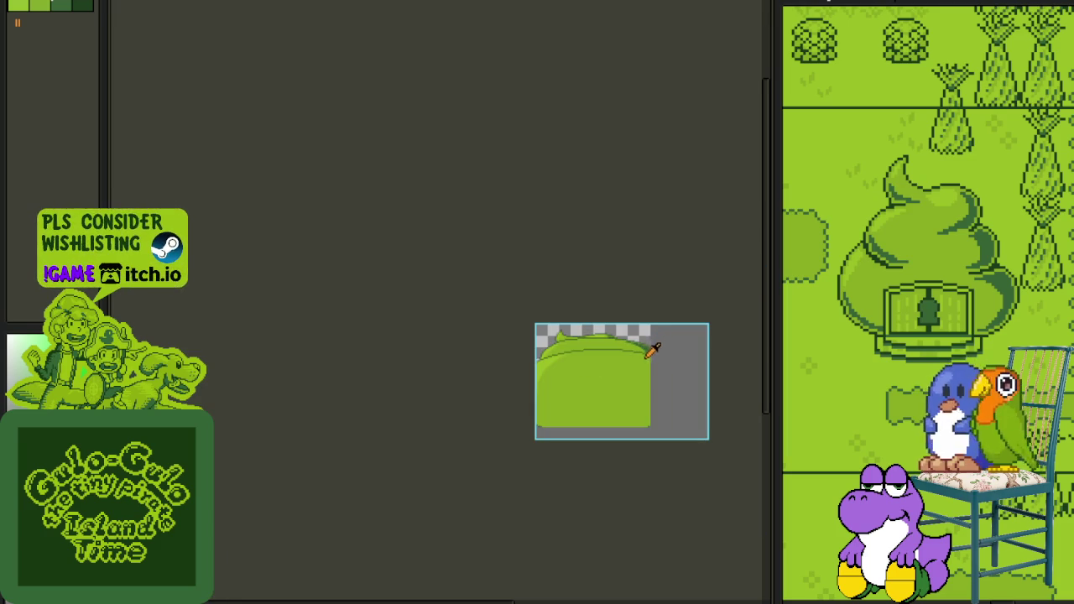
drag(652, 348, 499, 304)
scroll(522, 283, up, 4)
scroll(374, 202, up, 1)
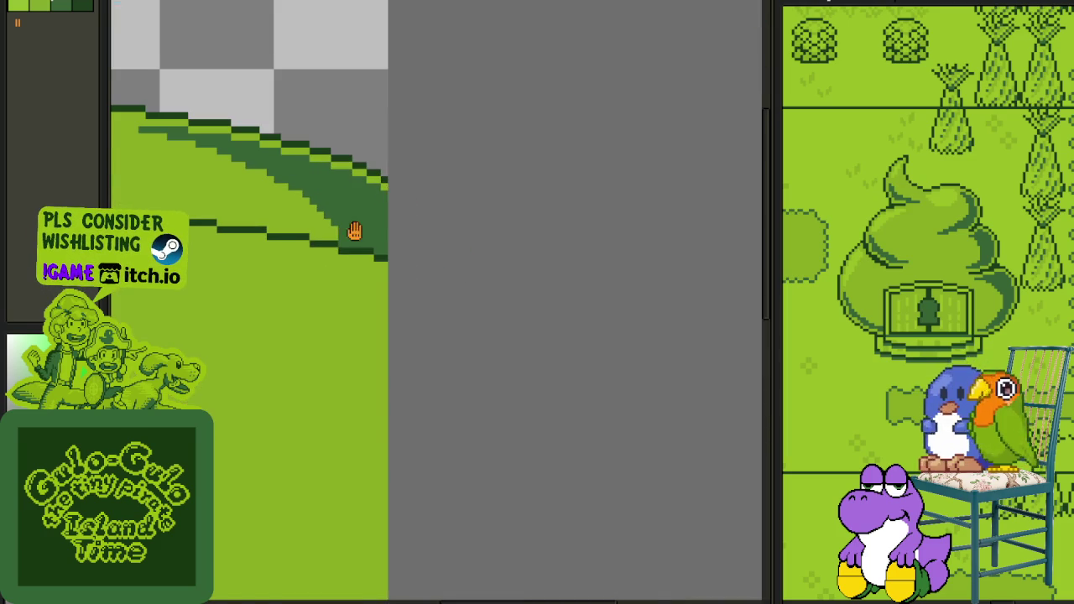
drag(357, 231, 414, 260)
scroll(274, 254, up, 1)
drag(276, 254, 394, 254)
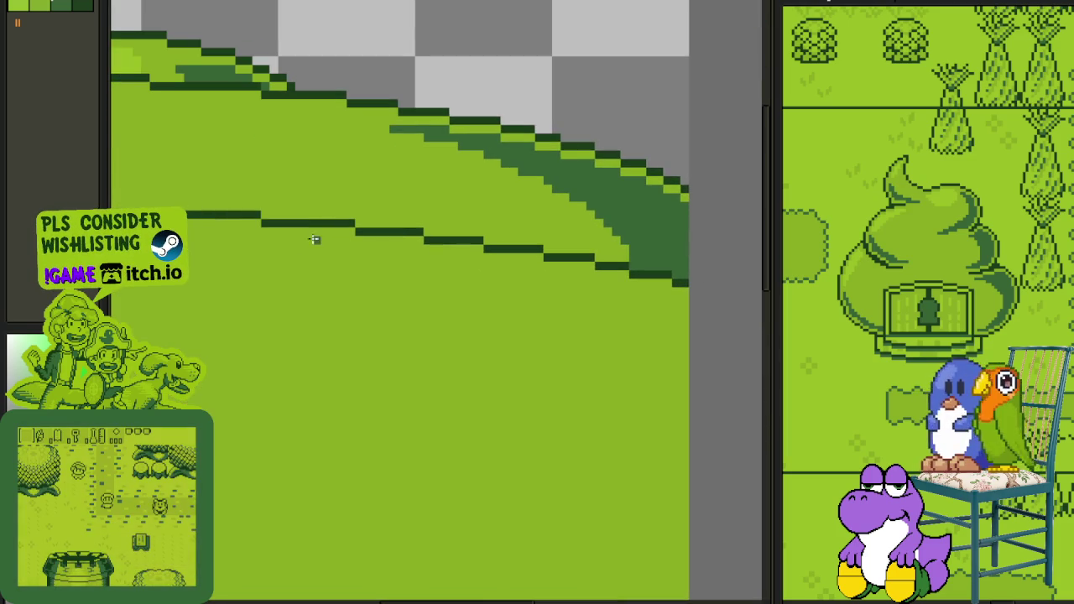
drag(256, 232, 667, 390)
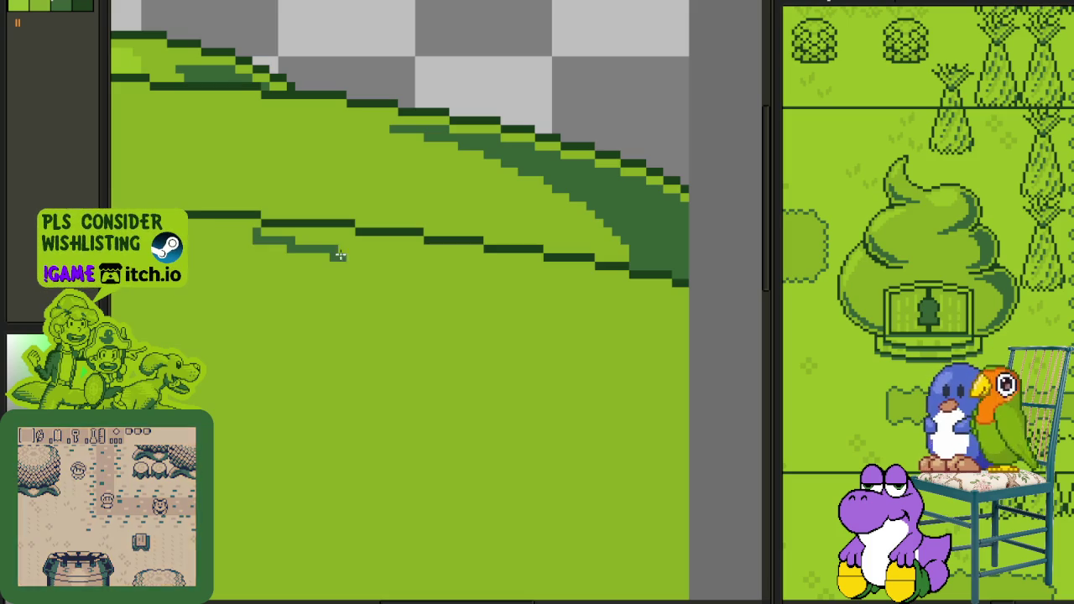
Step: Draw a second darker curve parallel to the first, sweeping down the right side
scroll(629, 336, down, 1)
scroll(510, 243, down, 1)
scroll(510, 243, down, 2)
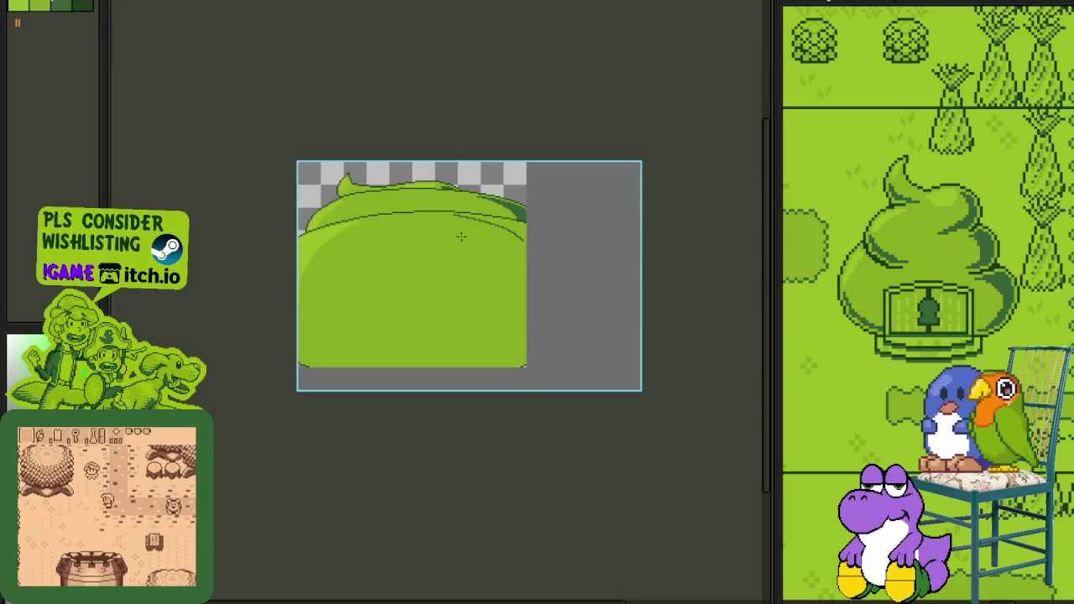
scroll(419, 193, up, 3)
mouse_move(428, 197)
mouse_down()
mouse_move(554, 251)
mouse_move(683, 369)
mouse_move(570, 309)
mouse_move(731, 520)
mouse_up()
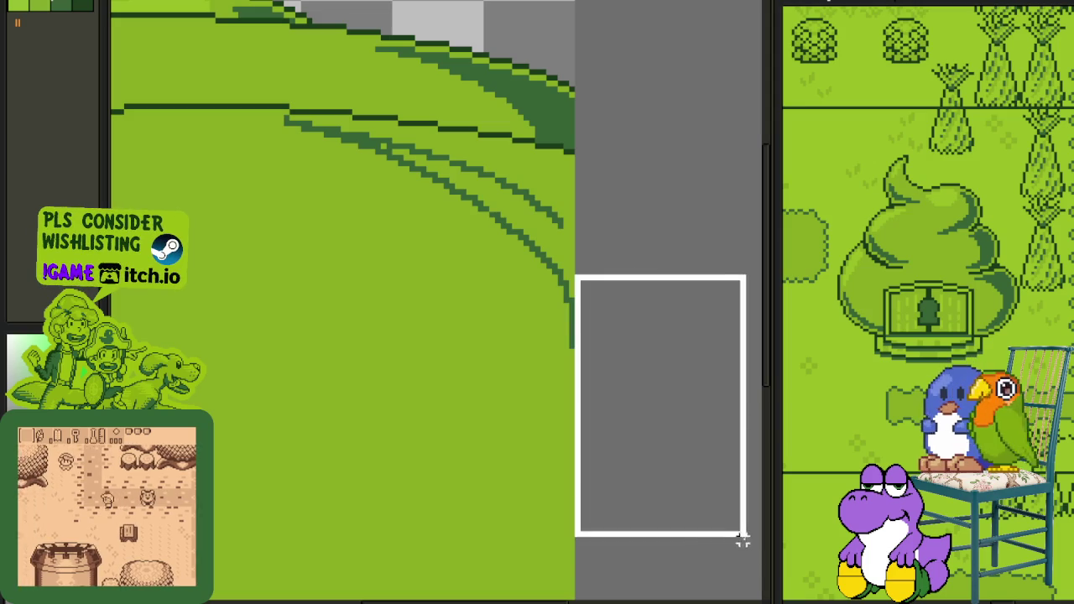
scroll(575, 325, up, 1)
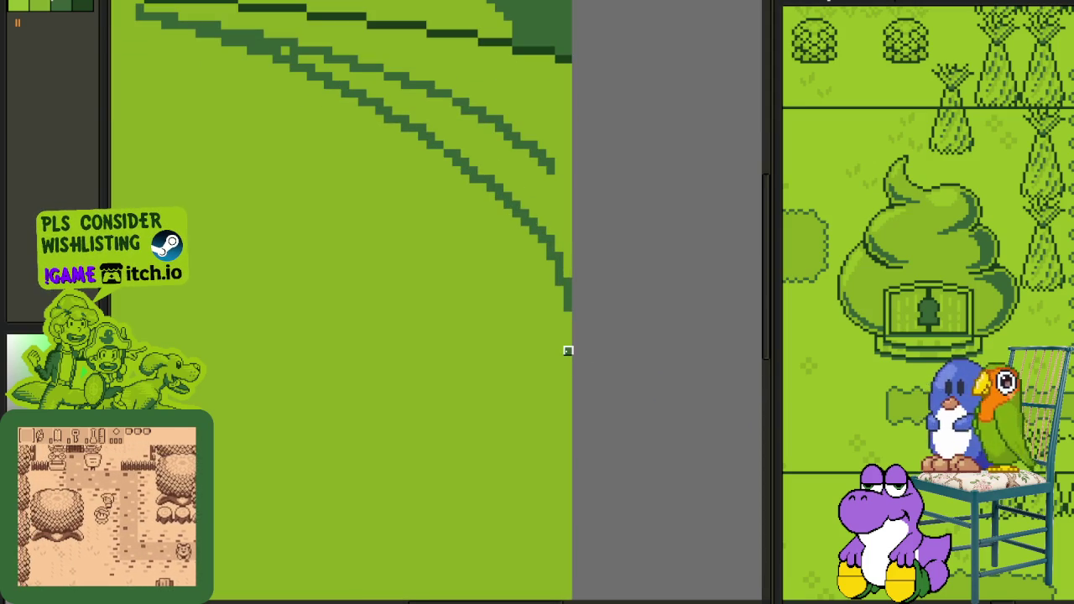
scroll(576, 291, down, 2)
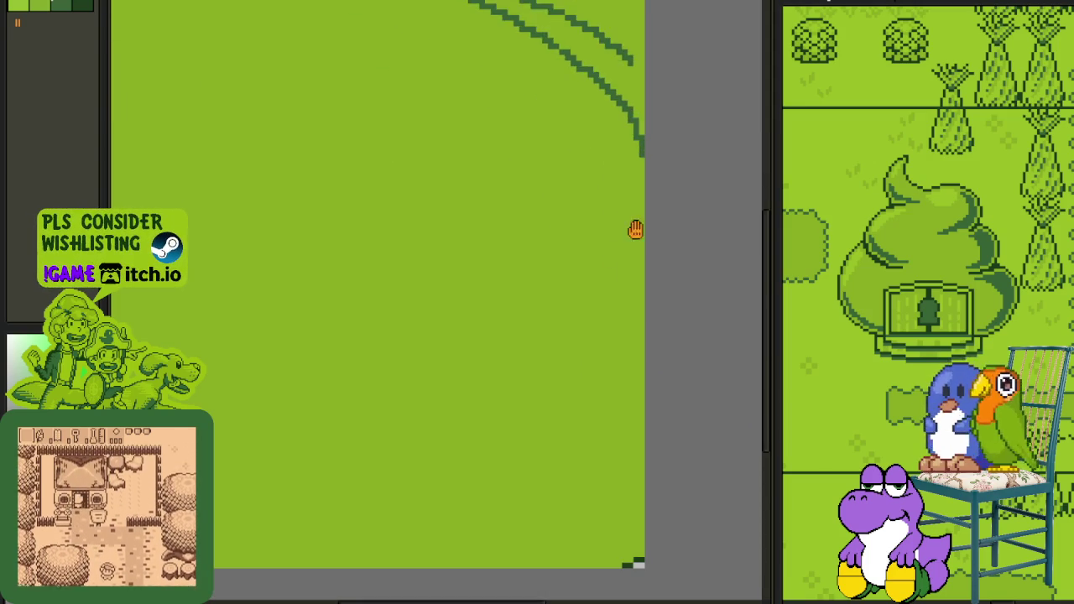
scroll(629, 252, up, 2)
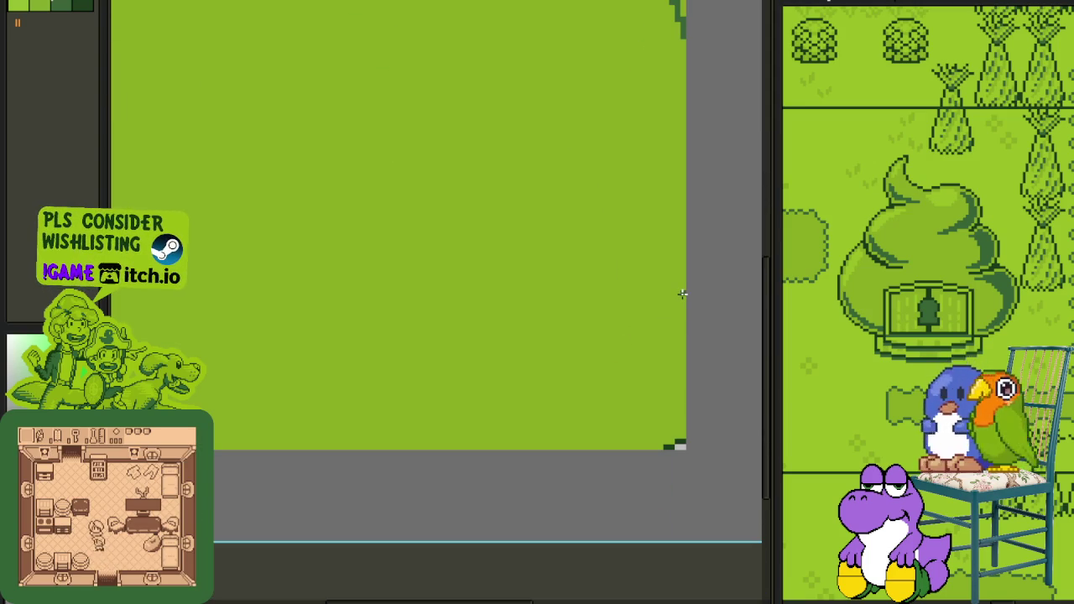
Step: Draw dark outline curves across the hill's lower right, deleting an unwanted stroke via selection
drag(684, 299, 464, 415)
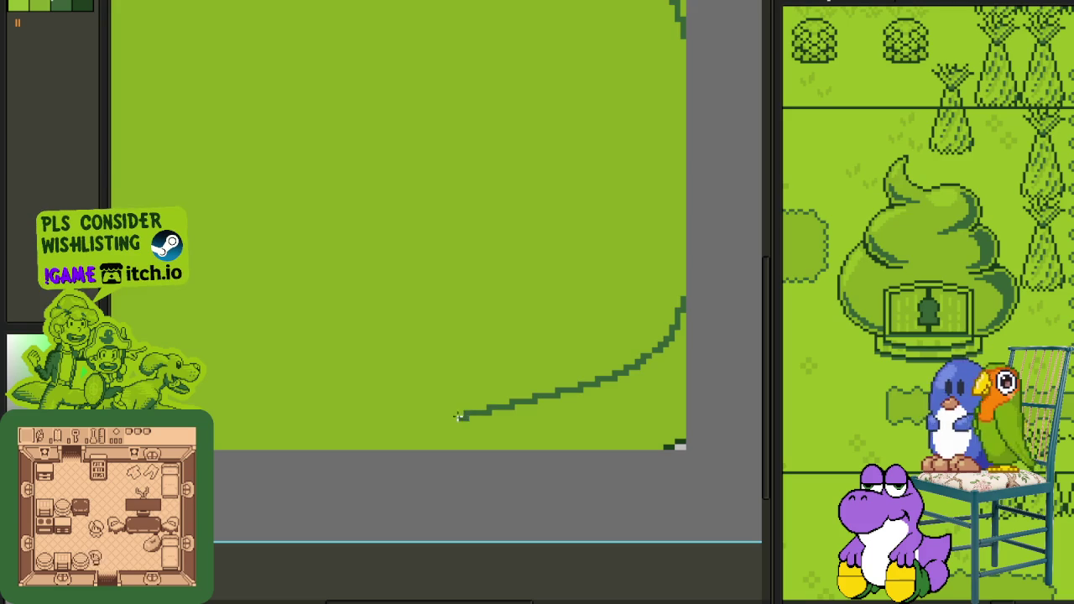
scroll(387, 413, down, 2)
scroll(475, 381, down, 1)
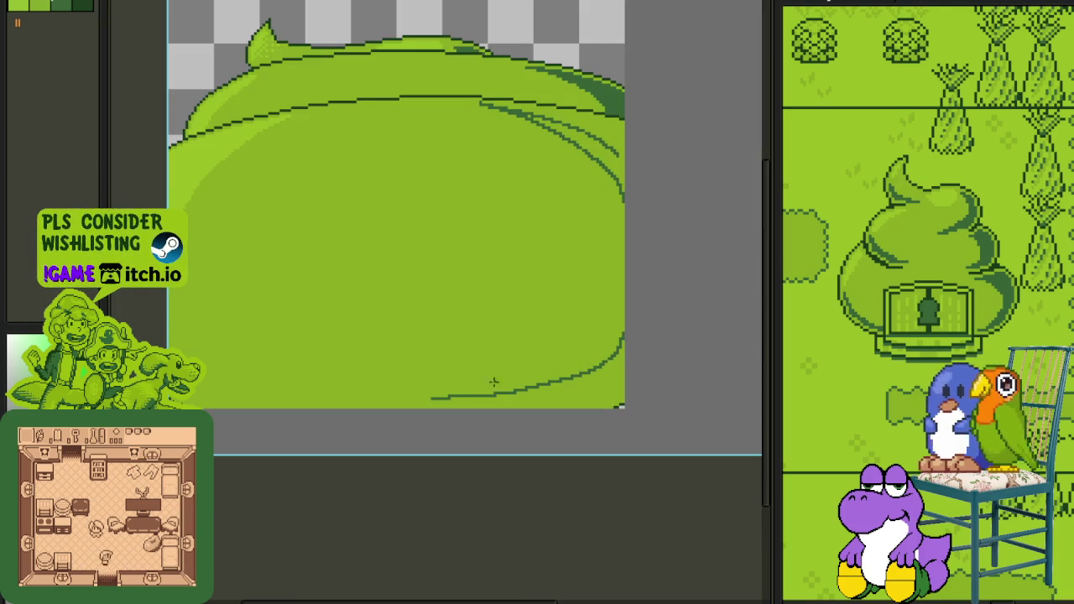
scroll(298, 393, up, 3)
scroll(286, 382, up, 1)
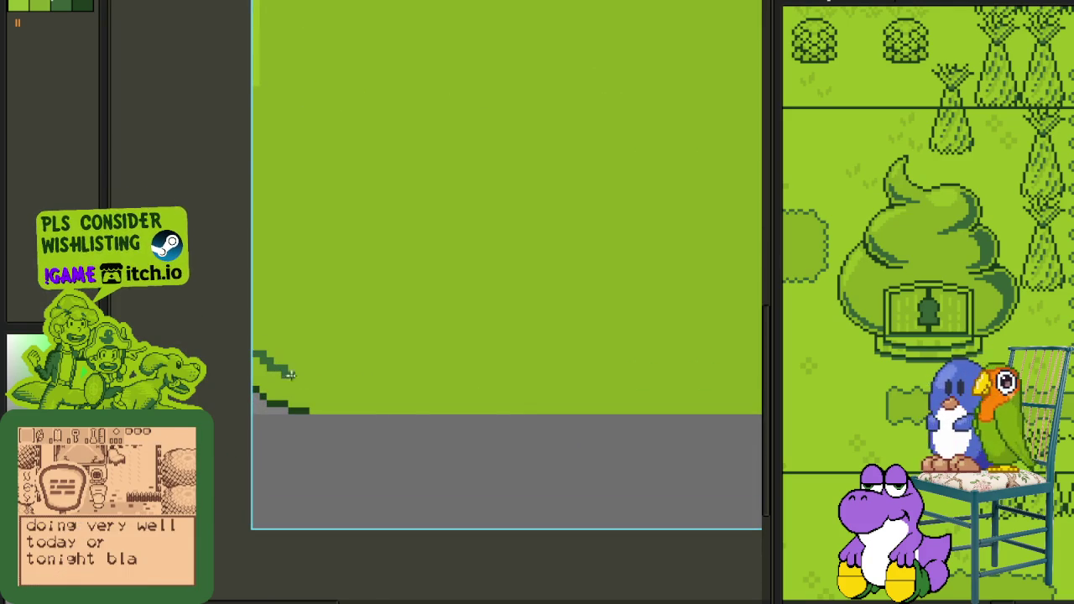
drag(282, 369, 518, 410)
drag(592, 400, 352, 394)
drag(738, 323, 452, 380)
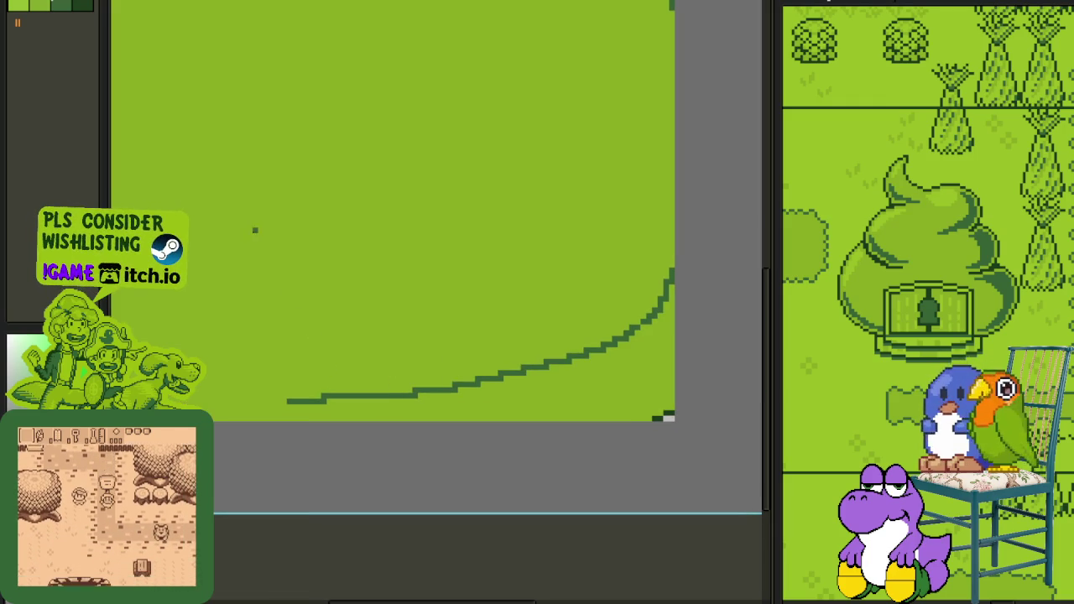
drag(249, 213, 758, 444)
key(Delete)
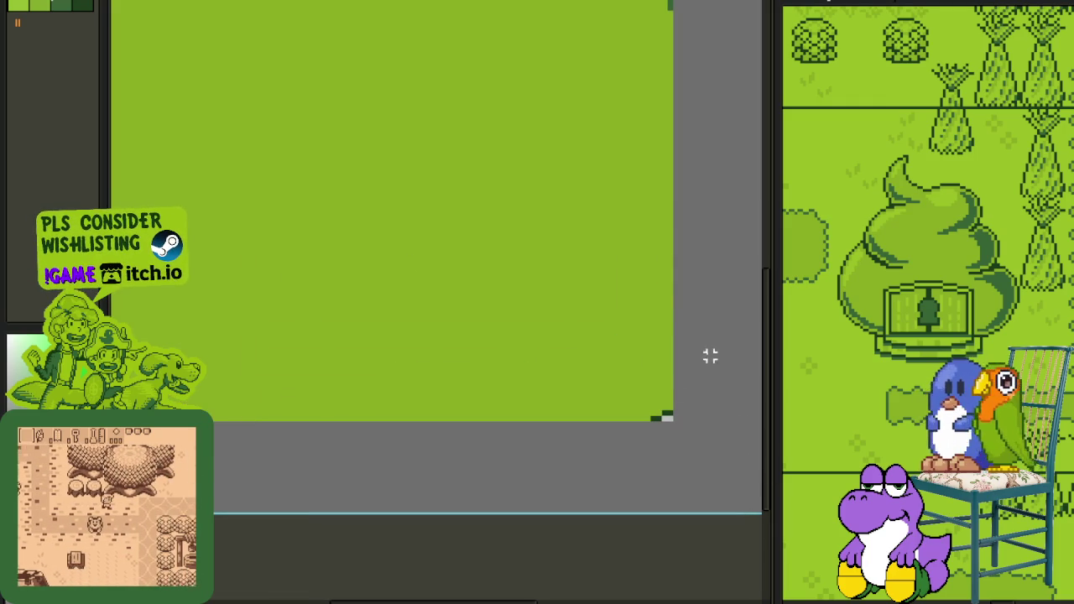
Step: Redraw the bottom-right outline as a Line-tool curve hugging the sprite's bottom edge
drag(670, 308, 225, 413)
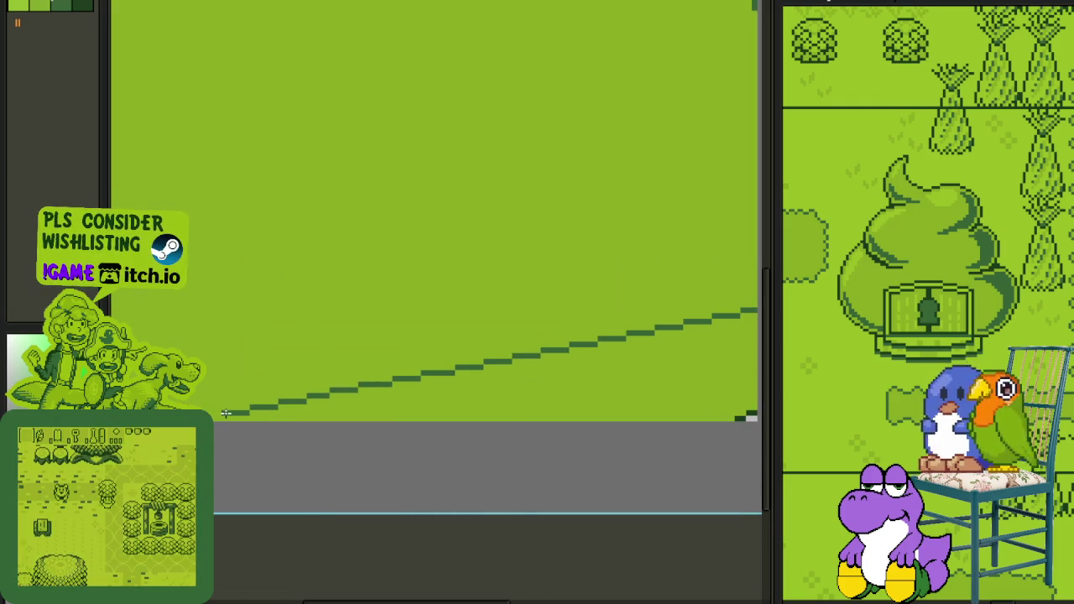
drag(226, 412, 656, 408)
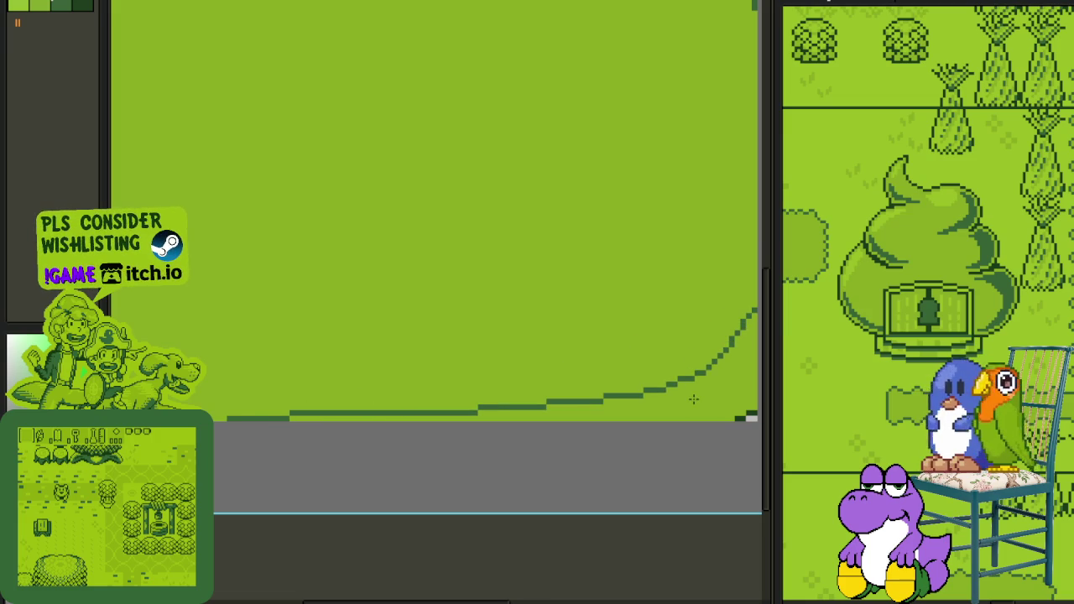
scroll(520, 411, down, 3)
scroll(437, 415, up, 3)
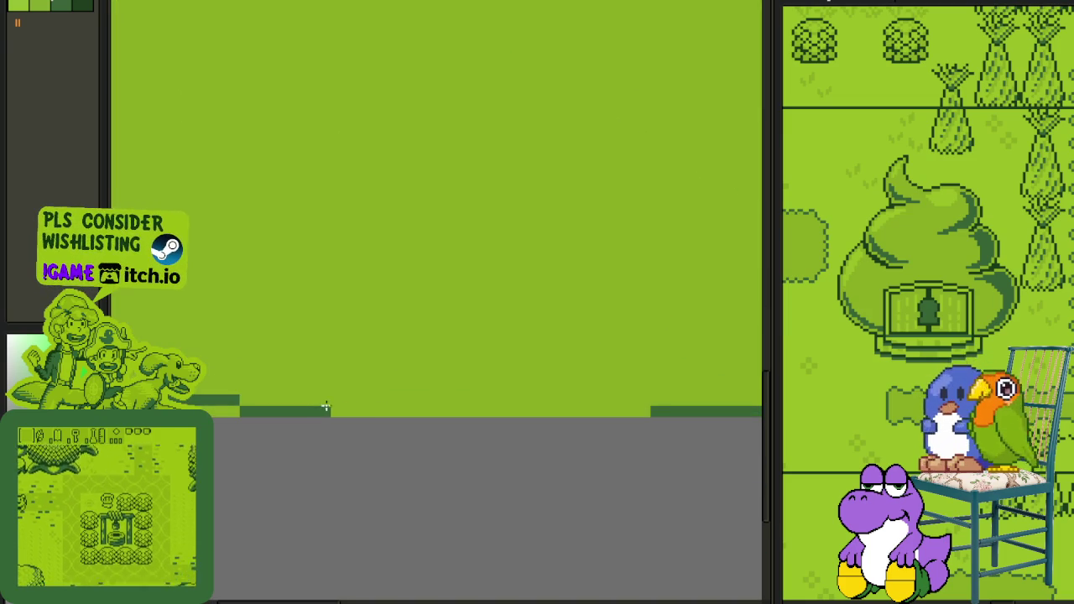
drag(496, 414, 437, 431)
scroll(437, 432, up, 2)
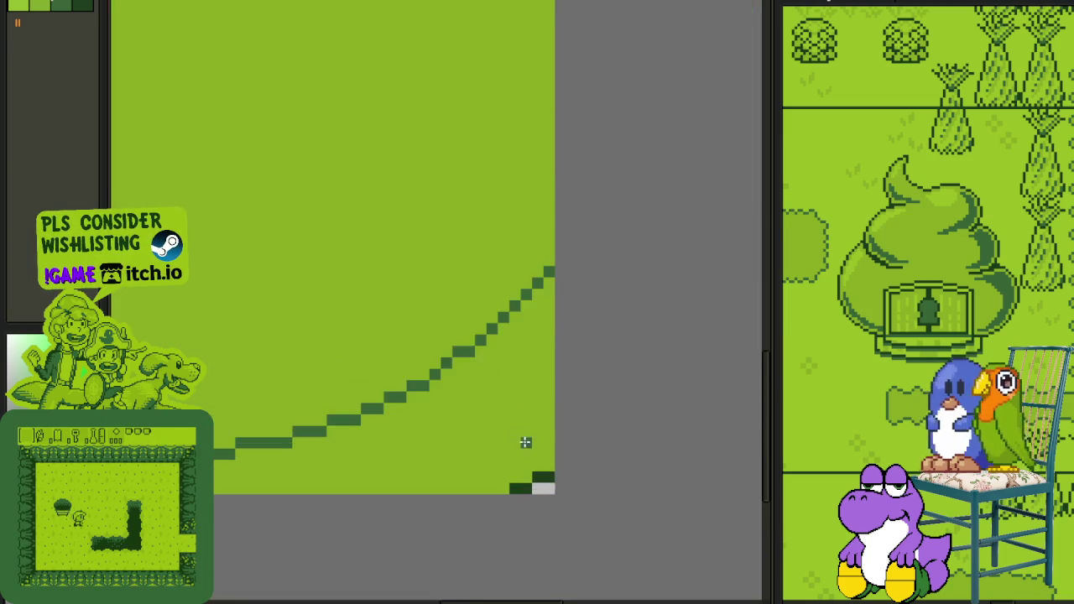
scroll(504, 466, down, 1)
scroll(375, 457, down, 3)
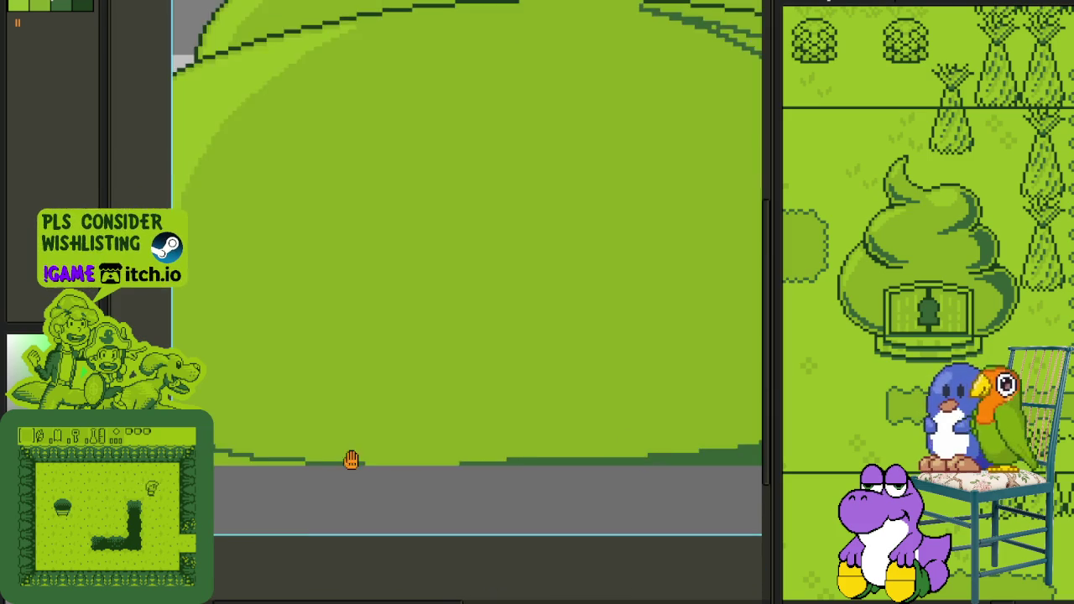
scroll(375, 457, up, 2)
scroll(474, 453, up, 1)
scroll(363, 438, up, 1)
Step: Paint Bucket the areas below and above the stepped edge dark green
click(363, 437)
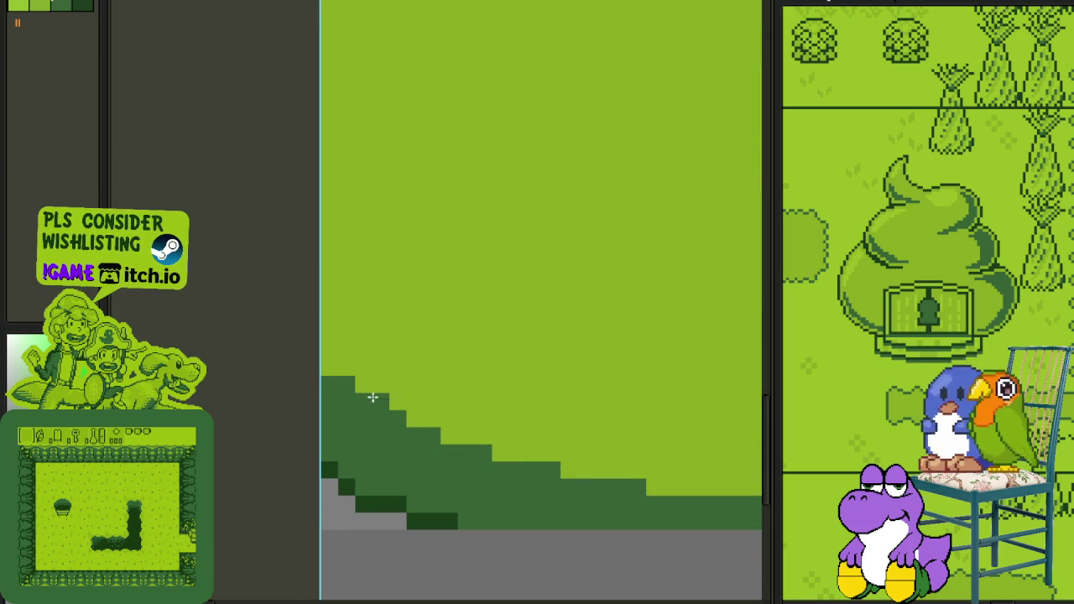
scroll(672, 320, down, 2)
scroll(305, 438, down, 2)
scroll(527, 175, up, 2)
scroll(498, 209, up, 1)
click(498, 172)
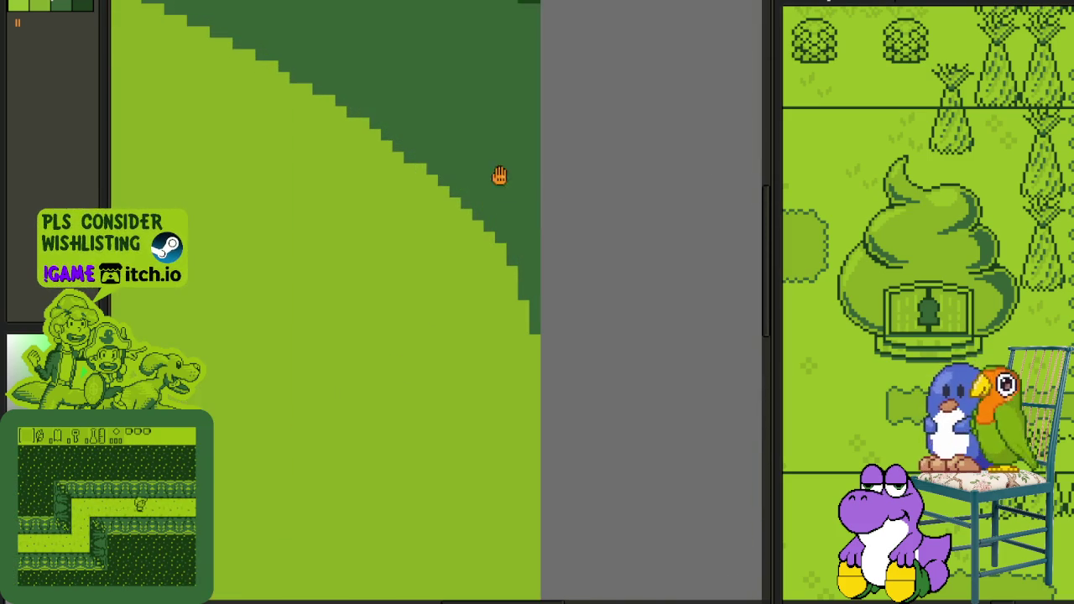
scroll(338, 230, down, 2)
scroll(319, 217, up, 2)
scroll(340, 219, down, 2)
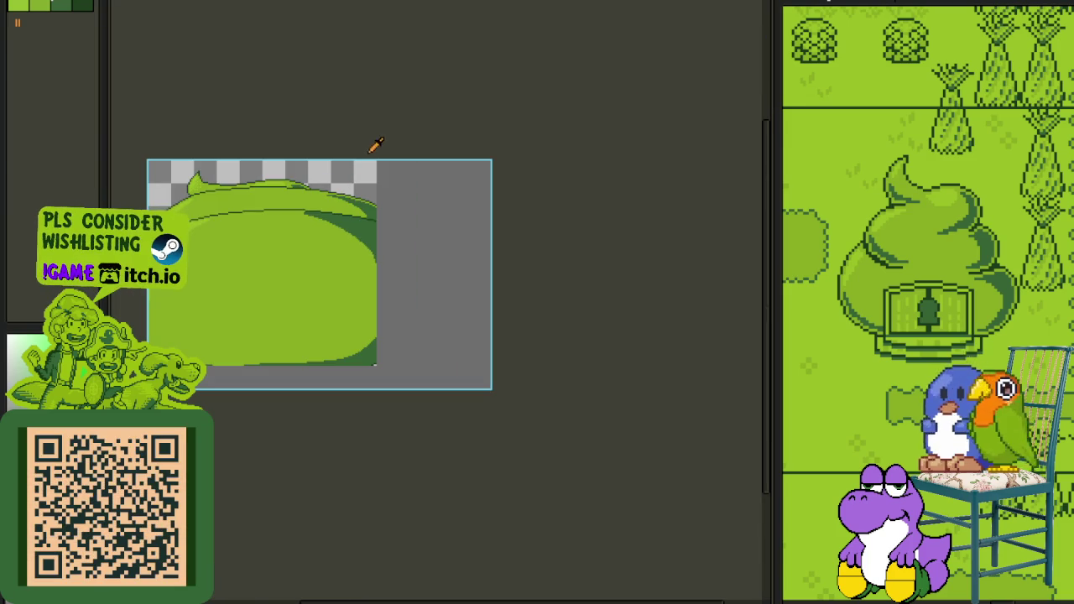
scroll(360, 167, up, 3)
scroll(201, 290, up, 1)
scroll(383, 340, up, 1)
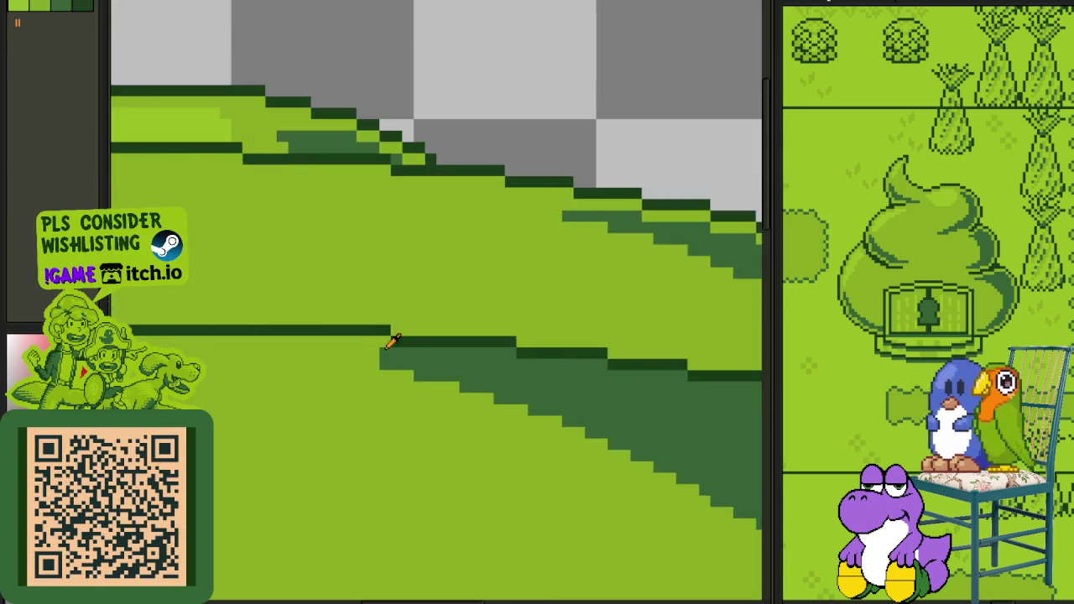
scroll(383, 351, up, 2)
Step: Eyedrop the sprite's green and repaint the stepped shadow-edge rows light green
alt+click(383, 353)
drag(374, 355, 216, 355)
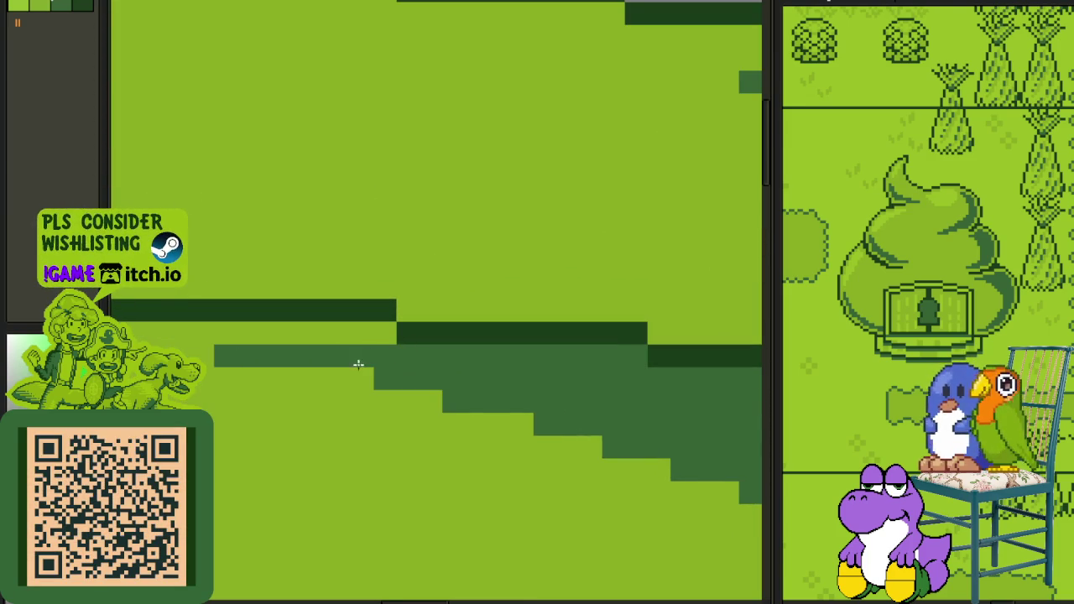
drag(636, 355, 408, 355)
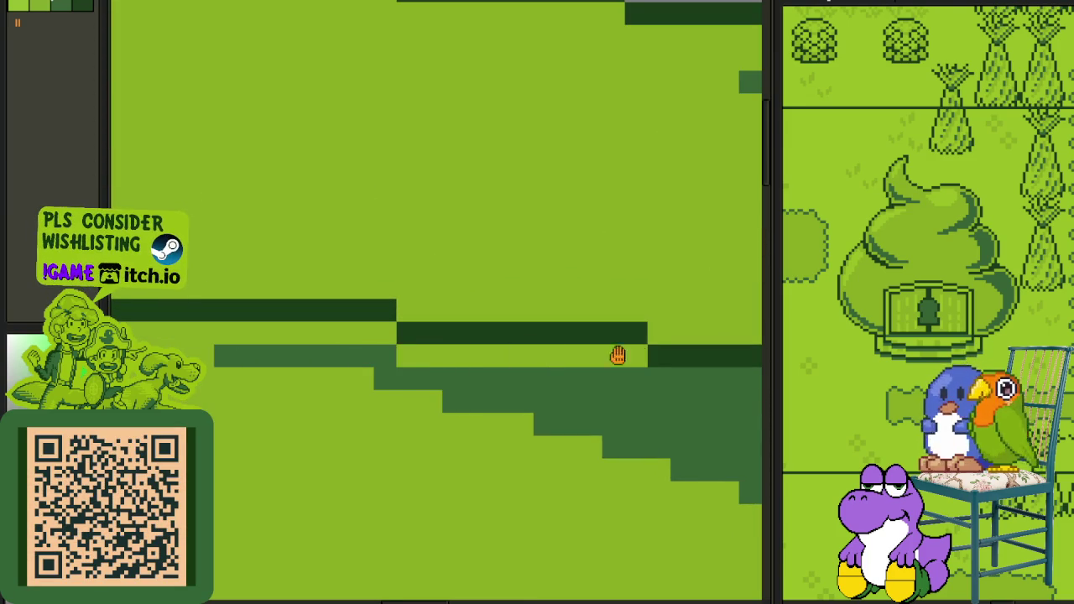
scroll(520, 355, down, 2)
scroll(353, 322, up, 2)
mouse_move(353, 322)
mouse_down()
mouse_move(210, 322)
mouse_move(240, 322)
mouse_up()
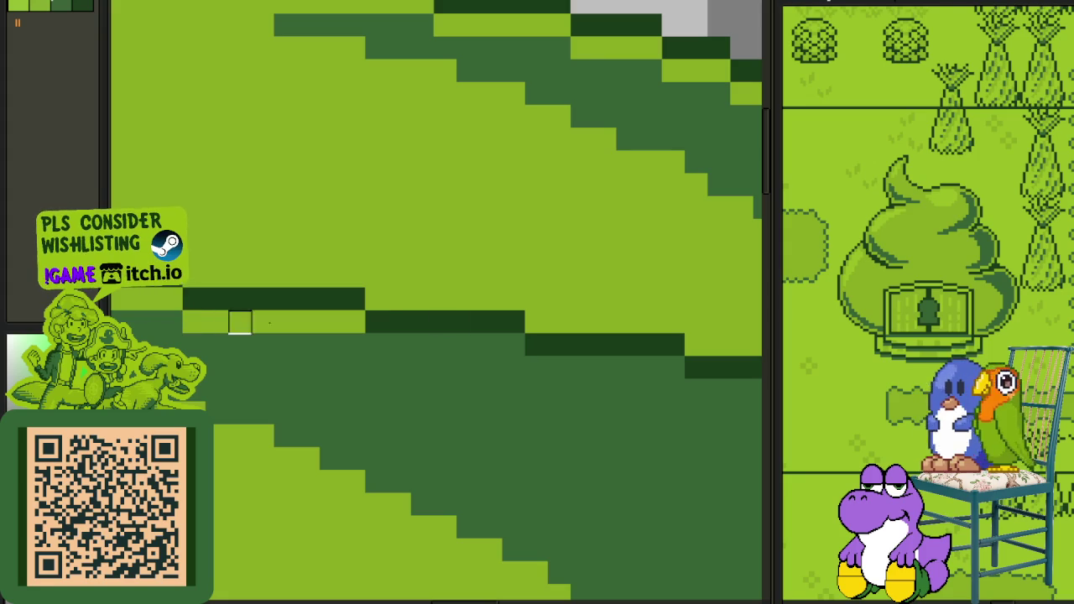
drag(491, 344, 377, 345)
drag(651, 367, 507, 368)
Step: Lighten the remaining mid-green steps down the curve toward the sprite's right edge
click(674, 367)
click(511, 372)
mouse_move(594, 383)
mouse_down()
mouse_move(528, 305)
mouse_move(412, 306)
mouse_up()
mouse_move(570, 328)
mouse_down()
mouse_move(616, 329)
mouse_move(547, 329)
mouse_up()
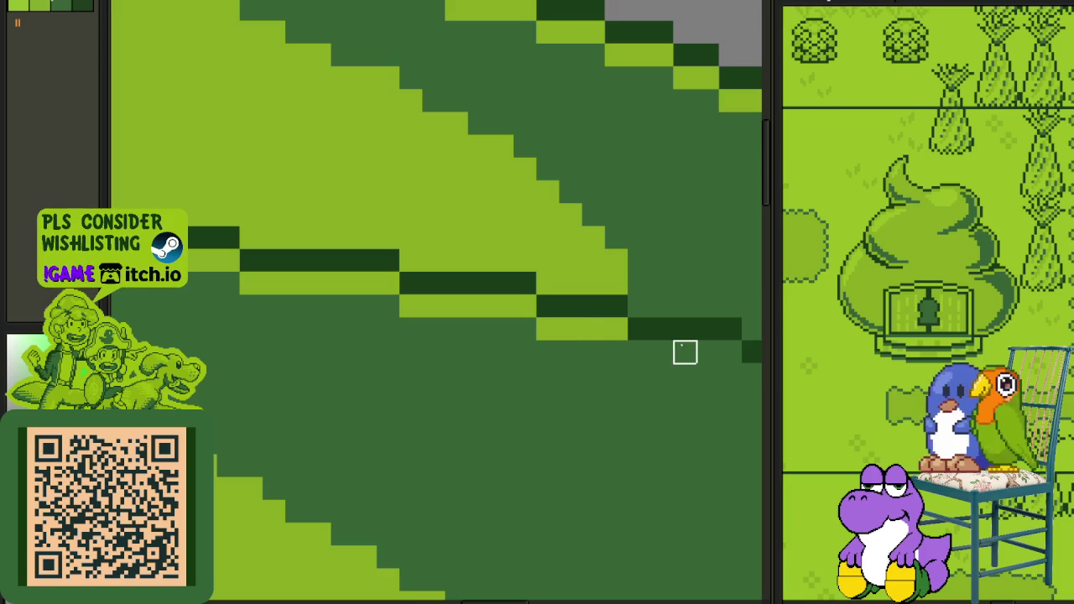
drag(730, 352, 635, 352)
mouse_move(755, 359)
mouse_down()
mouse_move(386, 290)
mouse_move(383, 308)
mouse_up()
scroll(365, 130, down, 1)
scroll(357, 151, down, 1)
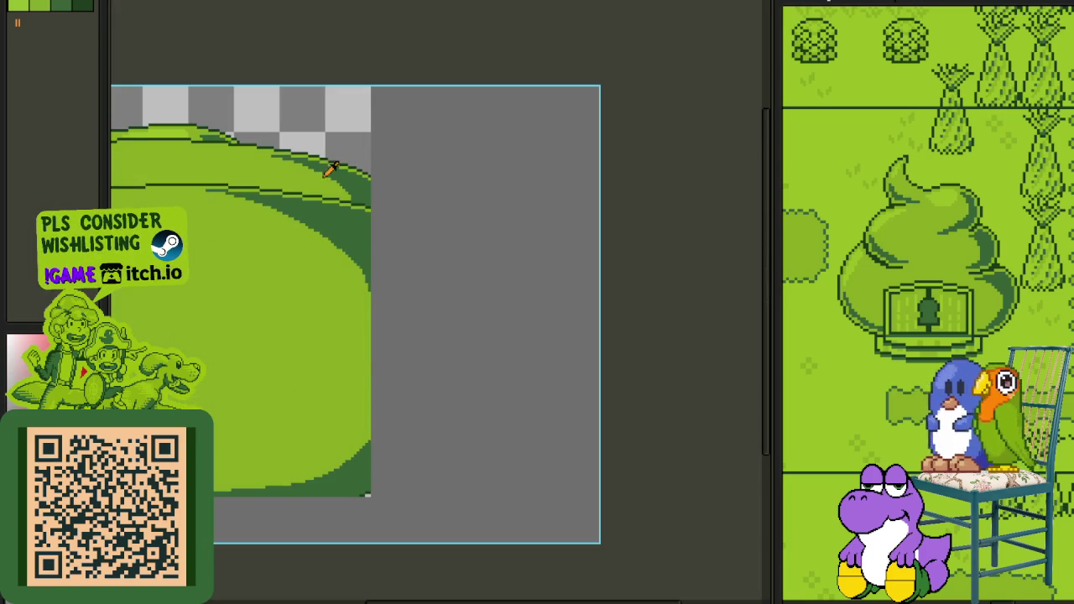
Step: Show the layer timeline and merge the extra Layer 1 down into Top Dungeon
scroll(289, 203, down, 1)
drag(228, 230, 453, 285)
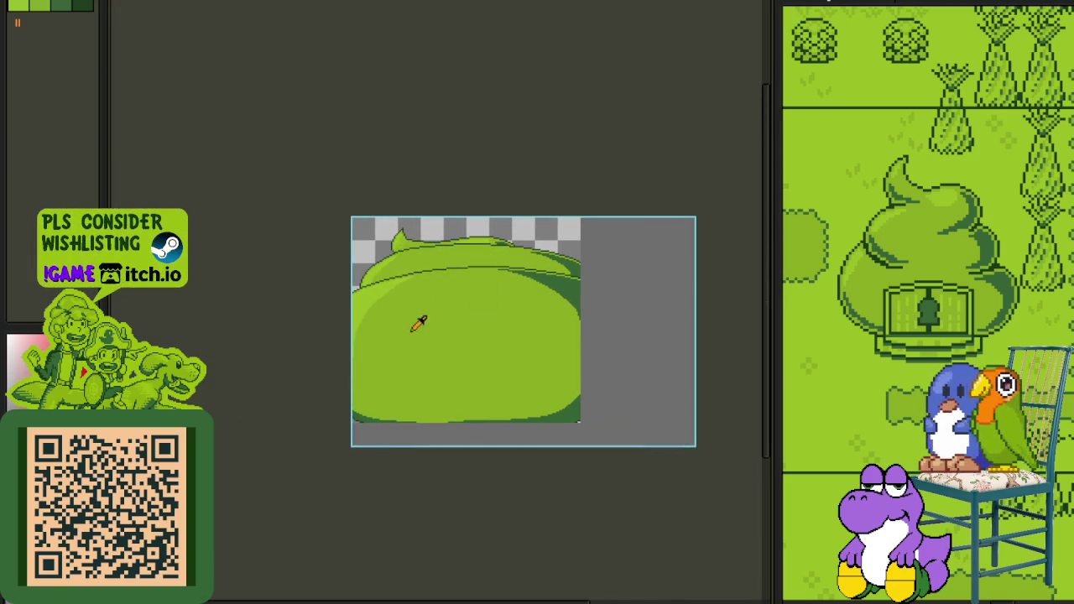
scroll(479, 388, up, 3)
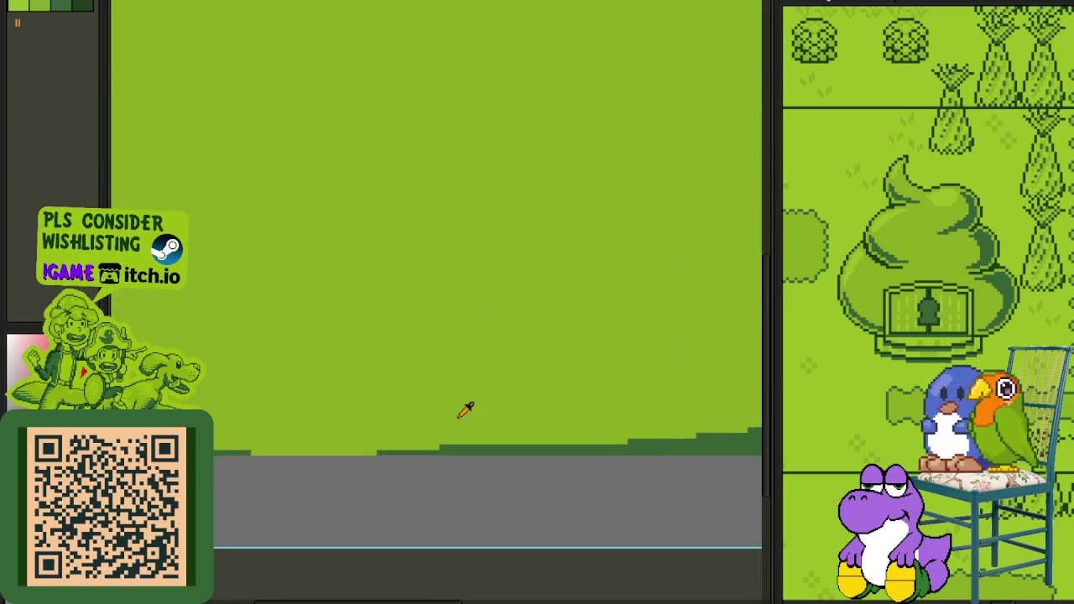
scroll(487, 461, down, 2)
scroll(534, 263, down, 2)
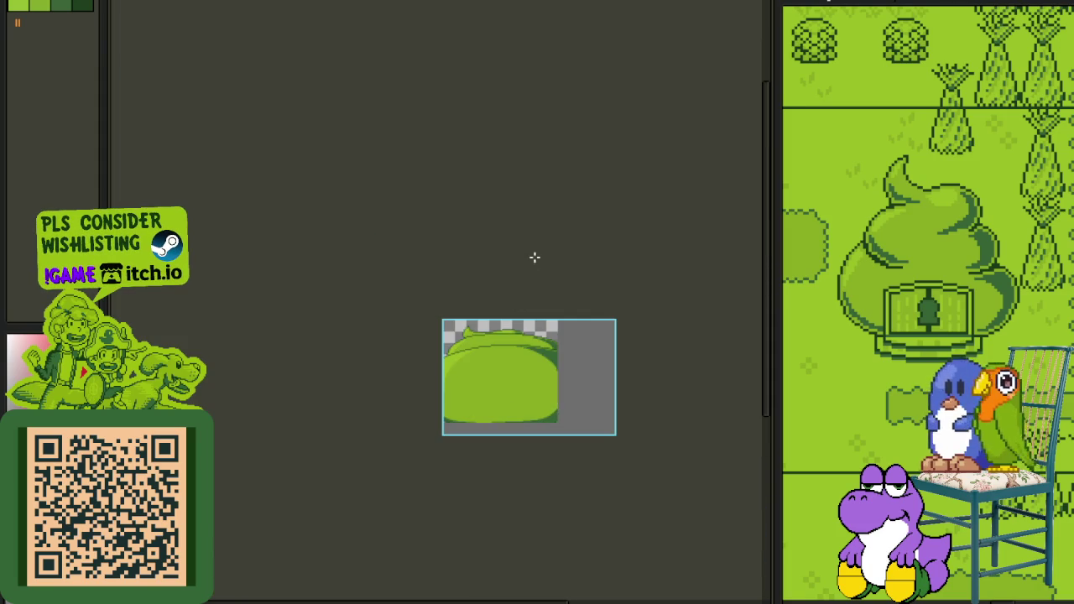
scroll(521, 294, up, 3)
key(Tab)
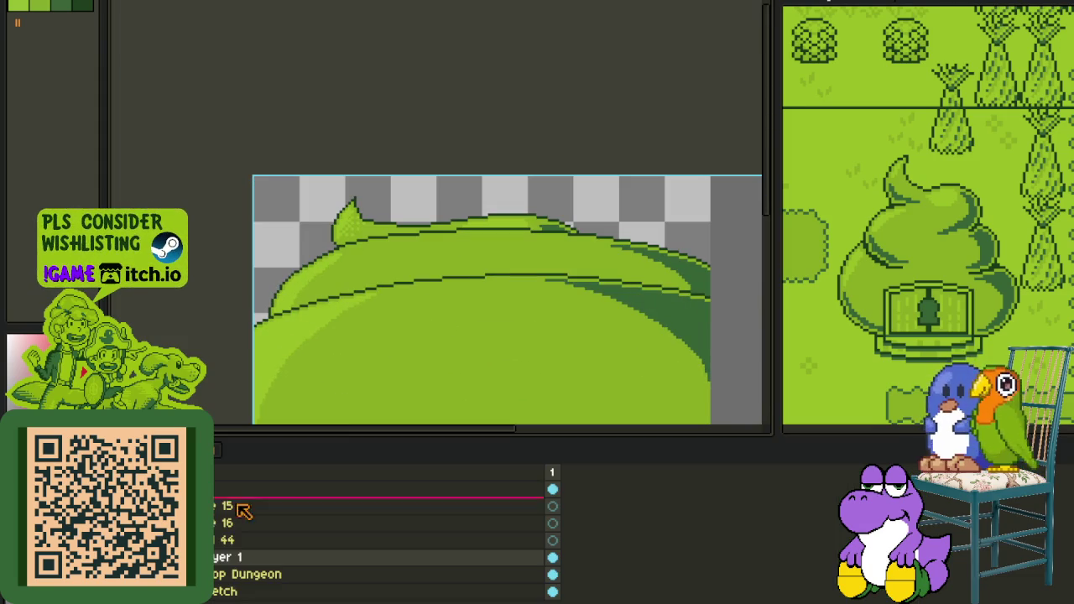
right_click(232, 560)
click(277, 593)
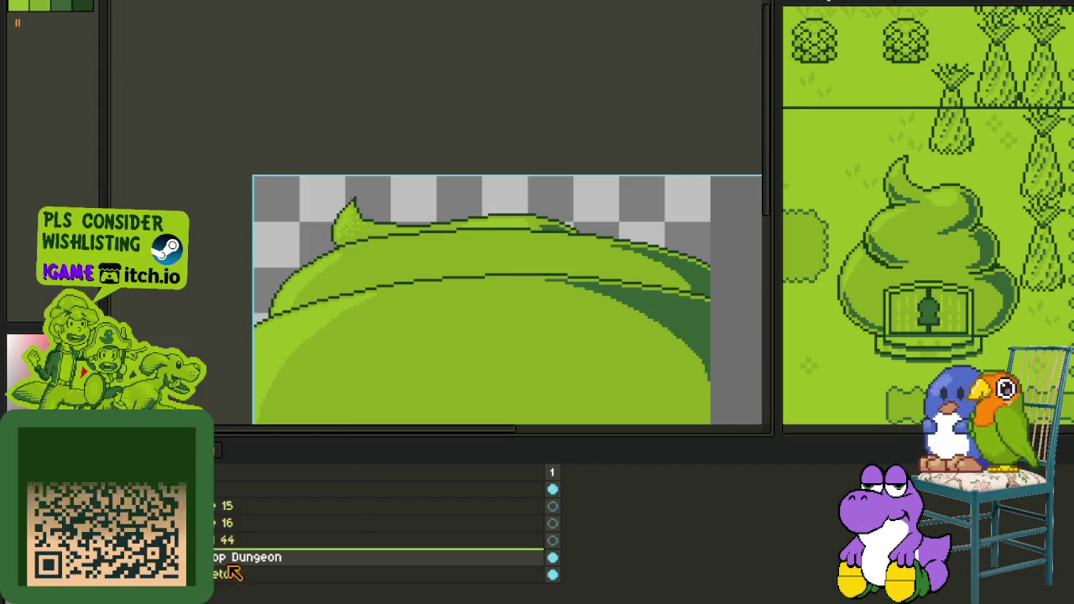
Step: Add a new empty layer above Top Dungeon and hide the timeline
right_click(237, 567)
mouse_move(262, 521)
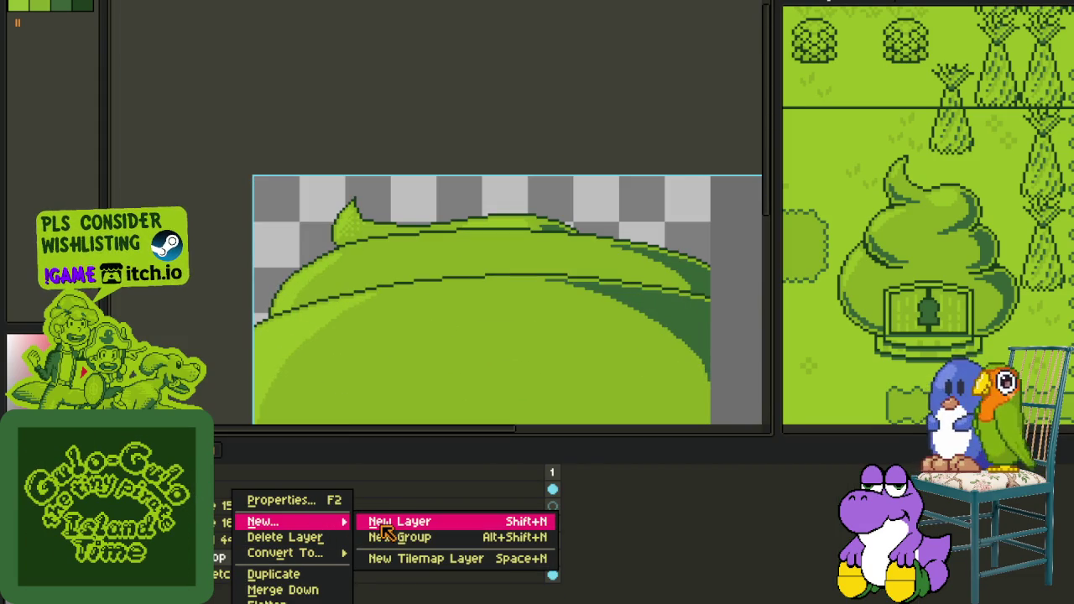
key(Escape)
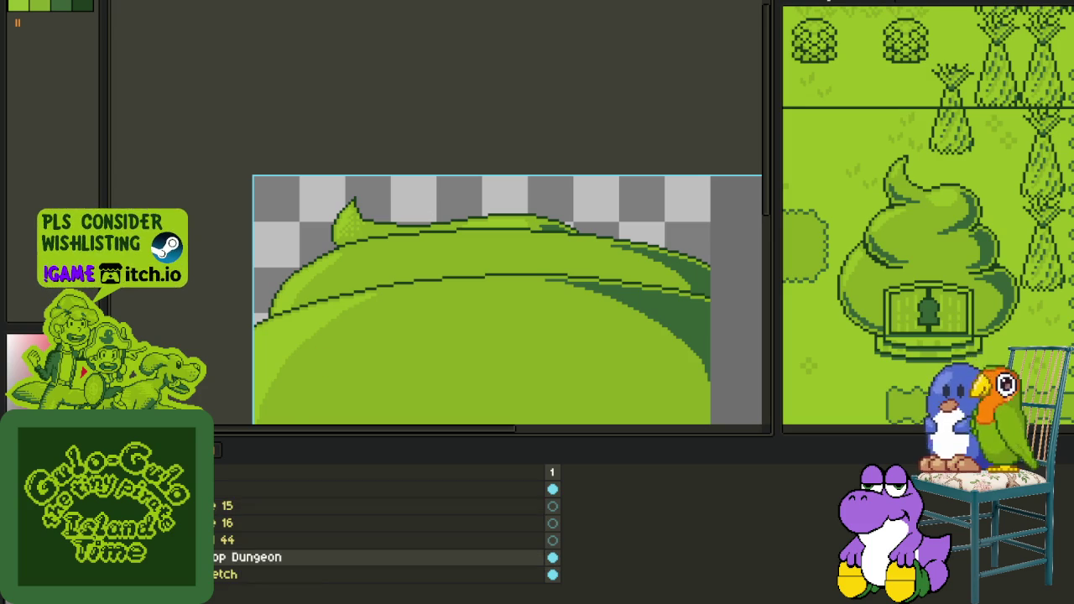
right_click(237, 559)
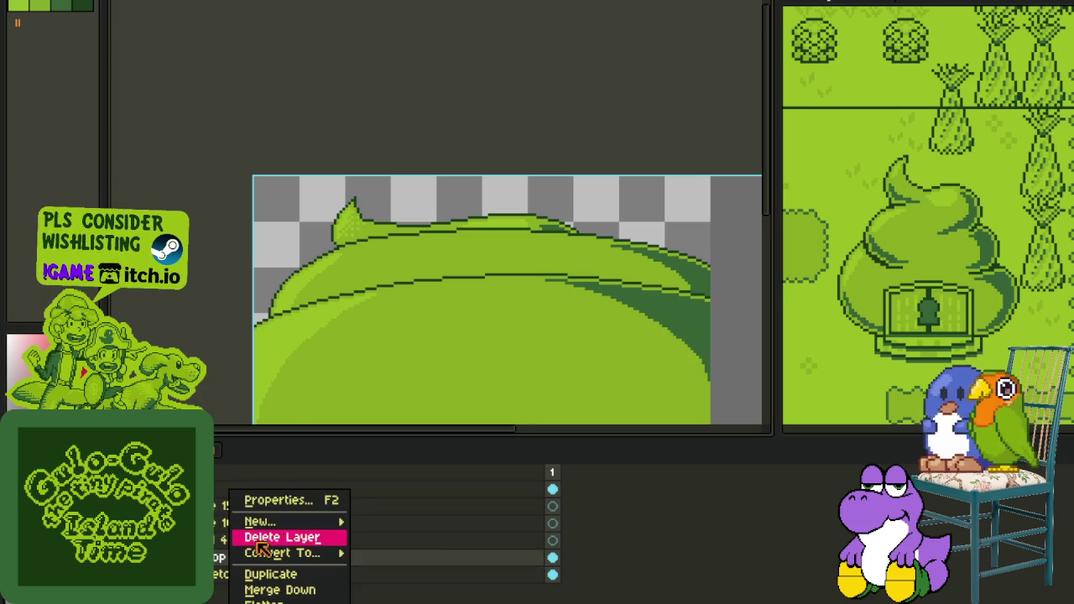
click(392, 518)
key(Tab)
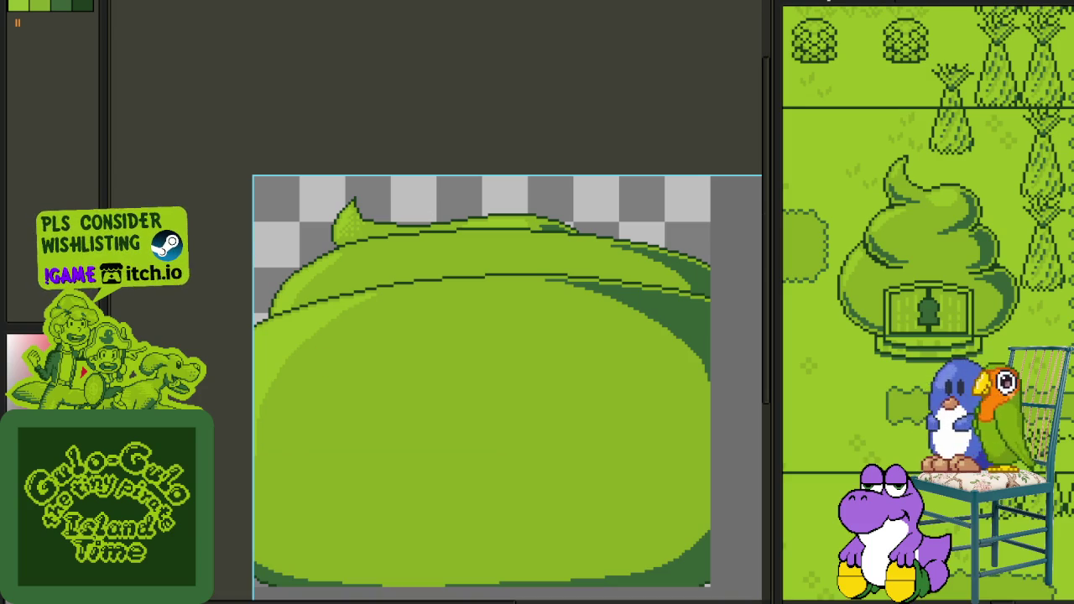
scroll(347, 187, up, 2)
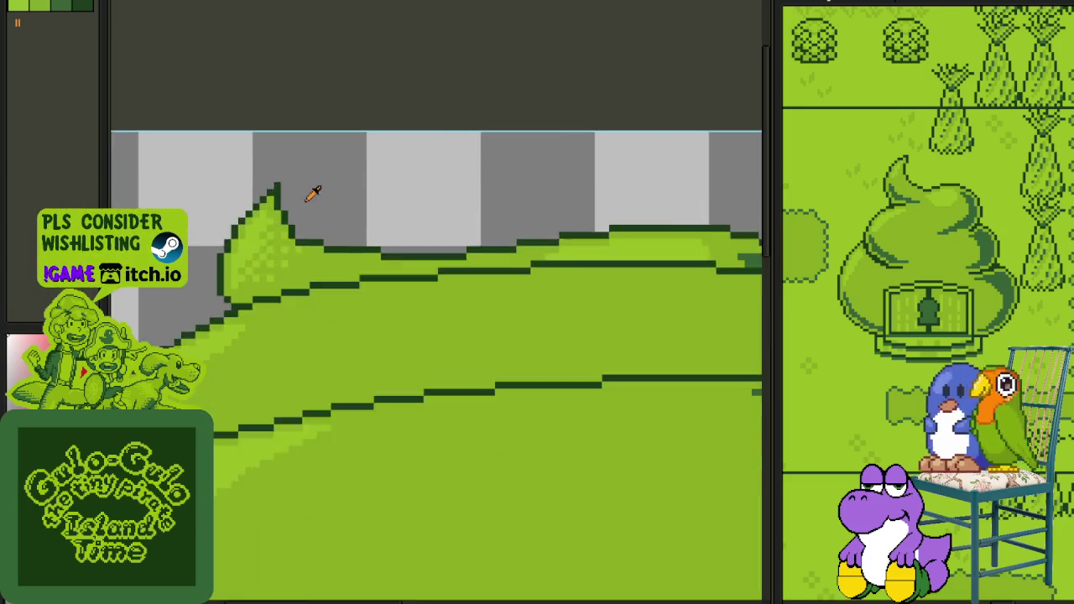
Step: Paint a 2x2 red-white checker on the leaf tip and select it as a brush
scroll(257, 240, up, 2)
scroll(293, 312, up, 1)
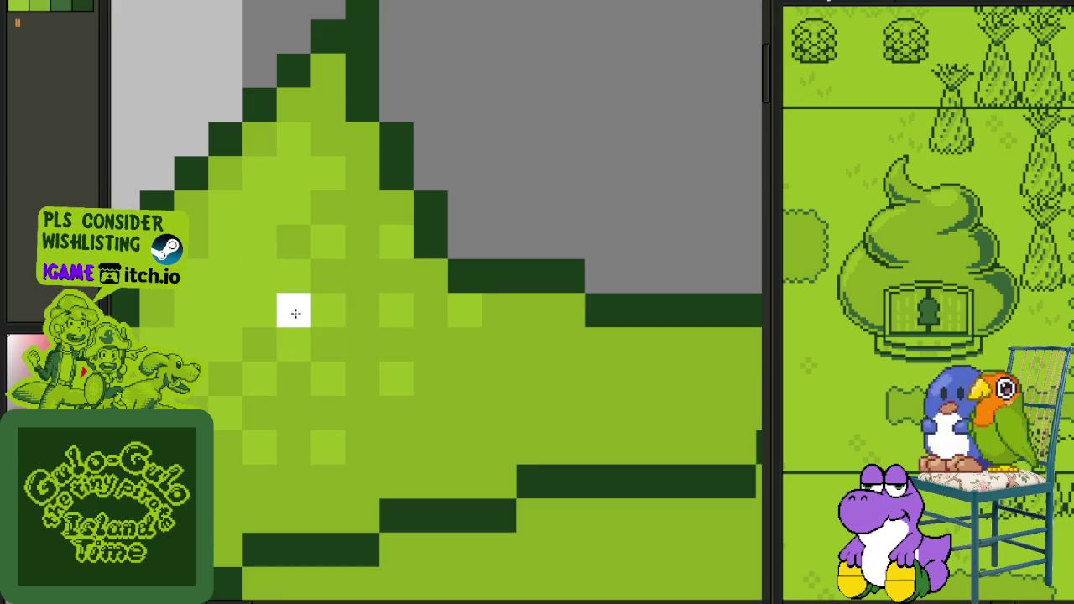
click(294, 277)
click(327, 310)
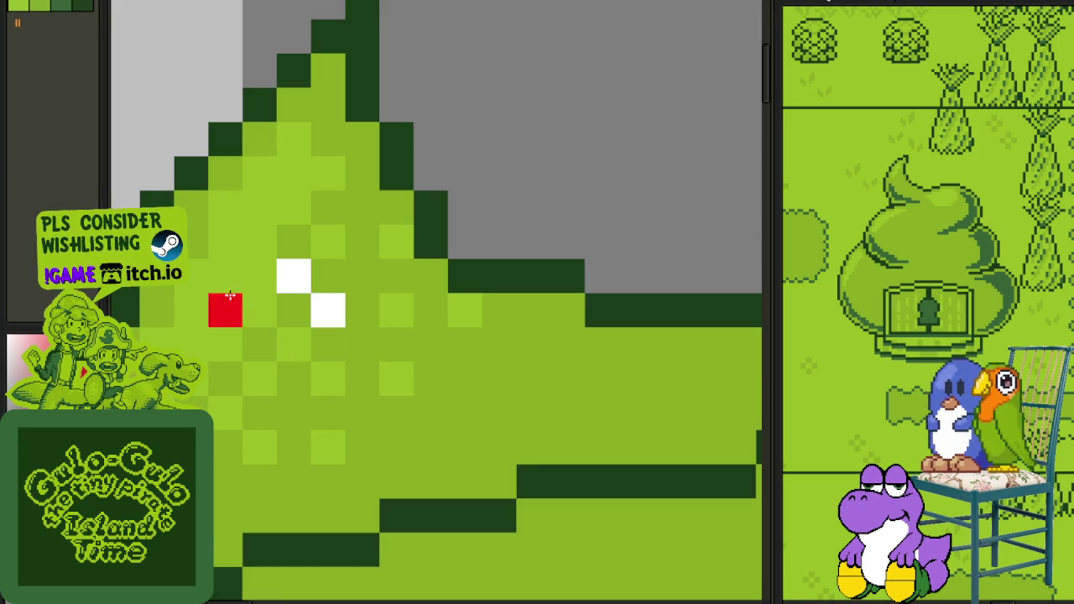
click(293, 310)
click(327, 277)
key(m)
drag(281, 262, 333, 311)
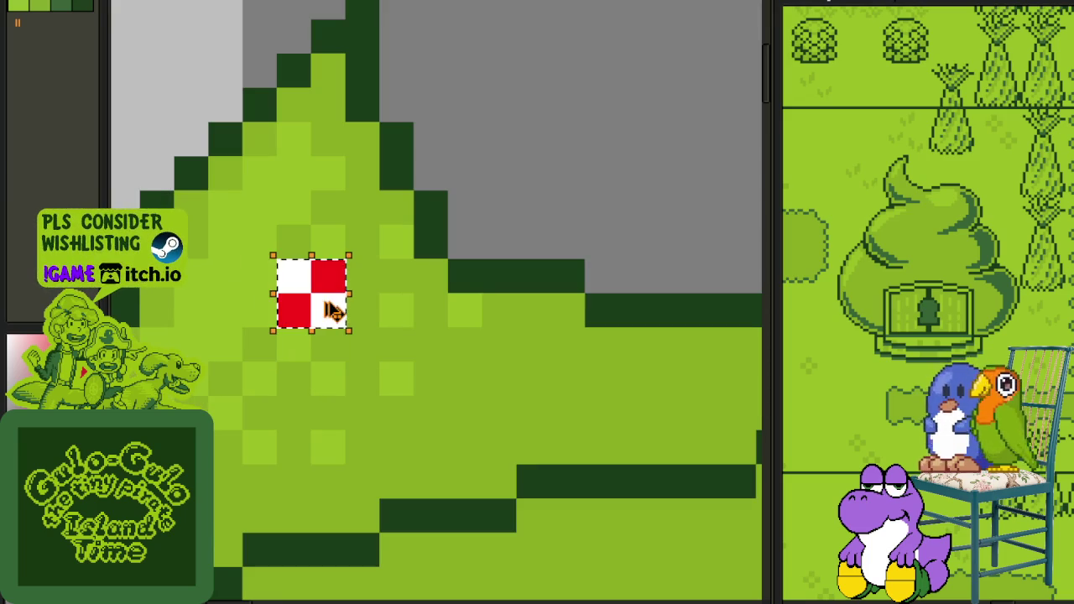
Step: Stroke a checker dither strip along the hill's upper curved edge, extending it up-right
scroll(331, 307, down, 3)
scroll(307, 378, down, 1)
scroll(285, 362, up, 2)
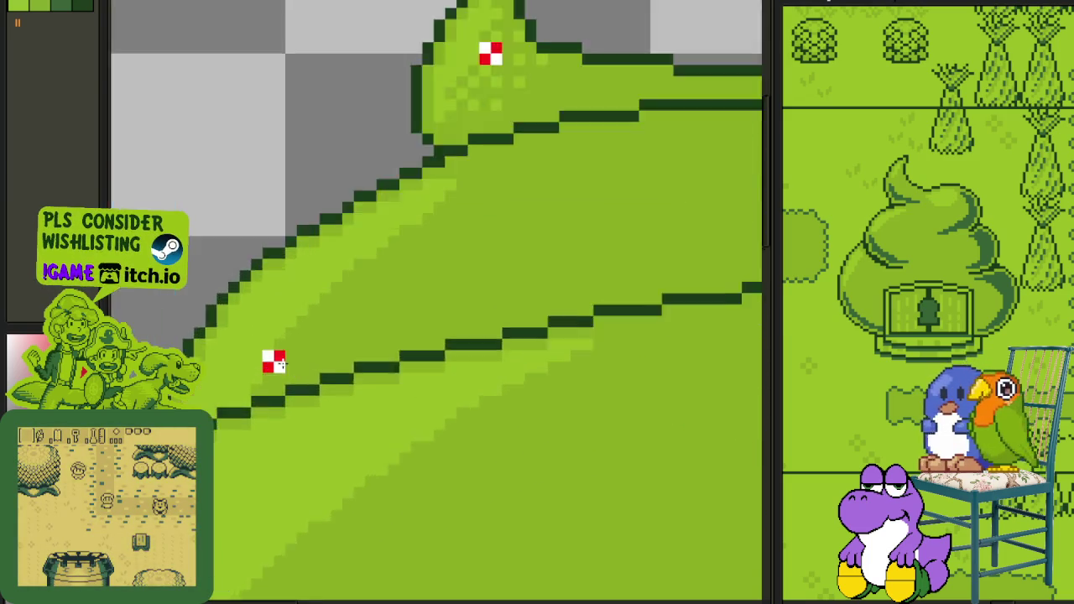
scroll(285, 362, up, 2)
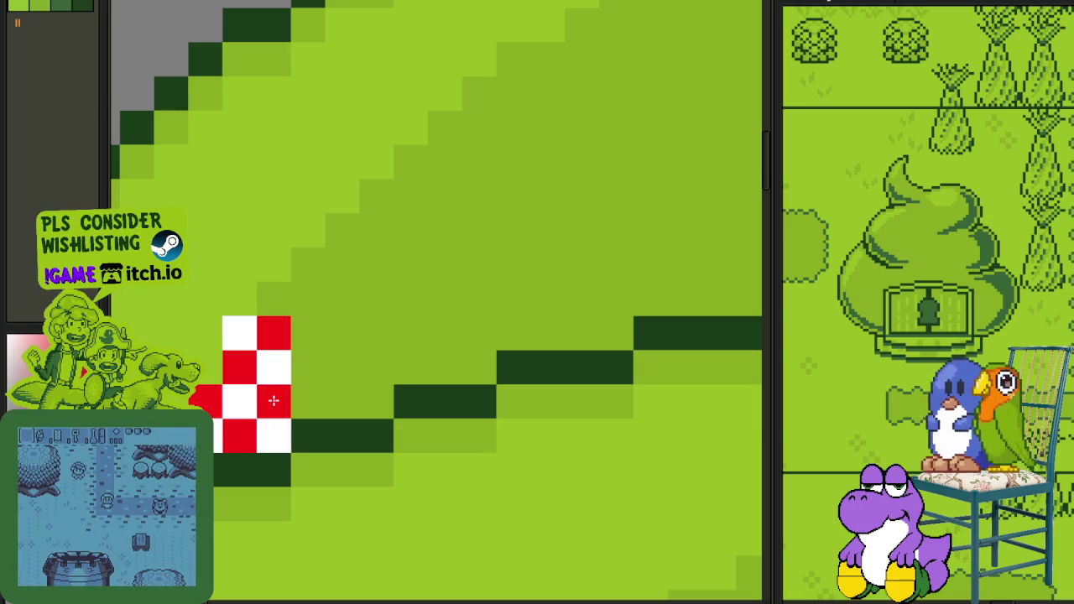
drag(278, 386, 527, 196)
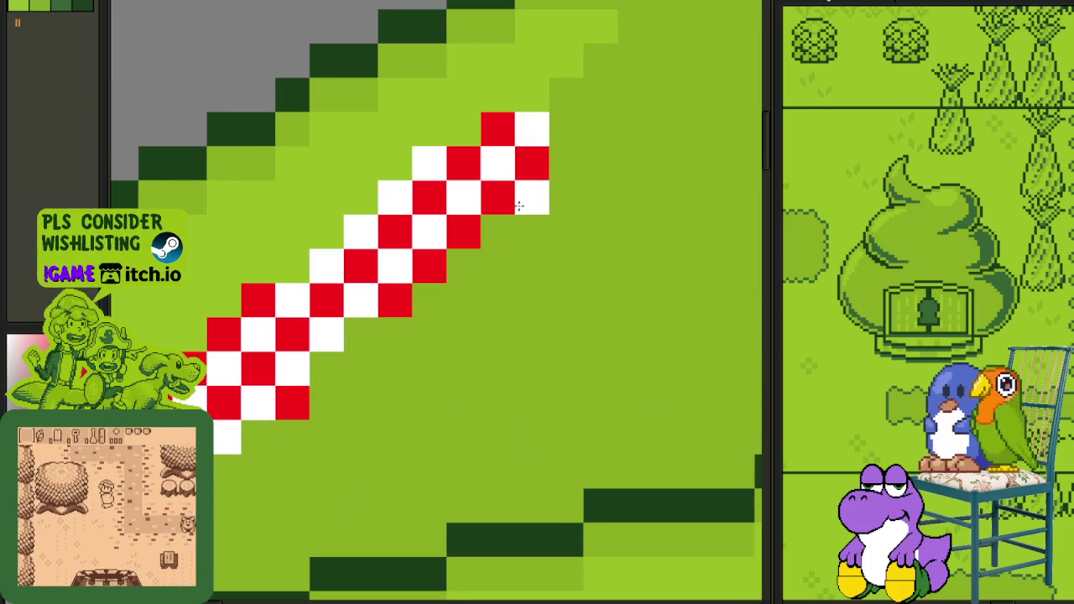
mouse_move(527, 196)
mouse_down()
mouse_move(611, 149)
mouse_move(639, 51)
mouse_up()
scroll(519, 173, down, 3)
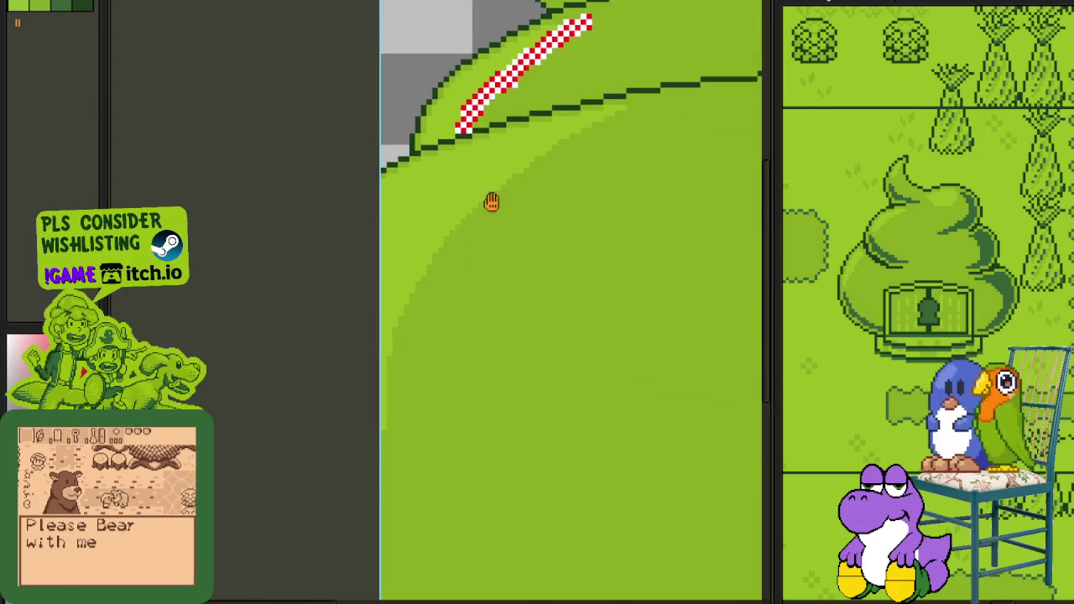
scroll(384, 444, up, 3)
Step: Paint a checker dither strip along the lower curve and fill a missing pixel
drag(385, 453, 444, 156)
scroll(492, 209, down, 3)
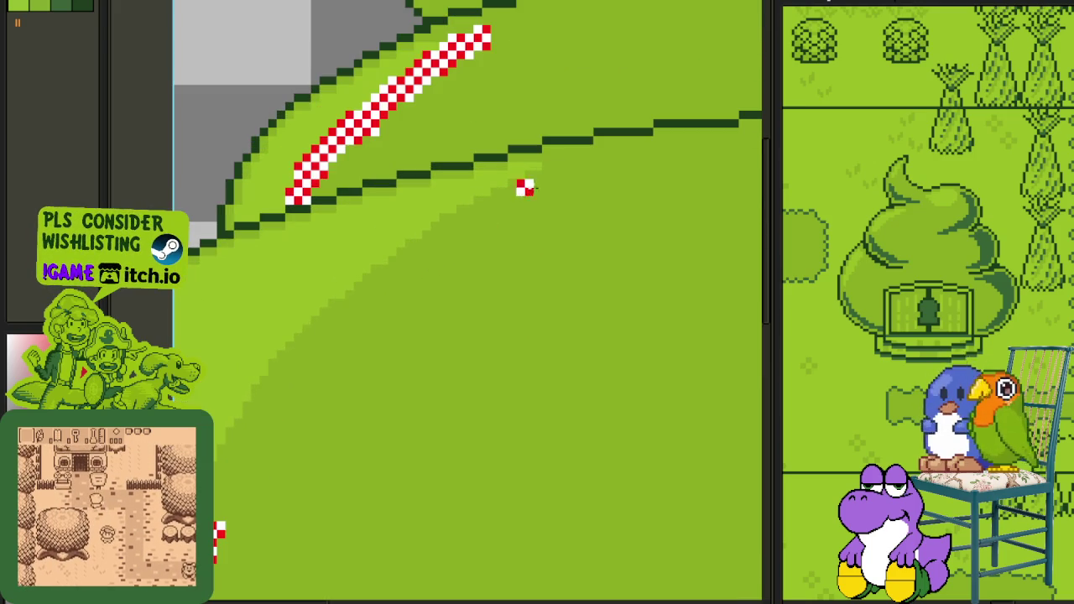
mouse_move(550, 172)
mouse_down()
mouse_move(419, 240)
mouse_move(255, 399)
mouse_move(218, 457)
mouse_up()
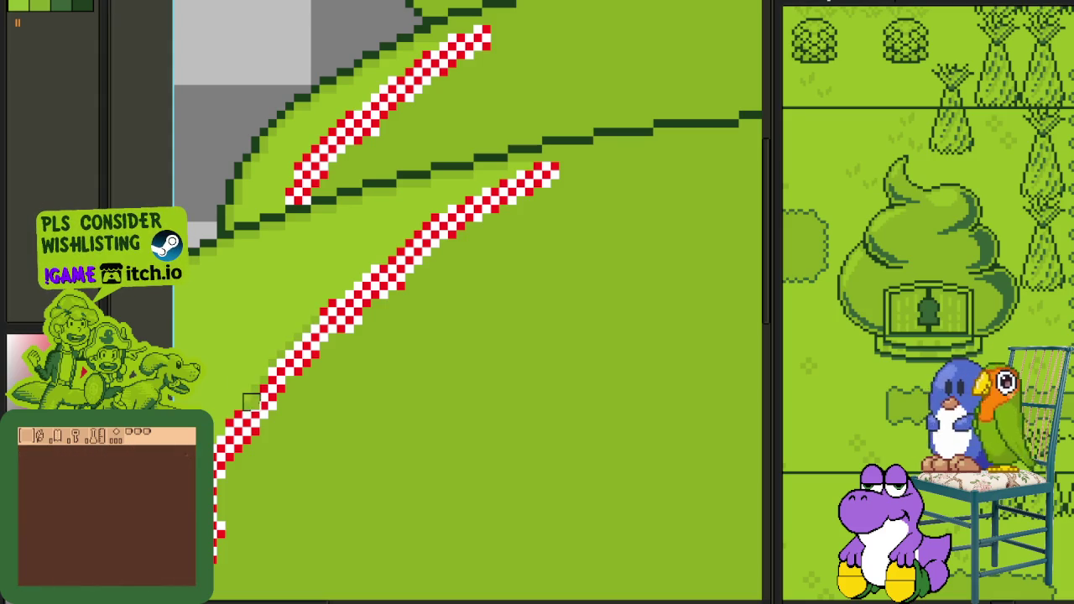
scroll(250, 409, up, 3)
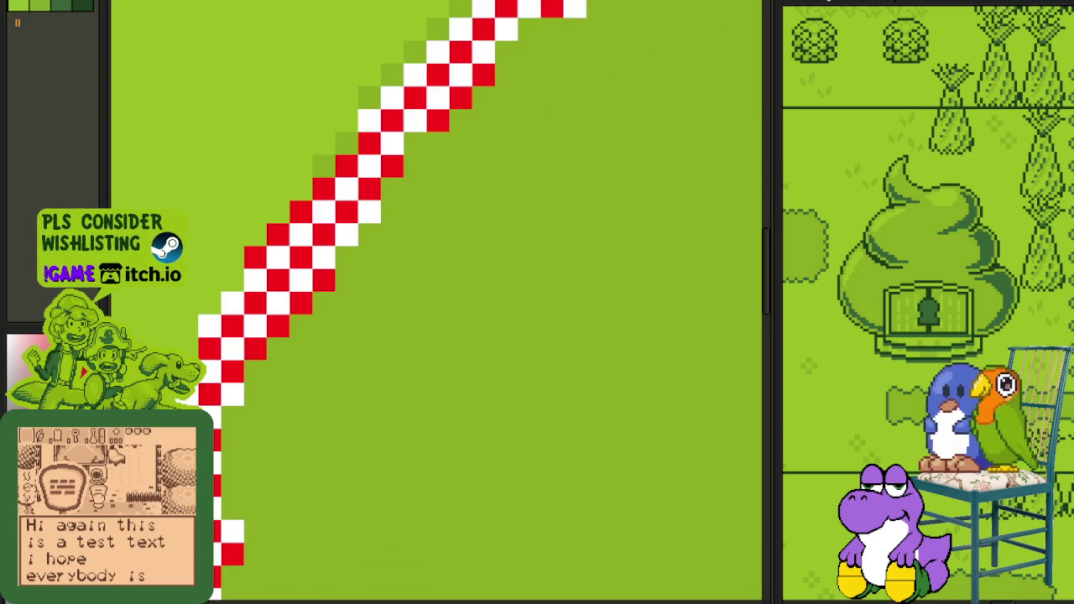
click(348, 143)
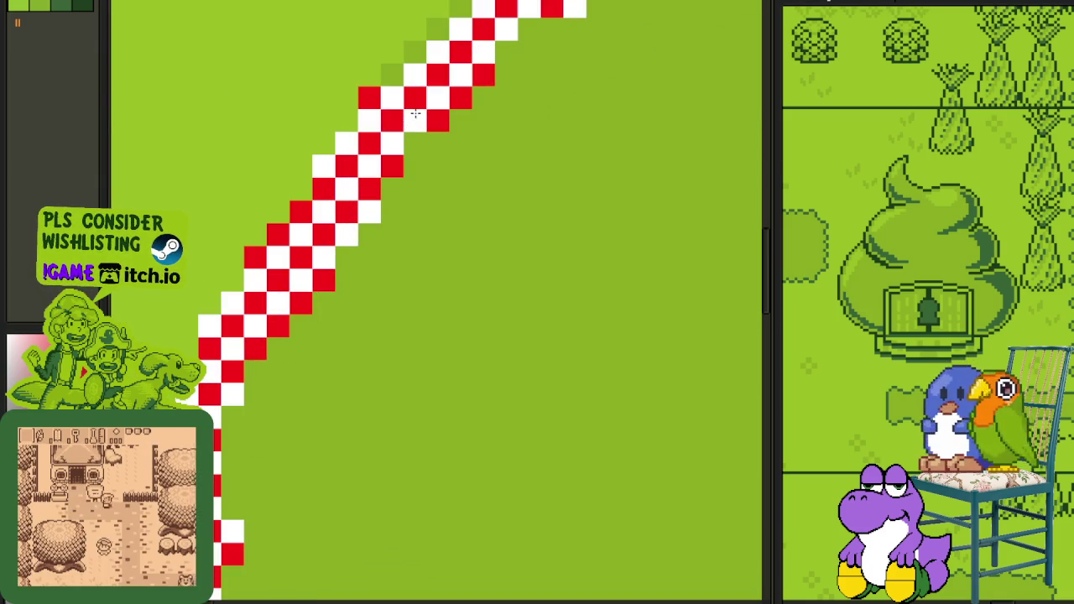
Step: Extend the lower checker strip further up-right
drag(425, 98, 355, 337)
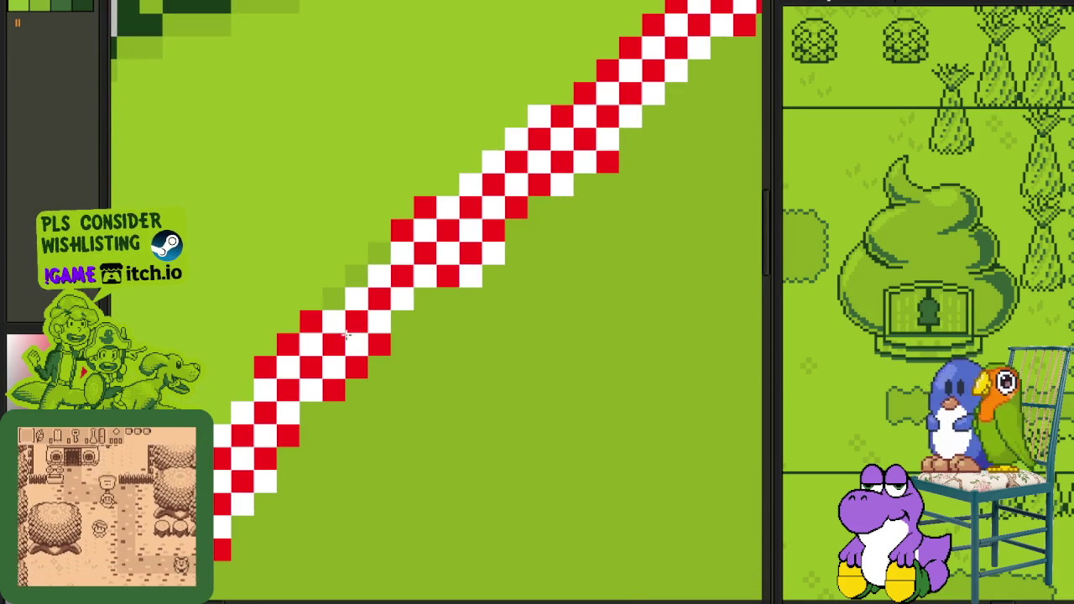
scroll(369, 276, down, 3)
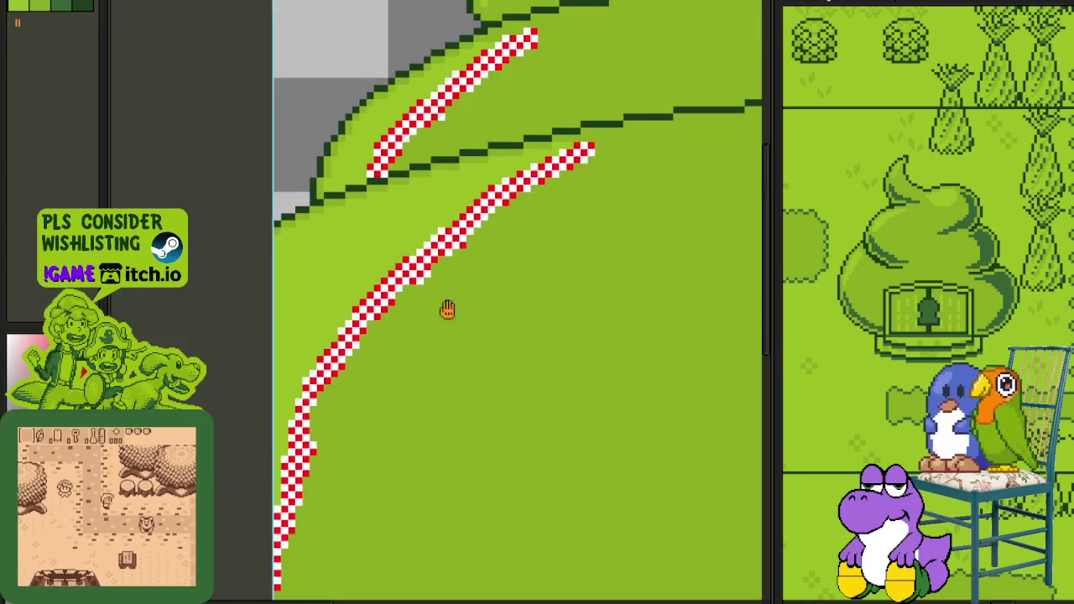
scroll(370, 275, down, 1)
scroll(391, 264, down, 1)
scroll(420, 252, down, 1)
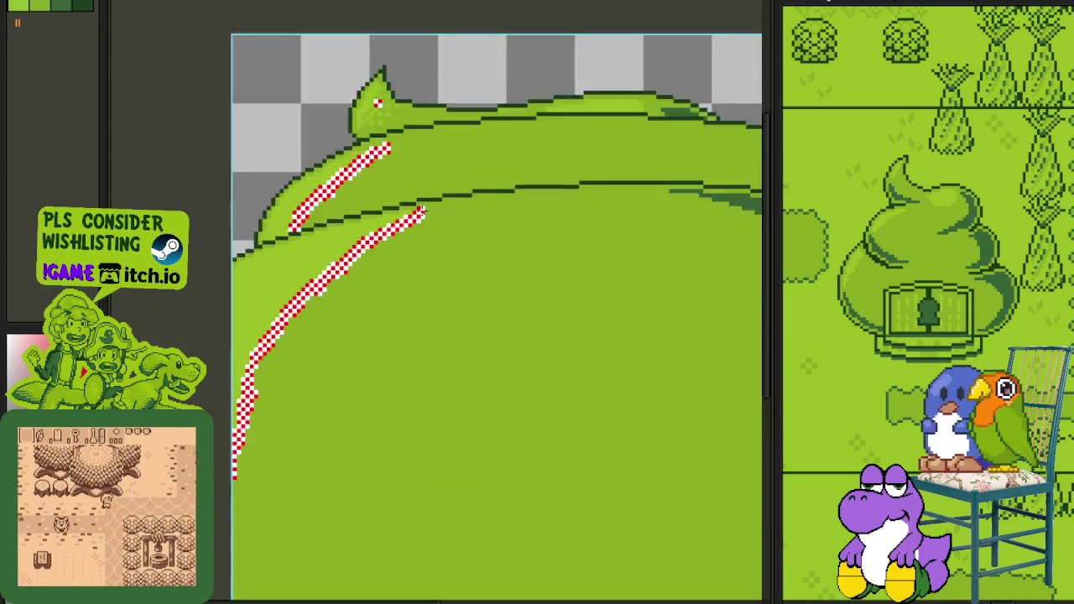
scroll(425, 215, up, 4)
scroll(428, 217, up, 1)
mouse_move(451, 215)
mouse_down()
mouse_move(498, 183)
mouse_move(520, 210)
mouse_up()
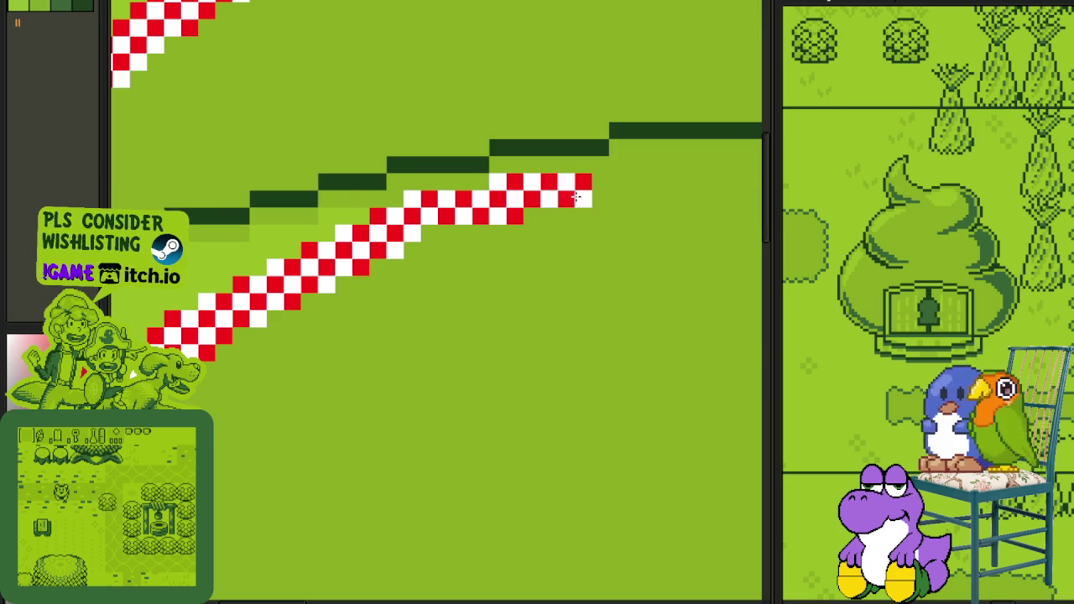
scroll(577, 196, down, 5)
scroll(307, 293, down, 3)
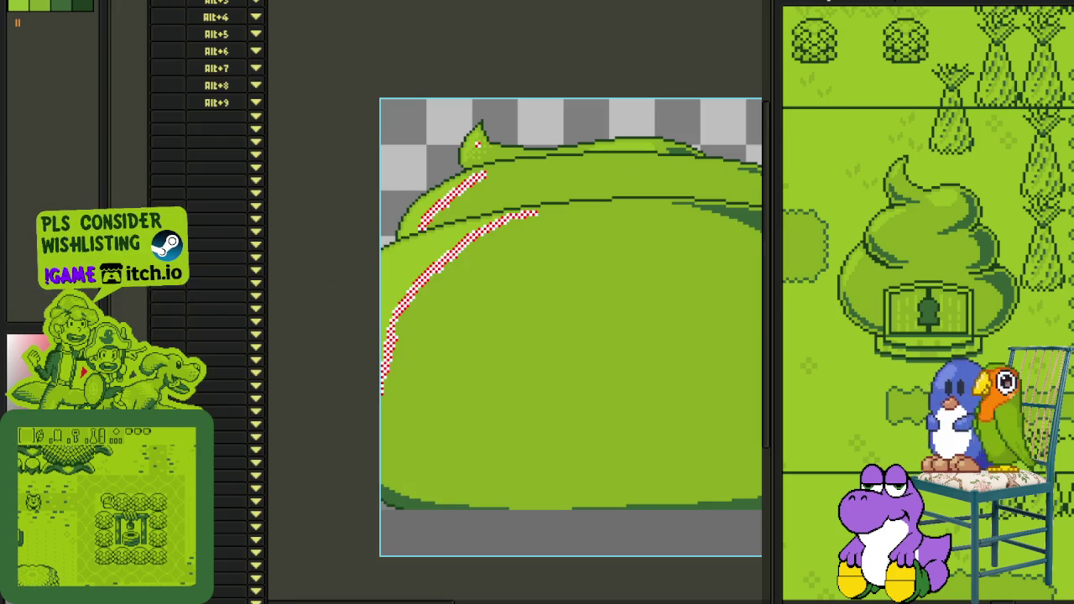
scroll(493, 148, up, 3)
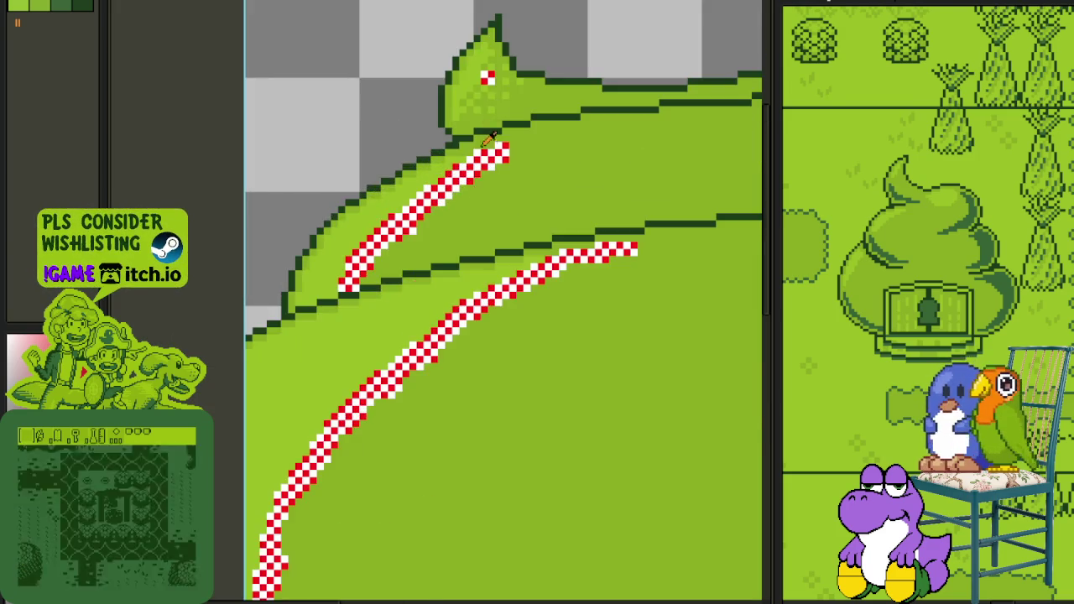
Step: Copy the leaf-tip checker block, paste it over the strip's end, and widen it up-right
scroll(493, 148, up, 3)
scroll(496, 74, up, 3)
drag(381, 201, 536, 108)
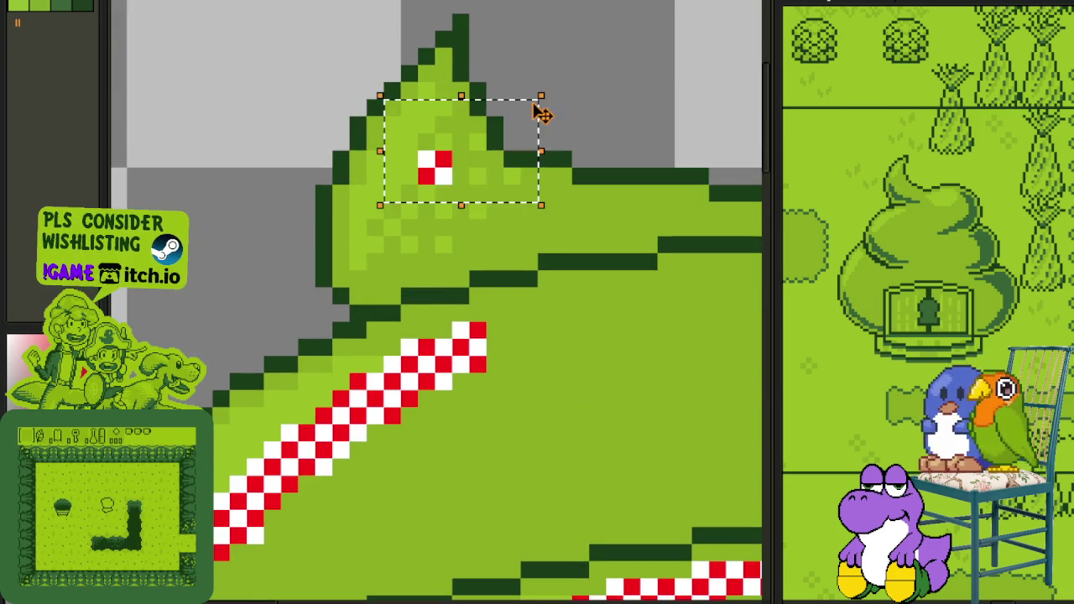
scroll(461, 225, down, 3)
scroll(359, 362, up, 3)
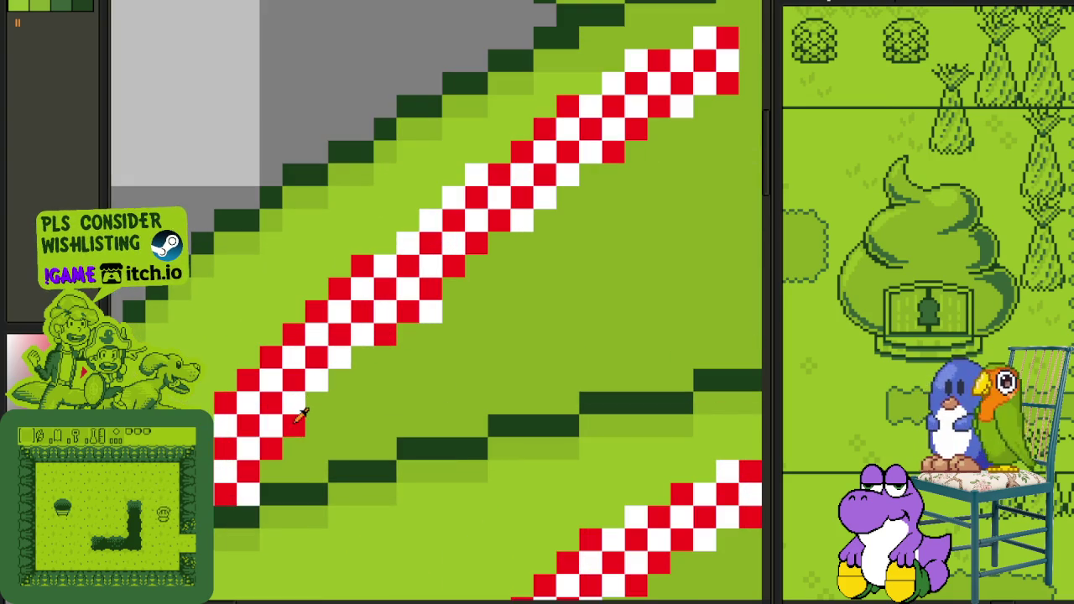
mouse_move(282, 420)
mouse_down()
mouse_move(358, 360)
mouse_move(339, 336)
mouse_up()
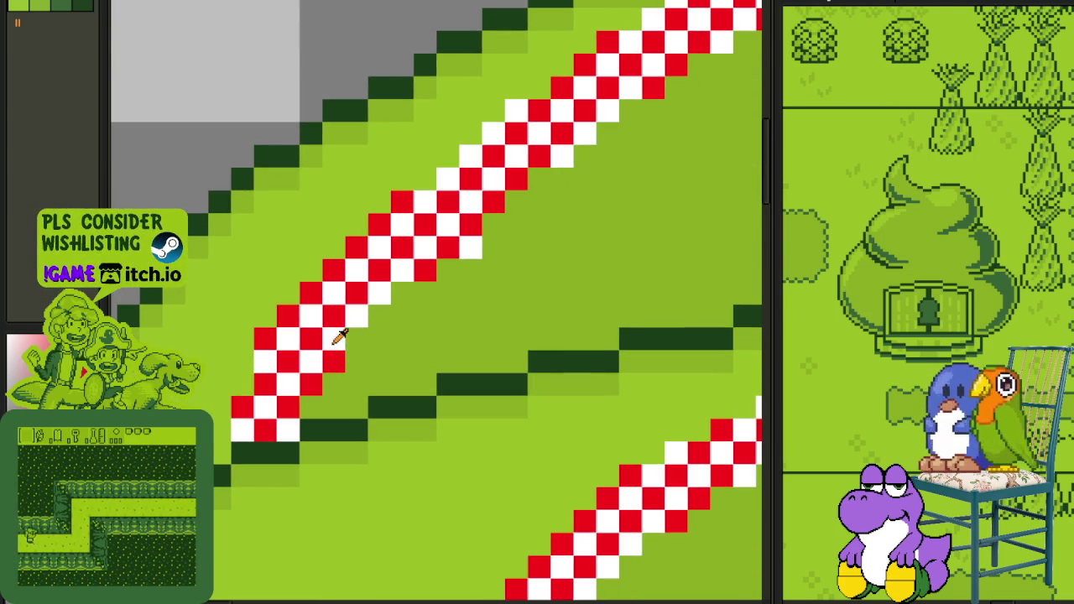
scroll(345, 357, up, 2)
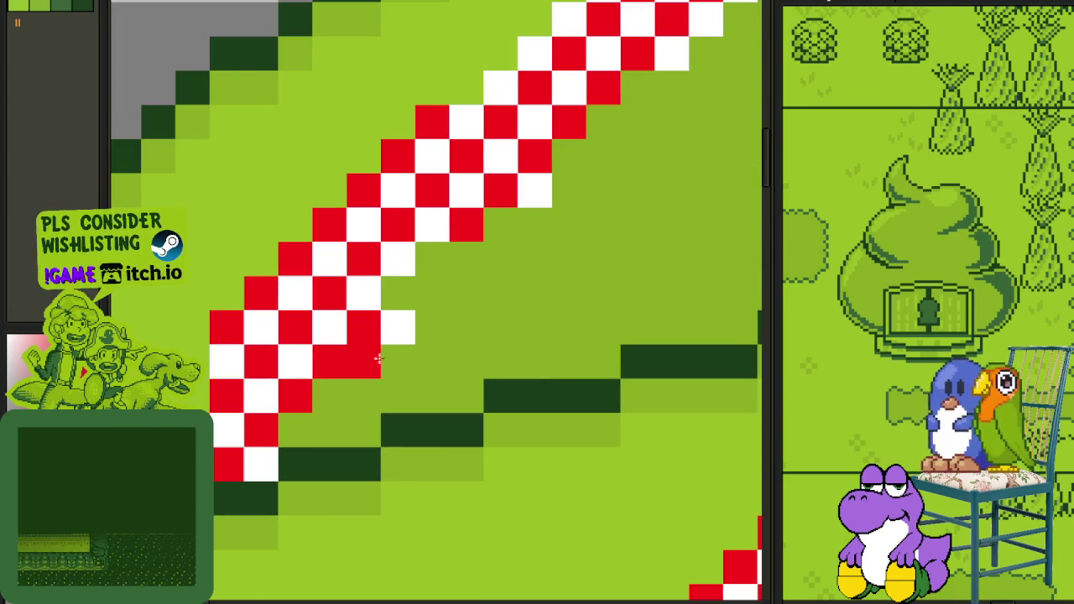
mouse_move(363, 335)
mouse_down()
mouse_move(404, 353)
mouse_move(326, 443)
mouse_move(367, 424)
mouse_move(426, 350)
mouse_move(417, 323)
mouse_move(520, 268)
mouse_up()
key(ctrl+v)
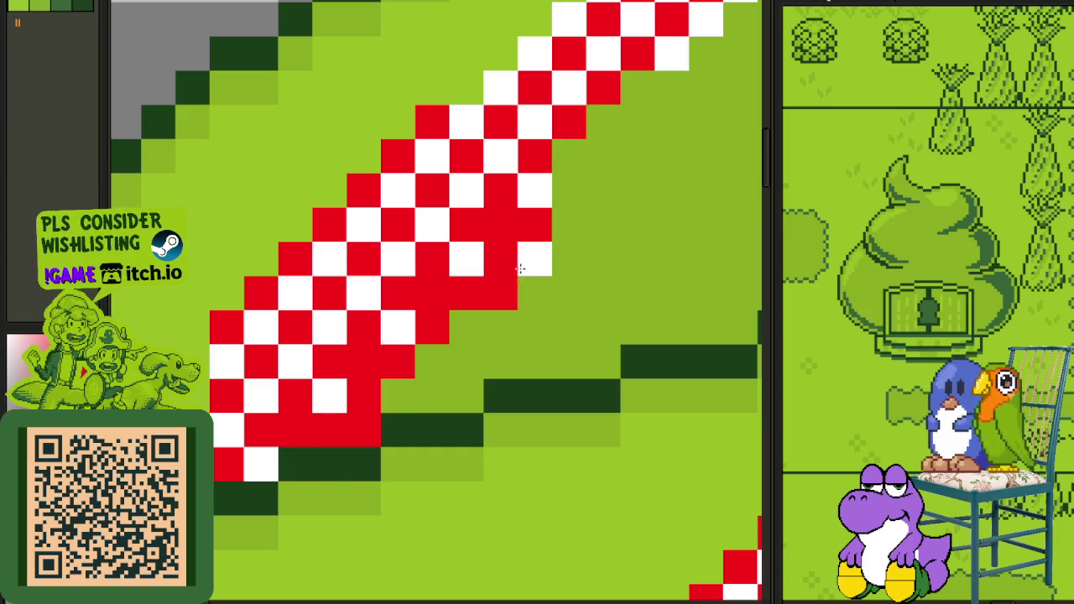
mouse_move(607, 222)
mouse_down()
mouse_move(422, 386)
mouse_move(492, 307)
mouse_move(540, 285)
mouse_move(637, 200)
mouse_move(647, 240)
mouse_up()
Step: Repaint checker cells along the diagonal, extending the thickened strip toward the right
mouse_move(411, 381)
mouse_down()
mouse_move(484, 317)
mouse_move(588, 267)
mouse_up()
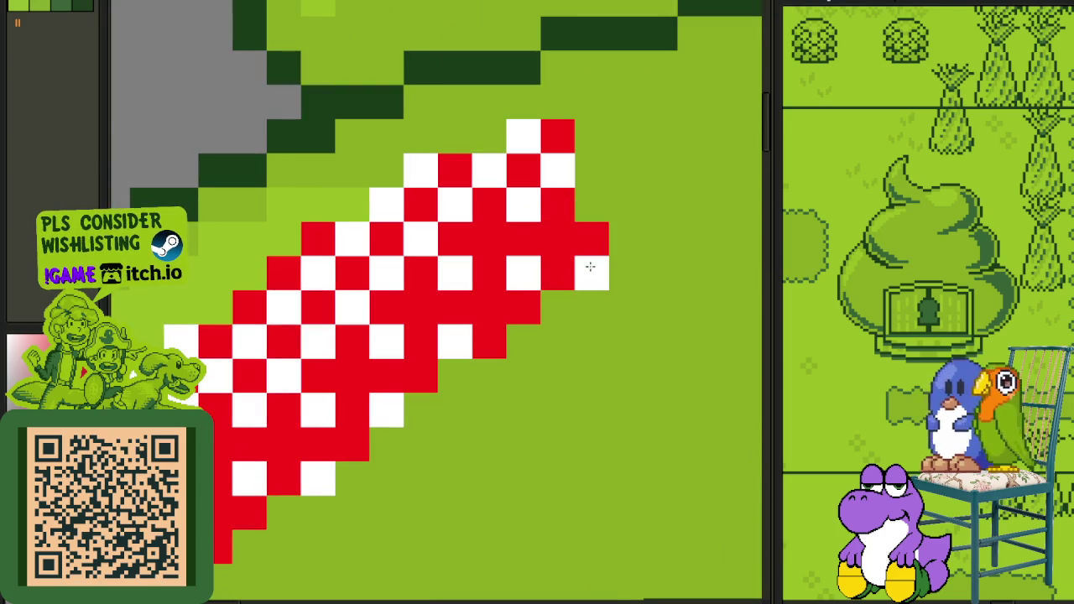
key(ctrl+z)
mouse_move(445, 355)
mouse_down()
mouse_move(446, 364)
mouse_move(567, 265)
mouse_up()
mouse_move(503, 333)
mouse_down()
mouse_move(609, 232)
mouse_move(647, 173)
mouse_move(729, 148)
mouse_move(751, 195)
mouse_up()
scroll(751, 195, down, 3)
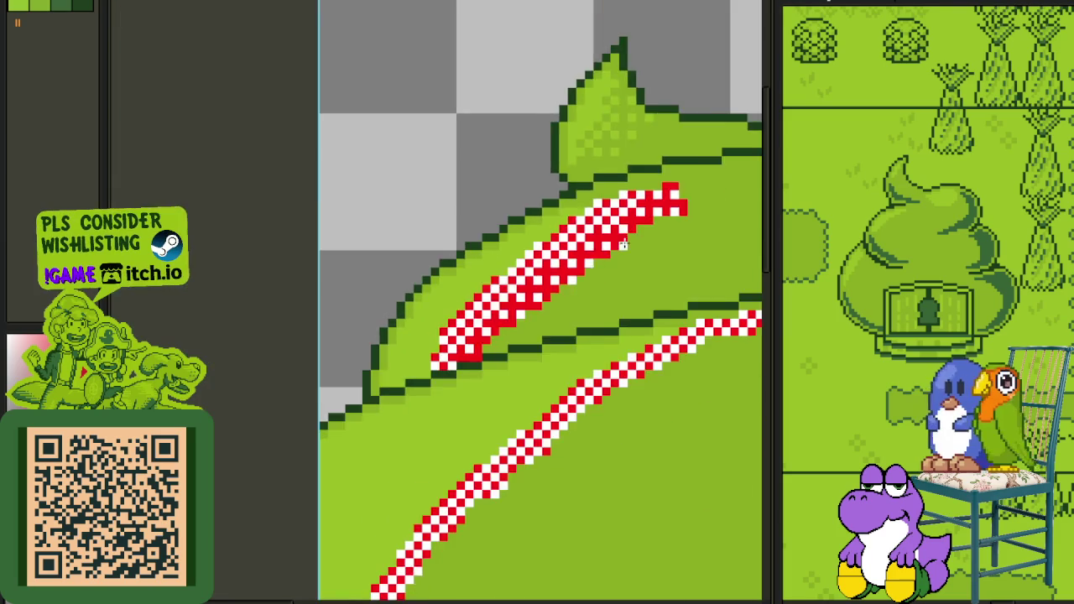
scroll(475, 115, down, 3)
scroll(397, 192, down, 2)
scroll(372, 303, down, 1)
scroll(373, 303, up, 2)
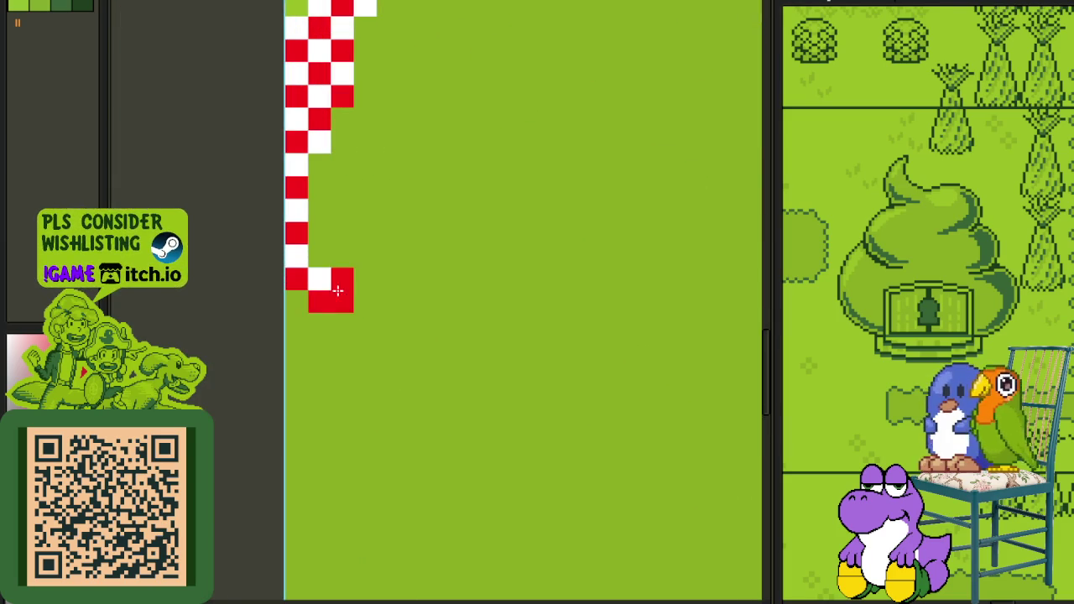
Step: Thicken the strip's lower tail with extra red-white checker columns down the edge
mouse_move(343, 274)
mouse_down()
mouse_move(340, 163)
mouse_move(371, 257)
mouse_up()
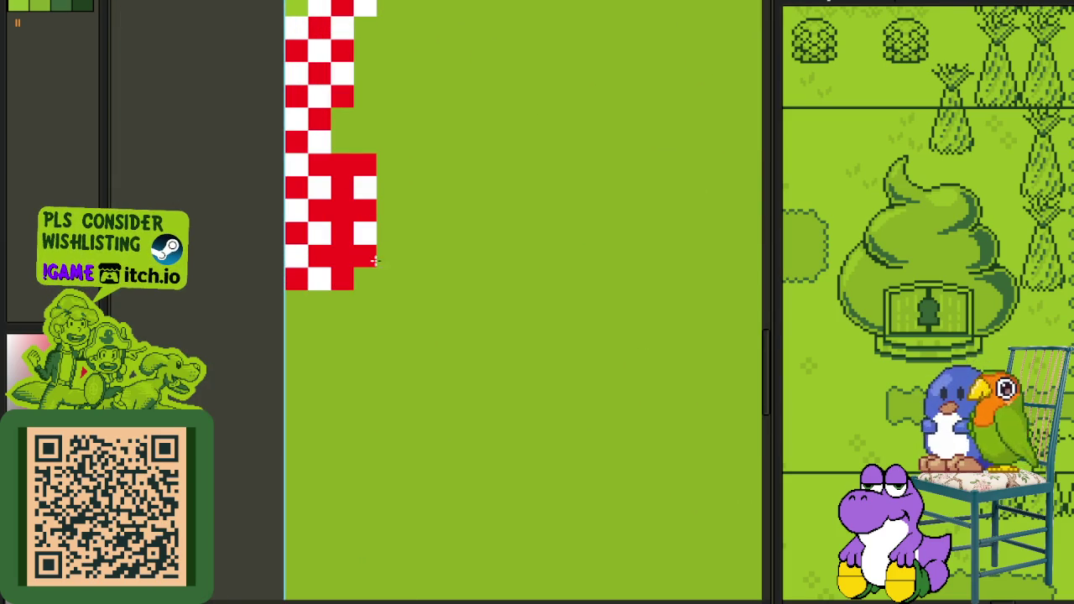
drag(373, 174, 387, 136)
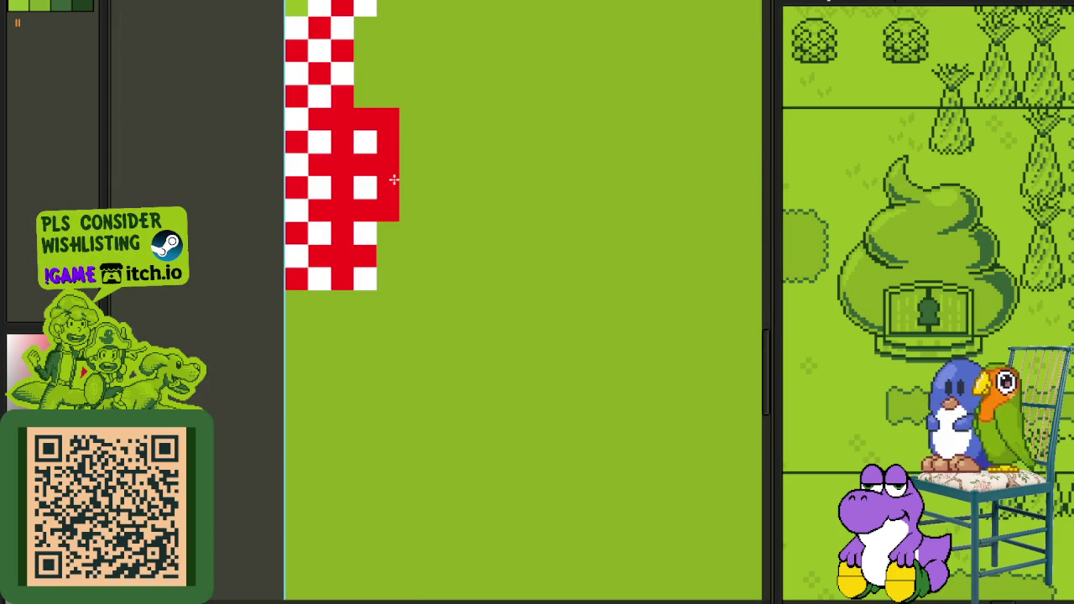
drag(393, 198, 325, 402)
mouse_move(319, 327)
mouse_down()
mouse_move(333, 283)
mouse_move(369, 235)
mouse_move(353, 215)
mouse_up()
drag(347, 161, 397, 123)
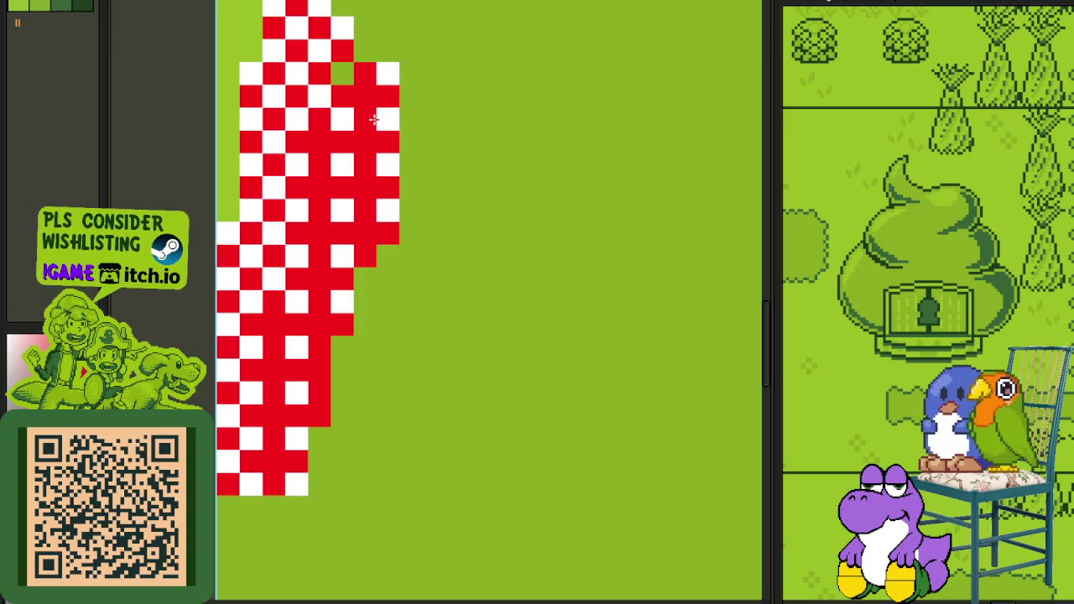
drag(406, 85, 352, 264)
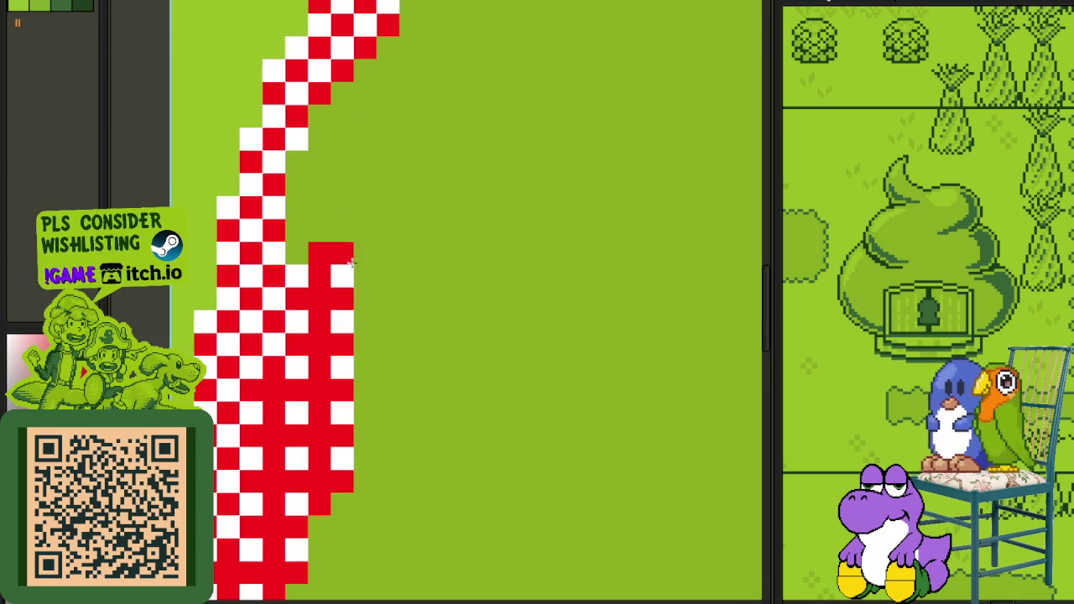
mouse_move(323, 218)
mouse_down()
mouse_move(302, 159)
mouse_move(366, 240)
mouse_move(349, 135)
mouse_up()
mouse_move(371, 254)
mouse_down()
mouse_move(388, 67)
mouse_move(351, 266)
mouse_move(379, 218)
mouse_move(376, 306)
mouse_move(409, 193)
mouse_up()
mouse_move(374, 350)
mouse_down()
mouse_move(447, 153)
mouse_move(445, 174)
mouse_up()
Step: Add red checker cells onto the thinner diagonal strip and along its right edge
key(Right)
mouse_move(307, 315)
mouse_down()
mouse_move(420, 167)
mouse_move(487, 138)
mouse_up()
scroll(378, 251, down, 1)
drag(377, 252, 294, 385)
scroll(439, 286, down, 2)
scroll(439, 286, down, 1)
scroll(439, 286, up, 1)
scroll(410, 297, up, 1)
drag(417, 265, 484, 191)
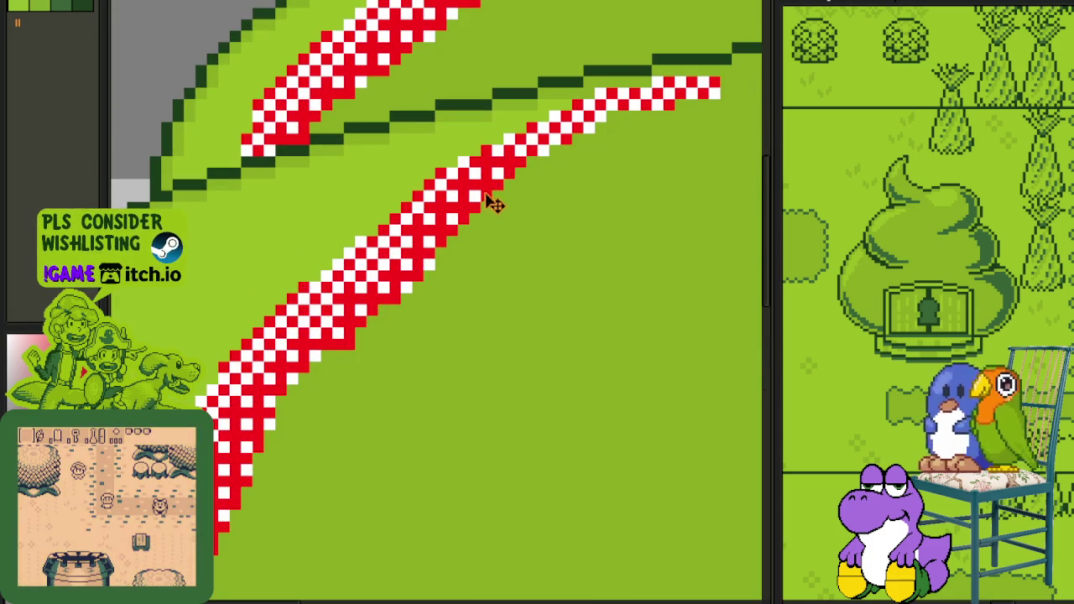
Step: Redo the lower strip's right-edge checker cells, extending them up and right to the hill's right side
key(ctrl+z)
drag(406, 267, 463, 216)
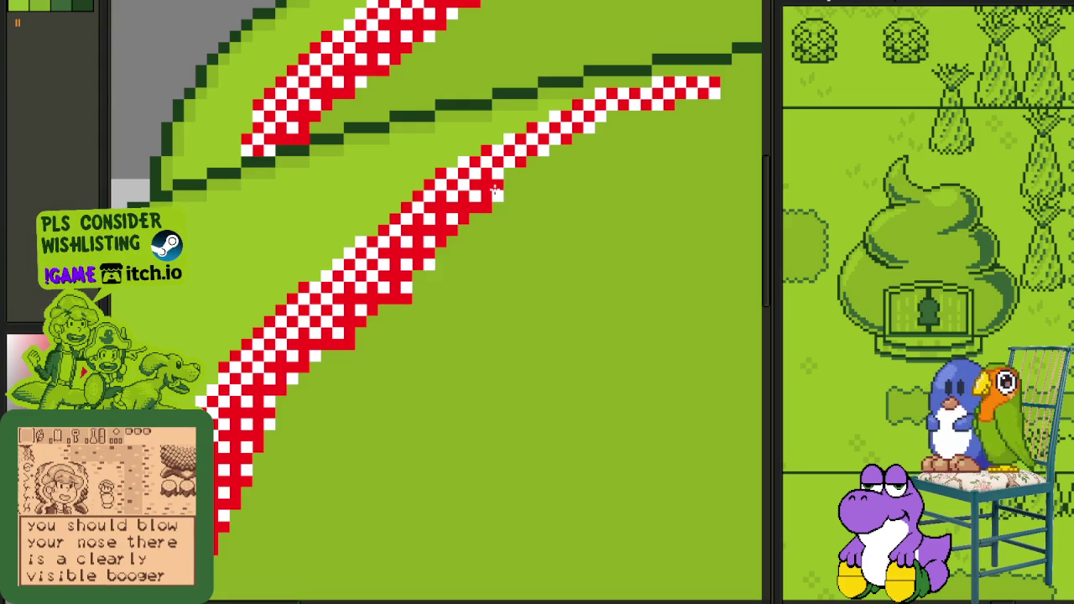
mouse_move(495, 191)
mouse_down()
mouse_move(645, 119)
mouse_move(676, 124)
mouse_up()
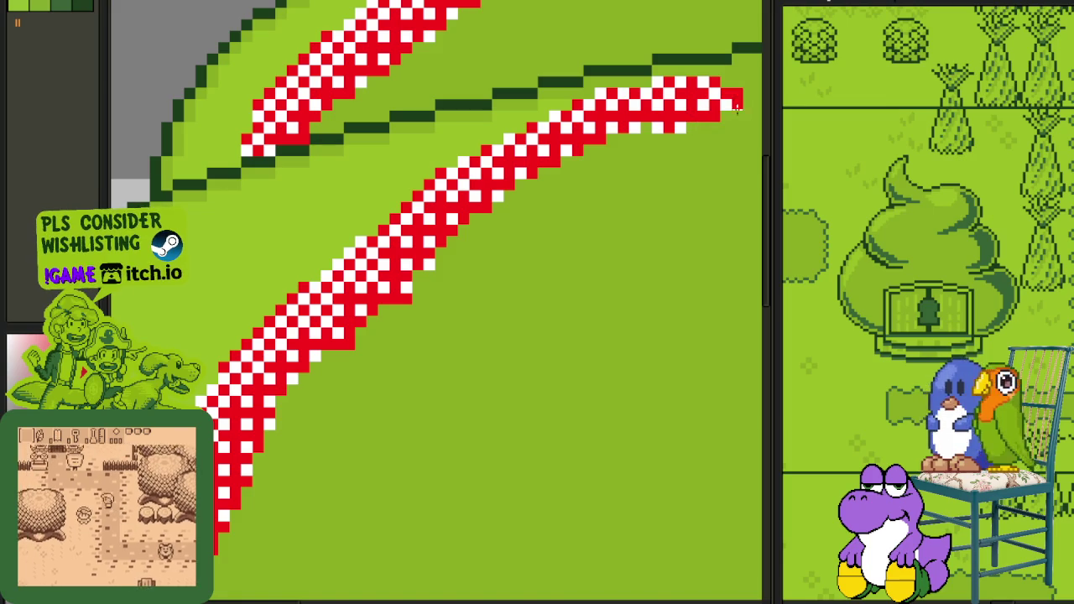
drag(738, 98, 759, 92)
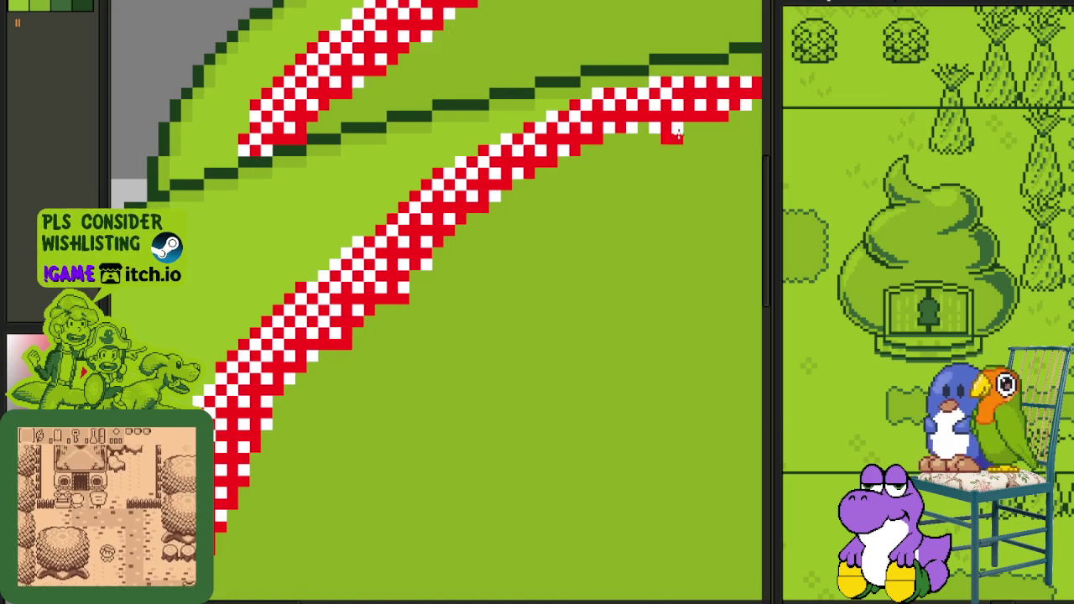
scroll(647, 128, down, 2)
scroll(642, 140, down, 2)
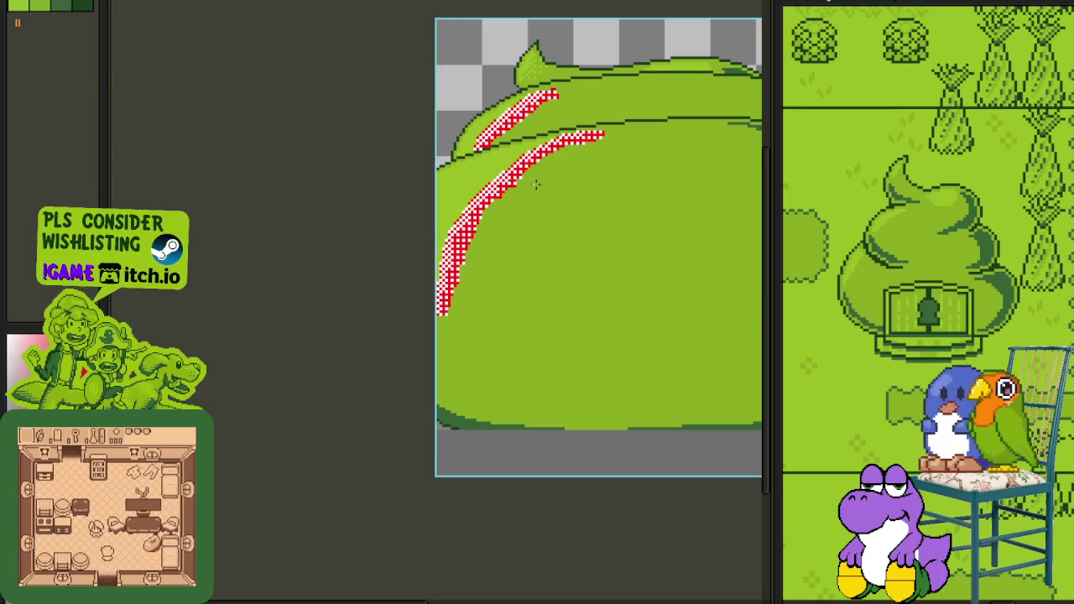
scroll(535, 184, down, 2)
click(199, 1)
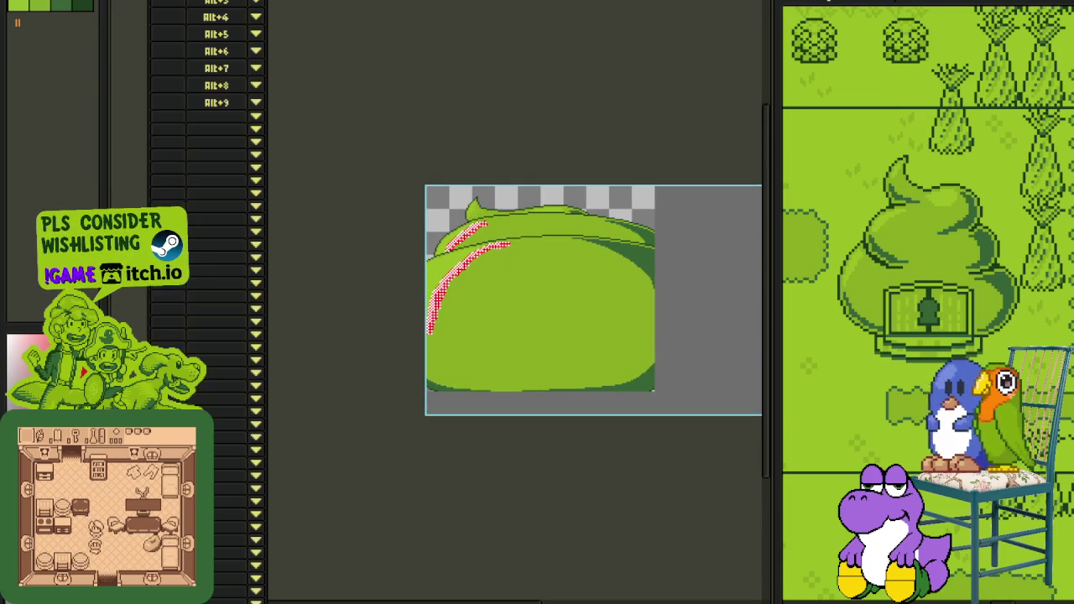
Step: Extend the red area one row downward beneath the upper checker strip
scroll(448, 199, up, 3)
scroll(548, 343, up, 1)
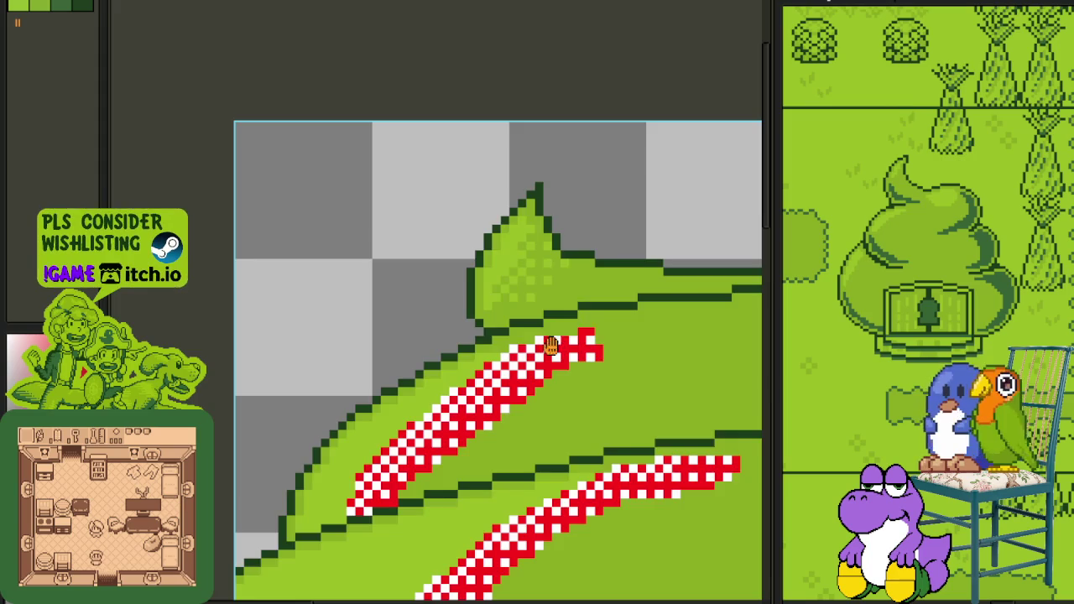
scroll(434, 298, up, 1)
scroll(434, 299, up, 1)
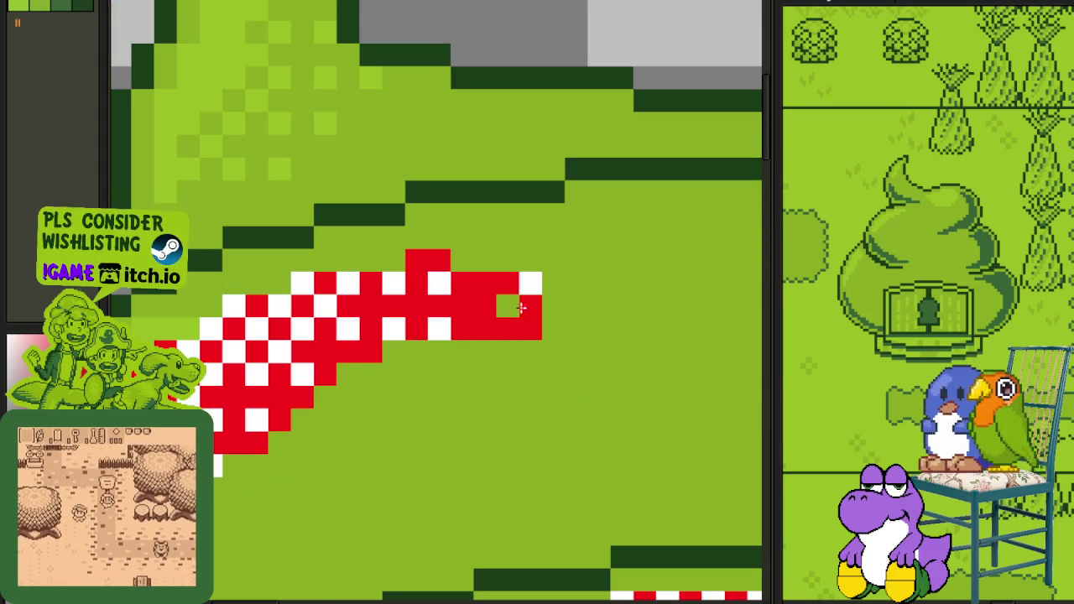
drag(490, 335, 493, 349)
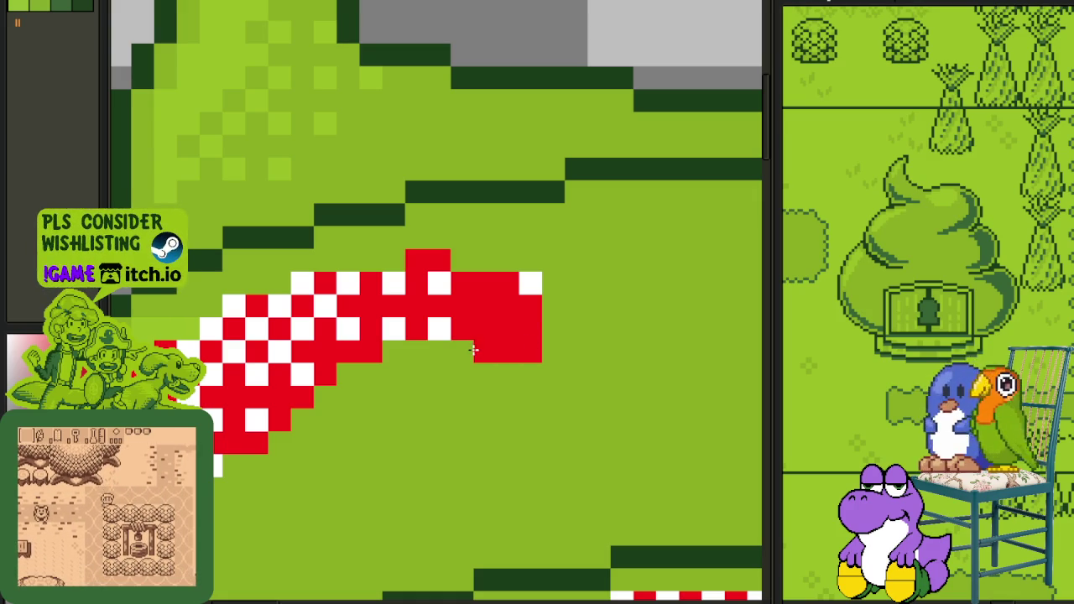
click(469, 351)
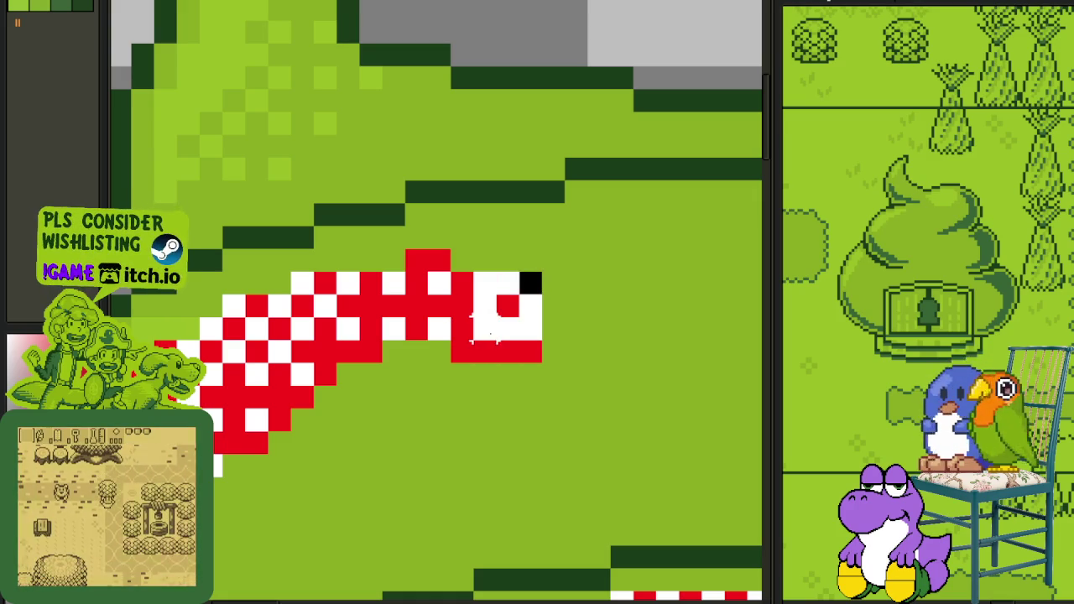
Step: Stamp a copied red block and paint red further down-left beneath the strip
drag(469, 270, 545, 342)
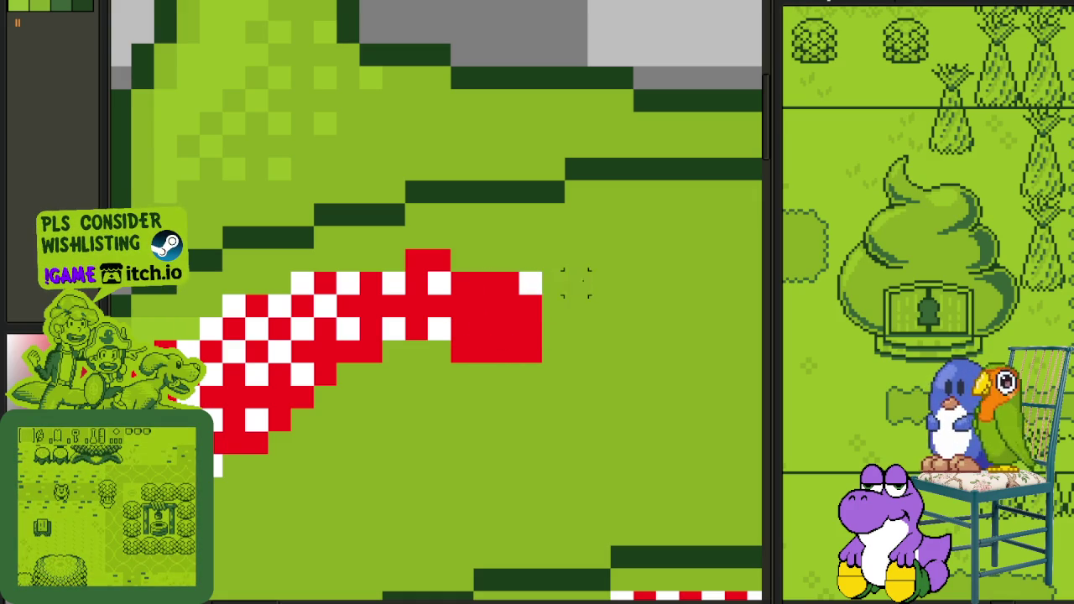
key(Delete)
key(ctrl+v)
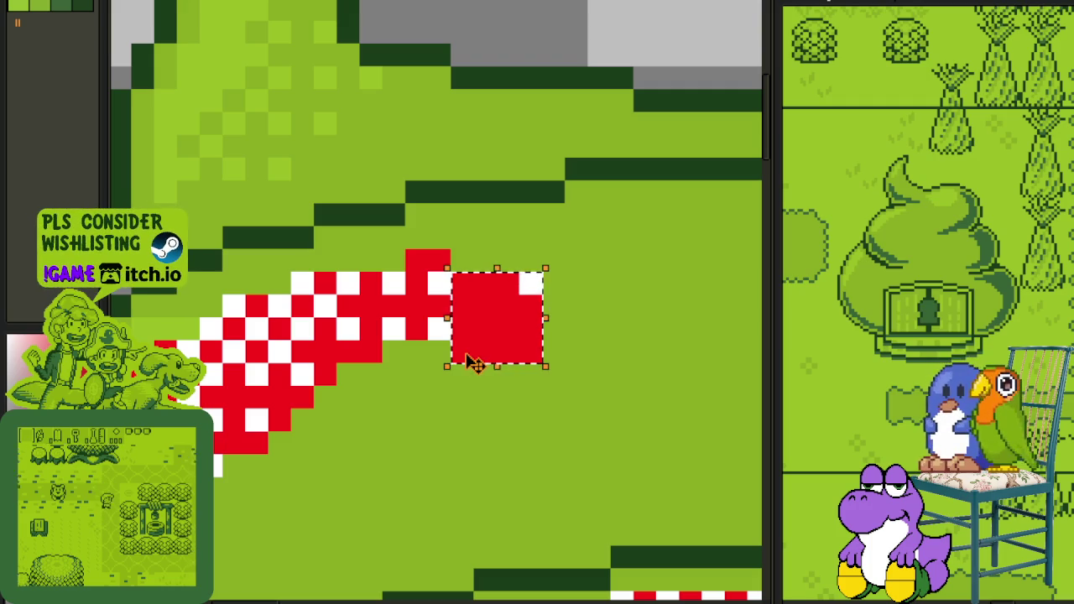
mouse_move(492, 352)
mouse_down()
mouse_move(487, 411)
mouse_move(517, 427)
mouse_move(436, 438)
mouse_move(431, 415)
mouse_move(509, 417)
mouse_move(587, 336)
mouse_move(383, 467)
mouse_move(395, 424)
mouse_move(567, 277)
mouse_up()
mouse_move(508, 307)
mouse_down()
mouse_move(394, 411)
mouse_move(472, 360)
mouse_move(528, 379)
mouse_move(391, 410)
mouse_move(520, 327)
mouse_up()
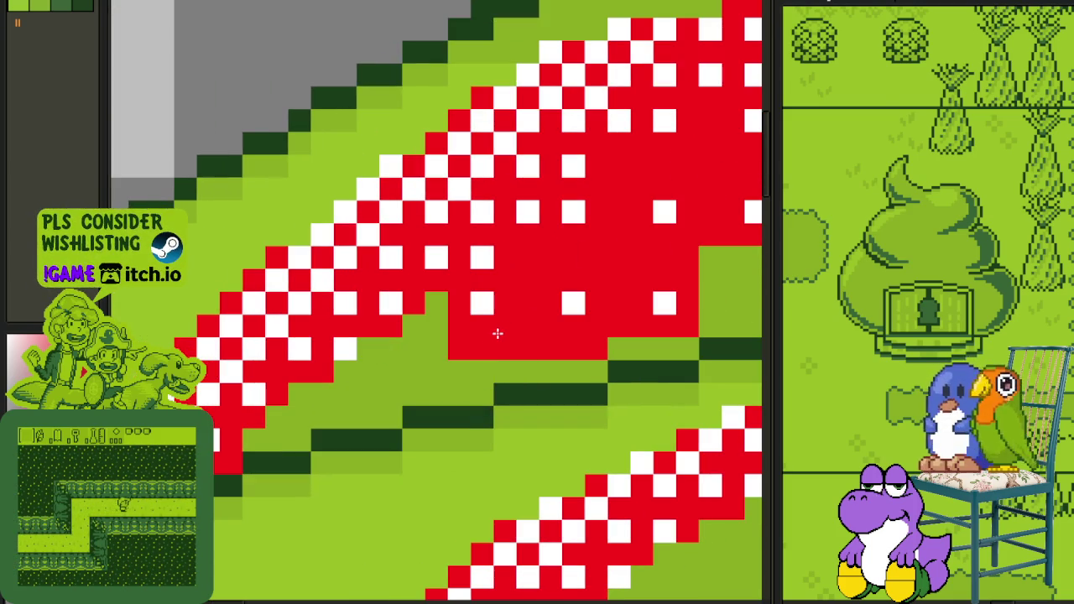
mouse_move(474, 355)
mouse_down()
mouse_move(457, 371)
mouse_move(359, 396)
mouse_up()
Step: Paint red over the green cells beside the lower checker strip
scroll(436, 423, down, 1)
scroll(411, 385, down, 2)
scroll(400, 366, down, 1)
scroll(399, 366, up, 2)
drag(619, 188, 558, 265)
mouse_move(571, 196)
mouse_down()
mouse_move(635, 203)
mouse_move(483, 277)
mouse_move(437, 319)
mouse_move(388, 305)
mouse_move(417, 292)
mouse_move(338, 302)
mouse_up()
scroll(412, 223, down, 2)
scroll(293, 408, down, 2)
scroll(295, 341, up, 3)
scroll(295, 342, up, 2)
Step: Widen the lower strip with solid red, extending the band toward the upper right
mouse_move(253, 304)
mouse_down()
mouse_move(259, 287)
mouse_move(256, 357)
mouse_move(291, 315)
mouse_move(319, 220)
mouse_up()
mouse_move(304, 258)
mouse_down()
mouse_move(348, 164)
mouse_move(327, 264)
mouse_up()
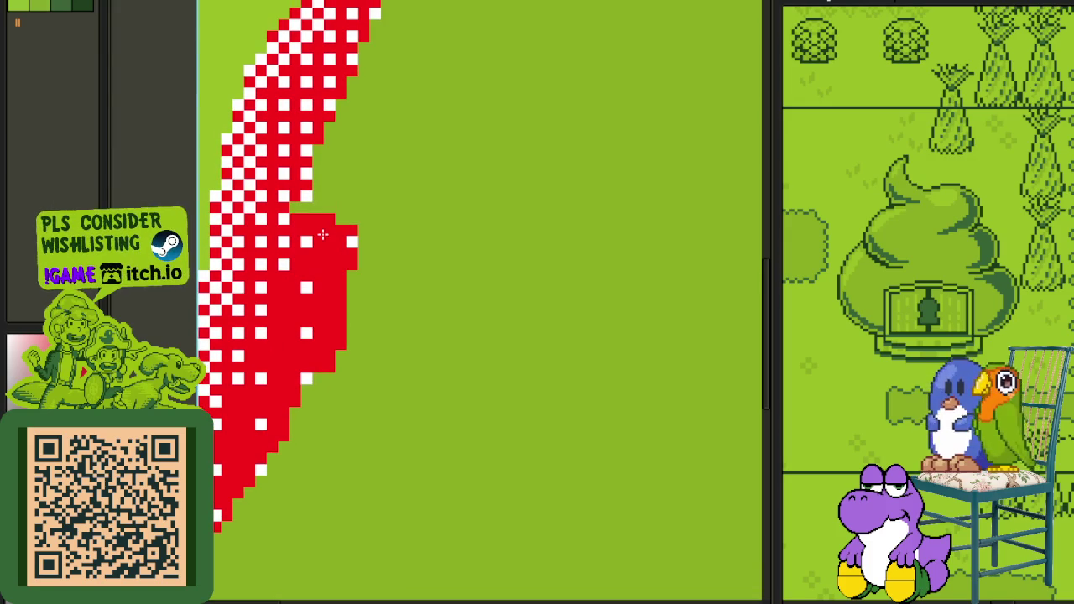
drag(338, 225, 357, 188)
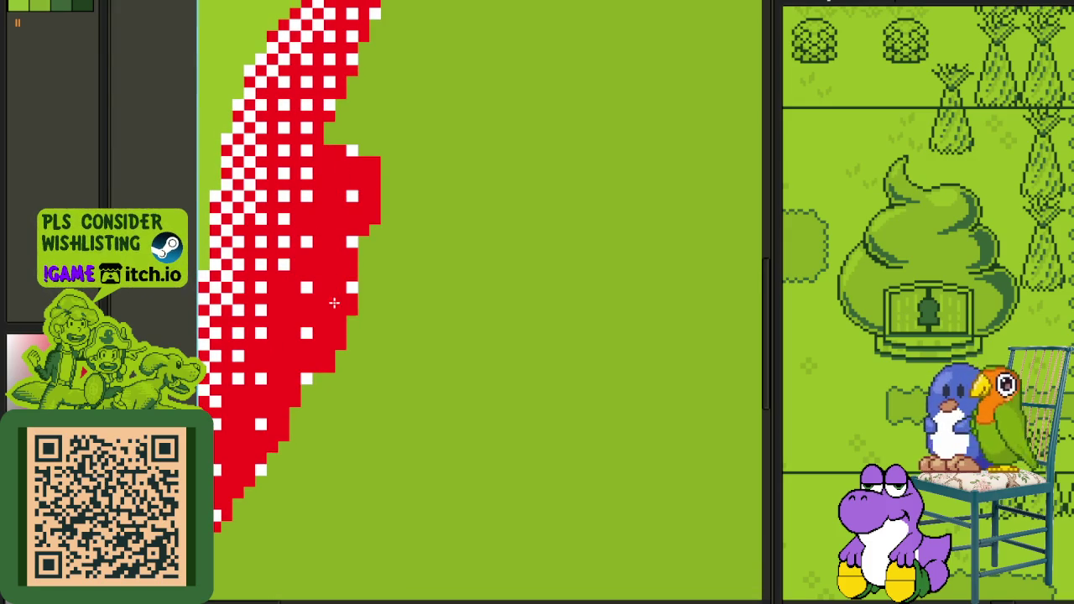
mouse_move(366, 169)
mouse_down()
mouse_move(319, 347)
mouse_move(334, 283)
mouse_up()
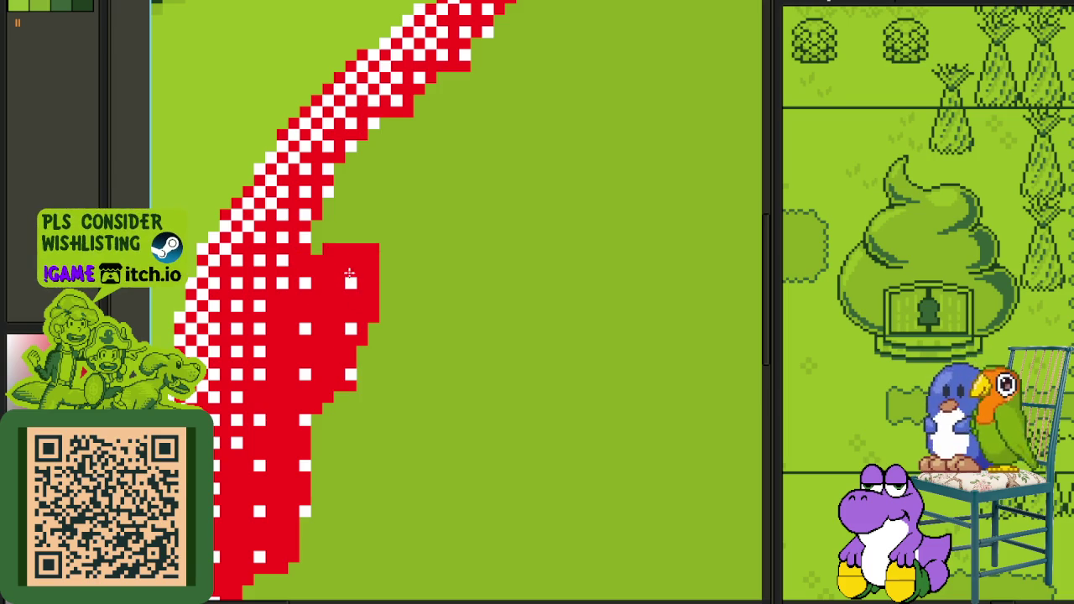
mouse_move(370, 194)
mouse_down()
mouse_move(339, 174)
mouse_move(407, 164)
mouse_move(387, 173)
mouse_move(452, 122)
mouse_up()
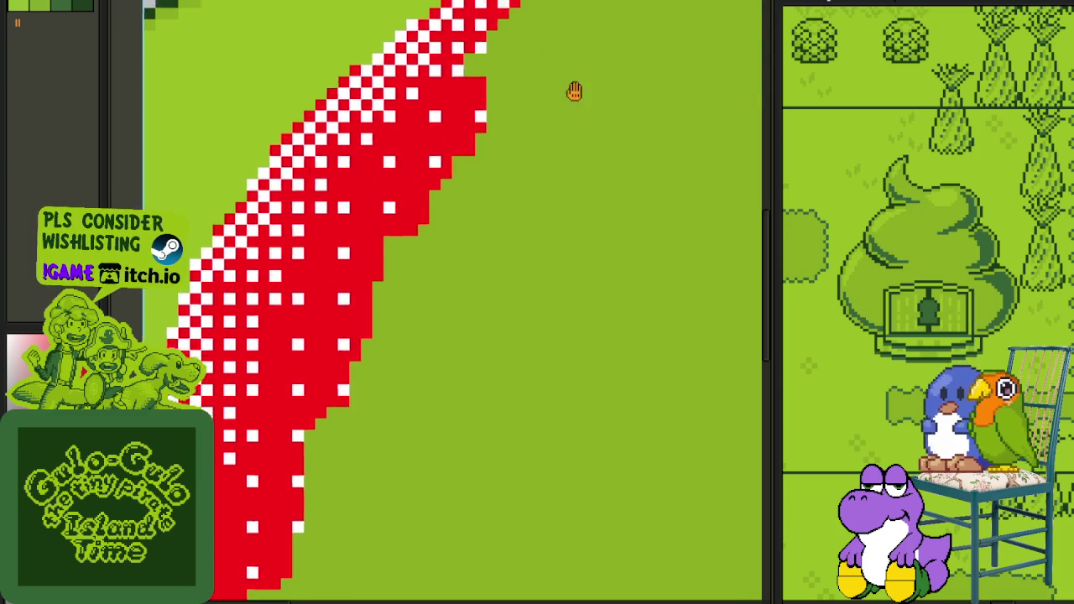
drag(577, 79, 500, 230)
drag(359, 267, 399, 248)
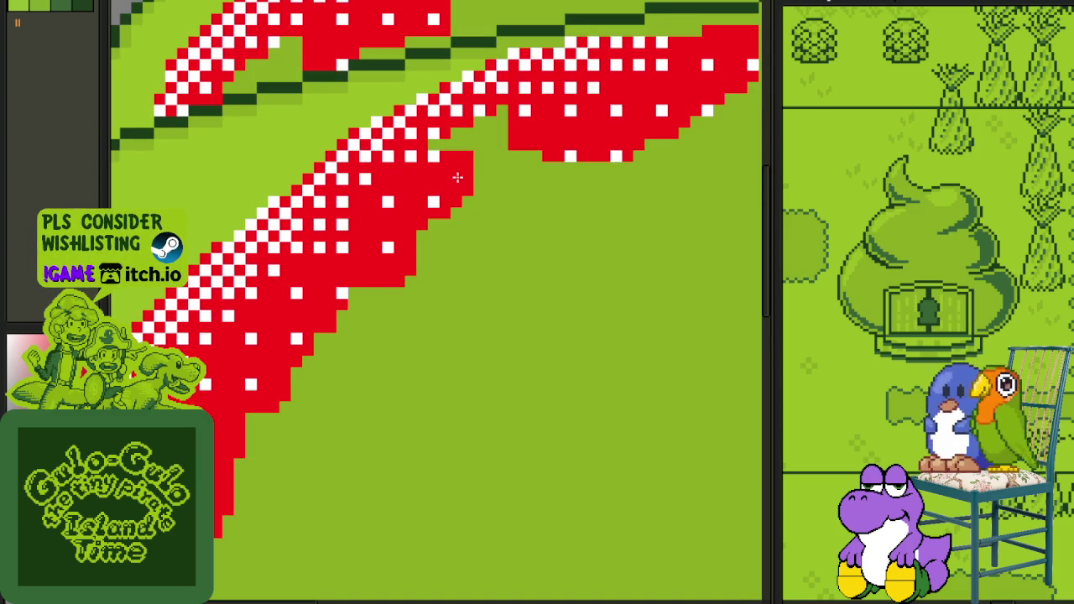
drag(456, 178, 476, 164)
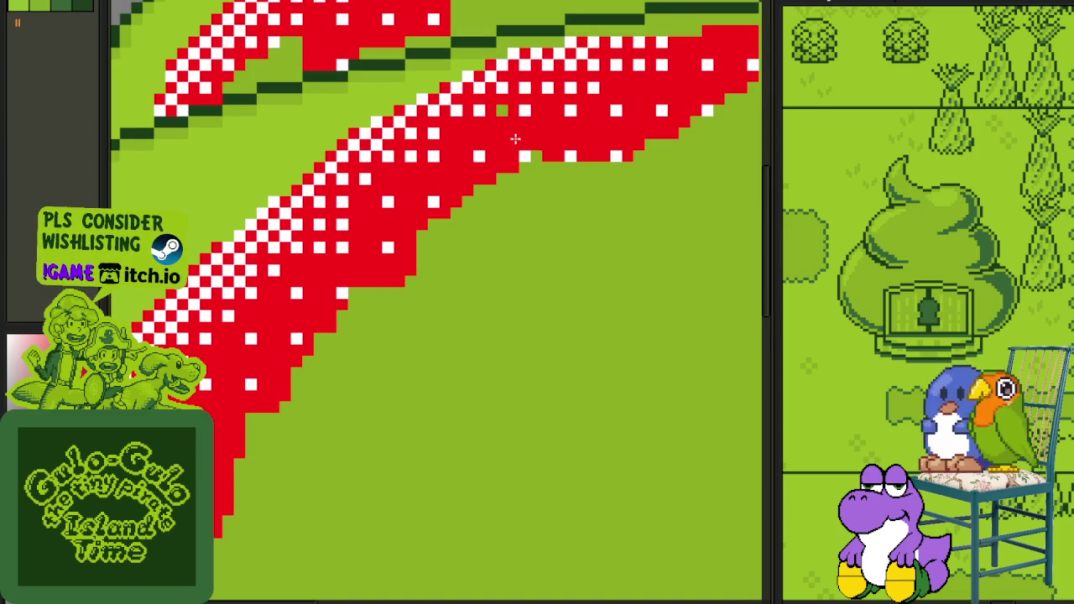
Step: Extend the red band down toward the canvas's lower-left edge
scroll(620, 146, down, 1)
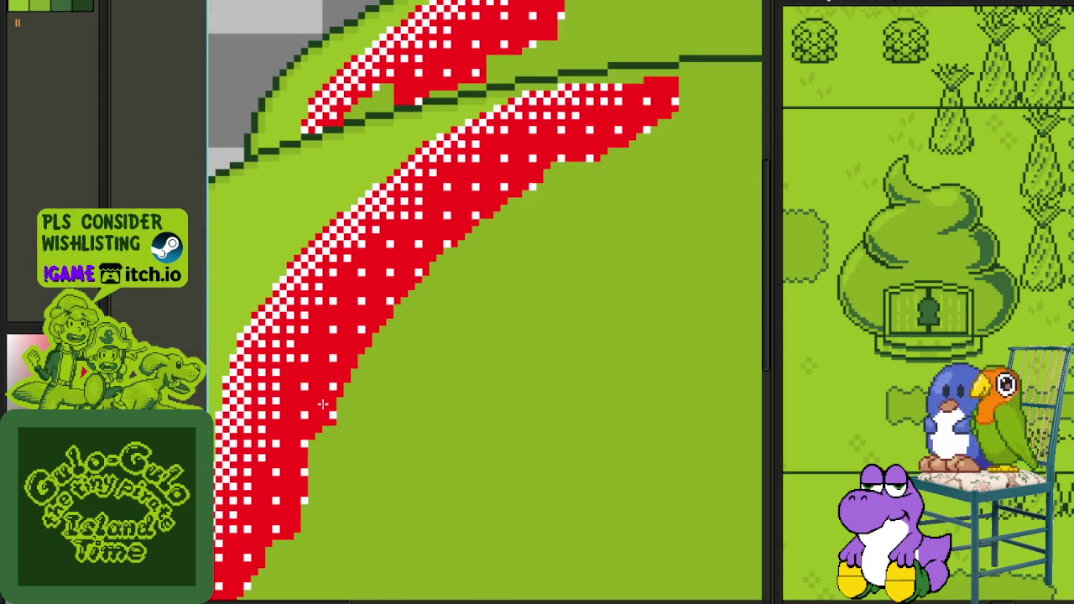
drag(303, 471, 444, 231)
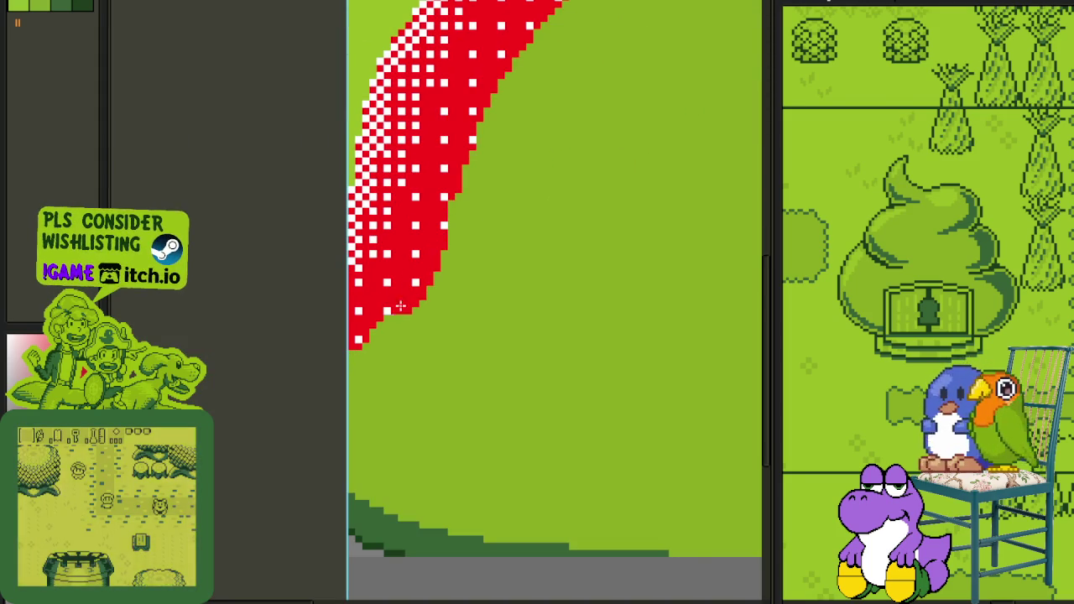
drag(404, 298, 350, 387)
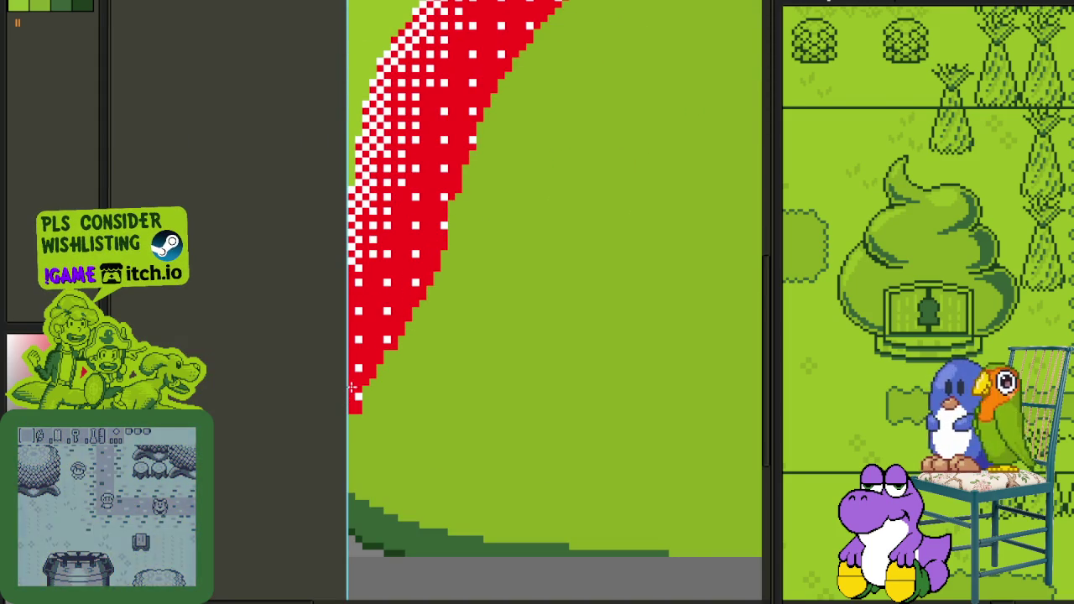
scroll(348, 388, down, 3)
scroll(425, 254, up, 2)
scroll(425, 253, down, 1)
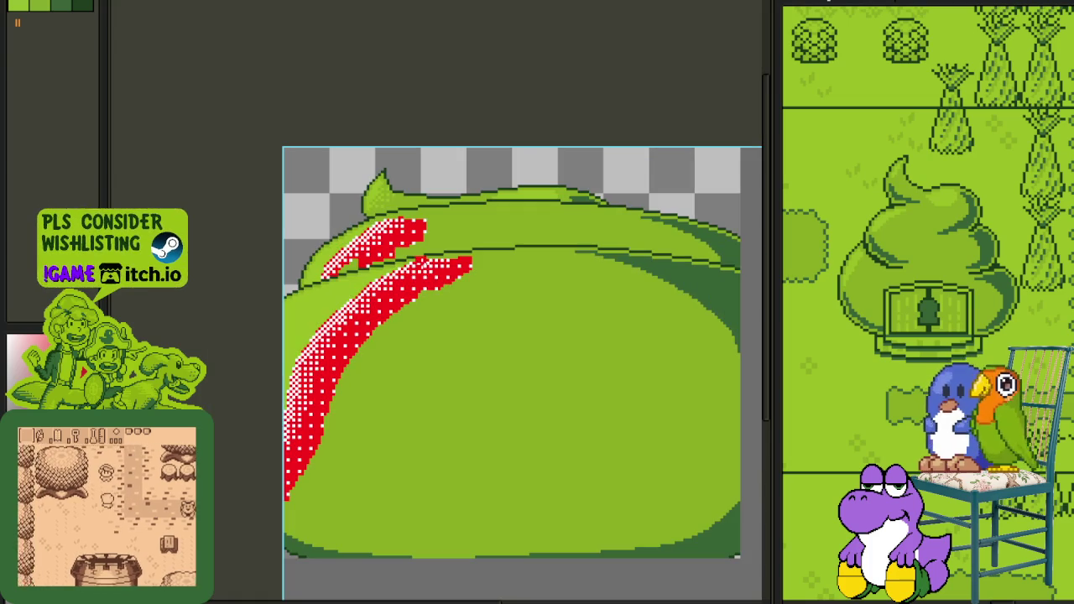
scroll(379, 262, up, 2)
scroll(380, 261, up, 1)
scroll(379, 262, up, 1)
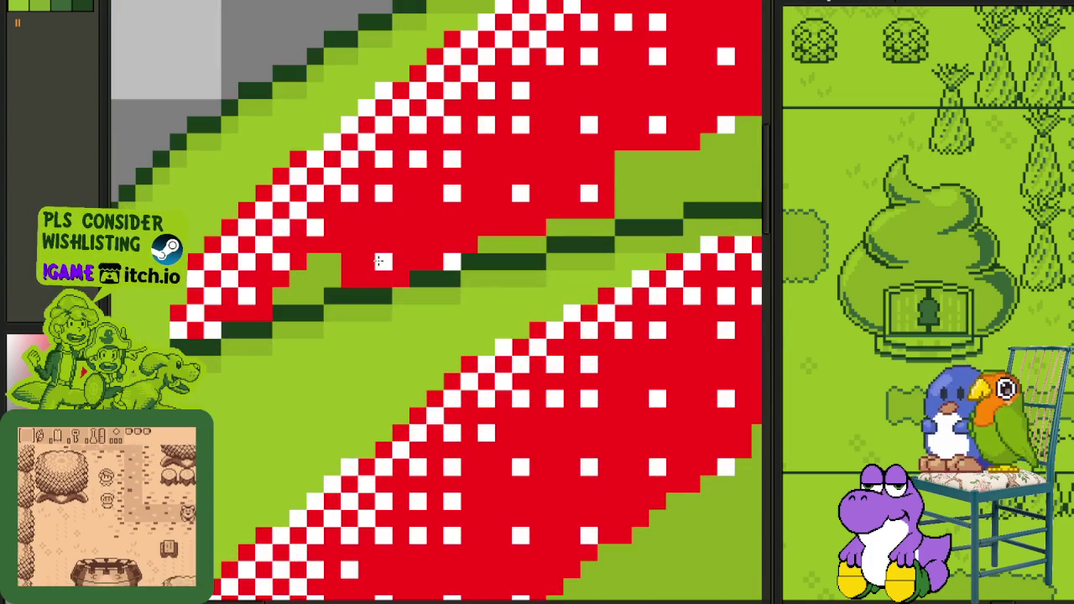
Step: Undo the red strokes over the shadow band, restoring its green and dark-green strips
key(ctrl+z)
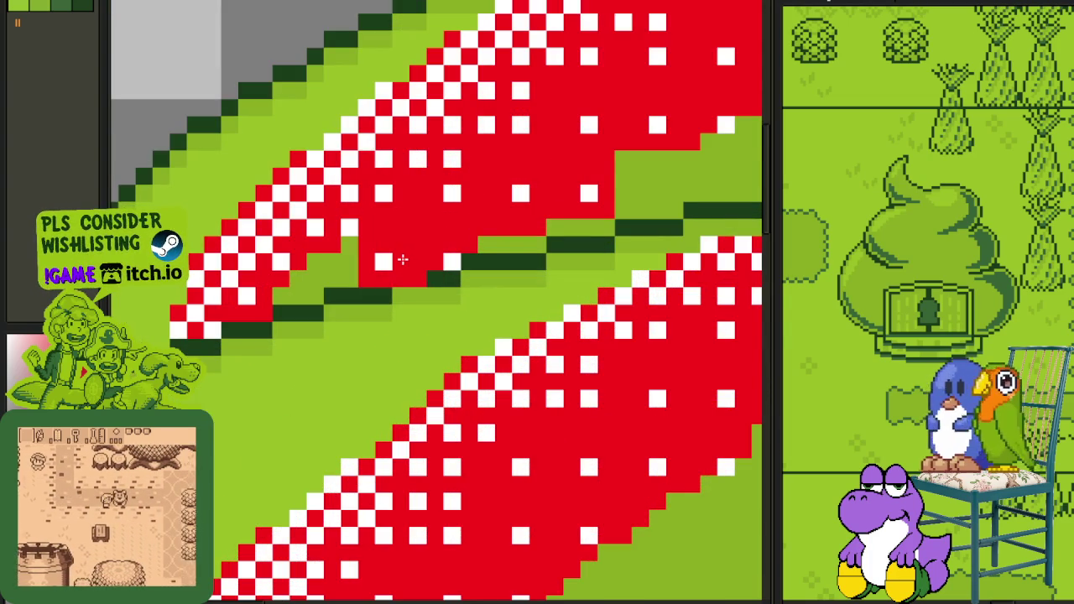
click(375, 289)
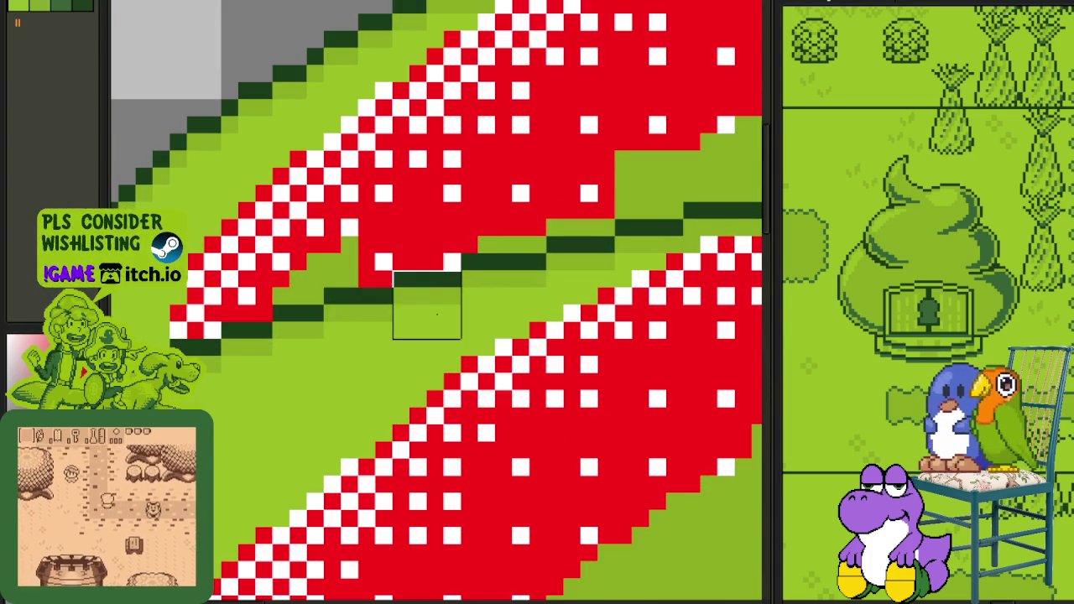
key(ctrl+z)
key(ctrl+z)
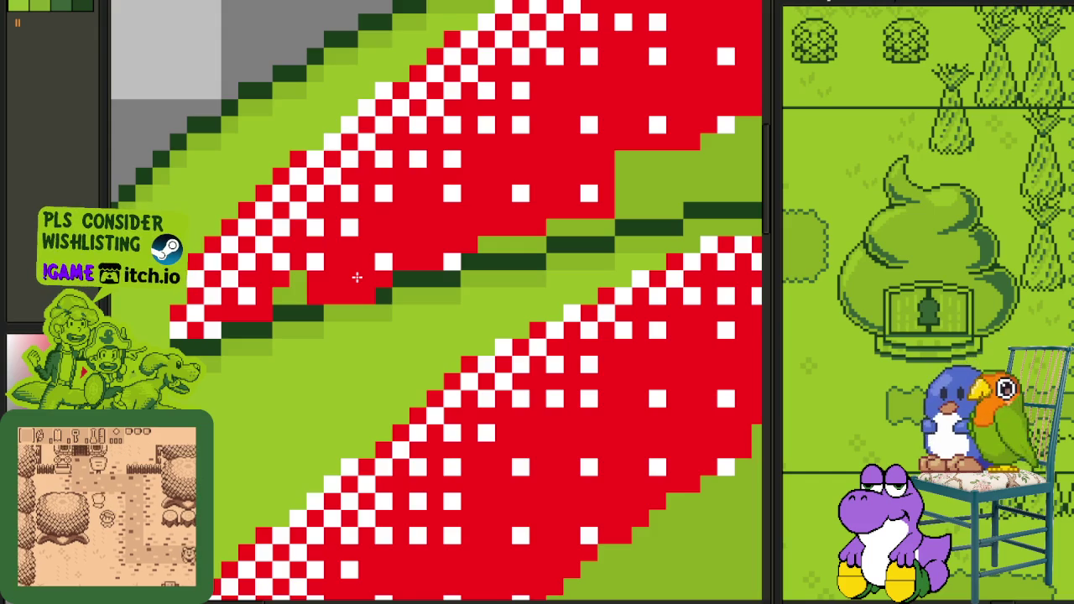
drag(355, 278, 316, 321)
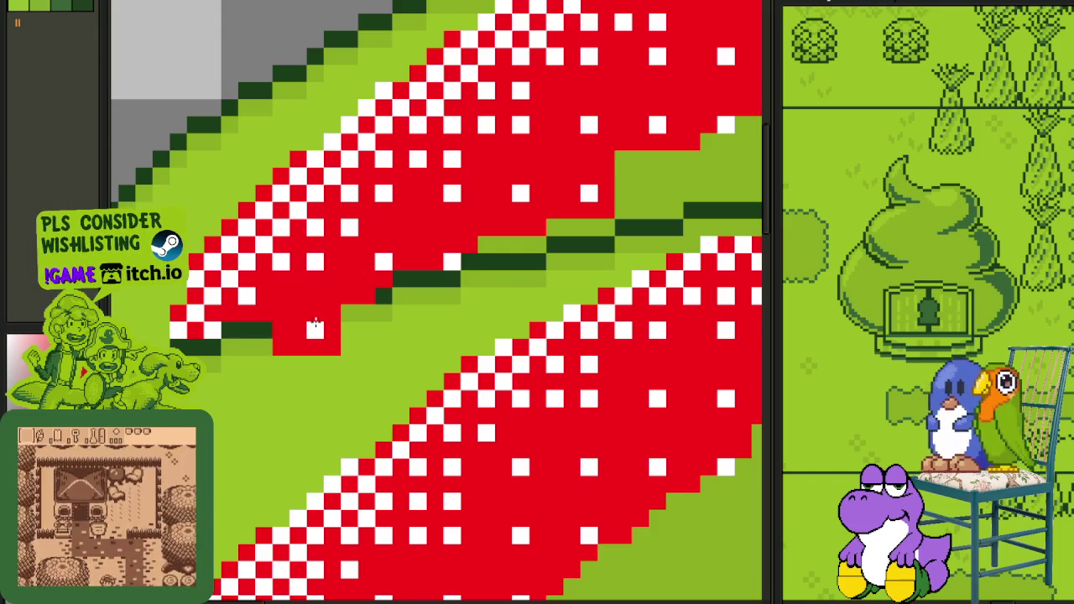
key(ctrl+z)
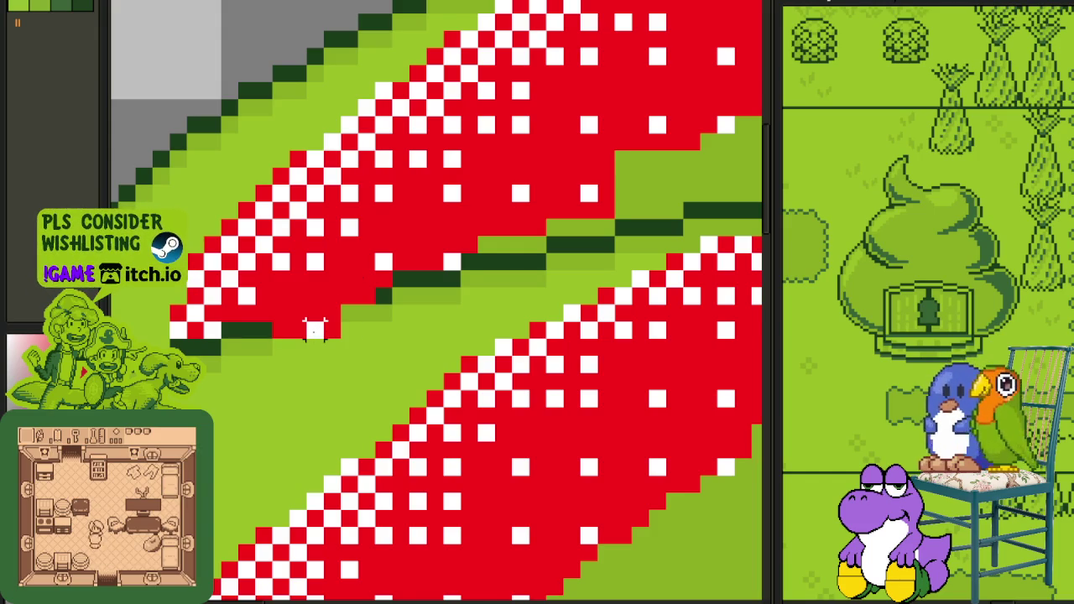
key(ctrl+z)
key(ctrl+z)
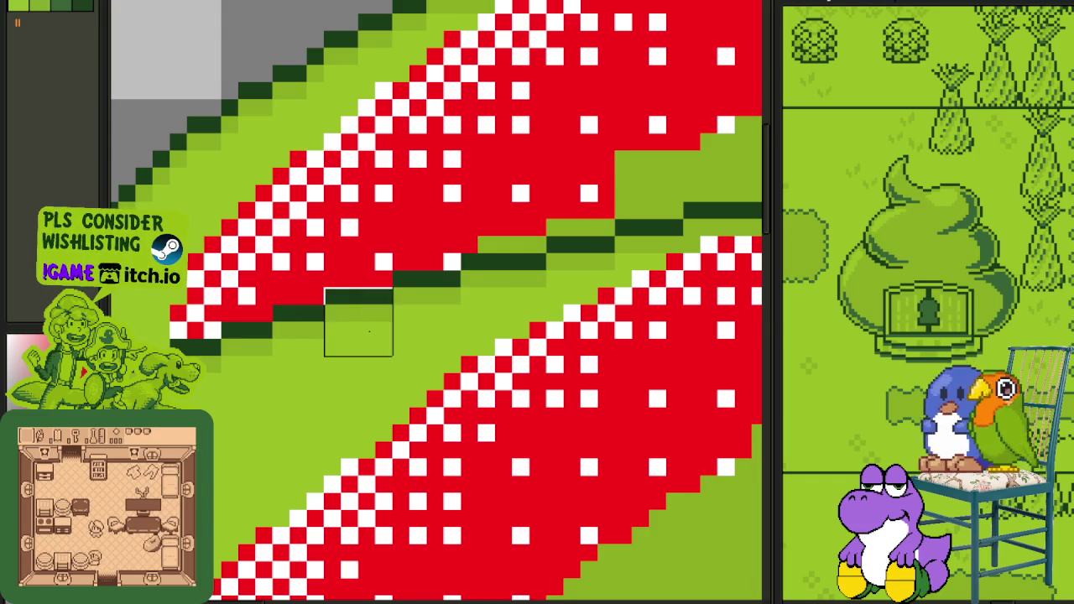
scroll(391, 305, down, 3)
key(Tab)
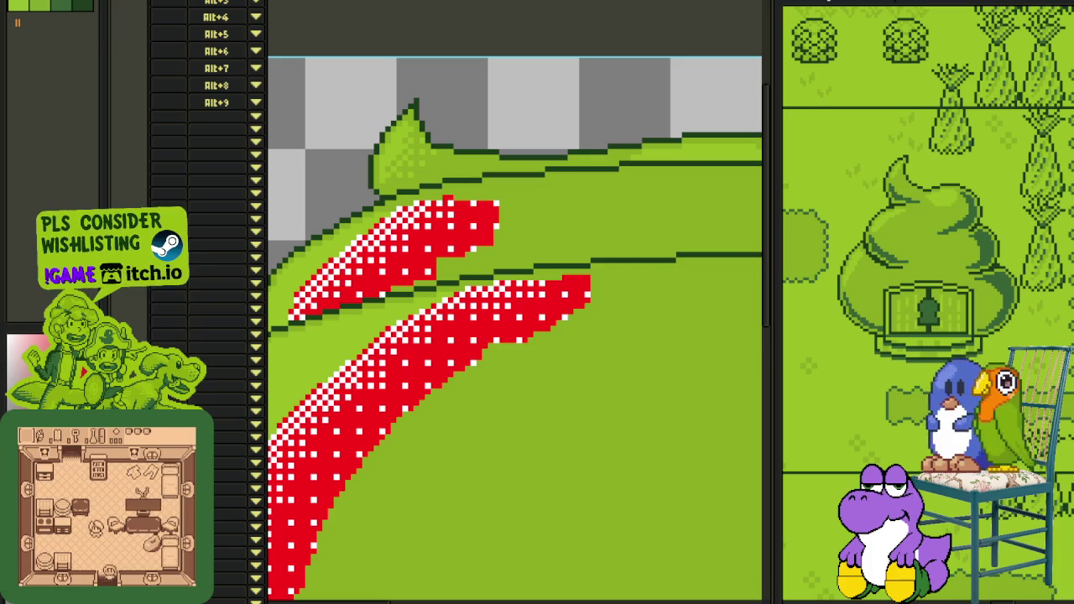
Step: Replace the checker strips' white pixels with light green #9bbc0f
key(Tab)
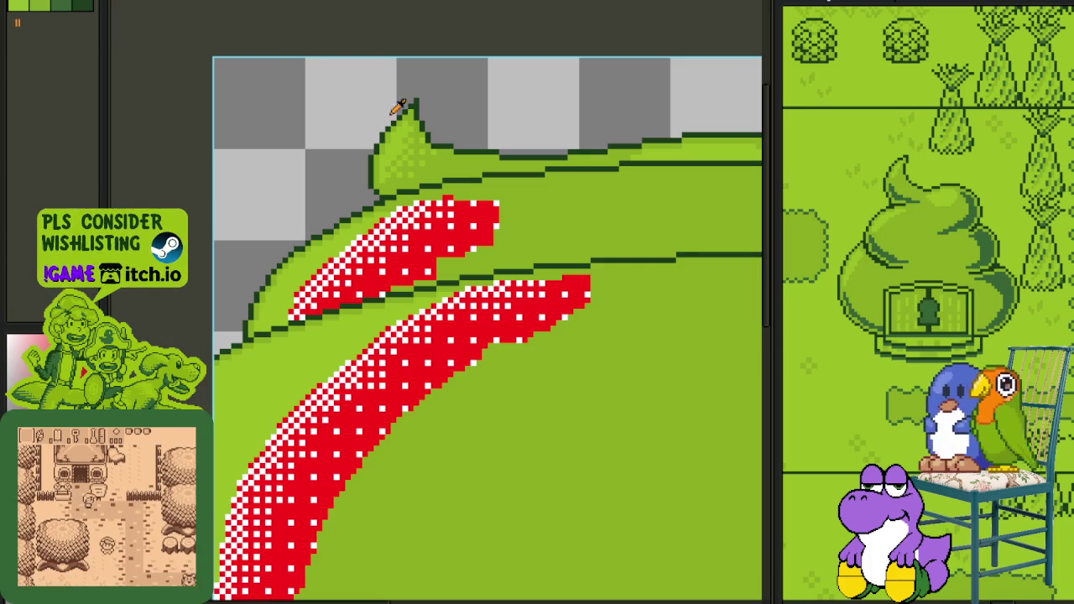
scroll(348, 194, up, 2)
scroll(348, 194, up, 2)
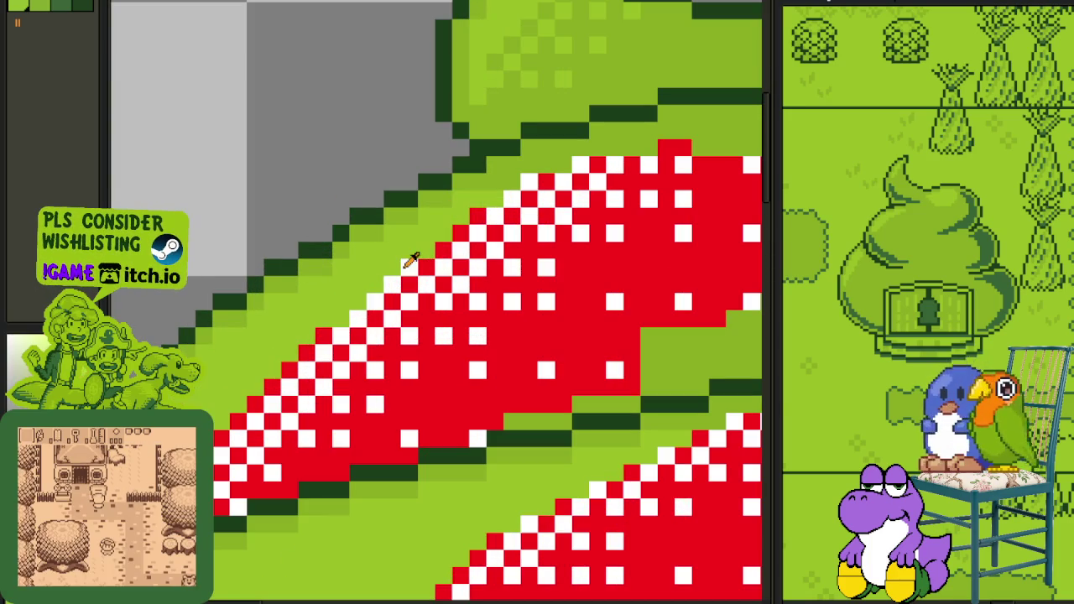
key(shift+r)
click(466, 469)
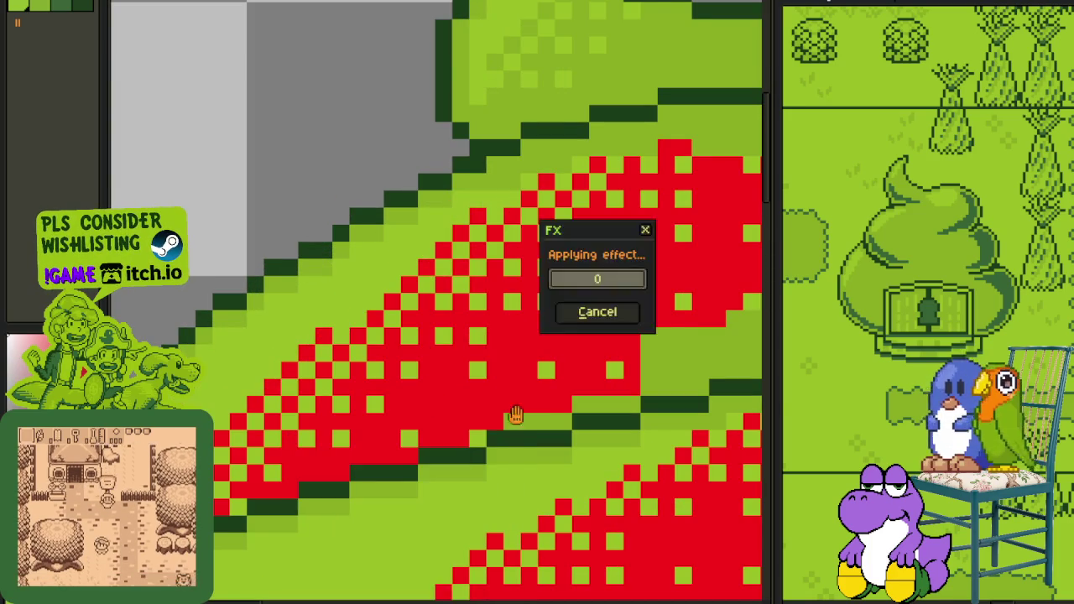
Step: Replace the checker strips' red pixels with green
key(shift+r)
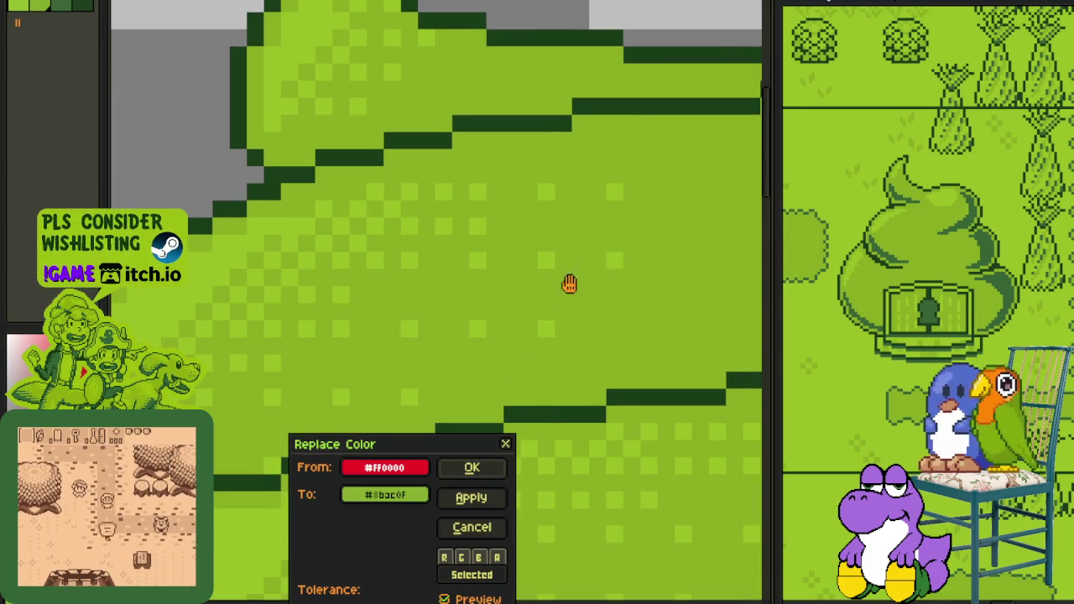
click(472, 467)
scroll(515, 117, down, 2)
scroll(439, 220, up, 1)
scroll(433, 201, up, 5)
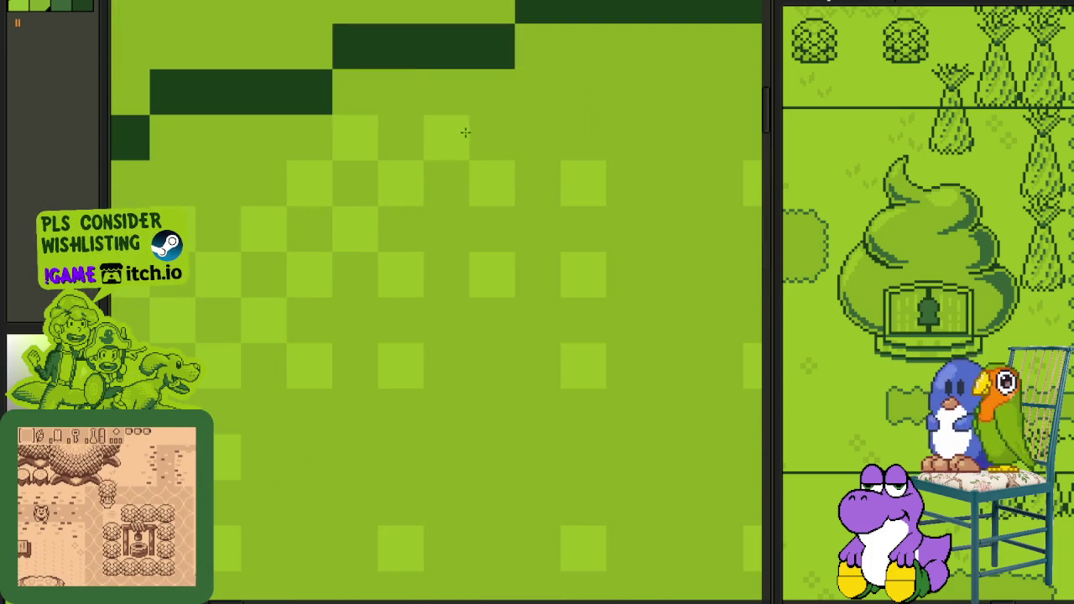
scroll(503, 168, up, 3)
scroll(439, 217, right, 3)
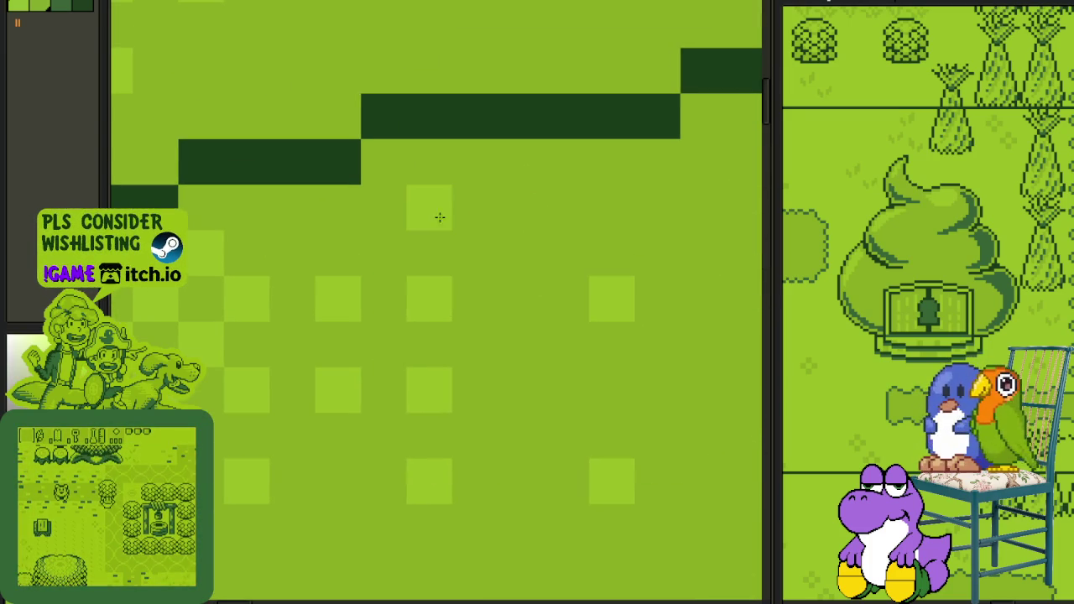
scroll(593, 204, down, 3)
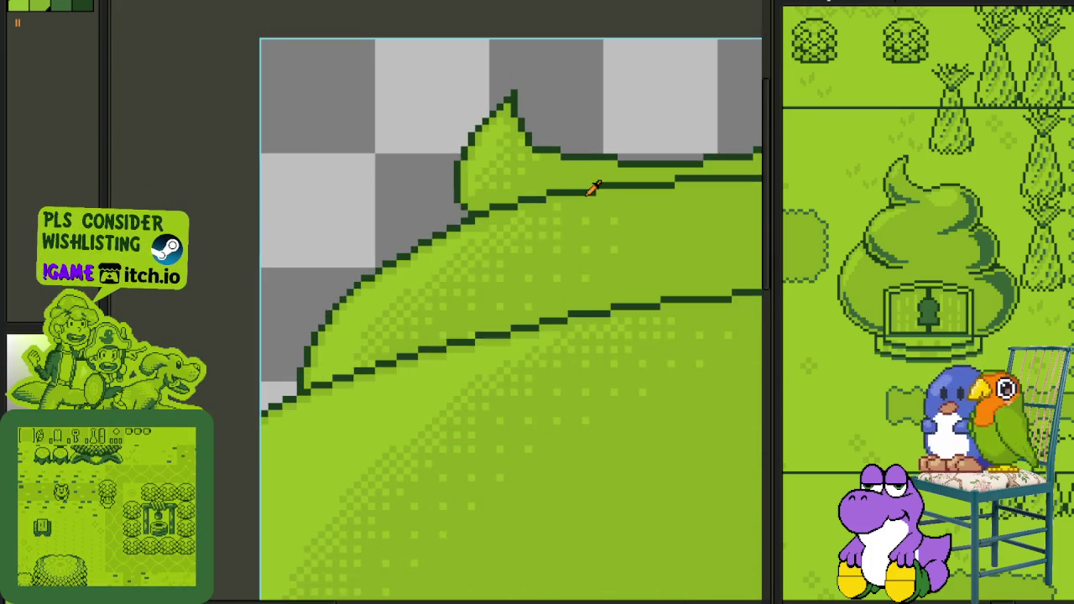
scroll(596, 180, down, 1)
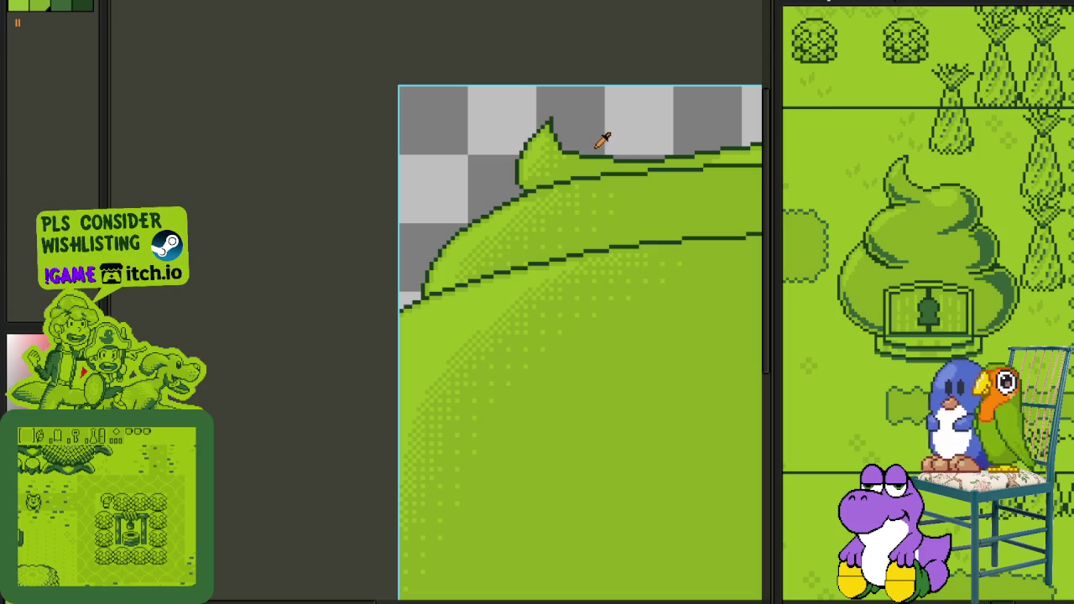
scroll(615, 150, down, 2)
scroll(486, 175, up, 2)
scroll(479, 160, up, 1)
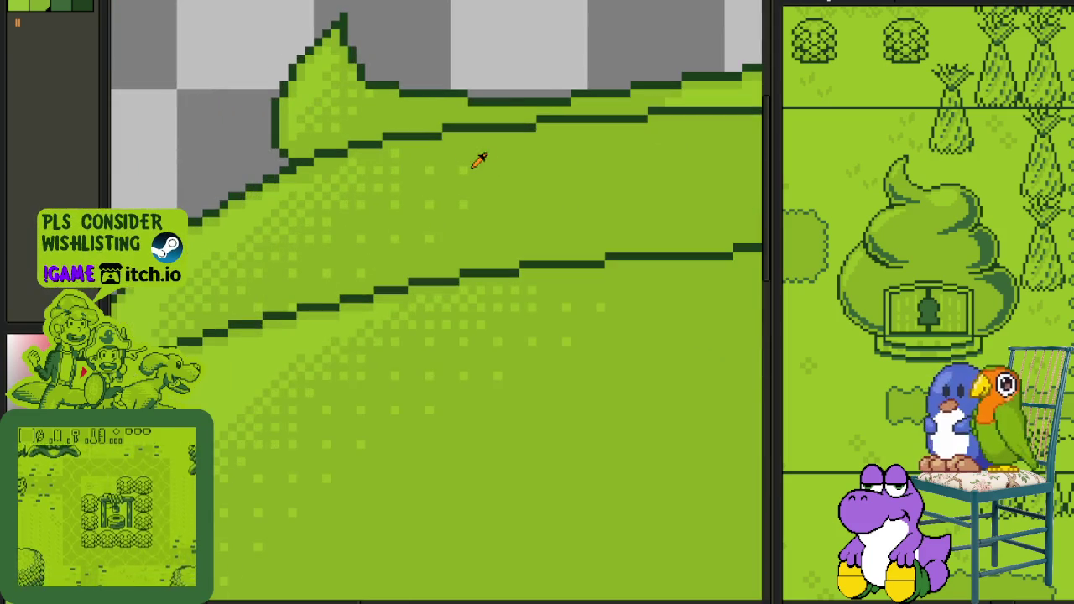
scroll(454, 190, up, 2)
drag(420, 209, 478, 164)
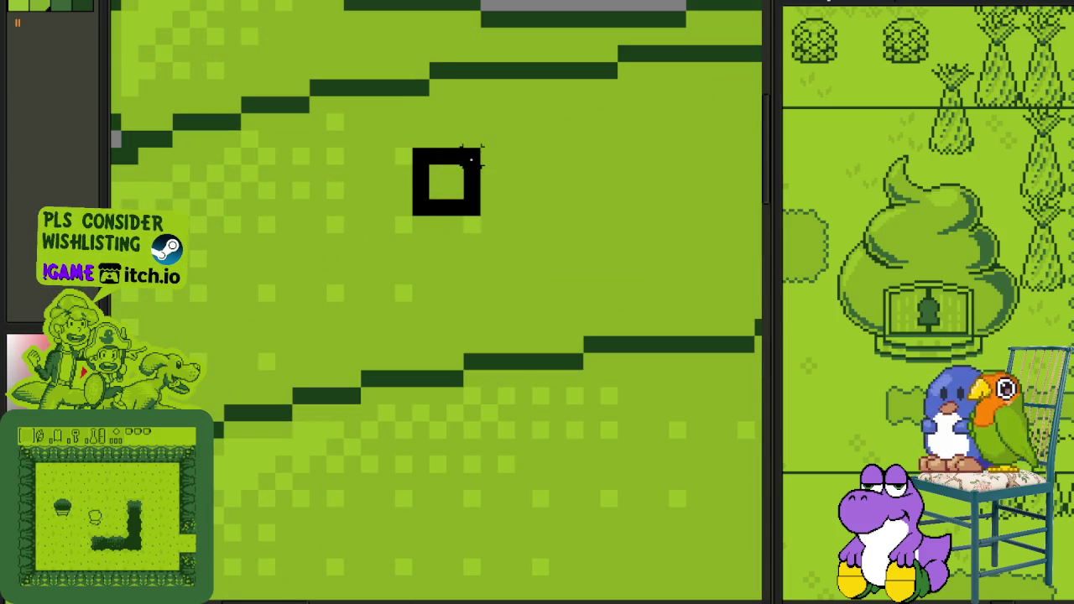
key(ctrl+d)
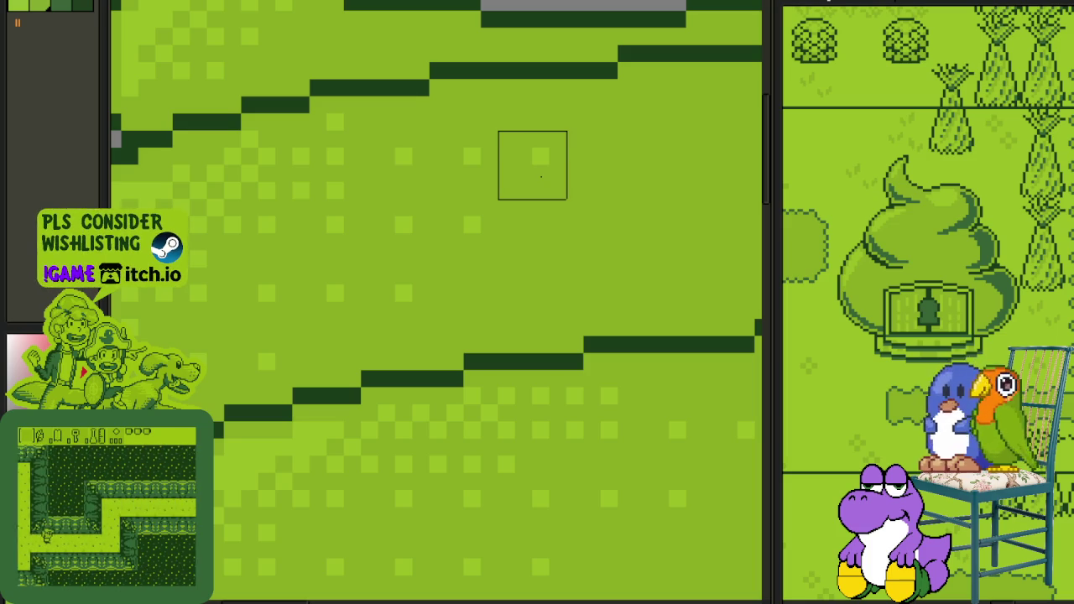
scroll(640, 185, down, 2)
scroll(639, 186, up, 1)
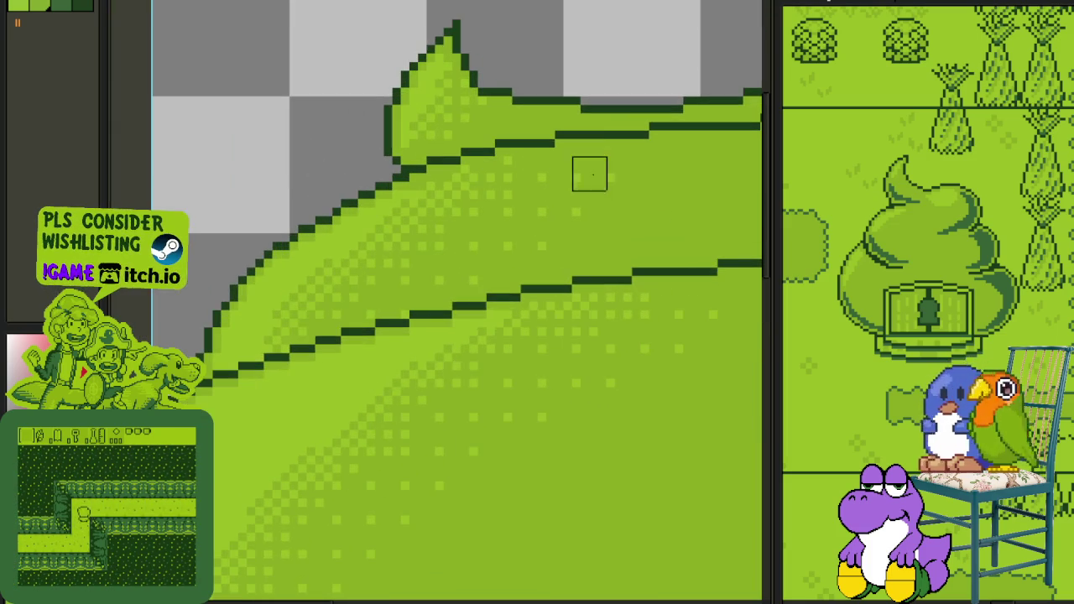
scroll(589, 156, up, 1)
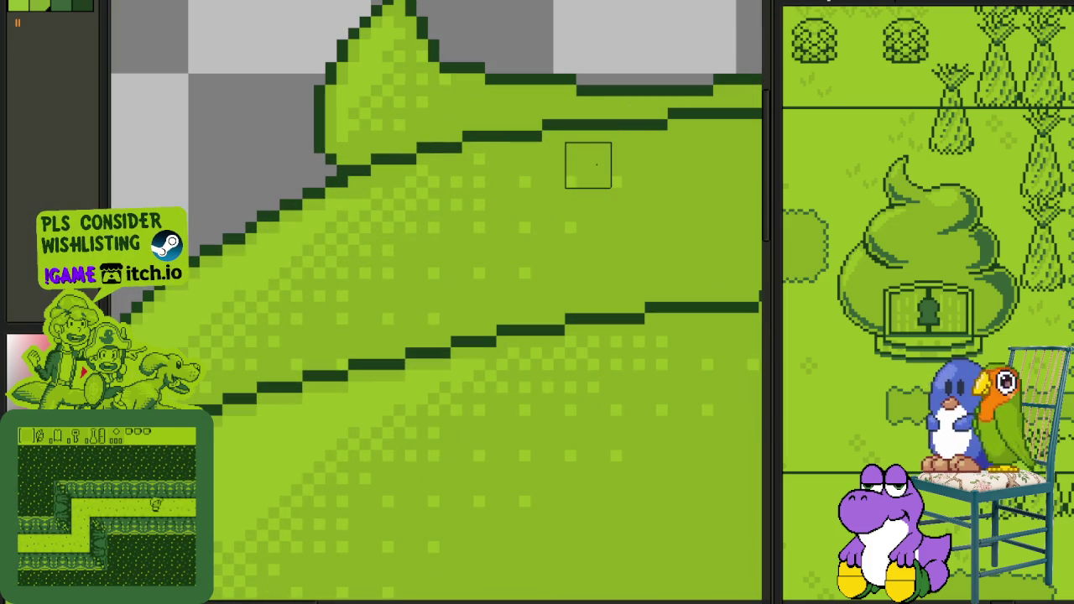
scroll(622, 165, down, 2)
drag(683, 288, 495, 288)
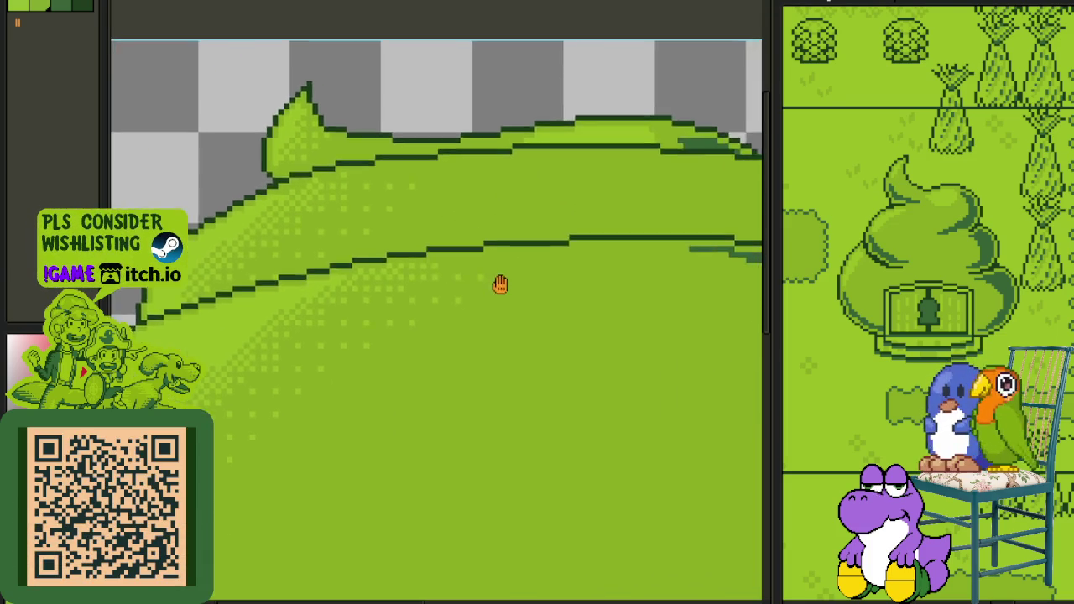
scroll(433, 256, up, 2)
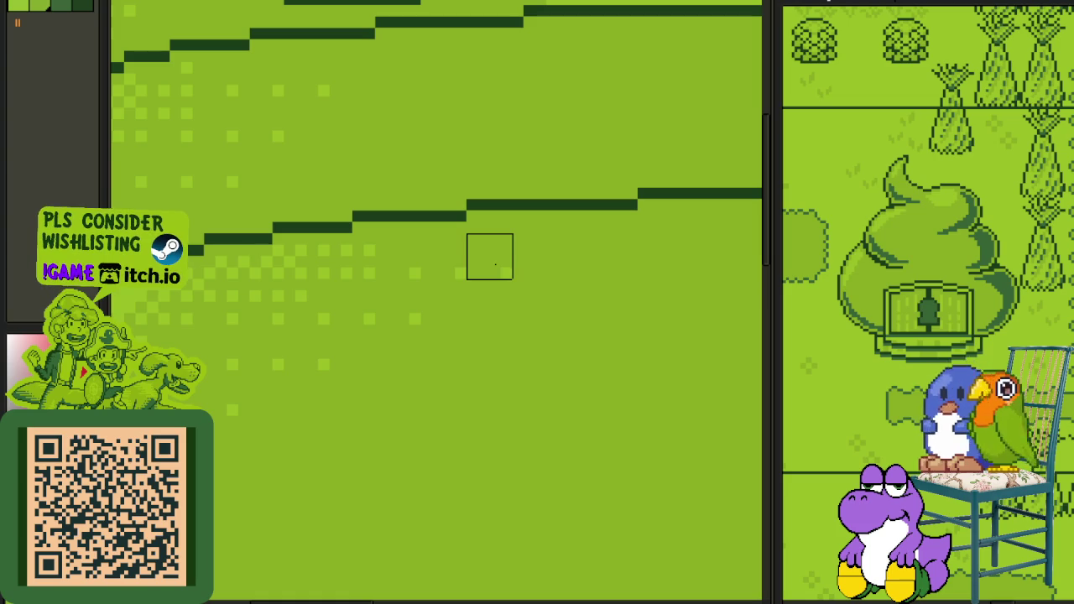
scroll(489, 256, down, 2)
click(147, 1)
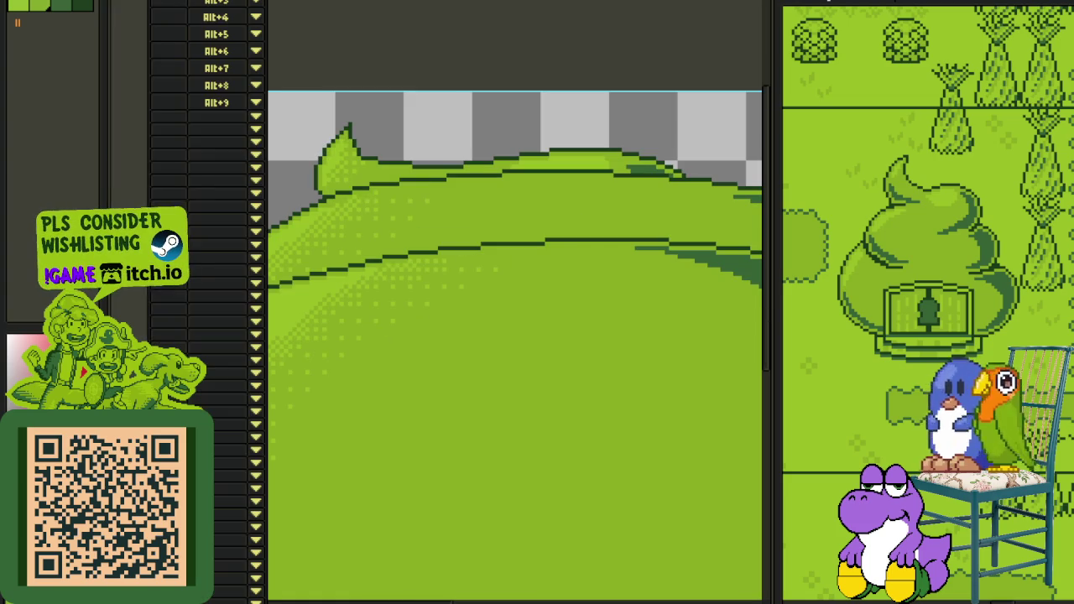
click(363, 60)
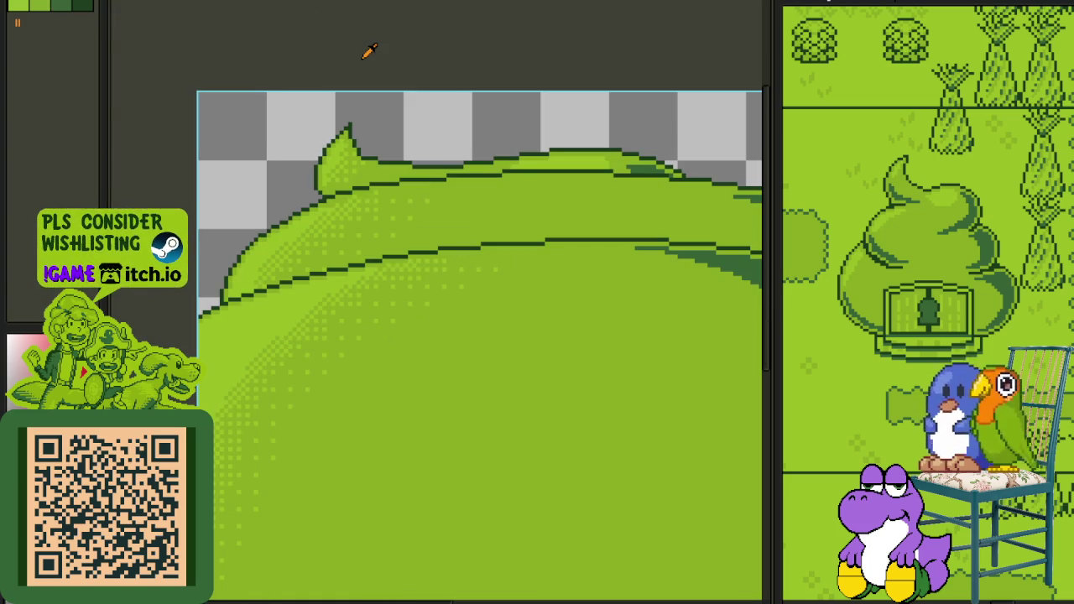
scroll(383, 52, down, 3)
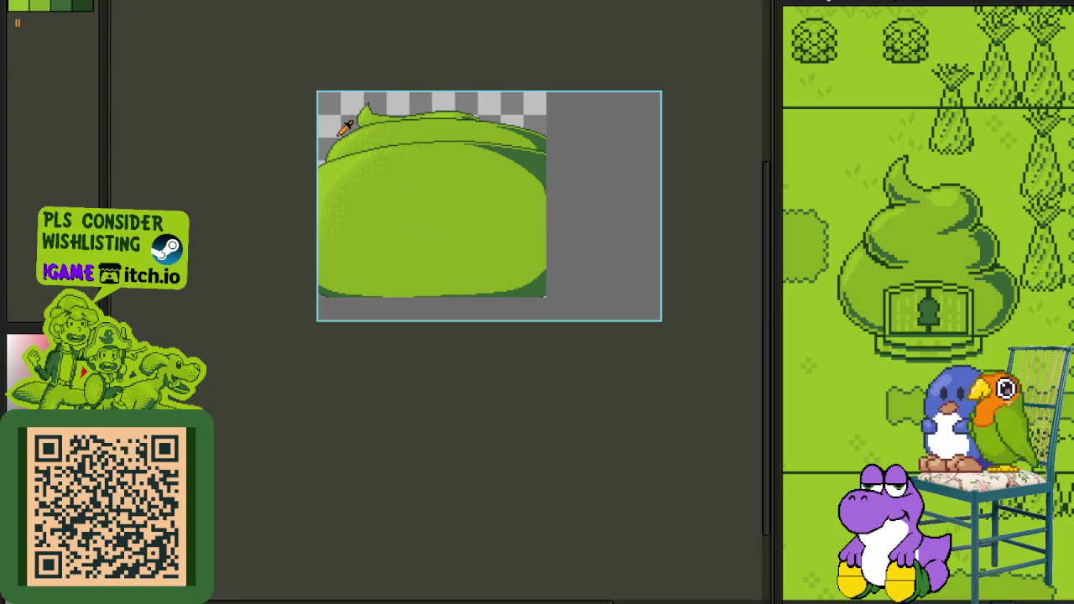
drag(341, 133, 401, 196)
scroll(402, 196, up, 1)
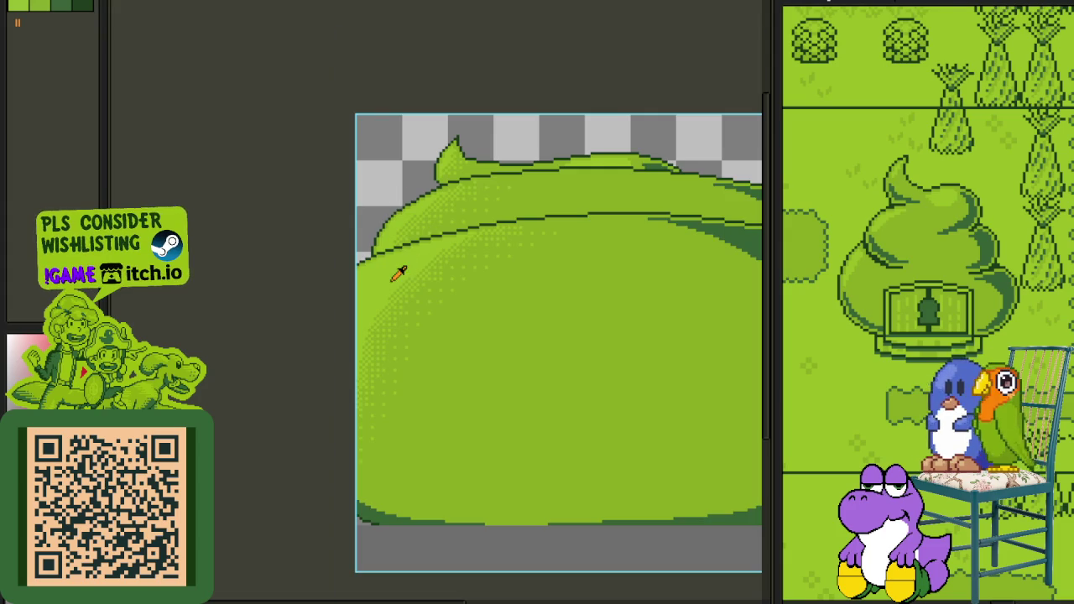
scroll(388, 306, up, 2)
scroll(369, 344, up, 1)
scroll(405, 355, up, 1)
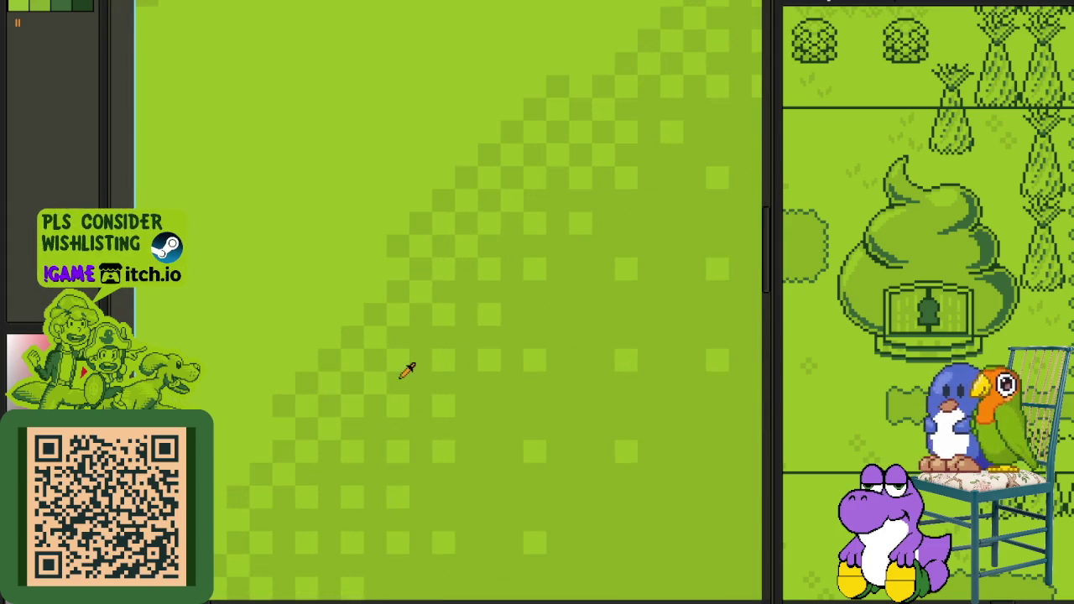
drag(379, 337, 422, 371)
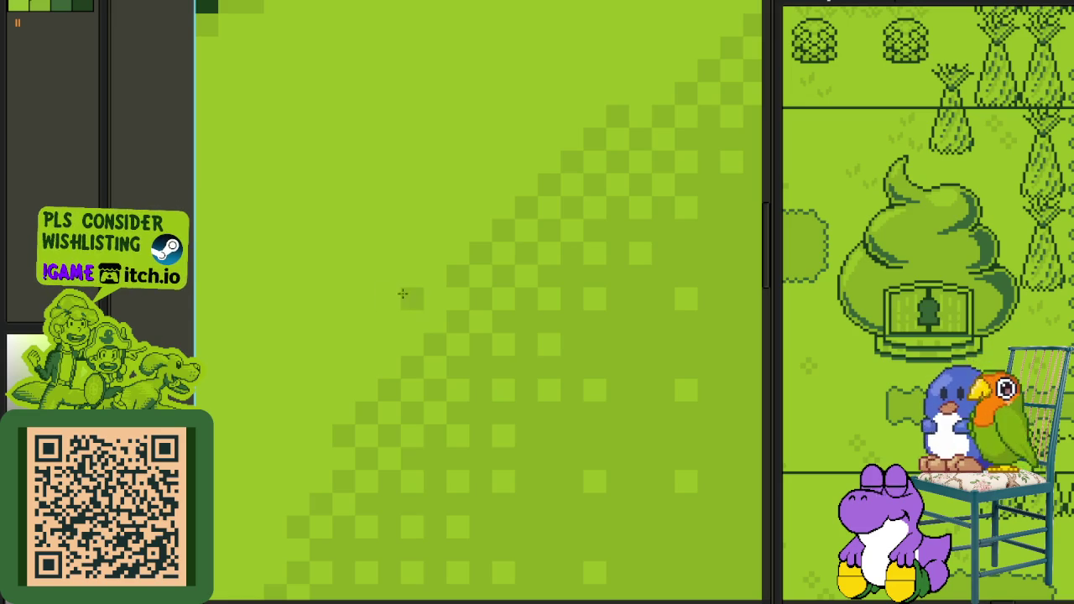
drag(411, 275, 442, 309)
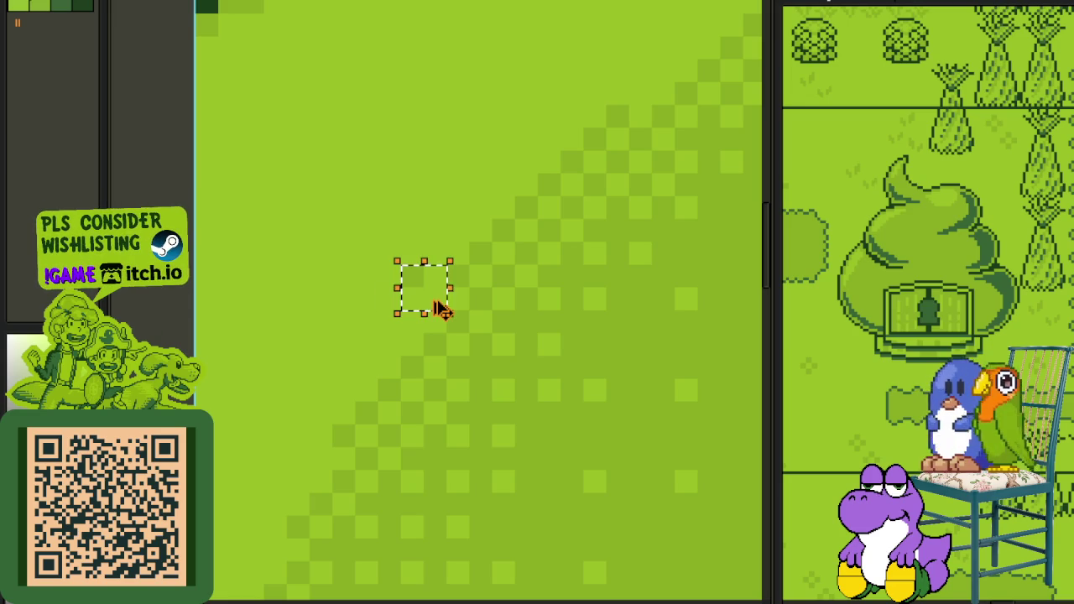
click(432, 289)
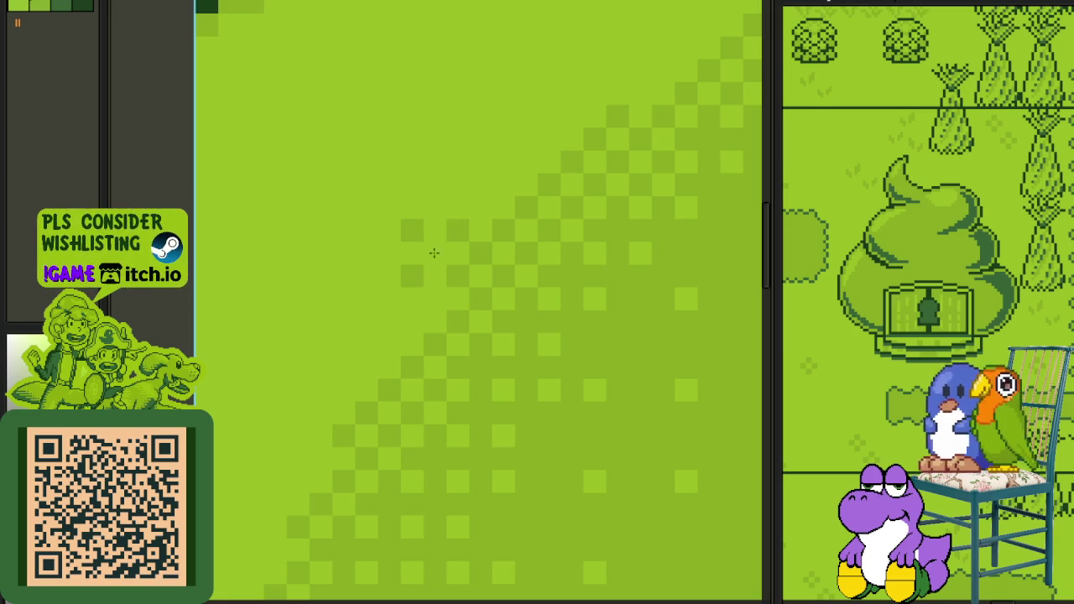
drag(389, 304, 410, 295)
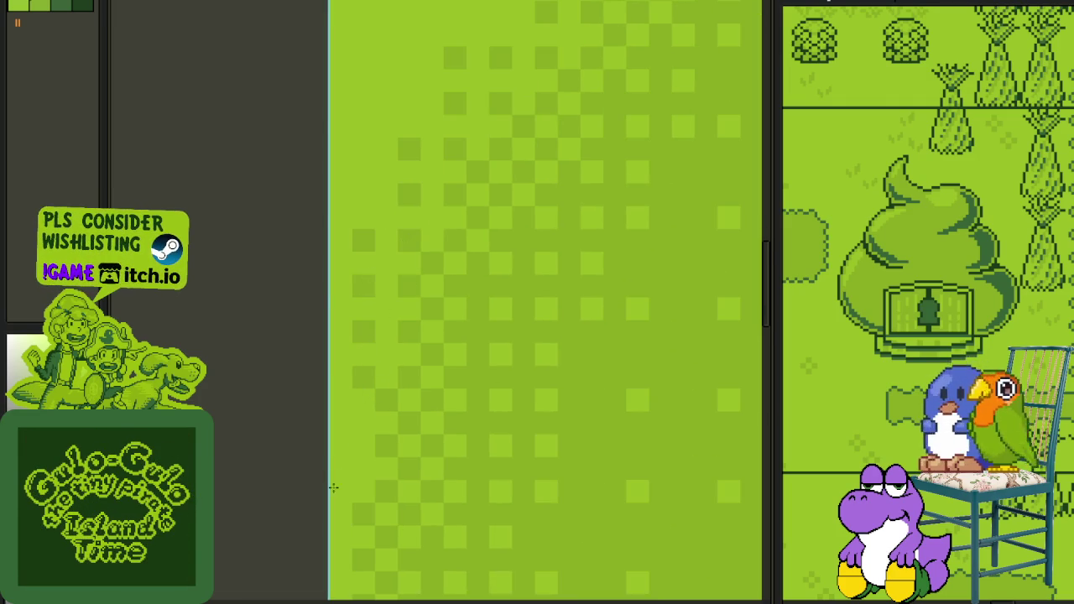
scroll(359, 427, down, 3)
scroll(444, 293, up, 5)
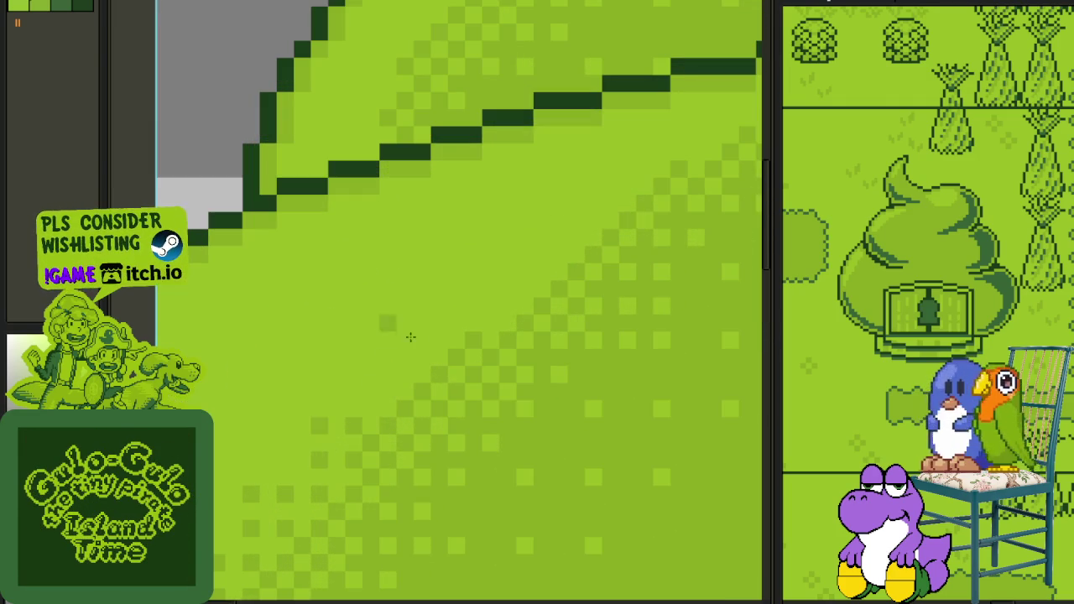
click(354, 391)
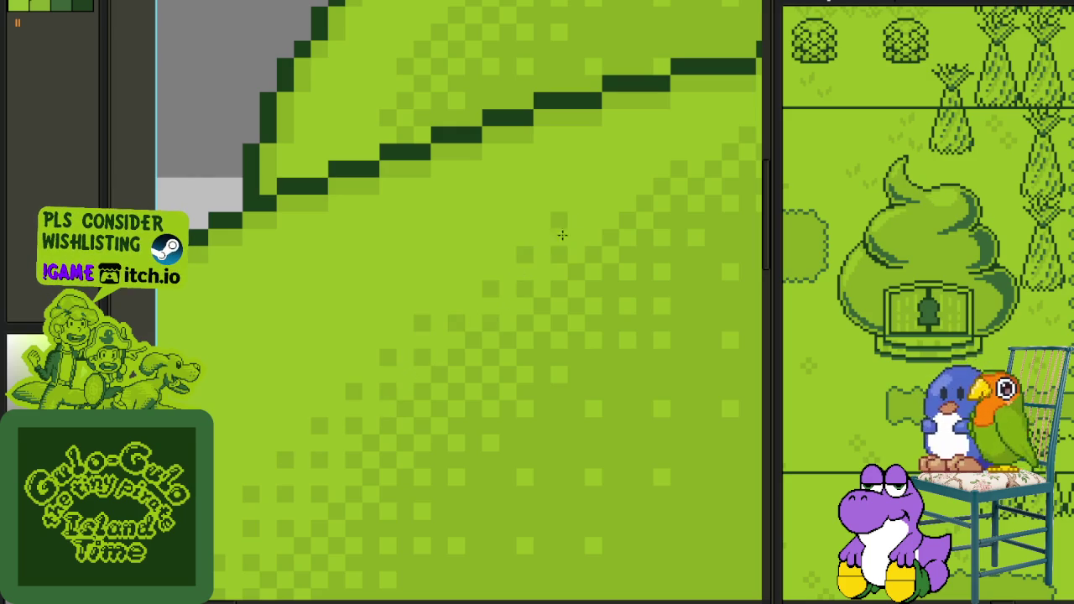
drag(607, 187, 321, 329)
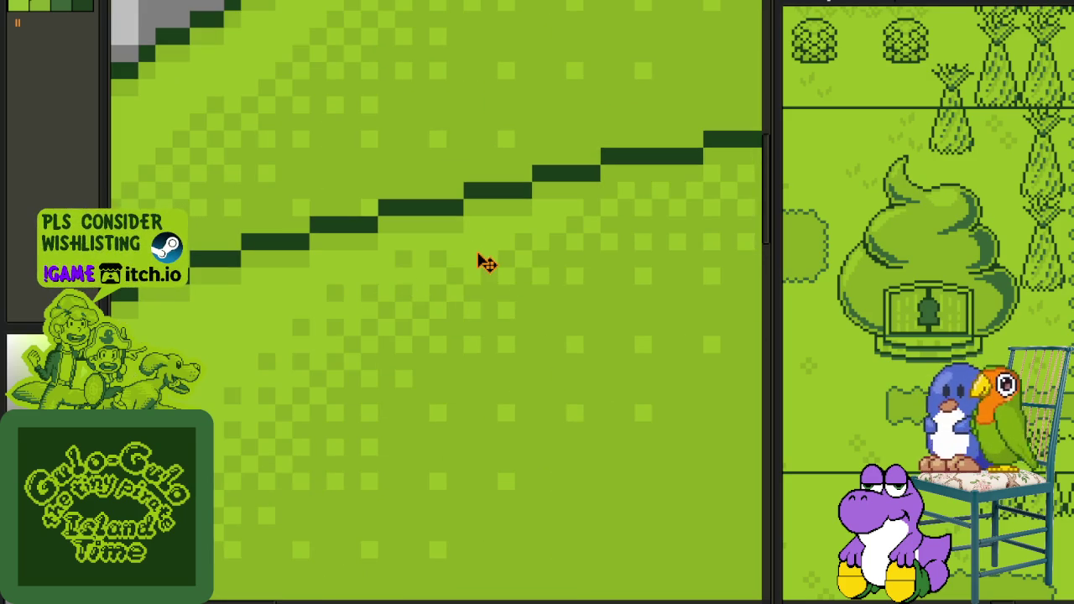
scroll(366, 246, up, 5)
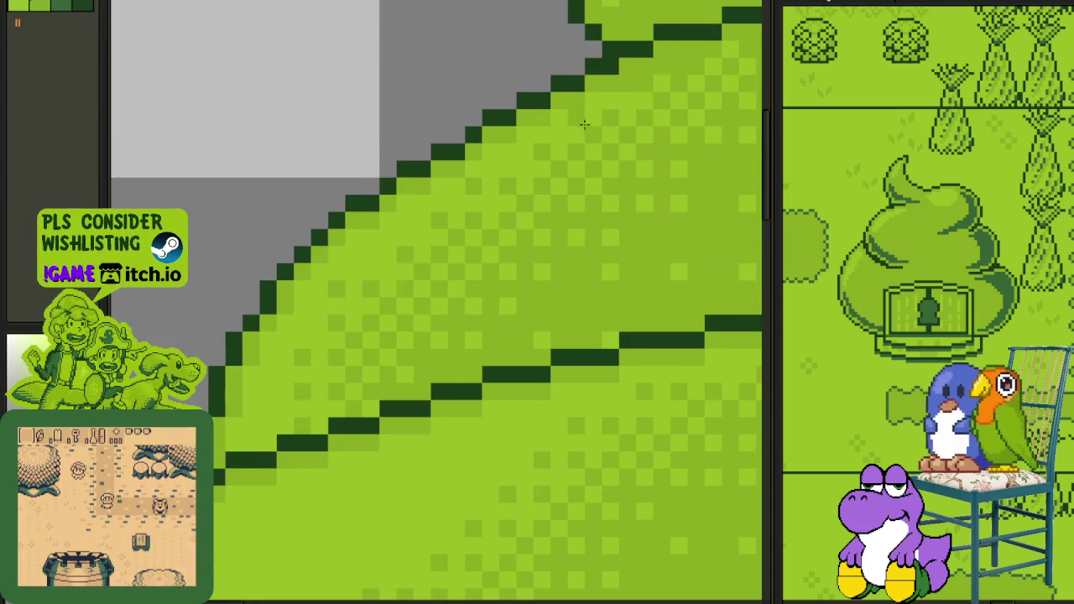
scroll(577, 130, down, 3)
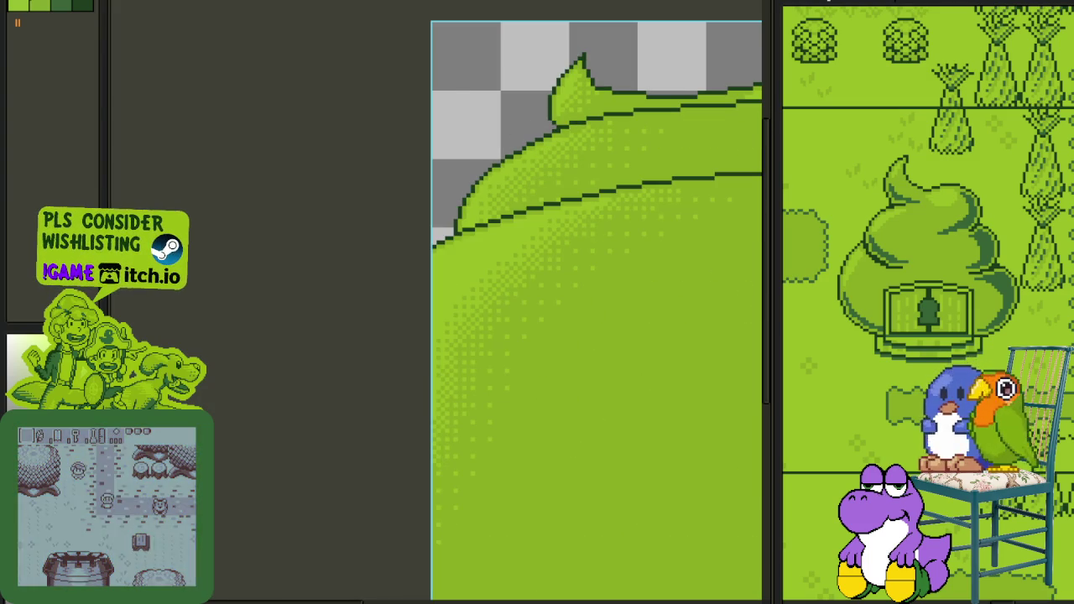
scroll(364, 162, down, 2)
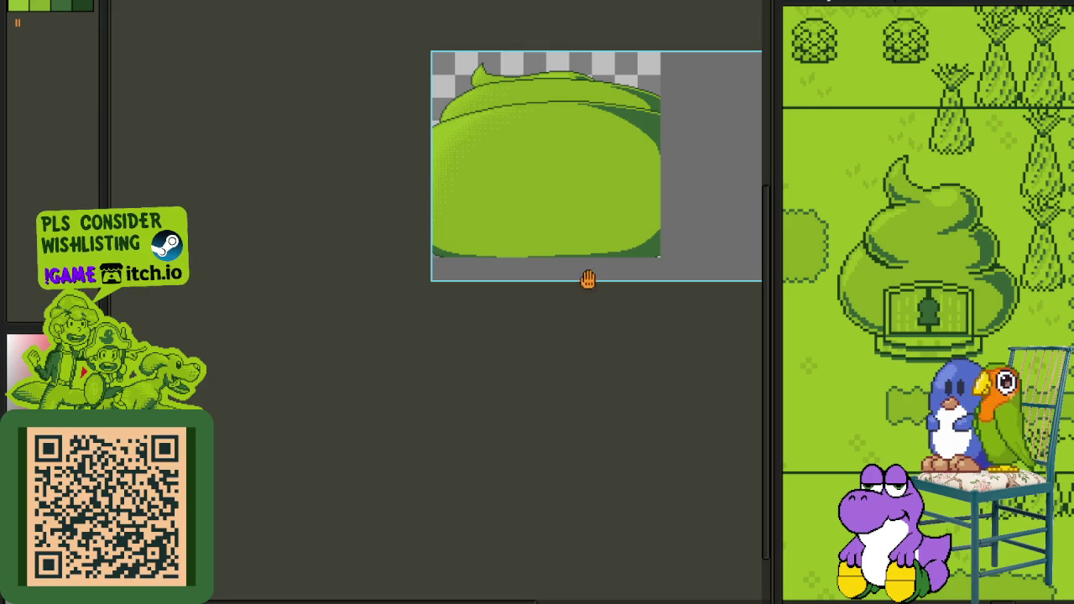
Step: Merge Layer 1 down into the Top Dungeon layer
drag(591, 277, 462, 338)
key(Tab)
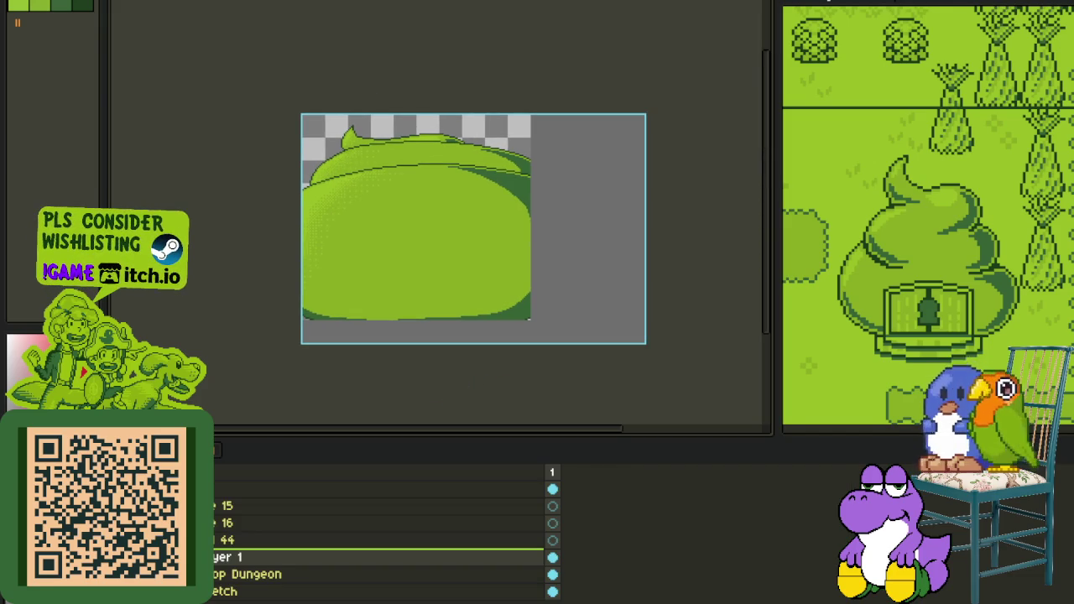
right_click(216, 561)
click(277, 588)
Step: Add a new empty layer above Top Dungeon and hide the timeline
right_click(255, 562)
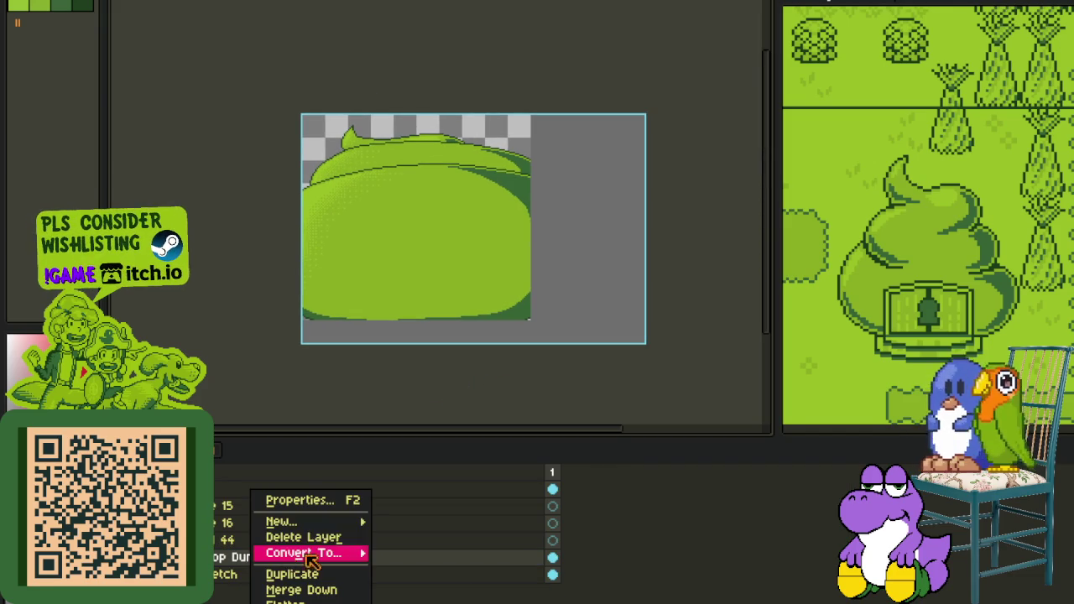
key(Escape)
right_click(319, 557)
mouse_move(360, 521)
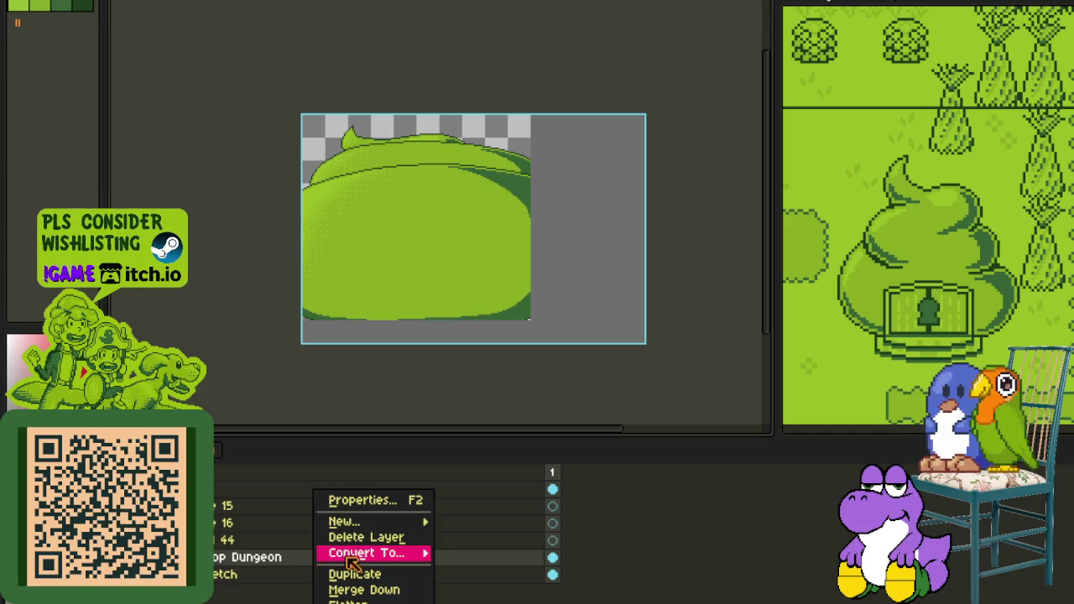
click(467, 521)
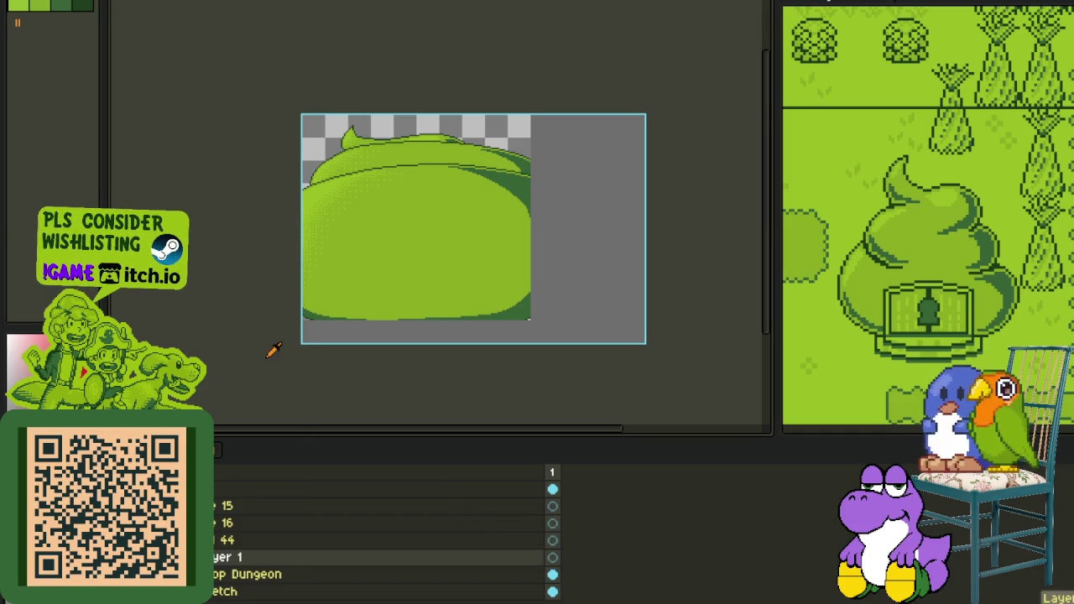
scroll(252, 216, up, 3)
scroll(251, 216, up, 2)
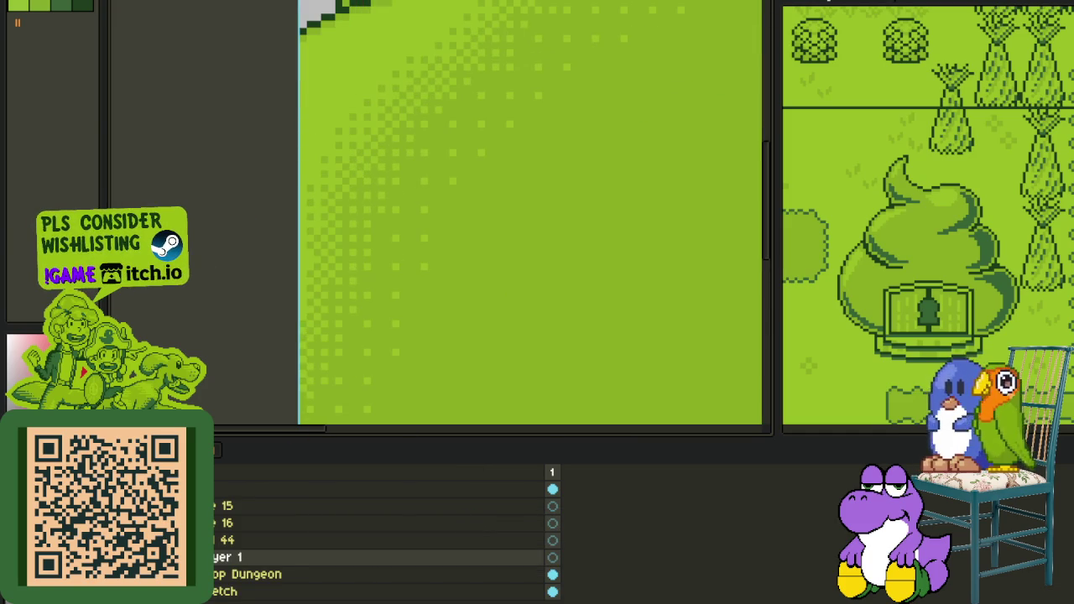
key(Tab)
scroll(335, 151, up, 3)
Step: Paint a 2x2 red-white checker and turn it into a custom brush
click(375, 226)
click(355, 210)
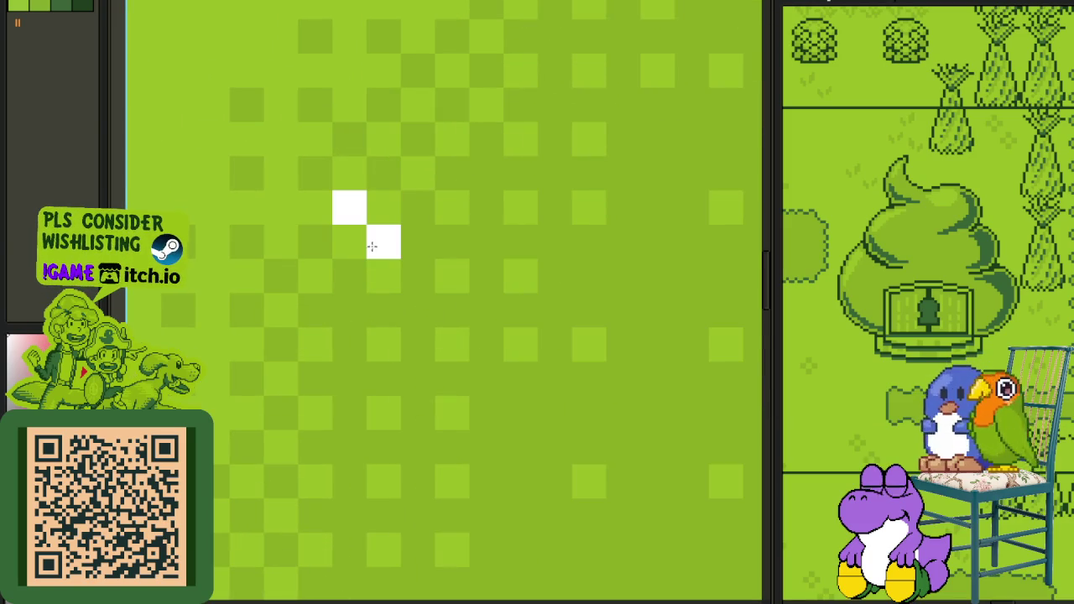
click(349, 241)
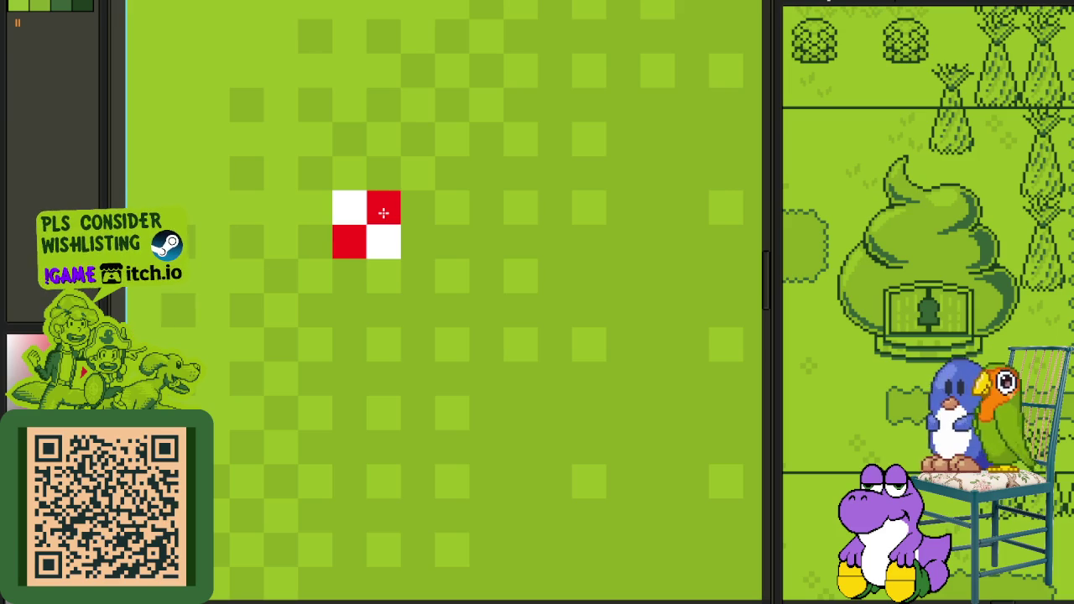
key(ctrl+a)
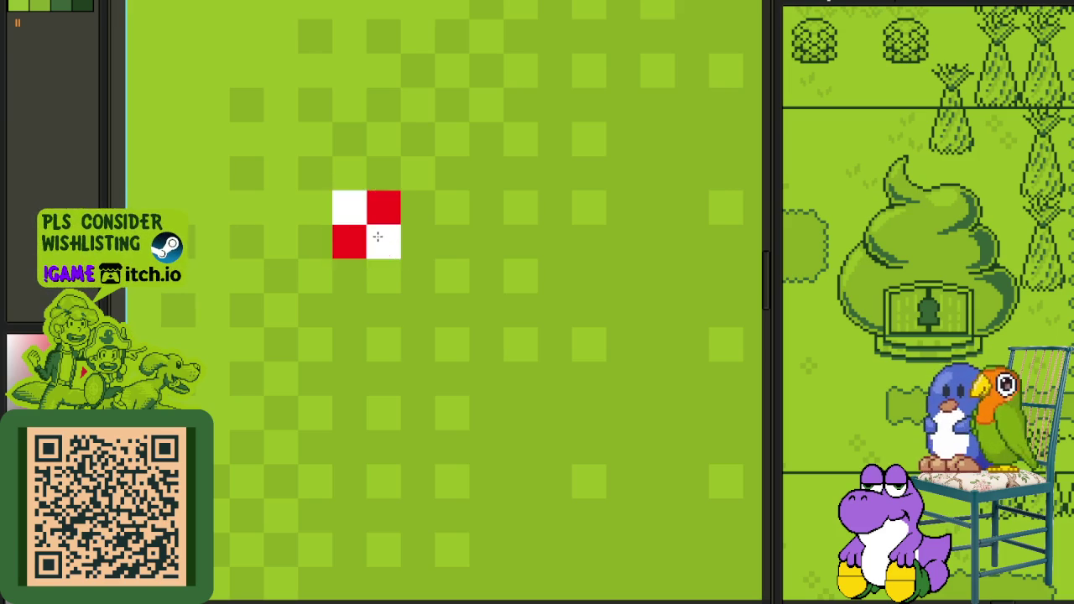
key(Delete)
scroll(378, 237, down, 1)
key(ctrl+z)
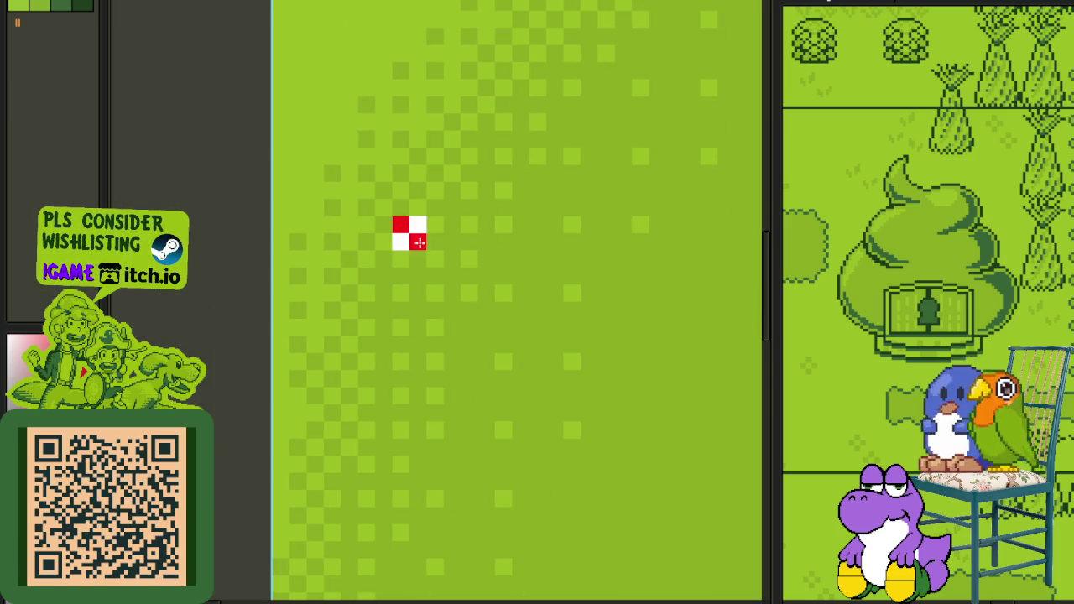
scroll(411, 239, down, 1)
scroll(303, 263, up, 2)
scroll(277, 281, down, 3)
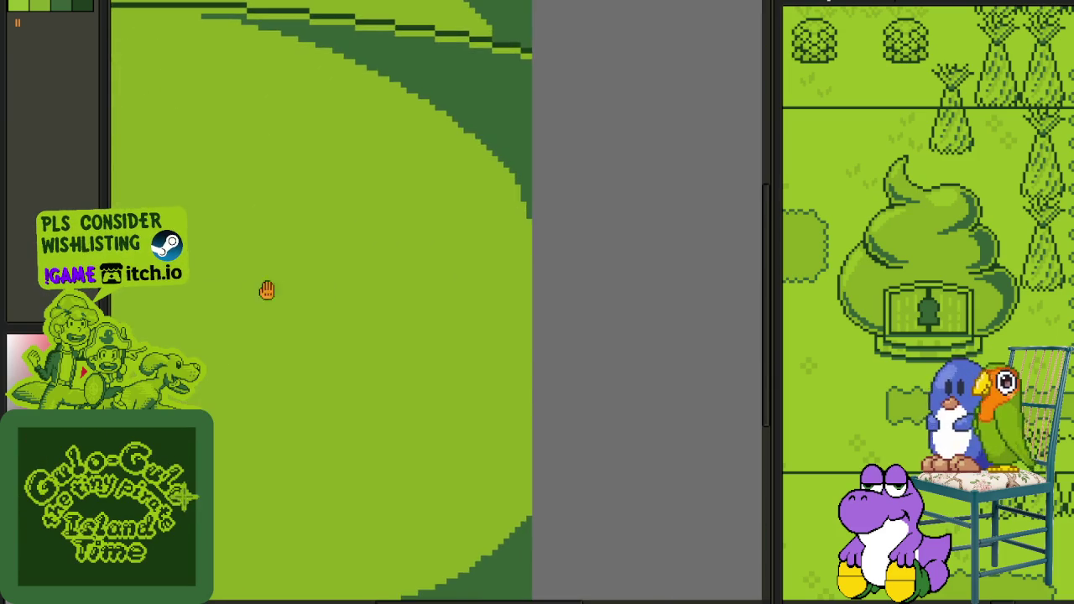
scroll(525, 361, up, 1)
scroll(516, 331, up, 1)
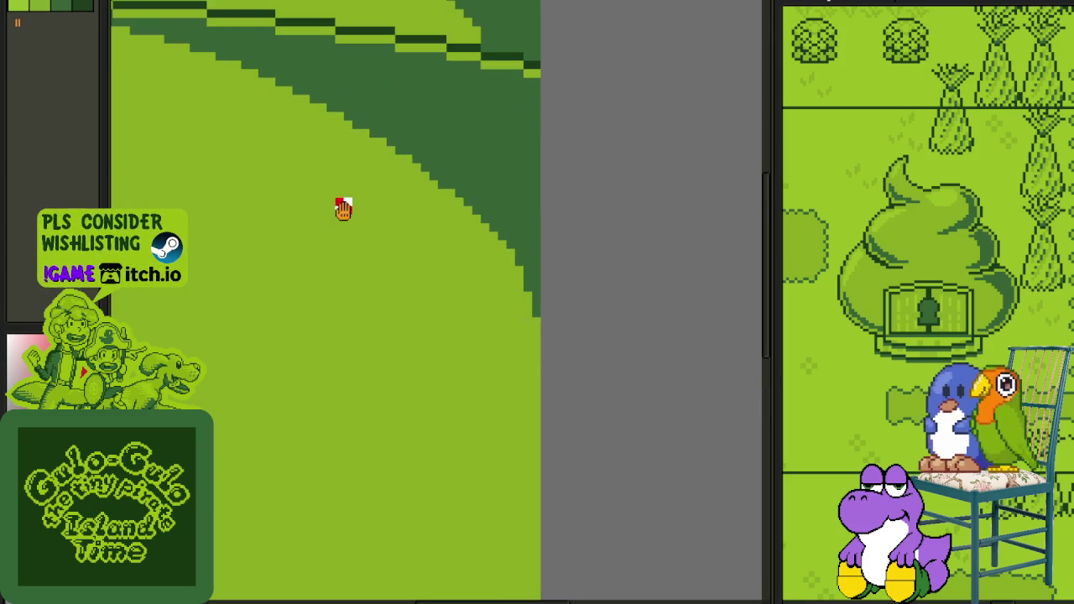
scroll(344, 206, down, 1)
scroll(319, 184, up, 2)
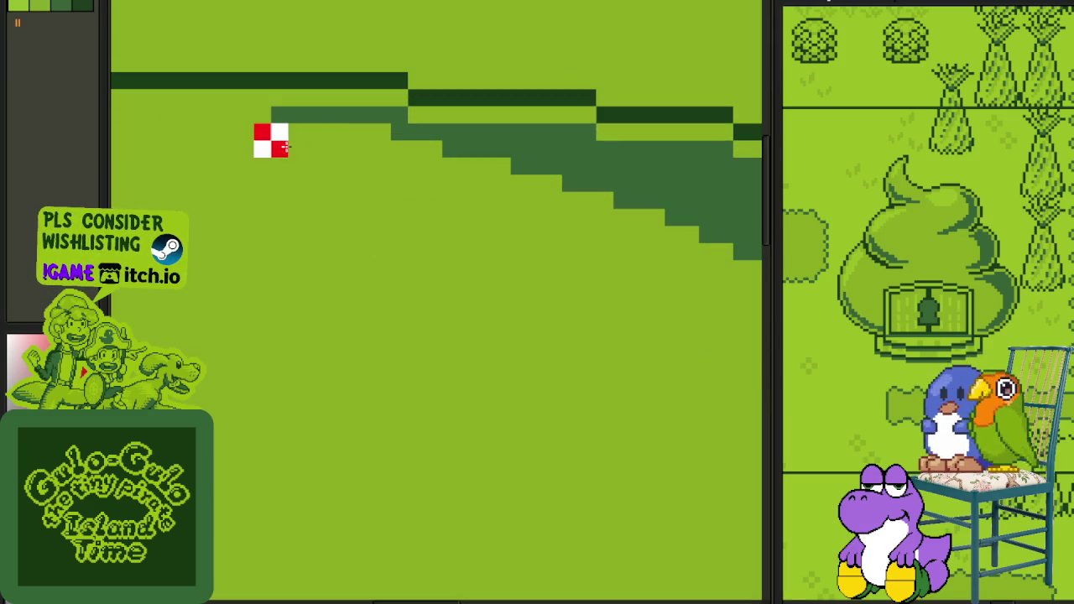
Step: Paint the checker strip along the curved shadow edge down the hill's right side
drag(285, 147, 524, 199)
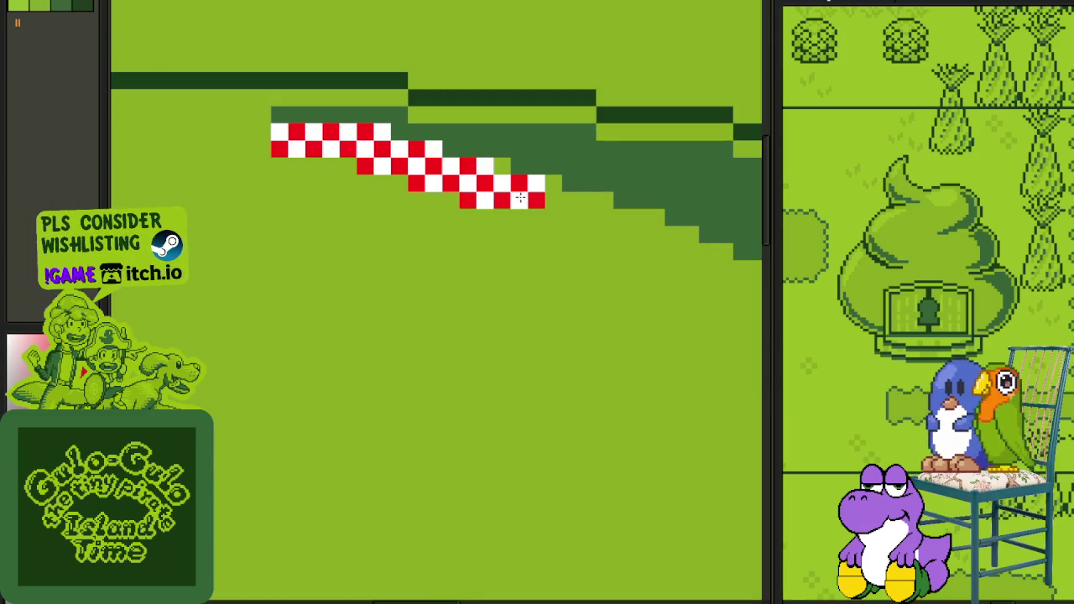
mouse_move(524, 201)
mouse_down()
mouse_move(743, 299)
mouse_move(406, 204)
mouse_move(660, 372)
mouse_up()
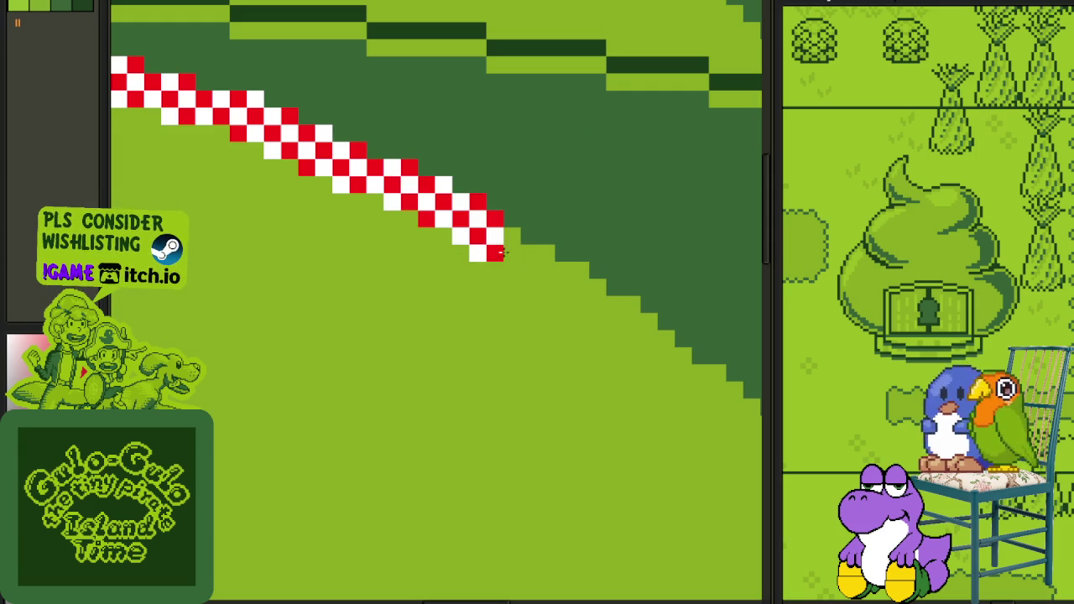
mouse_move(534, 264)
mouse_down()
mouse_move(709, 371)
mouse_move(599, 282)
mouse_move(671, 373)
mouse_up()
mouse_move(590, 308)
mouse_down()
mouse_move(696, 432)
mouse_move(604, 323)
mouse_move(619, 358)
mouse_move(615, 445)
mouse_up()
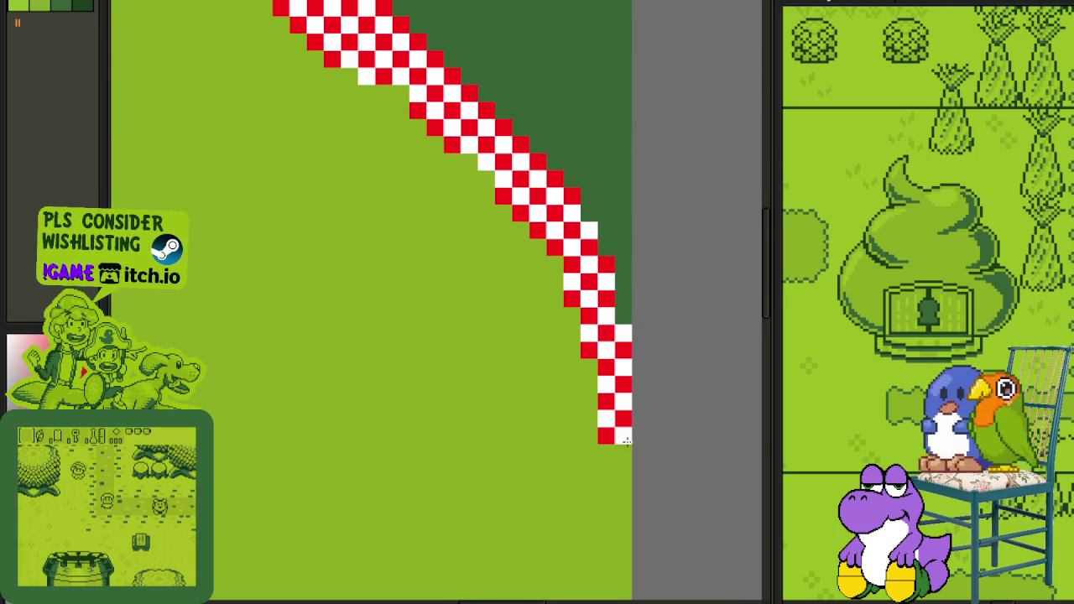
scroll(615, 444, down, 3)
scroll(604, 340, up, 1)
scroll(618, 327, up, 1)
mouse_move(617, 328)
mouse_down()
mouse_move(637, 357)
mouse_move(635, 445)
mouse_up()
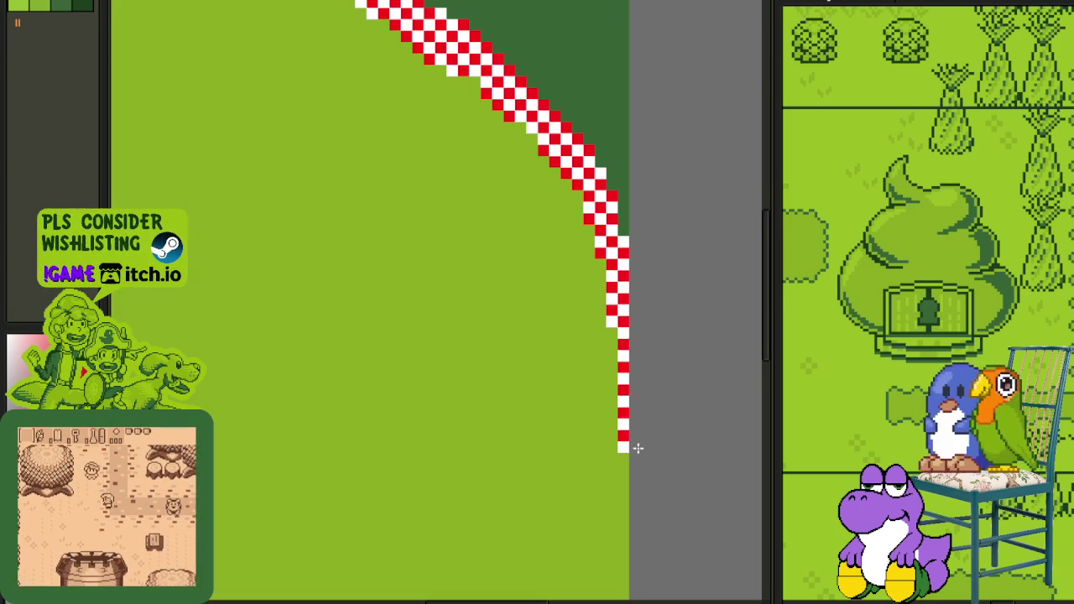
scroll(635, 445, down, 2)
scroll(627, 475, up, 2)
scroll(607, 238, up, 1)
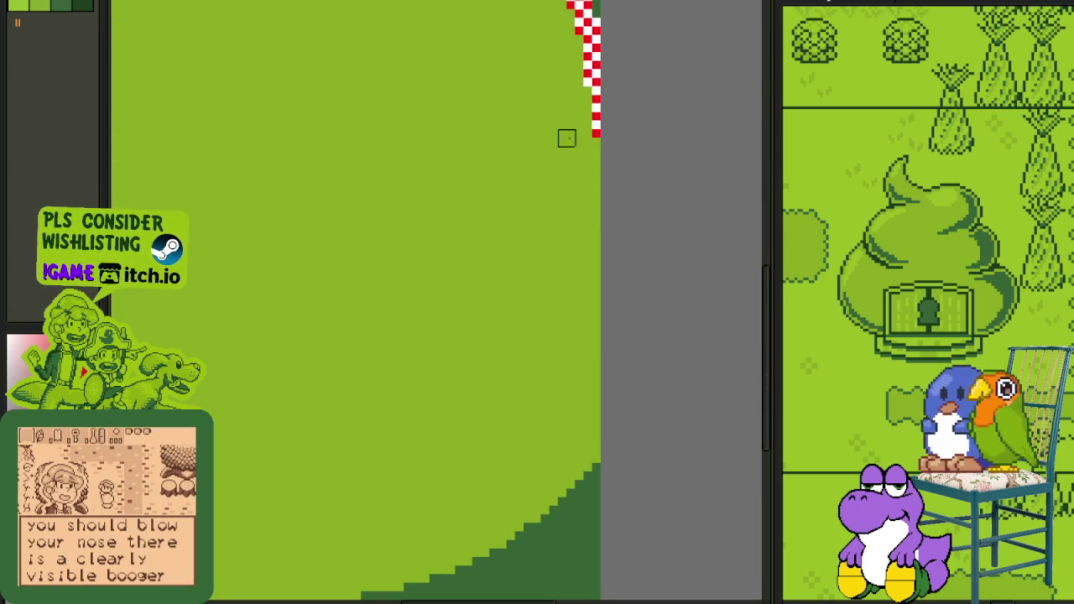
scroll(360, 524, down, 1)
scroll(565, 391, down, 3)
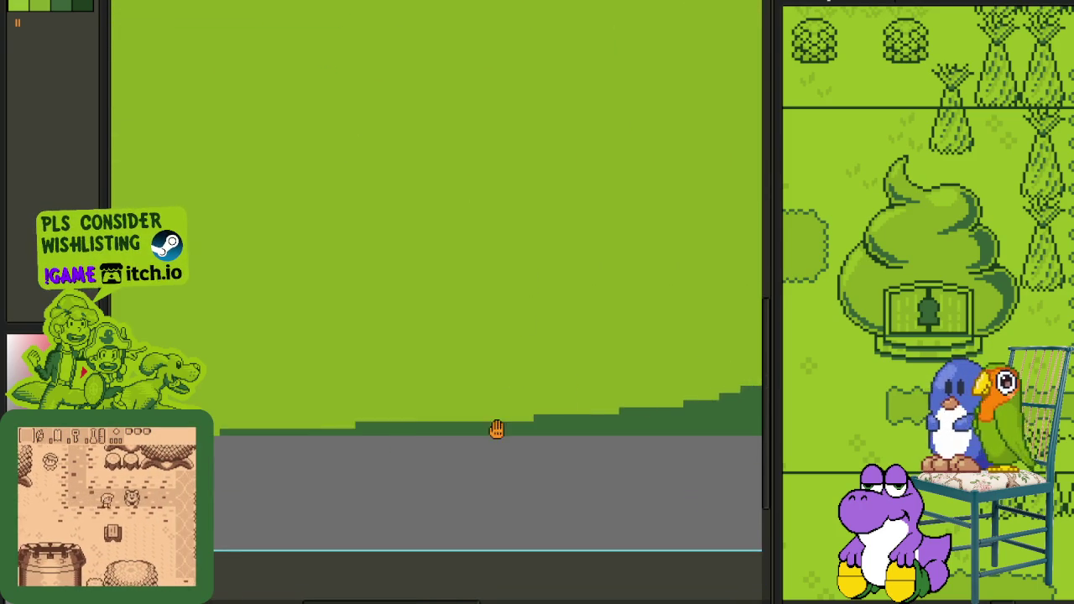
scroll(389, 406, up, 1)
Step: Lay checker strips along the bottom ground edge and up the right slope
drag(388, 406, 636, 391)
scroll(635, 391, down, 3)
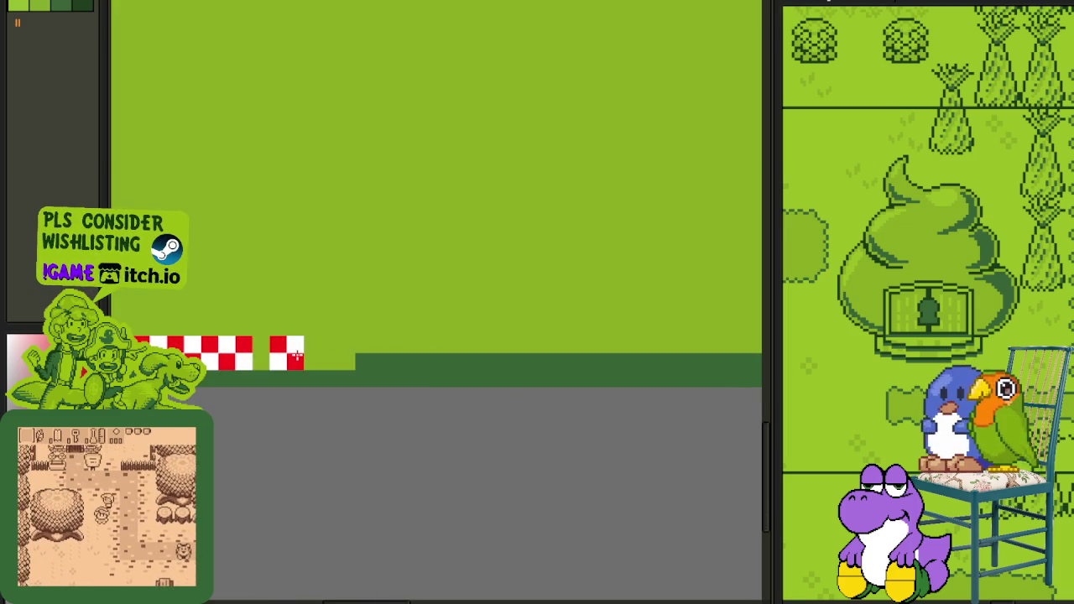
scroll(467, 373, down, 2)
scroll(478, 388, up, 1)
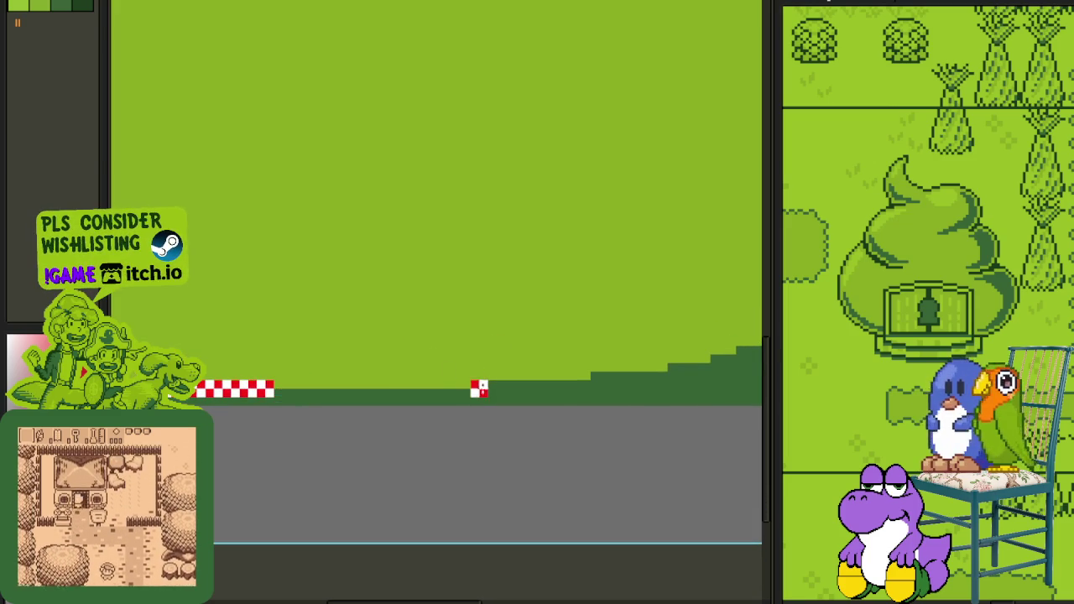
mouse_move(479, 380)
mouse_down()
mouse_move(281, 380)
mouse_move(410, 365)
mouse_move(563, 374)
mouse_up()
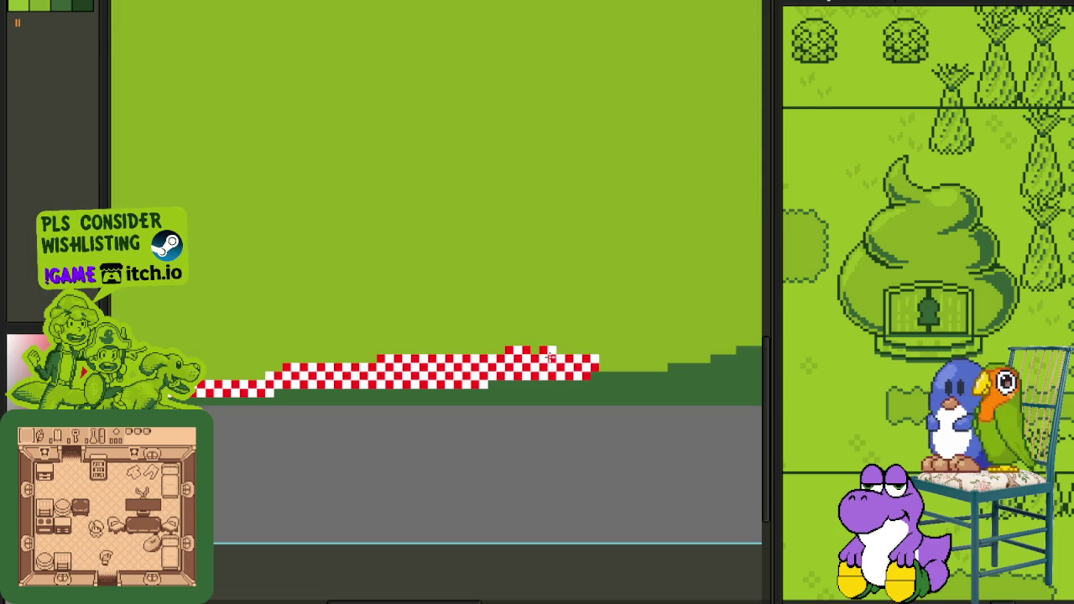
drag(578, 356, 600, 369)
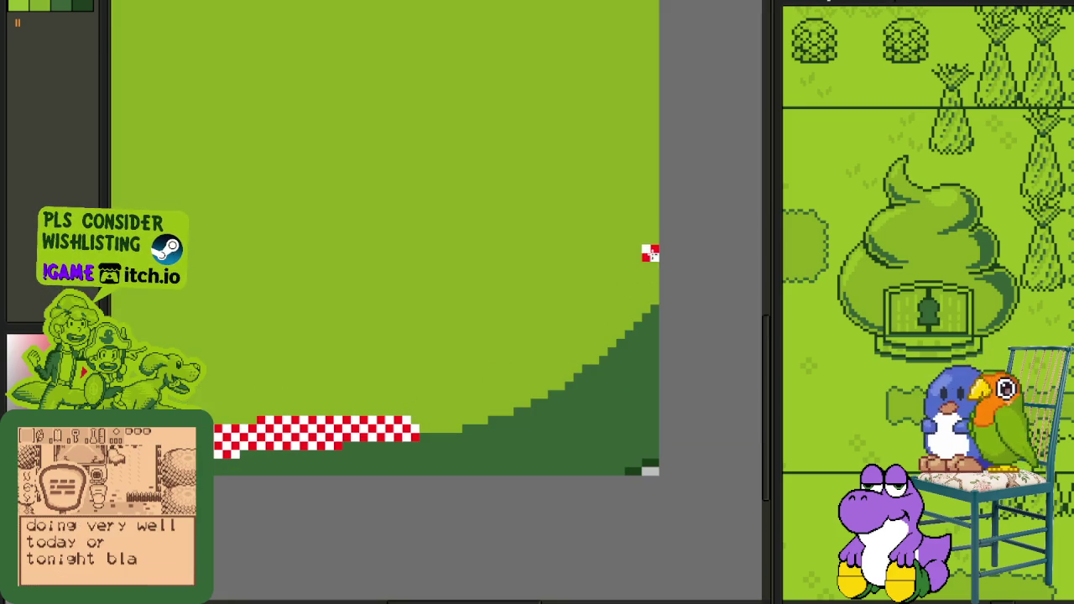
drag(649, 253, 416, 423)
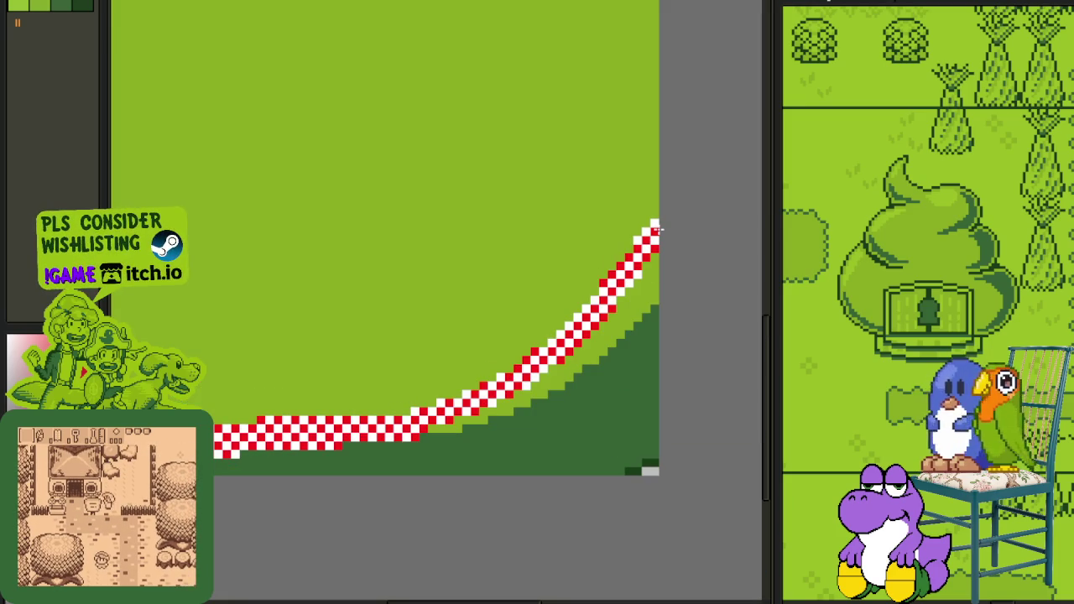
drag(654, 231, 662, 201)
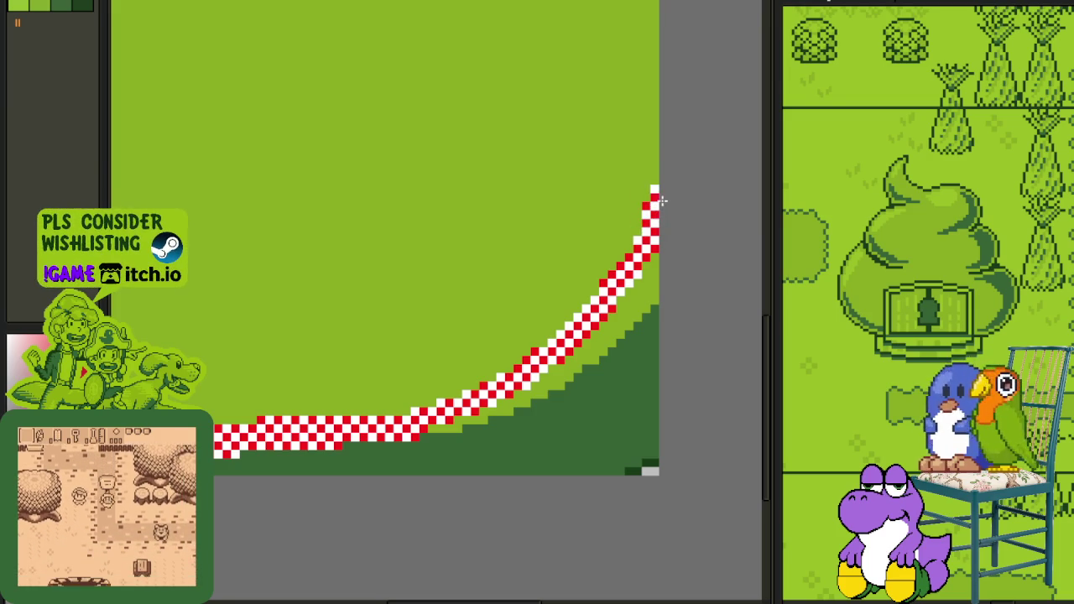
drag(642, 299, 403, 438)
Step: Continue the checker strip from the left edge down the slope and rightward along the bottom
scroll(379, 405, down, 2)
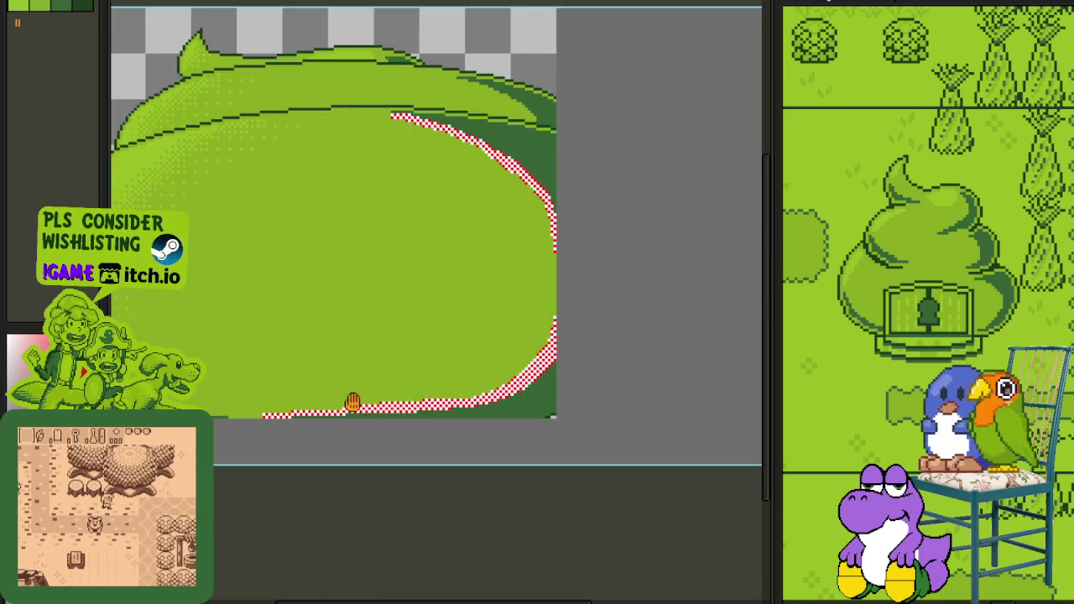
scroll(379, 406, up, 2)
scroll(379, 405, up, 3)
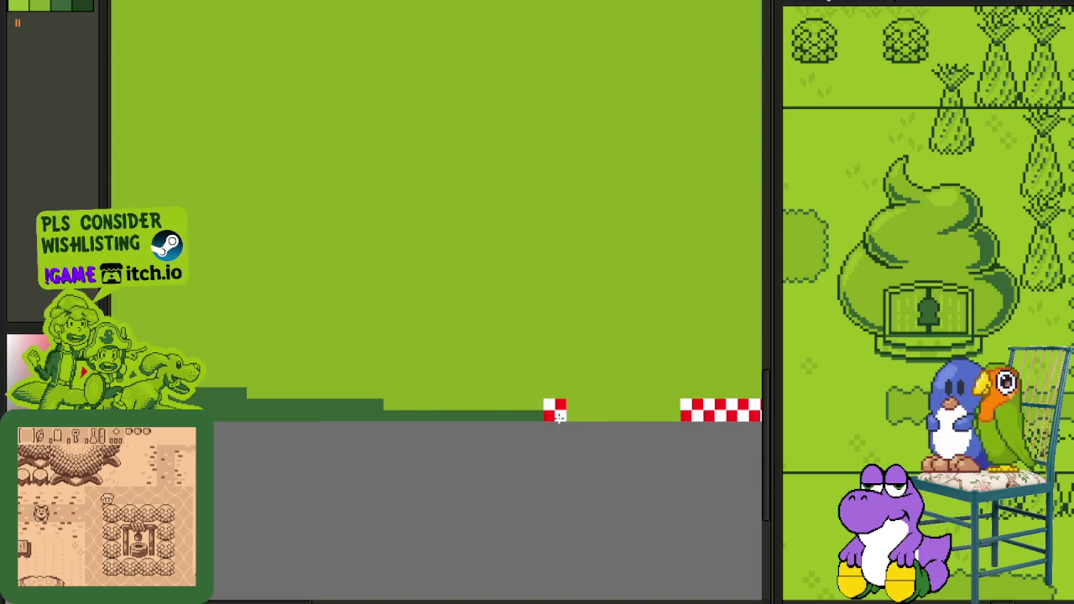
click(559, 417)
key(ctrl+z)
scroll(265, 357, left, 3)
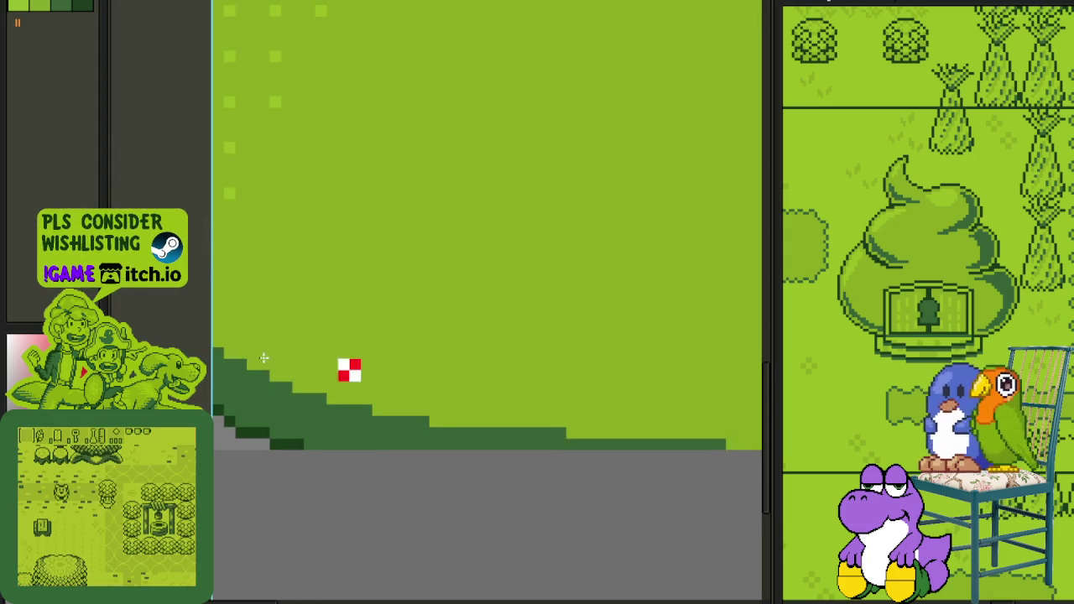
scroll(220, 319, up, 1)
drag(214, 277, 225, 291)
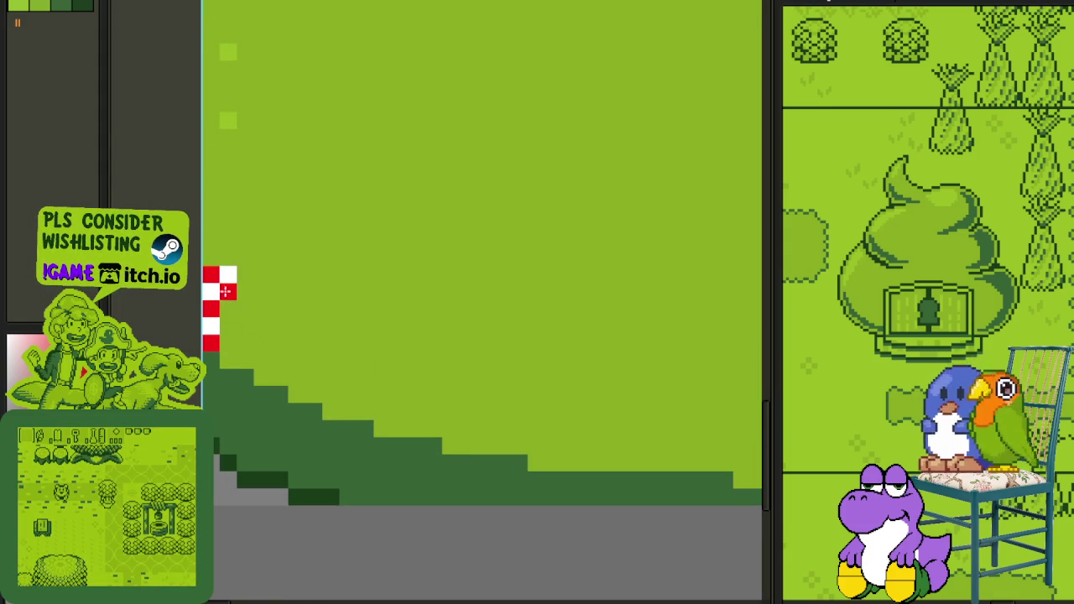
mouse_move(232, 344)
mouse_down()
mouse_move(392, 428)
mouse_move(414, 424)
mouse_up()
mouse_move(472, 445)
mouse_down()
mouse_move(525, 445)
mouse_move(561, 459)
mouse_move(726, 460)
mouse_up()
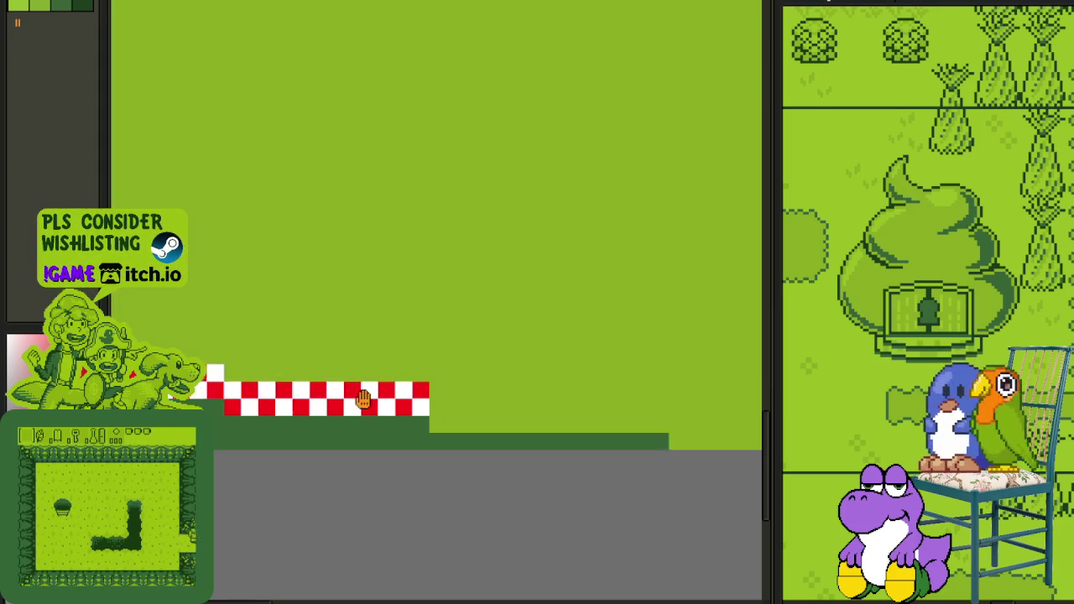
mouse_move(416, 411)
mouse_down()
mouse_move(472, 411)
mouse_move(400, 424)
mouse_move(711, 424)
mouse_up()
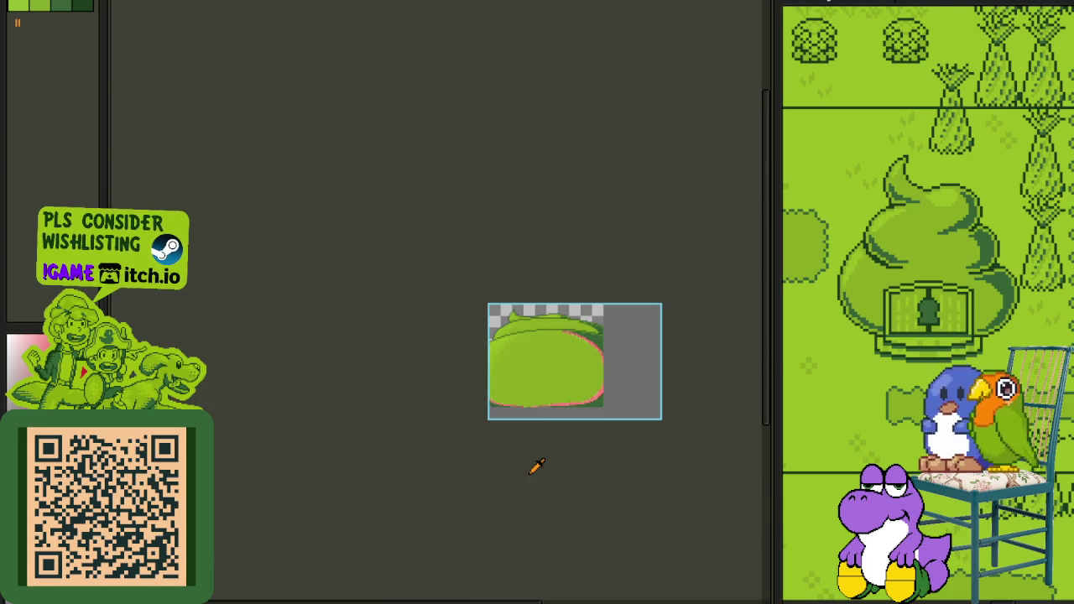
Step: Delete the extra layer from the timeline, leaving the artwork unchanged, and hide the timeline
scroll(594, 383, up, 3)
scroll(546, 515, up, 2)
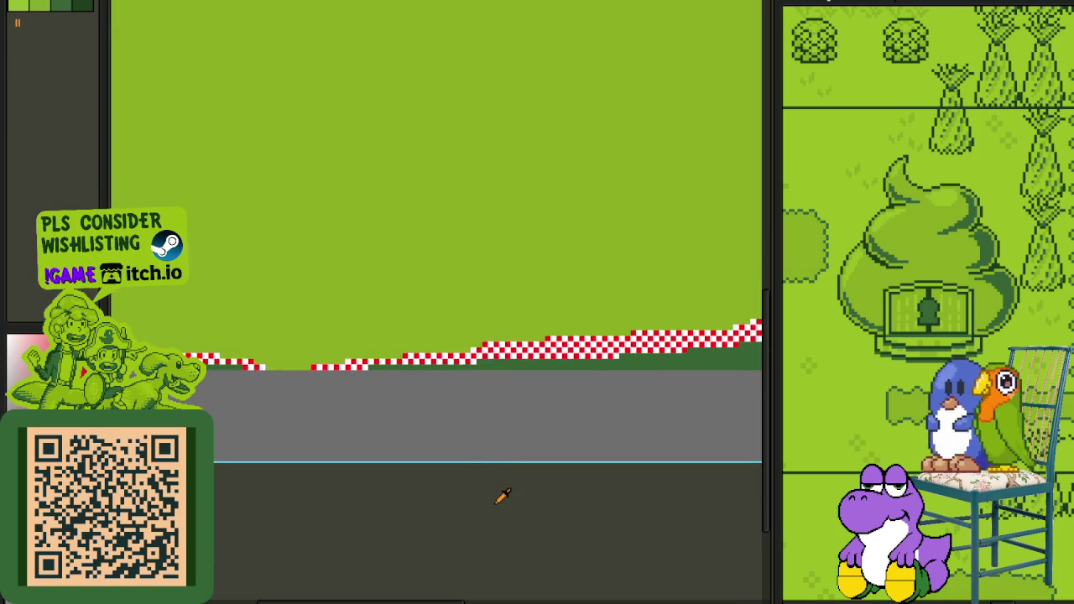
key(Tab)
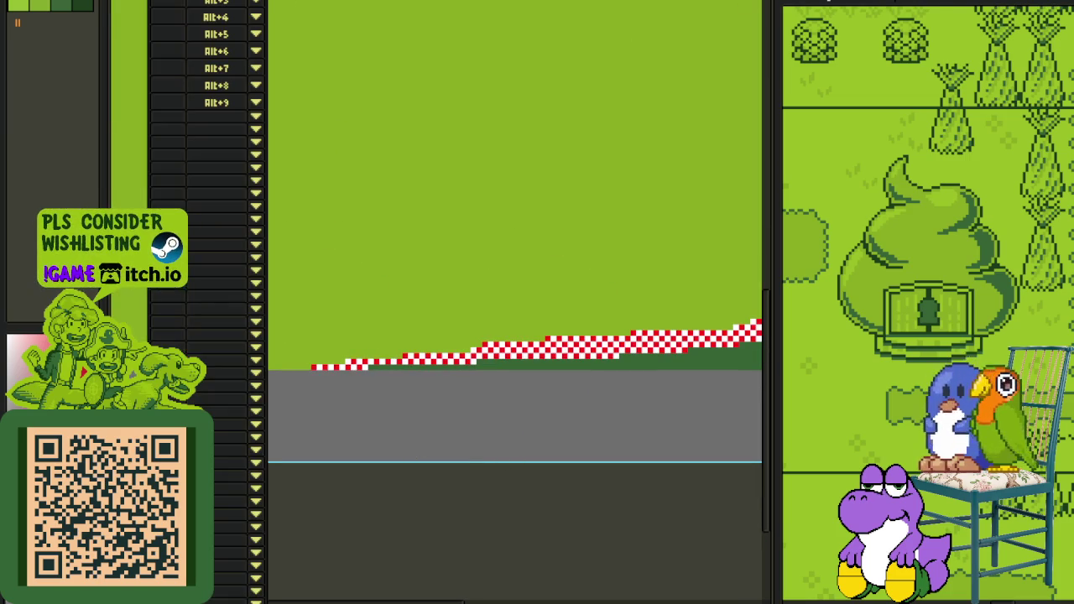
key(Tab)
scroll(312, 223, down, 2)
scroll(311, 223, down, 1)
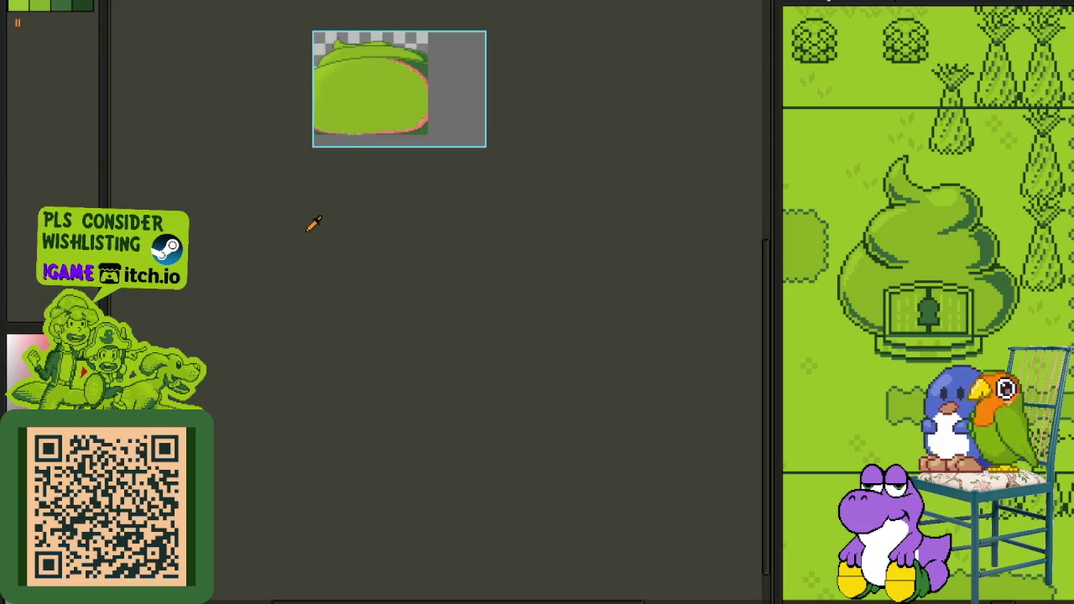
scroll(254, 28, up, 3)
key(Tab)
right_click(250, 555)
mouse_move(290, 521)
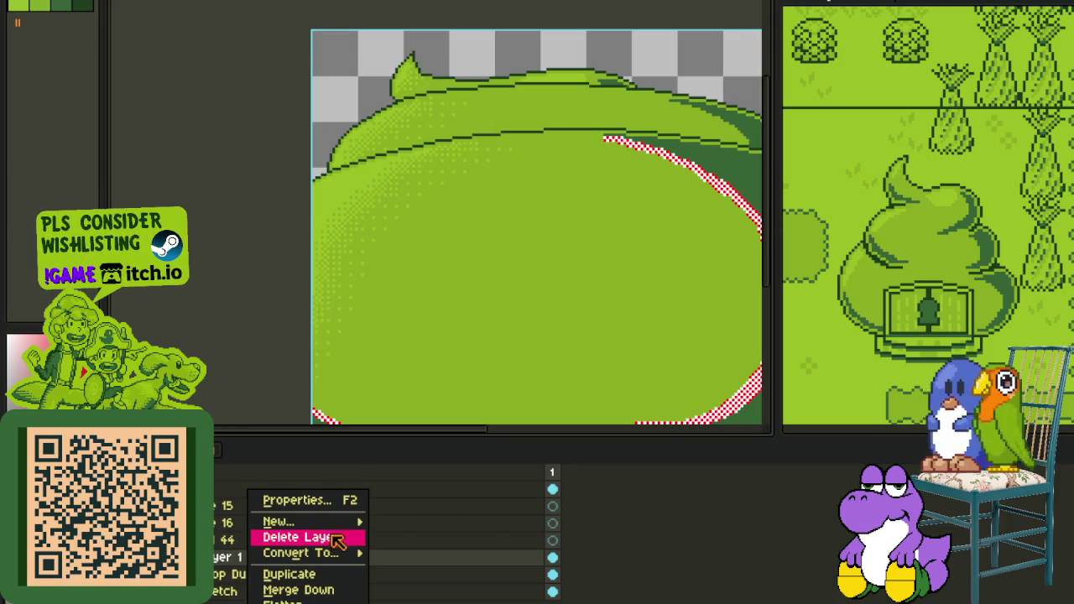
click(395, 523)
key(Tab)
scroll(268, 394, up, 2)
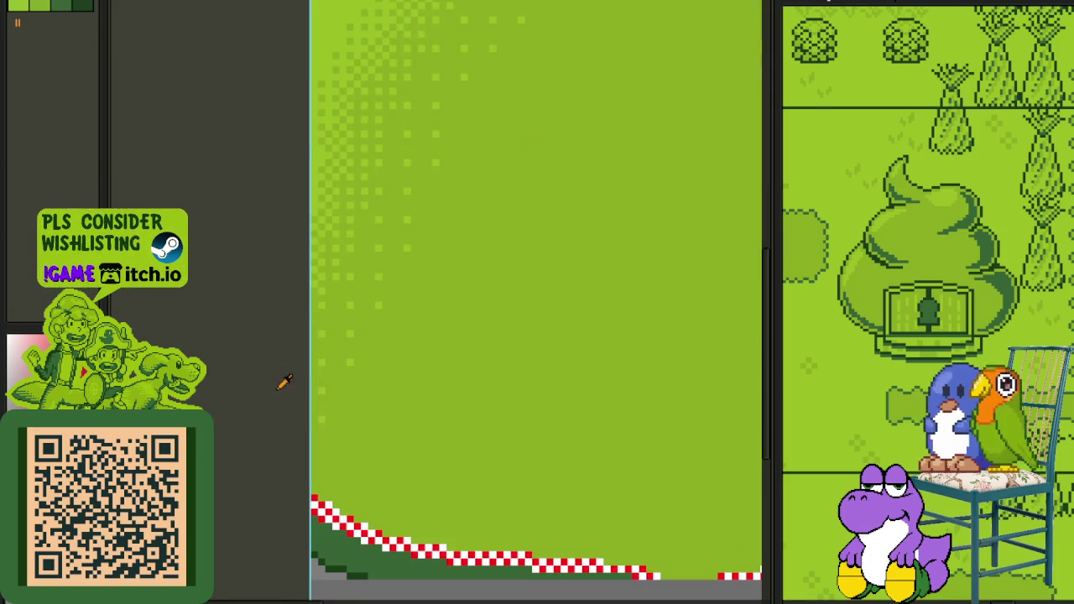
Step: Pan and zoom to frame the checker strip along the hill's lower-left edge
drag(280, 372, 317, 307)
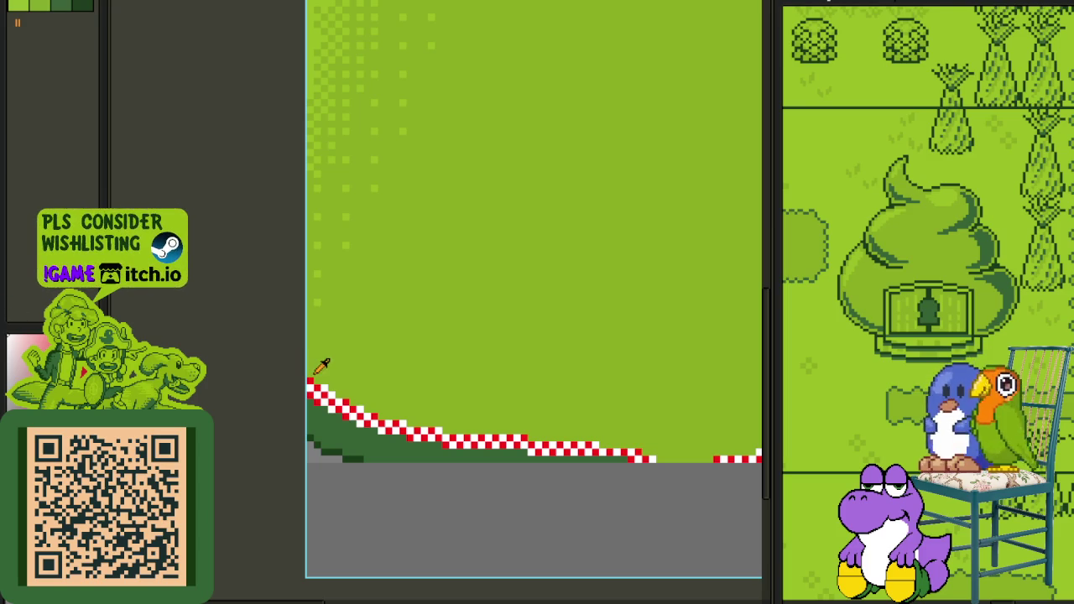
scroll(384, 394, up, 2)
scroll(383, 388, up, 2)
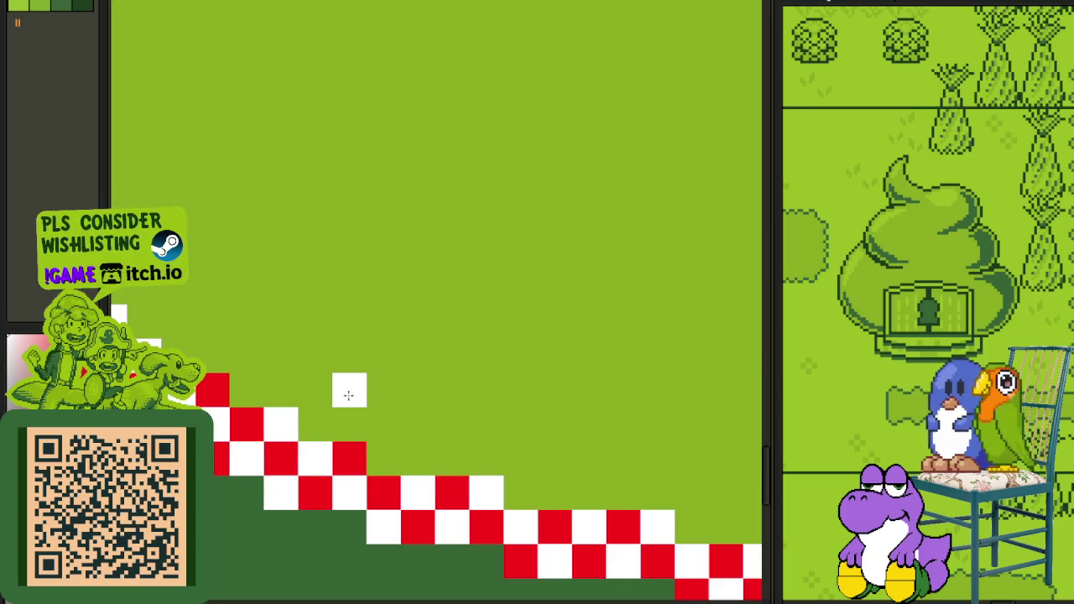
scroll(348, 394, down, 2)
scroll(348, 389, down, 1)
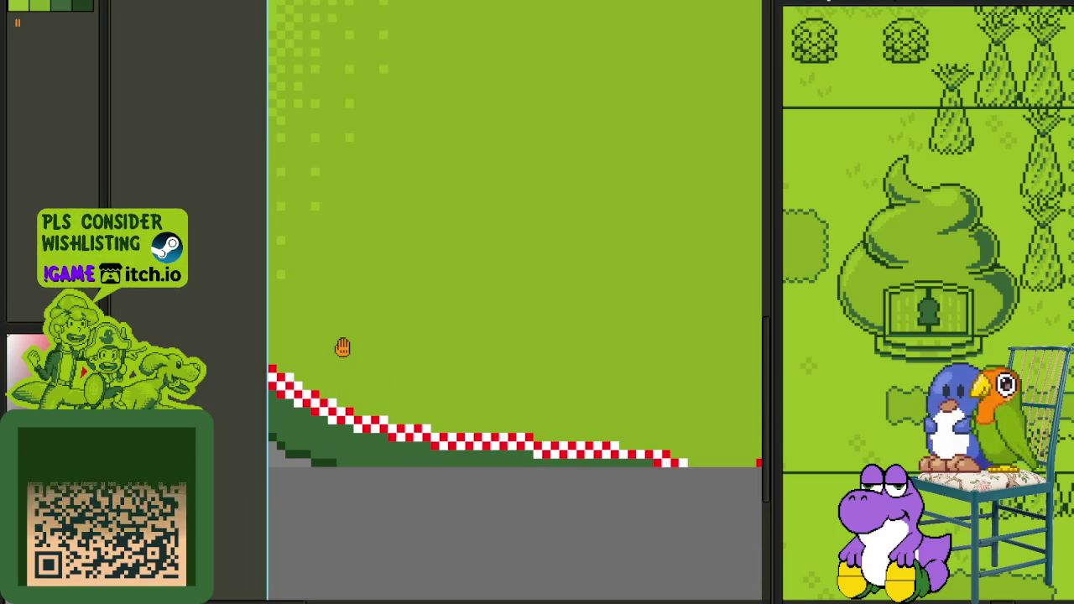
drag(343, 343, 253, 448)
scroll(302, 452, up, 2)
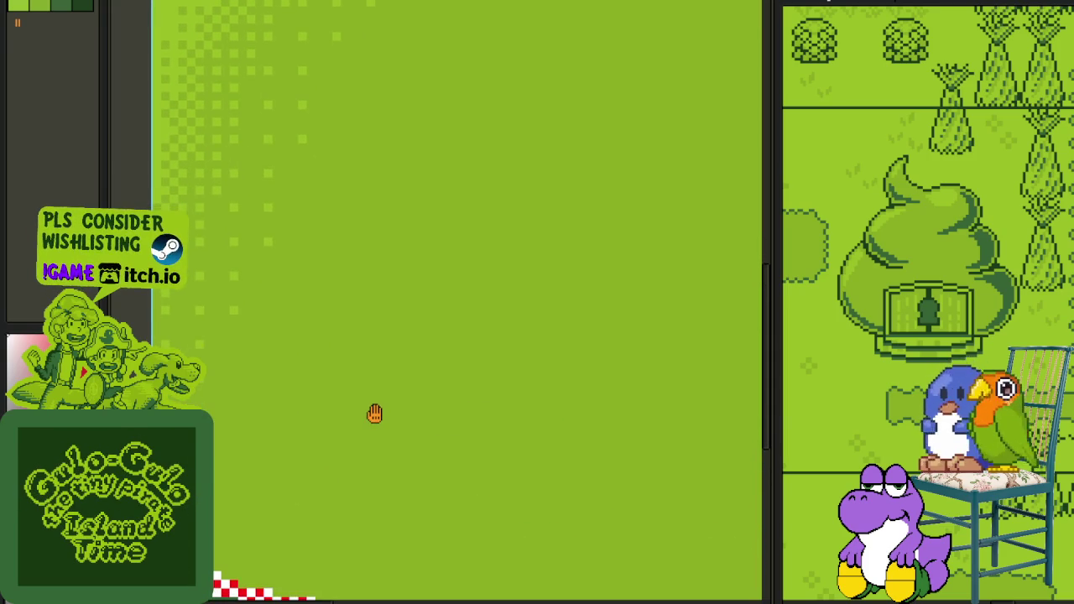
drag(375, 412, 299, 370)
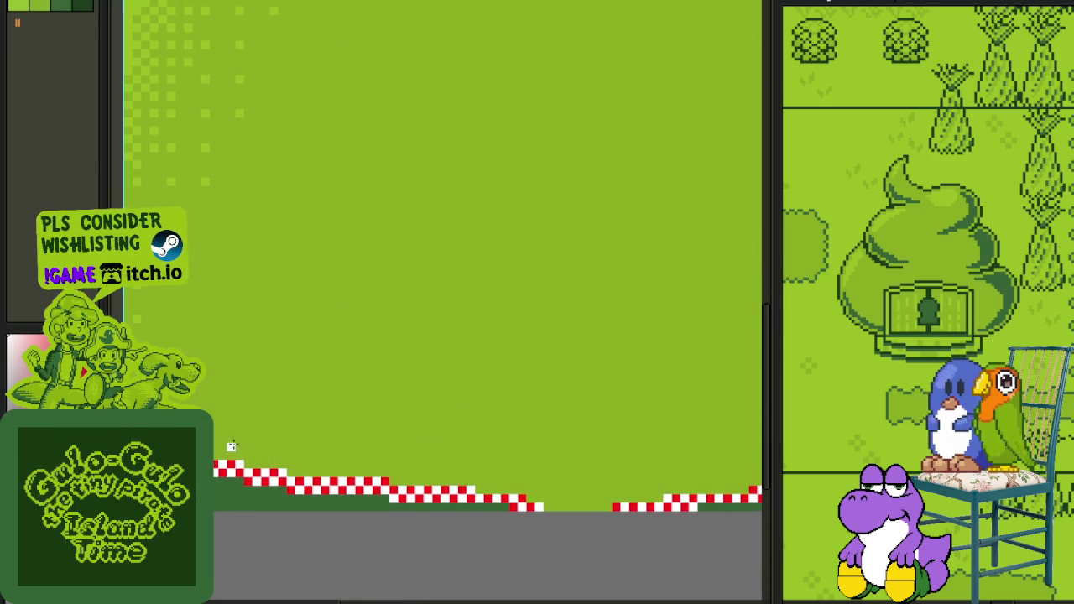
Step: Show the layers timeline and paint two black pixels on the checker strip
scroll(215, 454, up, 1)
scroll(215, 455, down, 1)
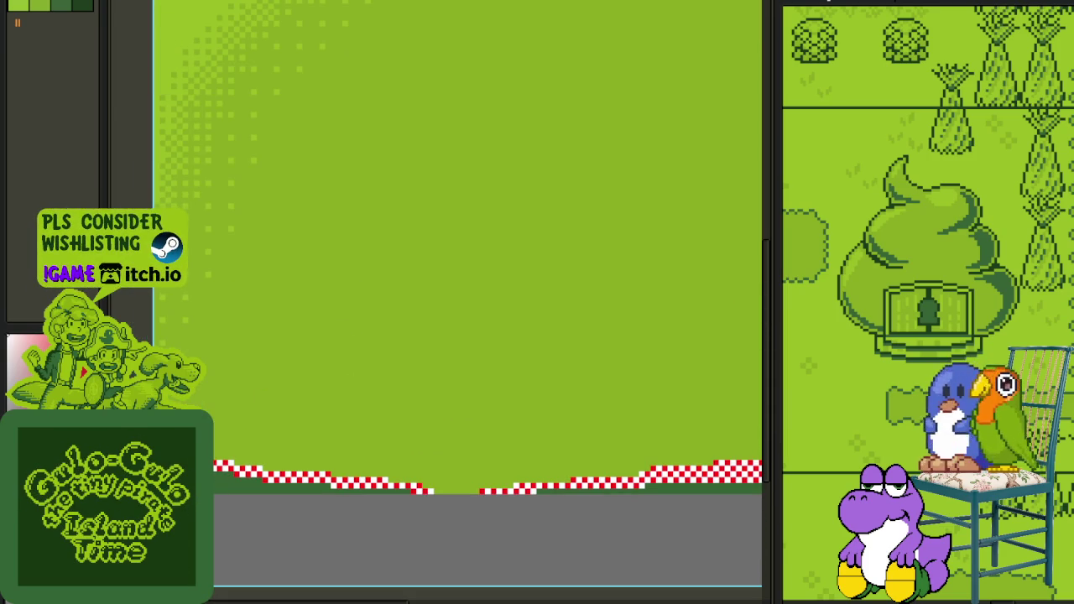
scroll(285, 453, up, 1)
scroll(243, 495, up, 2)
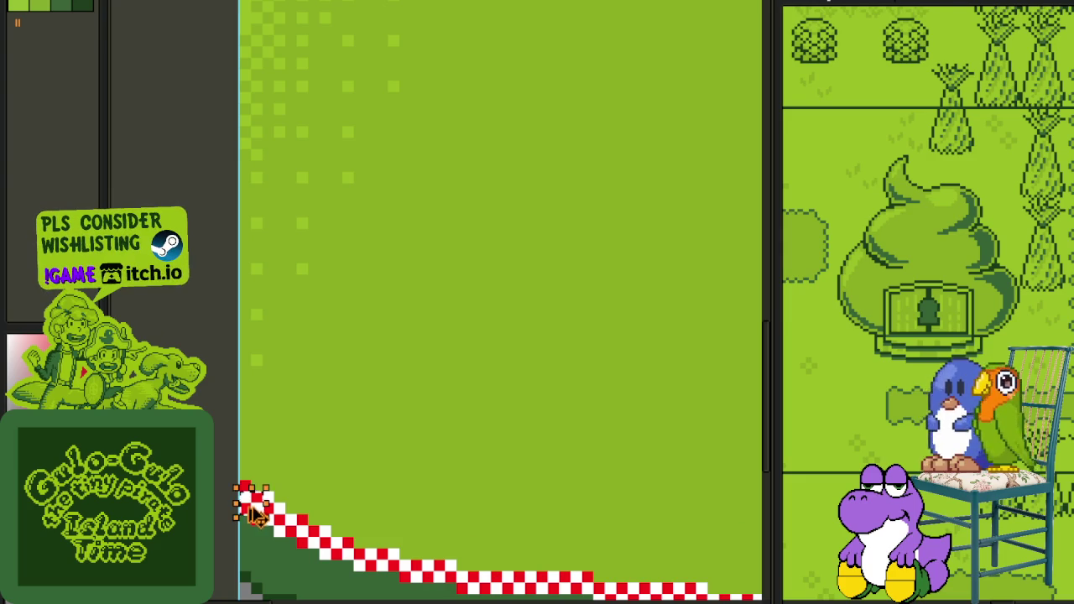
scroll(290, 193, up, 2)
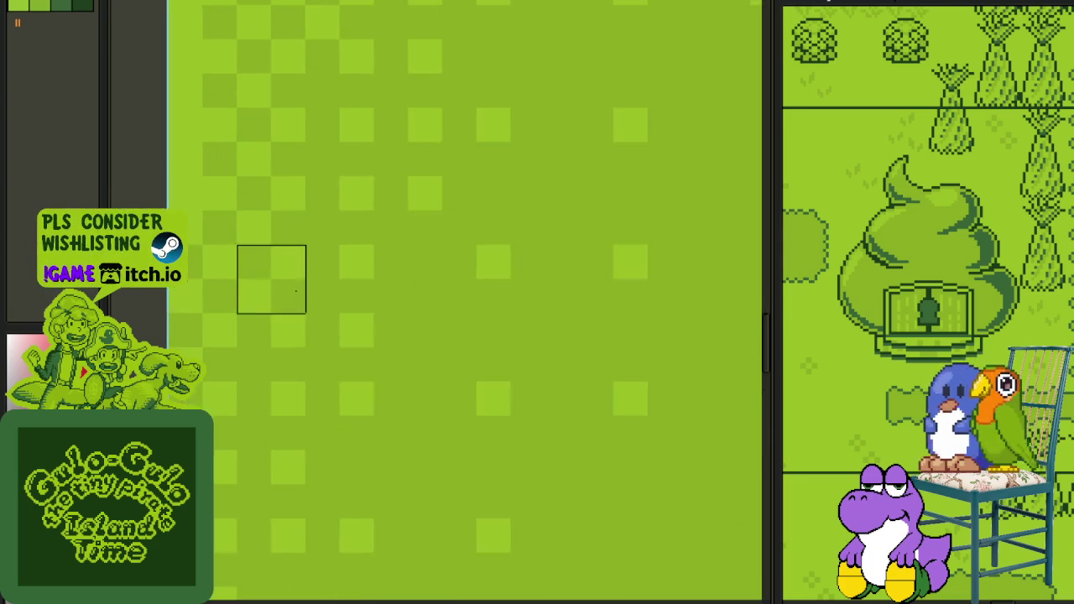
scroll(271, 276, down, 3)
key(Tab)
key(Tab)
key(Tab)
key(Tab)
scroll(294, 426, up, 2)
scroll(294, 426, up, 1)
click(390, 326)
click(355, 359)
Step: Capture a 2×2 red-white checker block as a brush and stamp a test copy
drag(340, 308, 408, 372)
key(Delete)
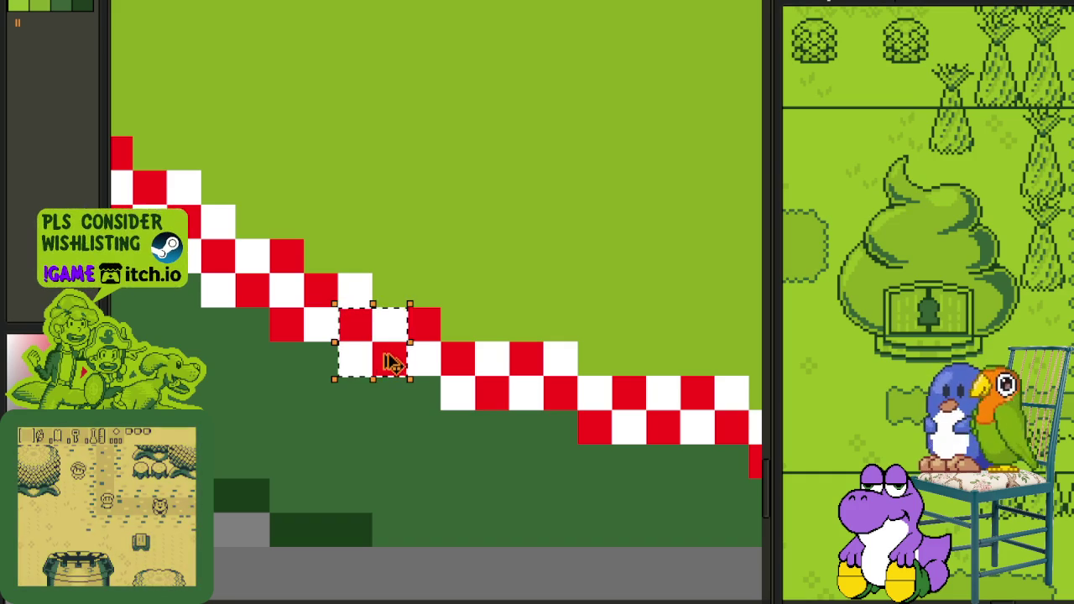
scroll(384, 364, down, 2)
scroll(347, 143, up, 2)
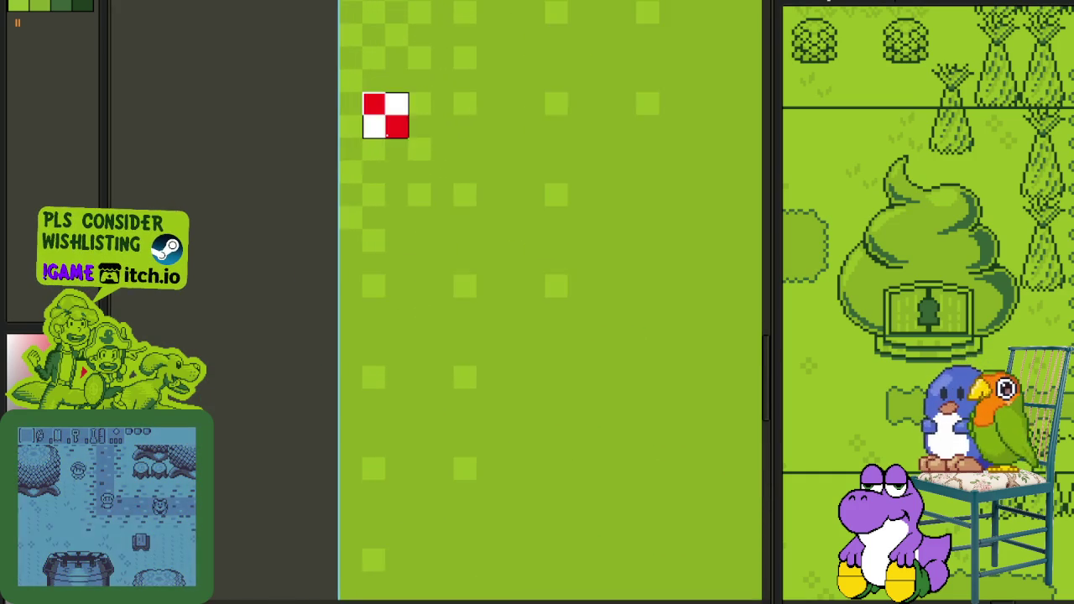
click(382, 244)
Step: Centre on the stamped checker block, then shift it one tile right and back, swapping its colours
scroll(382, 245, up, 1)
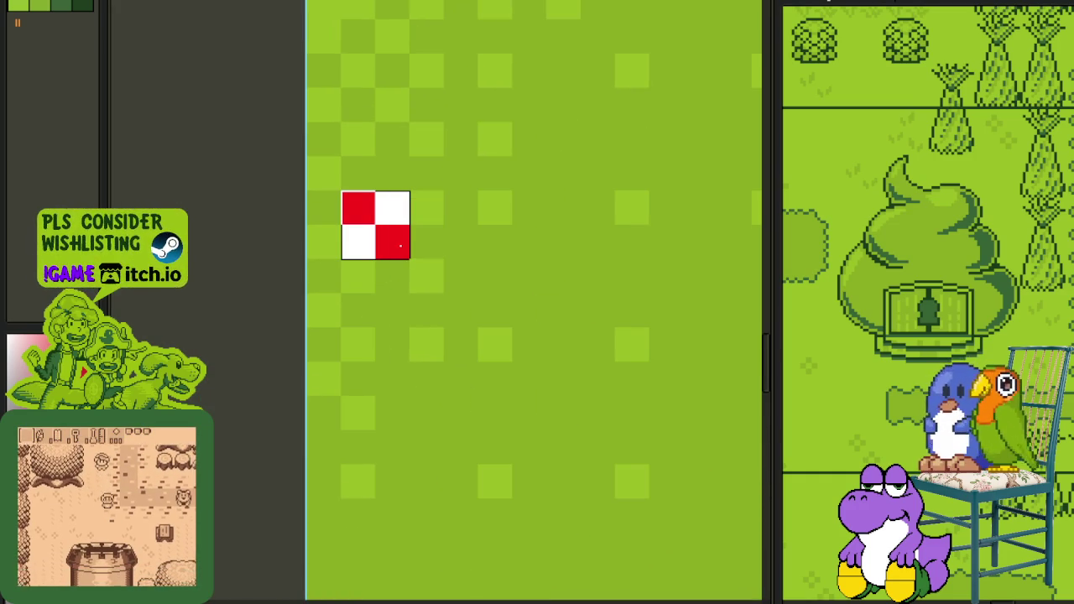
scroll(401, 245, down, 3)
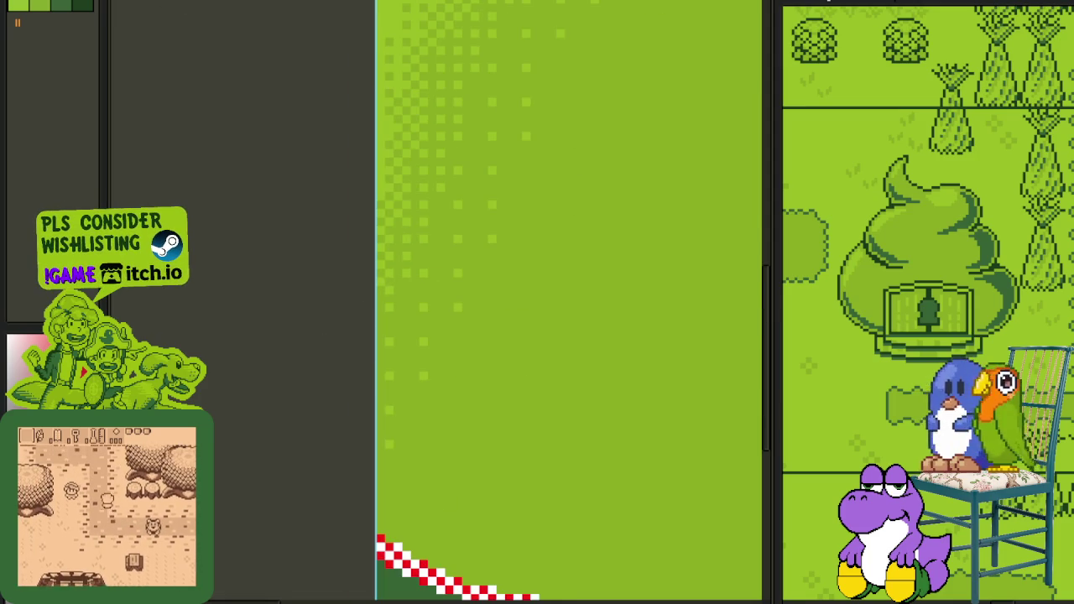
scroll(339, 355, down, 3)
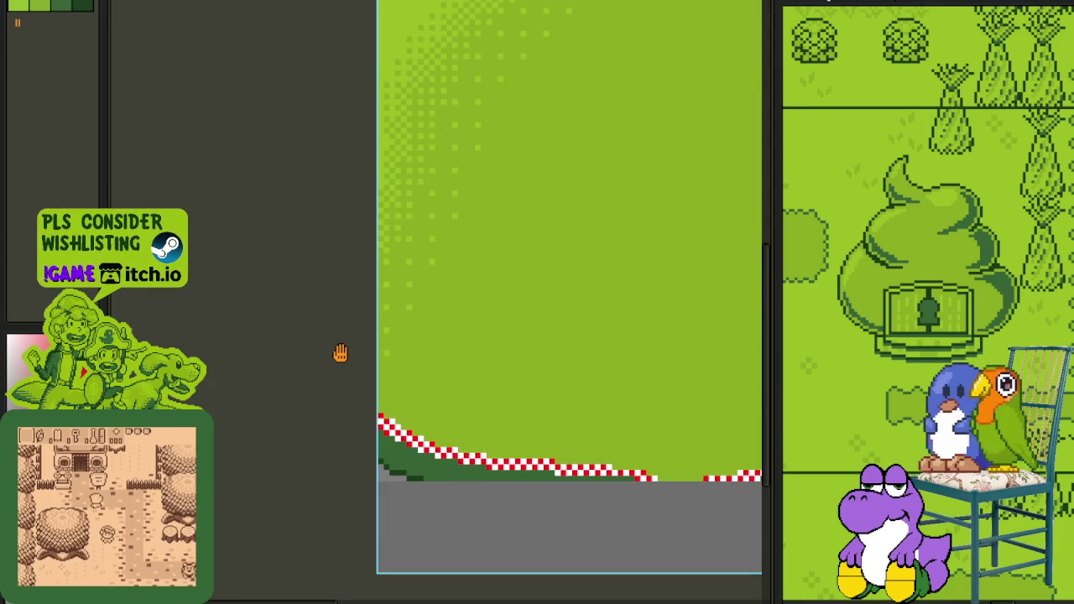
scroll(330, 331, down, 2)
scroll(344, 319, up, 1)
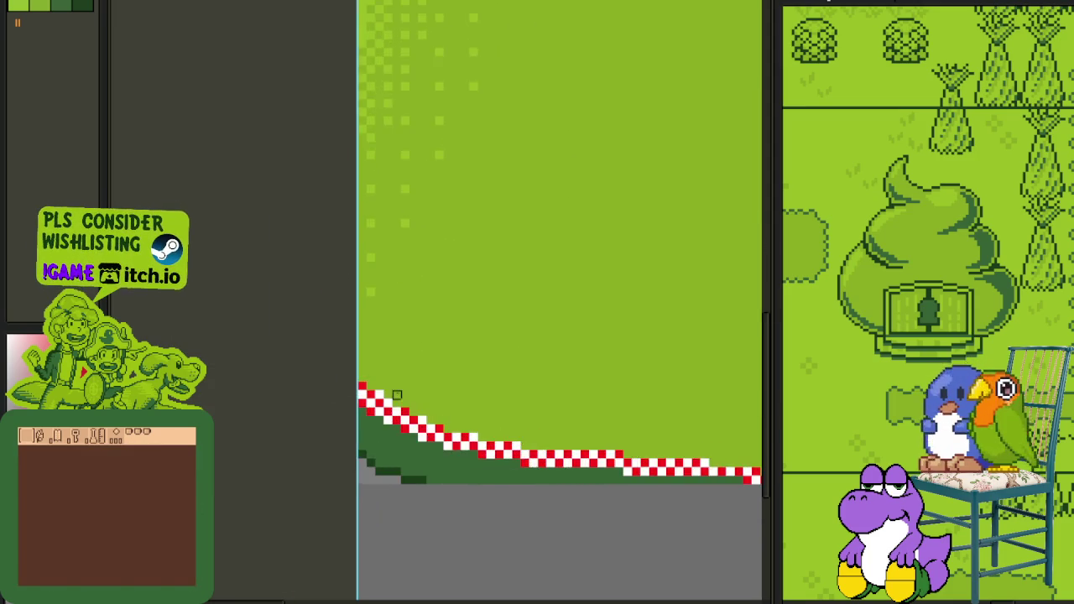
scroll(361, 344, up, 2)
scroll(384, 375, up, 2)
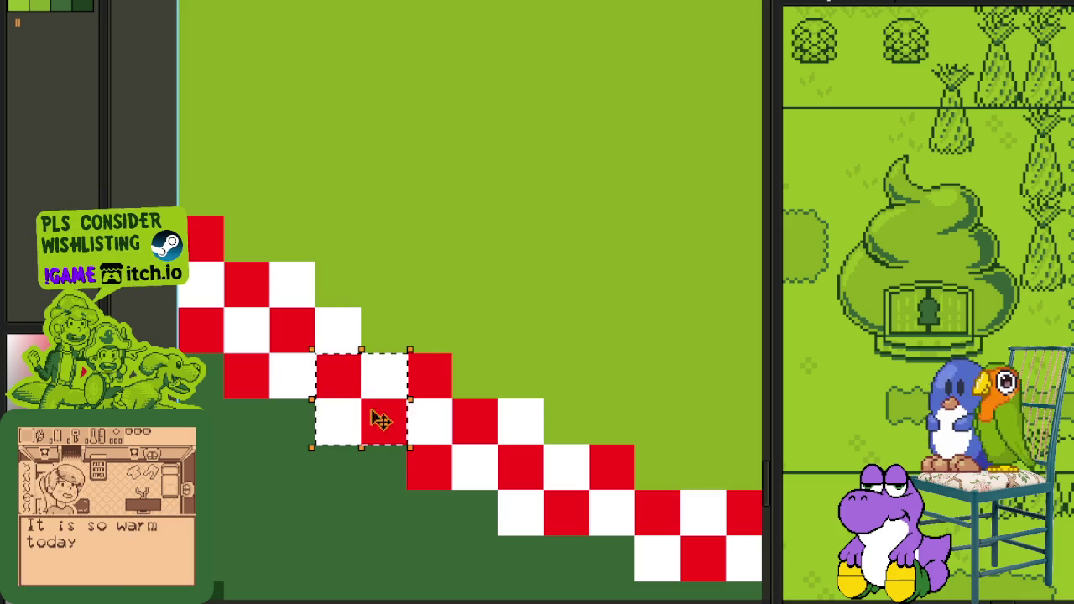
scroll(372, 403, down, 2)
drag(336, 128, 394, 380)
scroll(367, 106, up, 1)
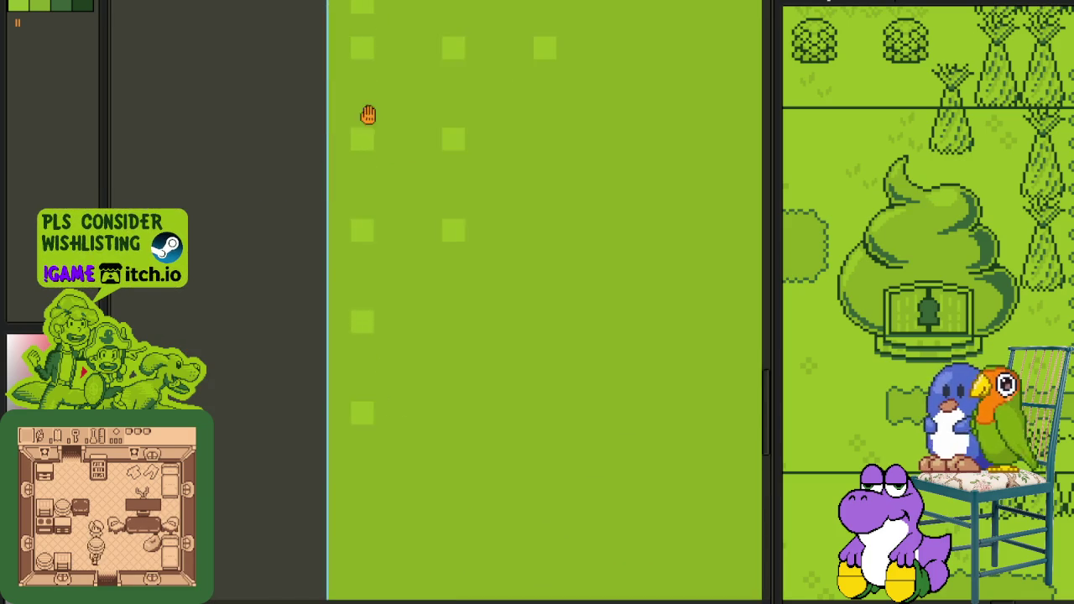
scroll(383, 227, up, 2)
mouse_move(383, 227)
mouse_down()
mouse_move(430, 273)
mouse_move(386, 214)
mouse_up()
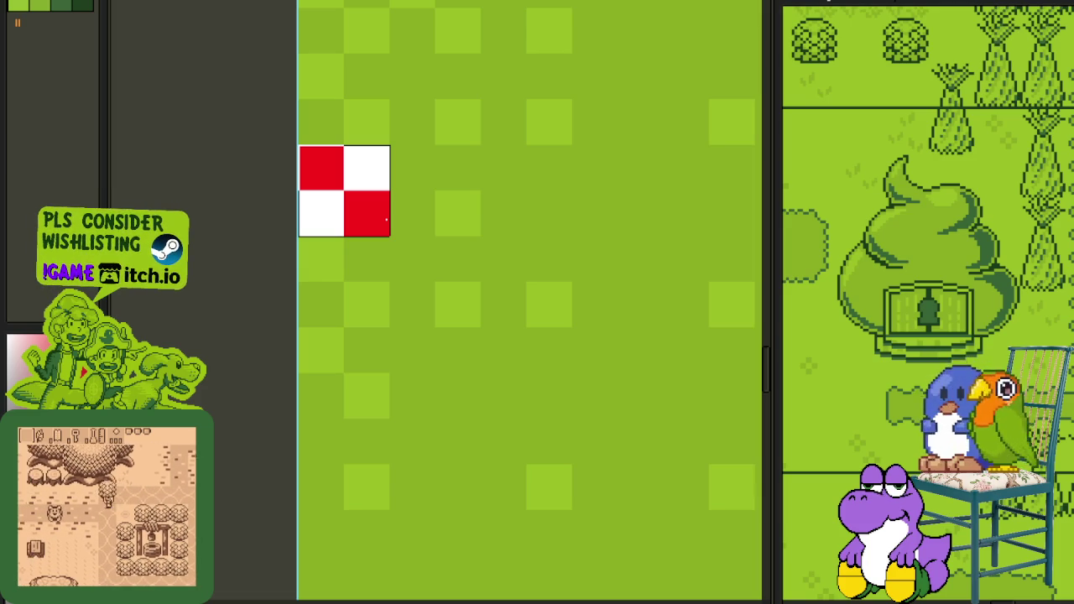
key(Right)
key(Left)
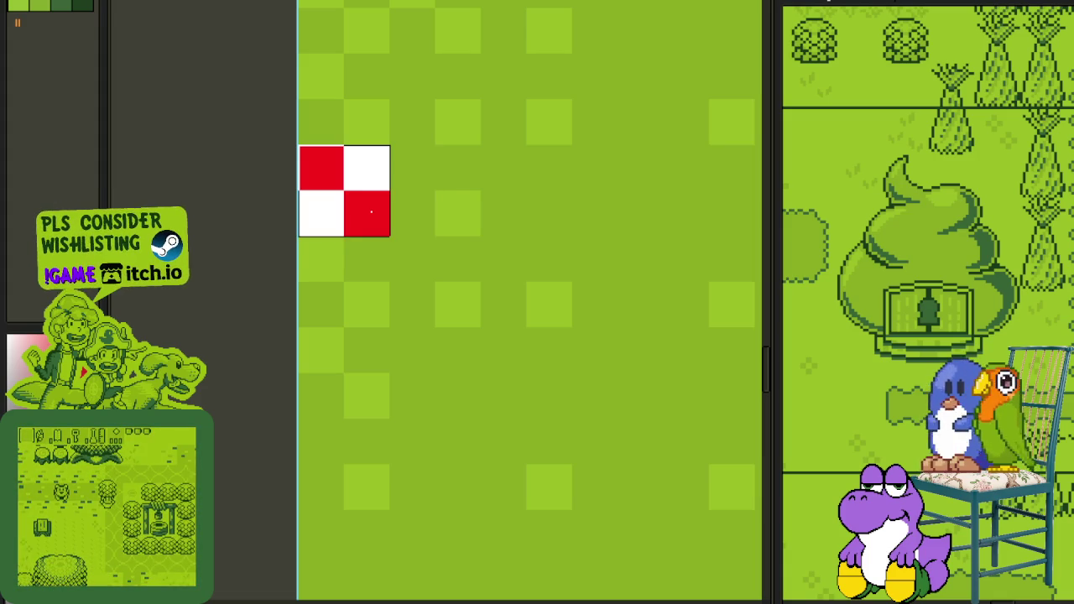
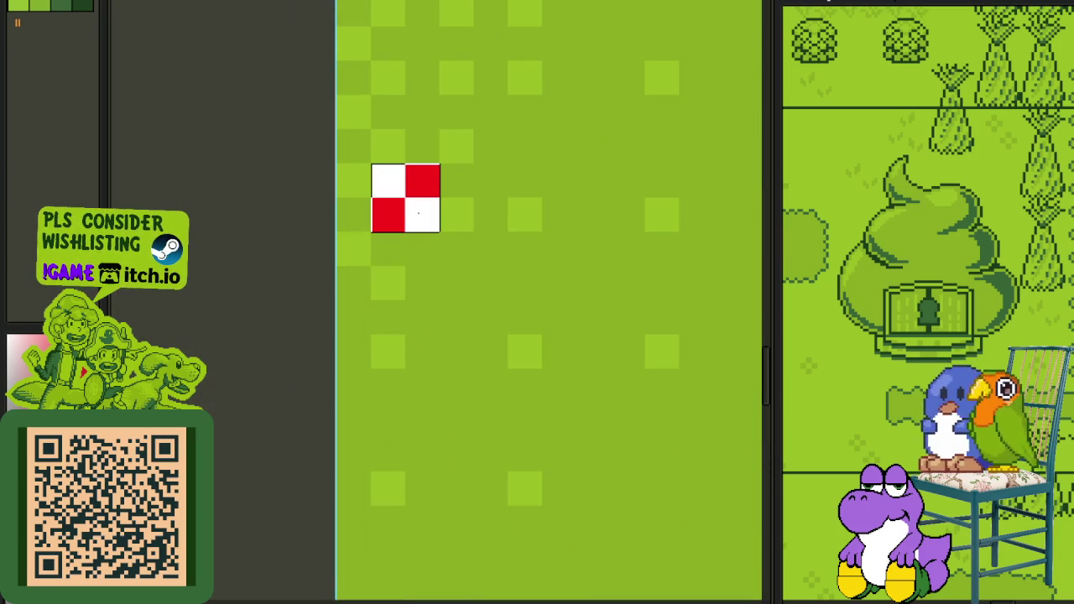
Step: Paint red and white checker tiles above the staircase and down the slope
drag(410, 215, 404, 215)
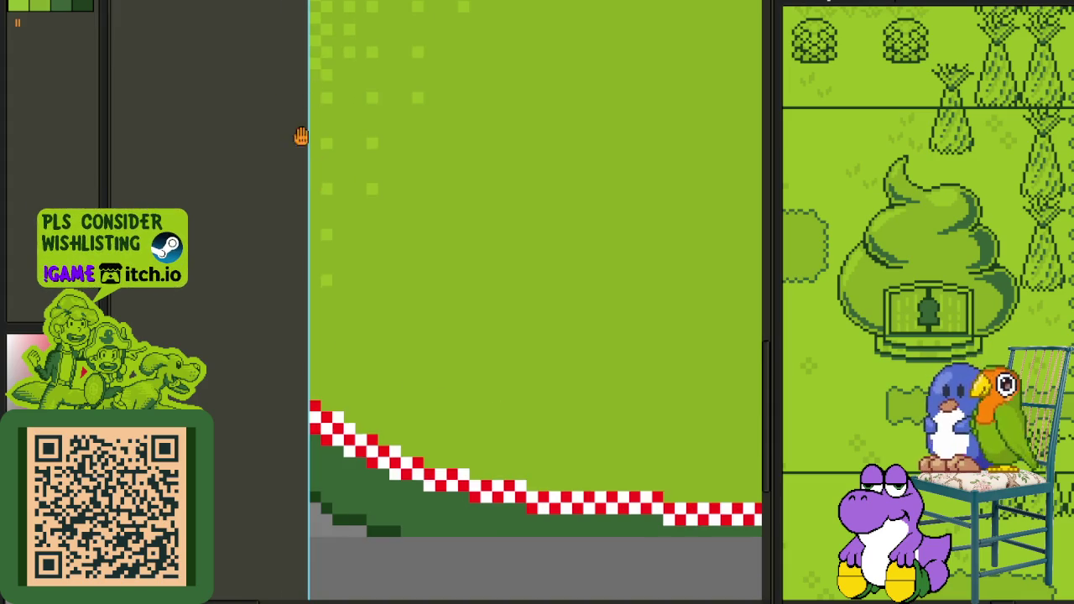
click(381, 362)
right_click(370, 359)
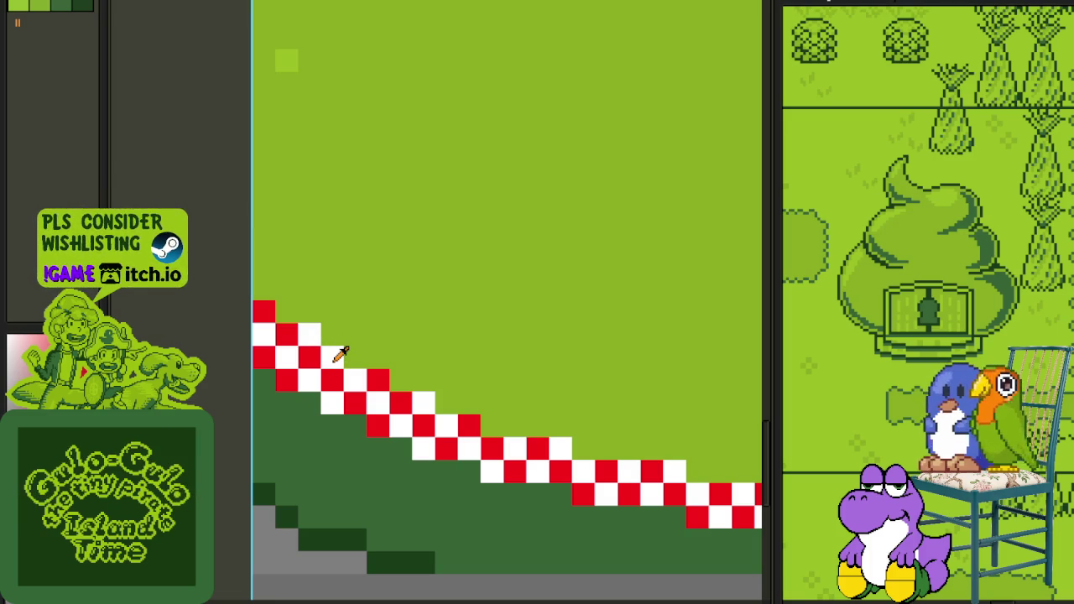
mouse_move(338, 324)
mouse_down()
mouse_move(357, 312)
mouse_move(341, 312)
mouse_up()
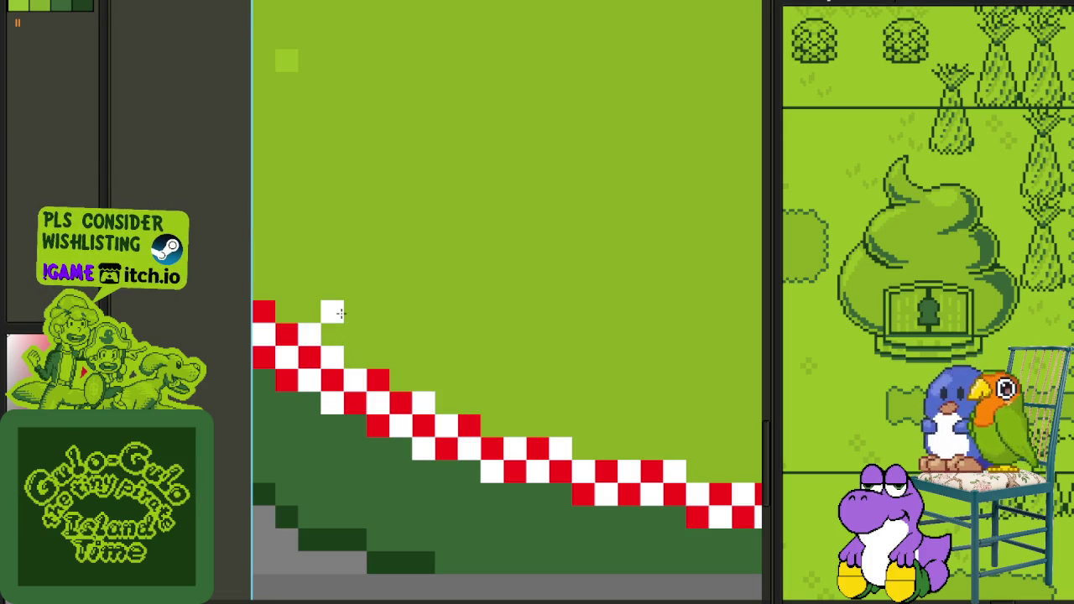
click(347, 335)
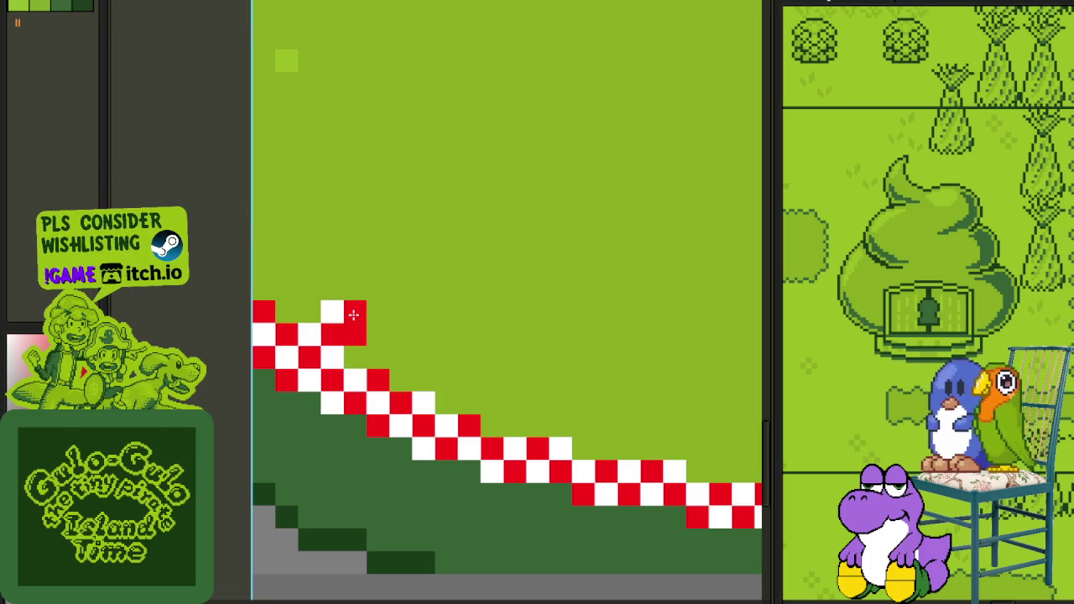
drag(339, 312, 284, 272)
click(286, 289)
mouse_move(356, 334)
mouse_down()
mouse_move(389, 354)
mouse_move(344, 267)
mouse_move(453, 369)
mouse_move(460, 394)
mouse_move(523, 400)
mouse_move(342, 363)
mouse_move(412, 357)
mouse_move(541, 395)
mouse_move(614, 399)
mouse_up()
Step: Undo and repaint the checker row rightward along the track slope
key(ctrl+z)
mouse_move(331, 336)
mouse_down()
mouse_move(440, 336)
mouse_move(598, 374)
mouse_up()
key(ctrl+z)
key(ctrl+z)
mouse_move(332, 322)
mouse_down()
mouse_move(428, 336)
mouse_move(436, 352)
mouse_move(535, 361)
mouse_move(557, 348)
mouse_move(692, 387)
mouse_move(650, 383)
mouse_up()
key(ctrl+z)
Step: Add a raised checker strip across the top, extending it rightward along the track
key(ctrl+z)
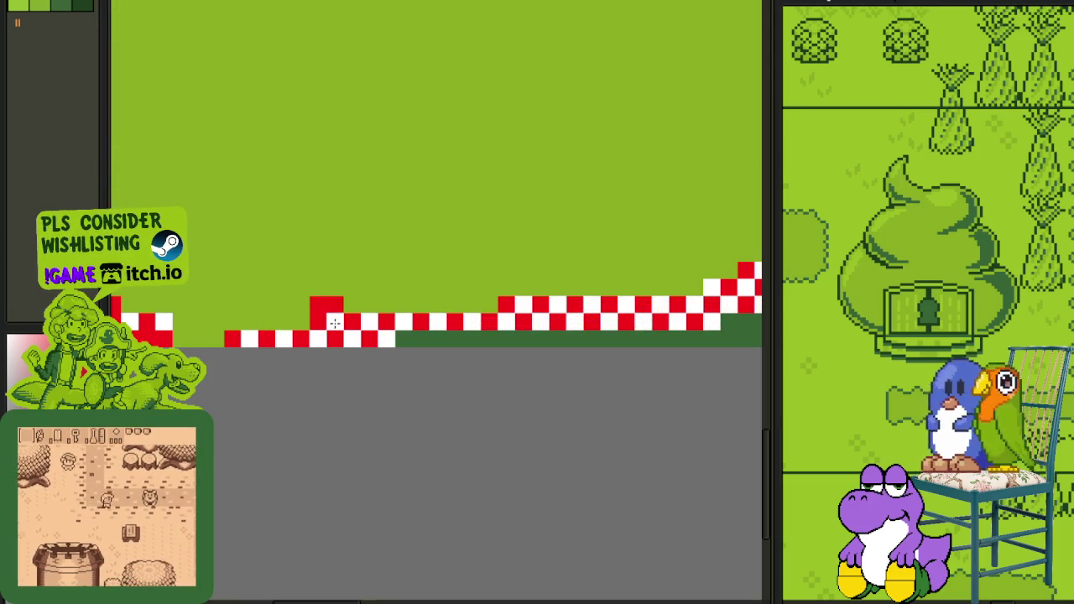
mouse_move(316, 322)
mouse_down()
mouse_move(252, 310)
mouse_move(235, 334)
mouse_move(180, 329)
mouse_up()
drag(335, 289, 492, 299)
key(ctrl+z)
mouse_move(277, 312)
mouse_down()
mouse_move(293, 326)
mouse_move(473, 322)
mouse_move(415, 299)
mouse_move(690, 292)
mouse_up()
key(ctrl+z)
mouse_move(450, 287)
mouse_down()
mouse_move(414, 279)
mouse_move(668, 280)
mouse_up()
scroll(419, 367, down, 3)
Step: Paint a diagonal checker strip toward the track's curve and widen it along the band
drag(420, 368, 314, 414)
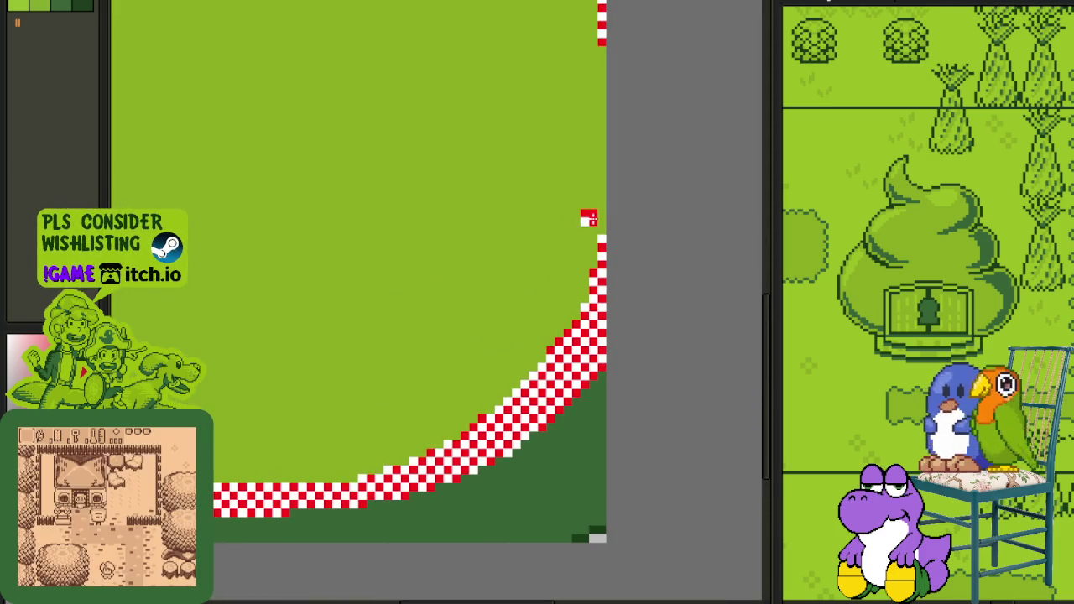
mouse_move(592, 197)
mouse_down()
mouse_move(550, 312)
mouse_move(426, 372)
mouse_move(311, 451)
mouse_move(424, 413)
mouse_move(300, 426)
mouse_up()
scroll(279, 432, up, 1)
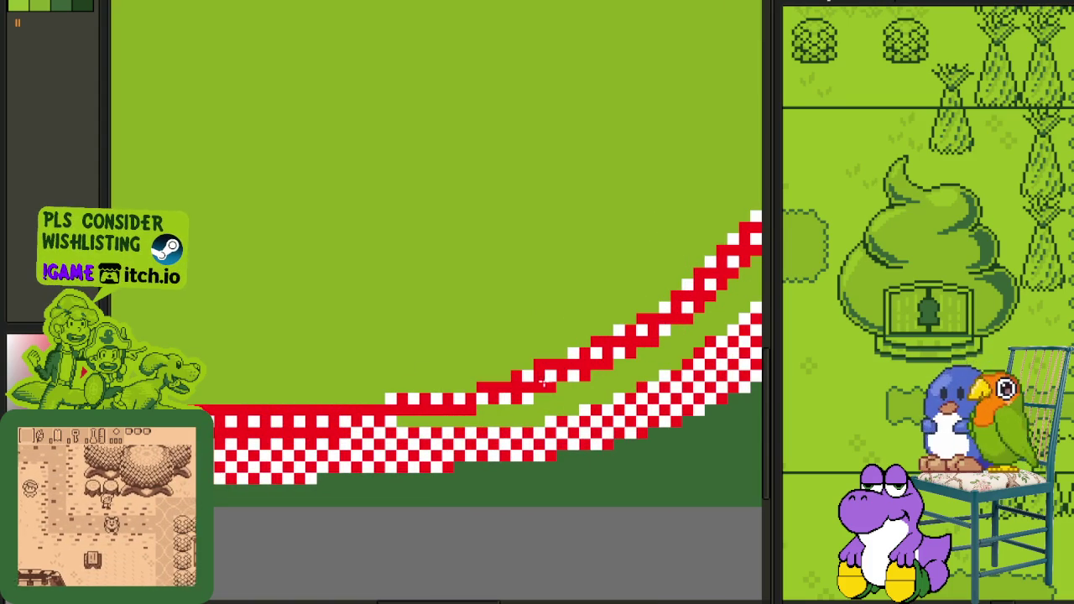
scroll(541, 398, down, 1)
scroll(492, 475, down, 1)
scroll(580, 415, up, 1)
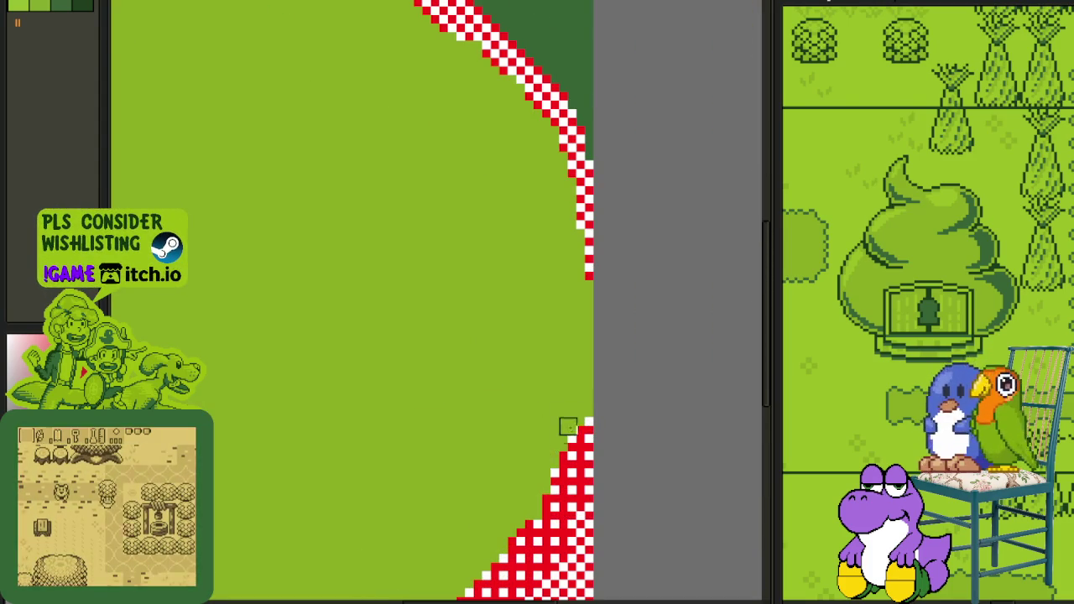
scroll(585, 298, up, 1)
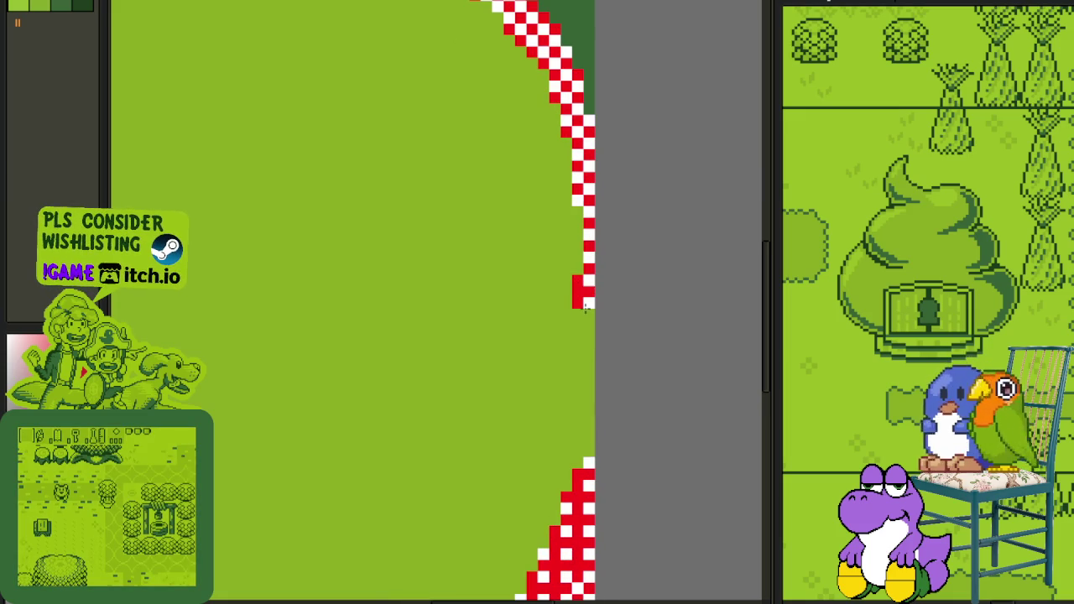
drag(578, 288, 571, 223)
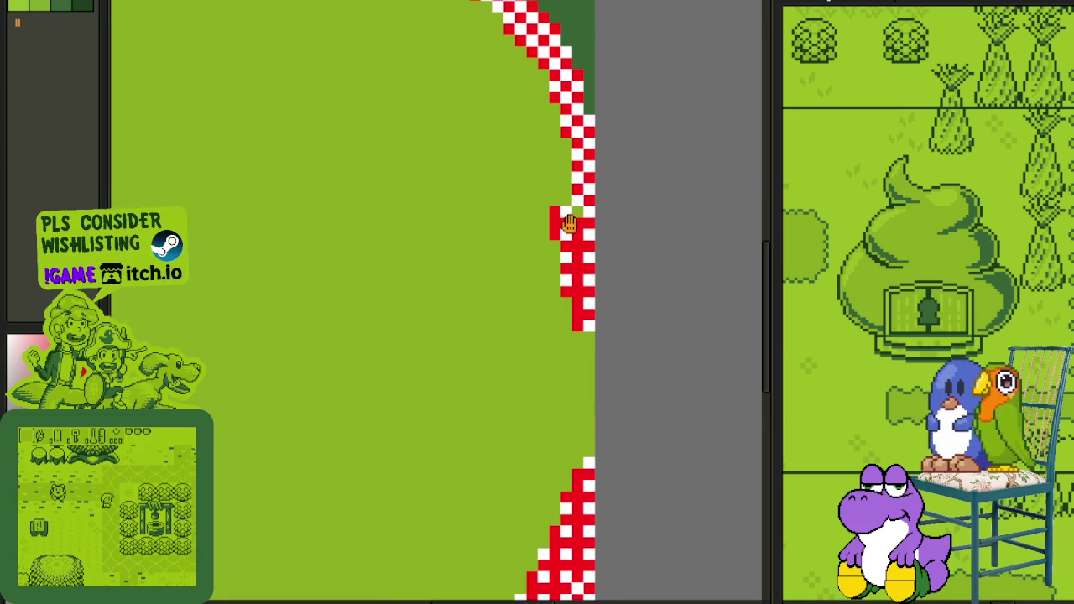
scroll(487, 219, up, 3)
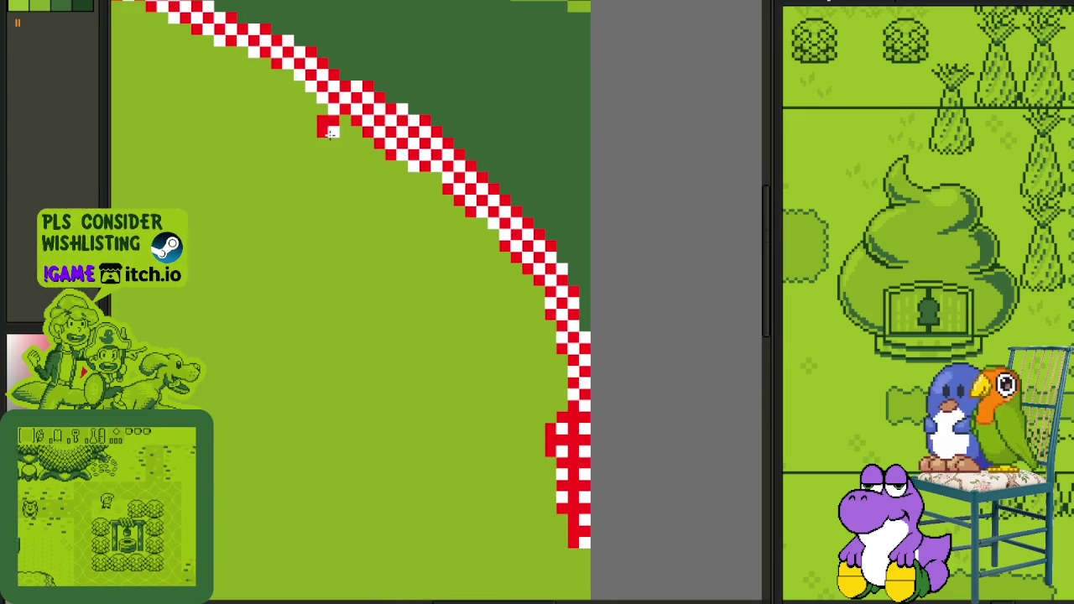
mouse_move(334, 139)
mouse_down()
mouse_move(492, 312)
mouse_move(554, 419)
mouse_move(560, 377)
mouse_up()
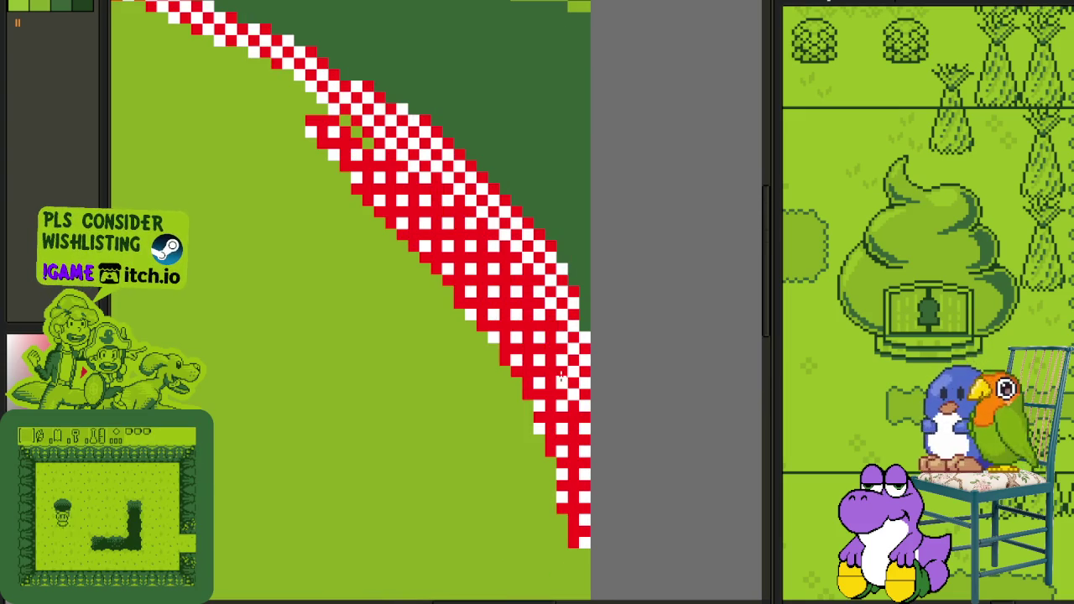
Step: Paint a red-and-white checker lane line along the inner green band
drag(436, 247, 614, 430)
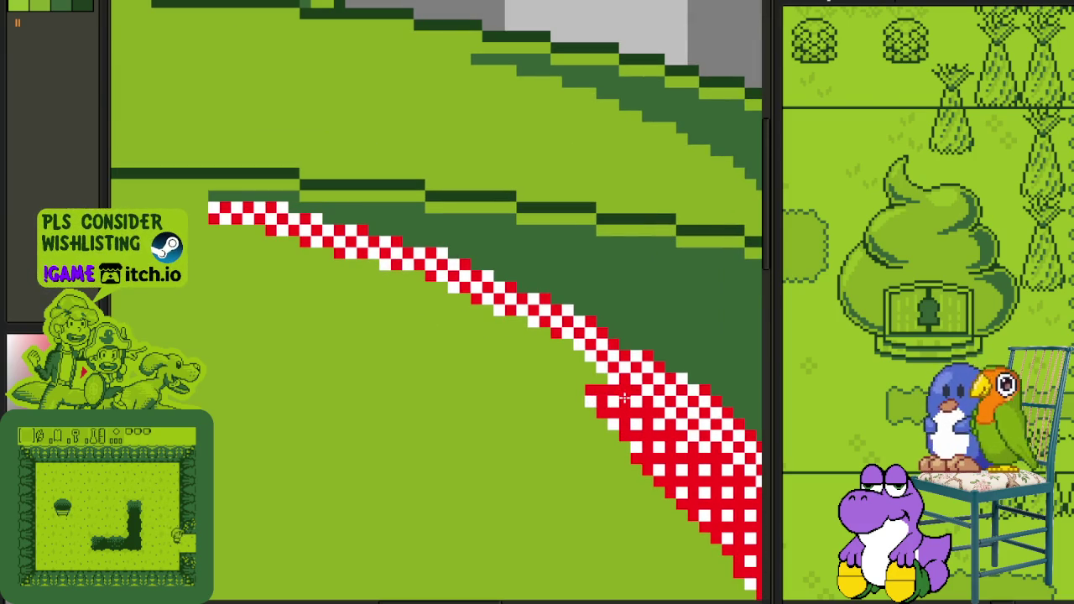
mouse_move(583, 386)
mouse_down()
mouse_move(426, 282)
mouse_move(249, 242)
mouse_up()
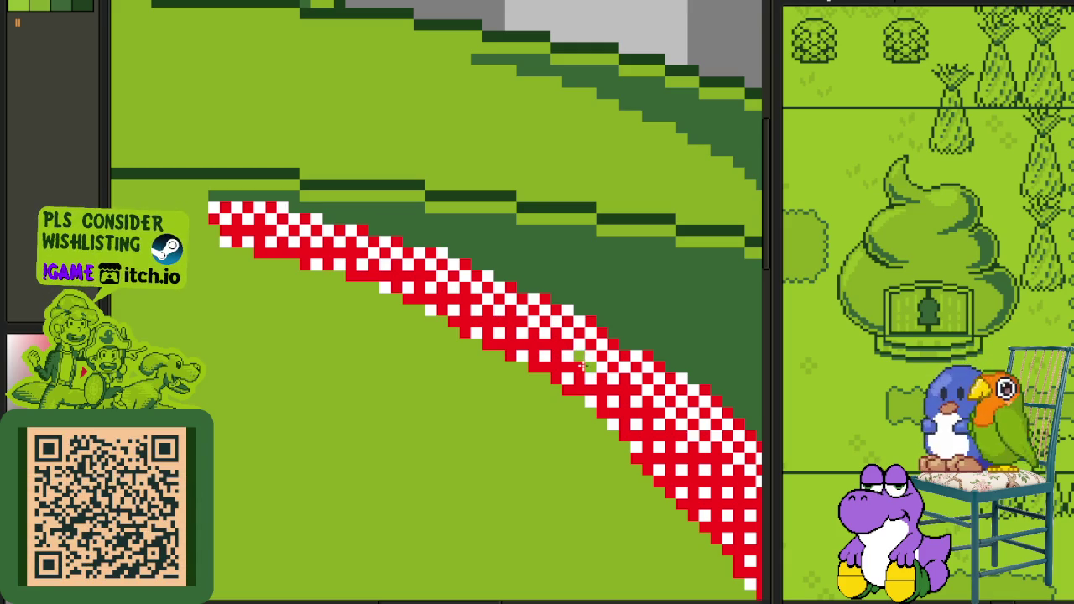
scroll(593, 372, down, 1)
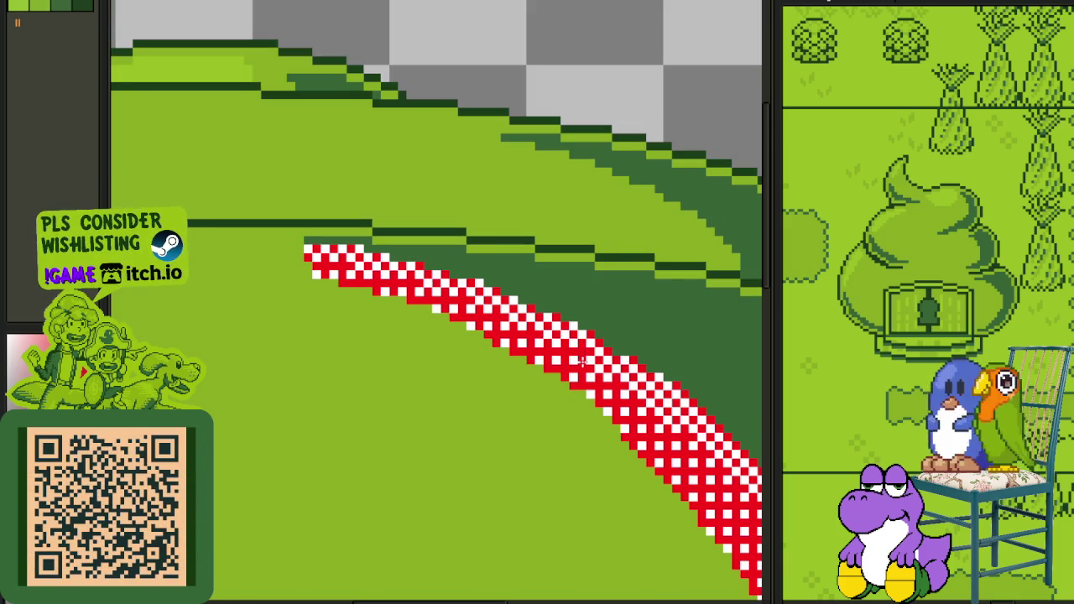
scroll(582, 361, down, 2)
scroll(470, 420, down, 2)
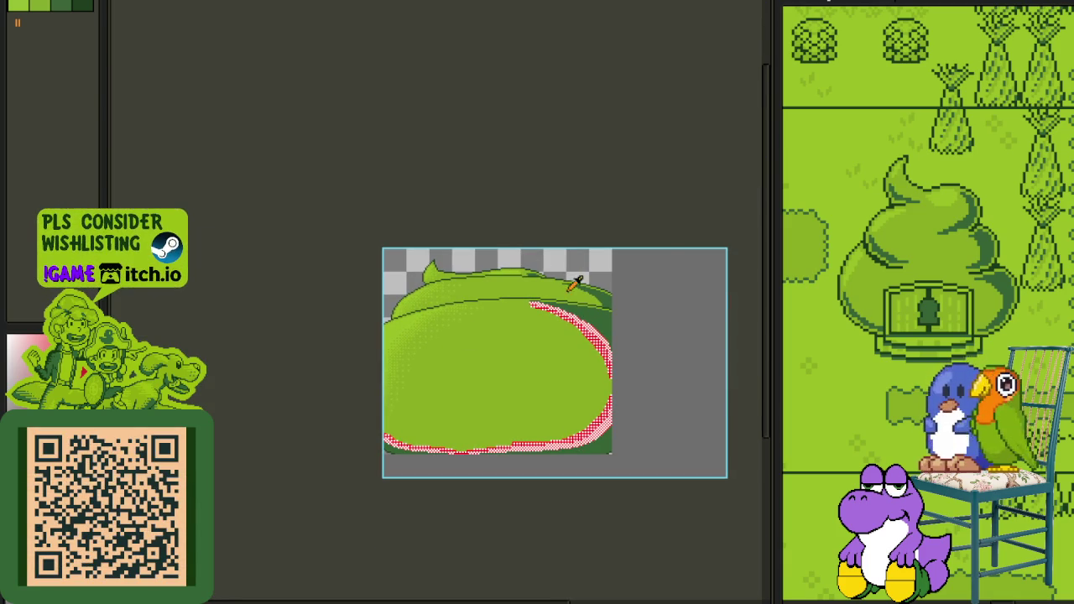
scroll(538, 253, up, 1)
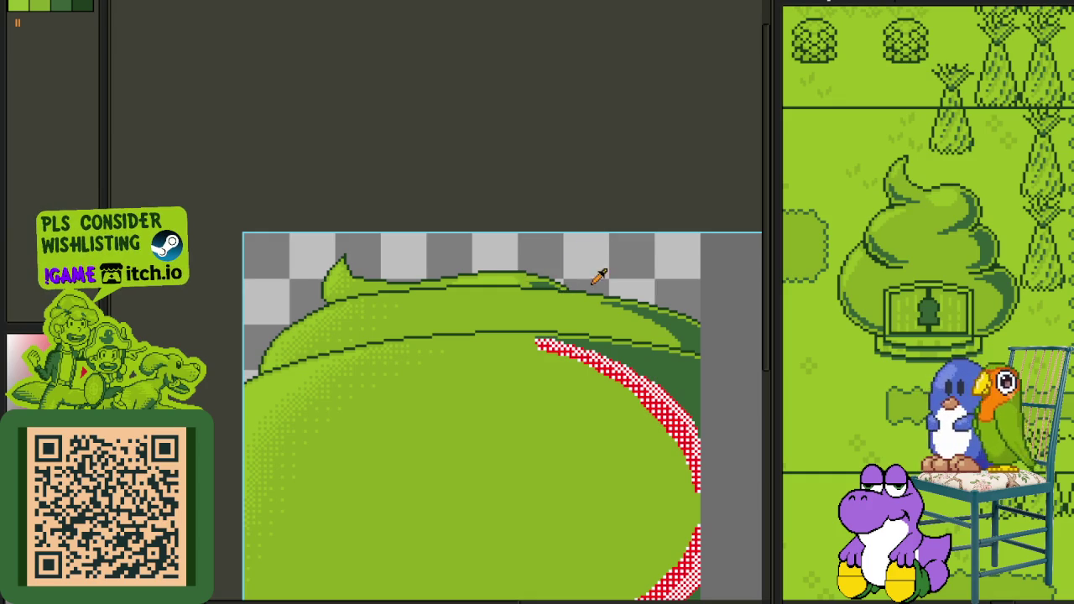
scroll(603, 346, up, 1)
scroll(604, 352, up, 1)
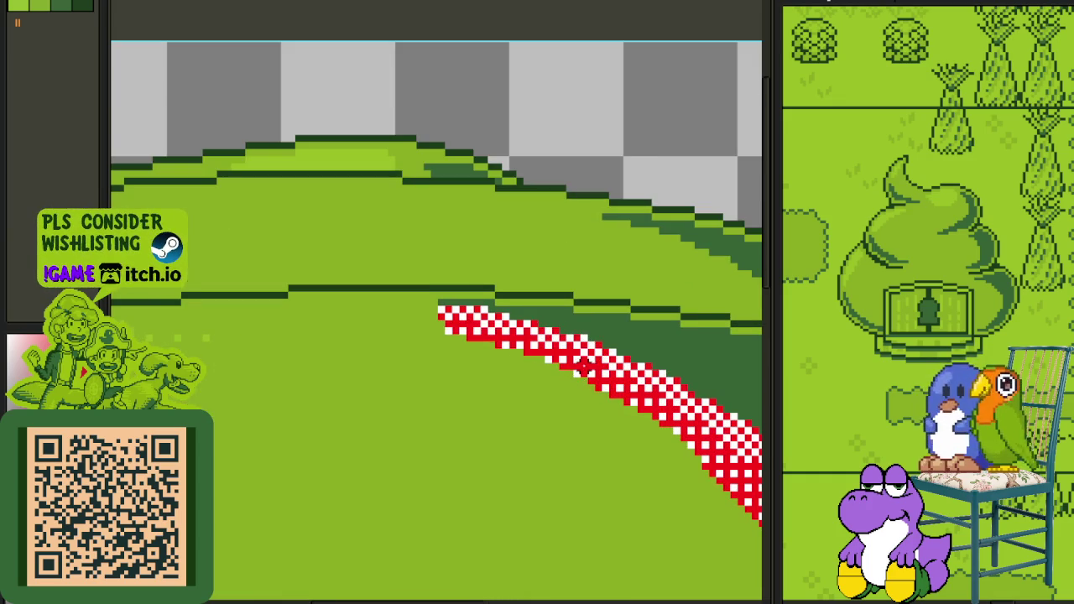
scroll(584, 367, up, 1)
scroll(585, 366, up, 1)
Step: Paint a second checker line up the inner band following the curve
drag(545, 320, 591, 375)
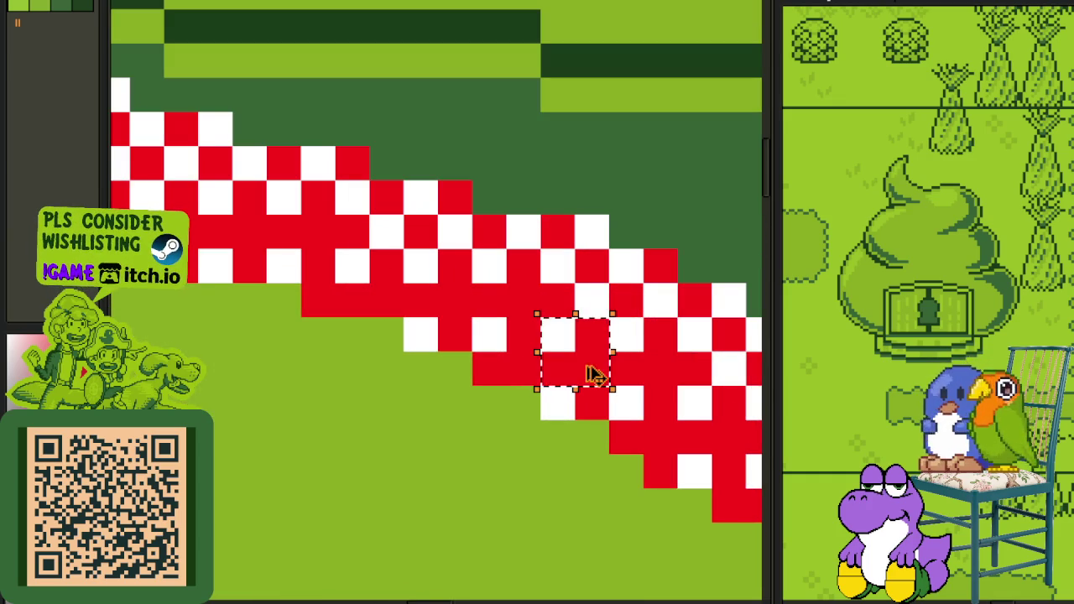
scroll(591, 255, down, 3)
scroll(503, 276, down, 1)
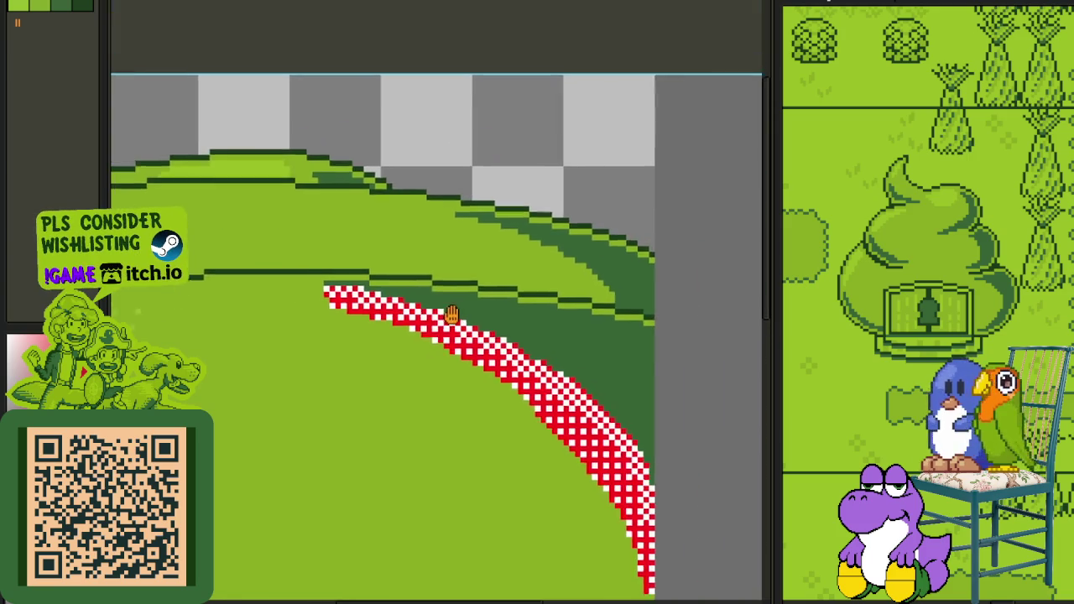
scroll(501, 278, up, 2)
scroll(556, 338, up, 1)
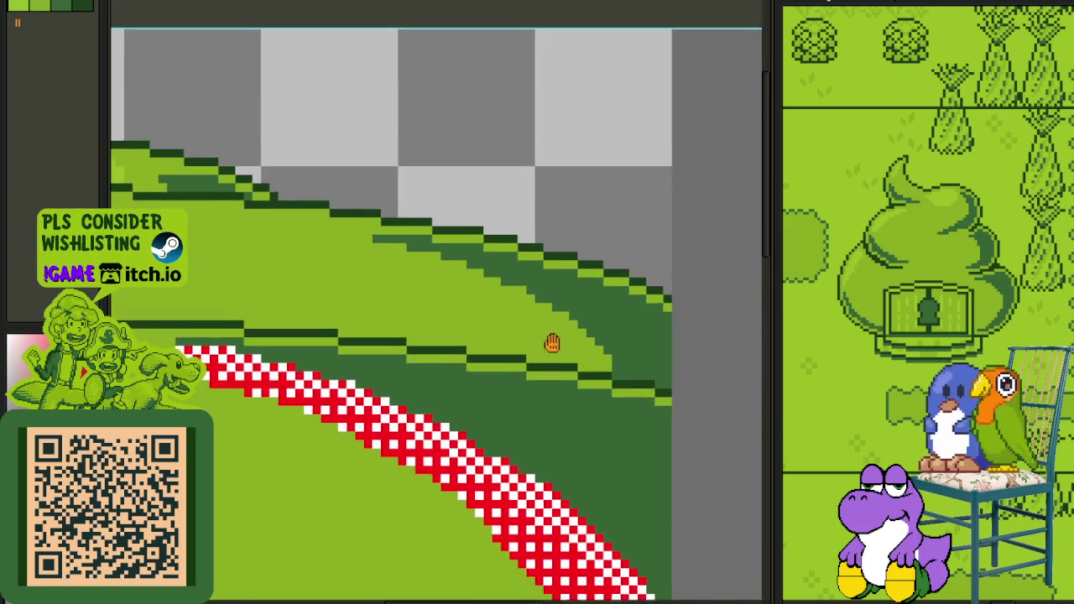
scroll(554, 351, up, 2)
drag(554, 362, 339, 241)
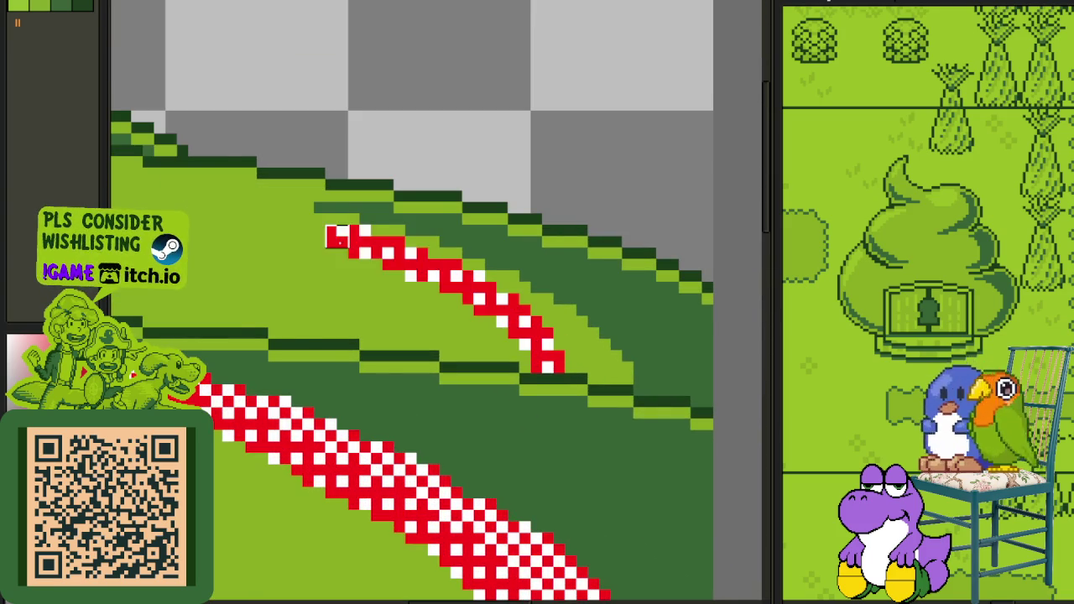
Step: Merge Layer 2 down into Layer 1
scroll(339, 241, down, 2)
scroll(341, 241, down, 1)
key(Tab)
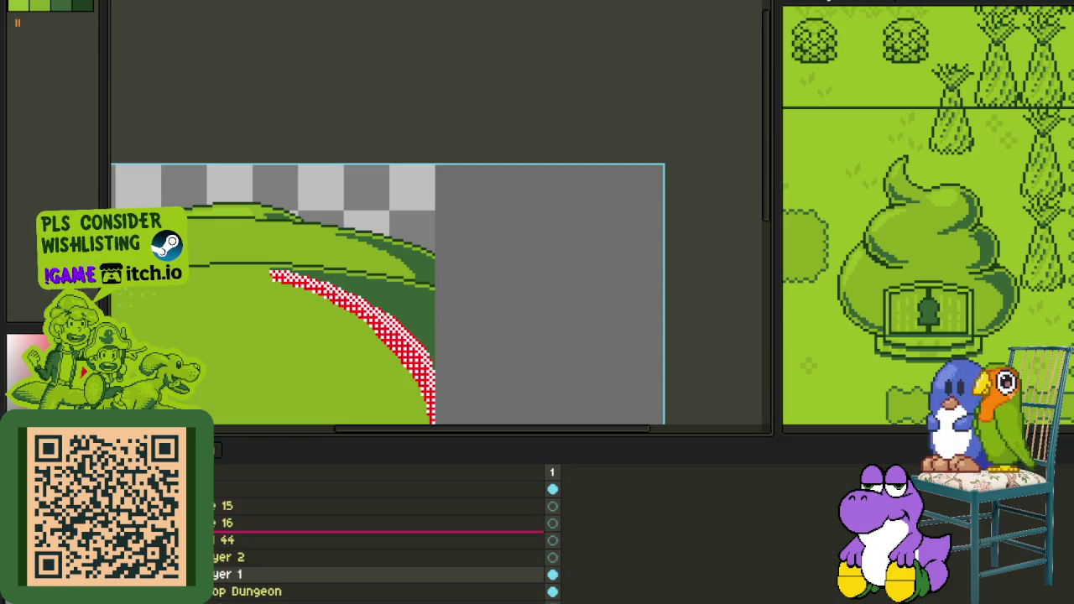
right_click(227, 557)
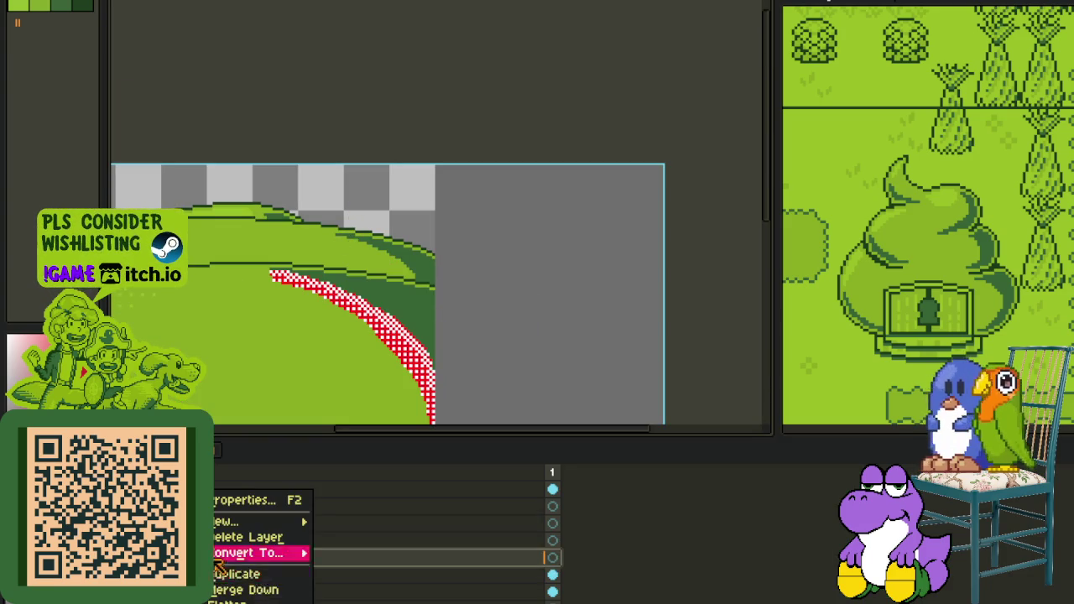
click(252, 587)
key(Tab)
Step: Paint a checker diagonal up the inner slope and extend it down to the right
scroll(383, 299, up, 2)
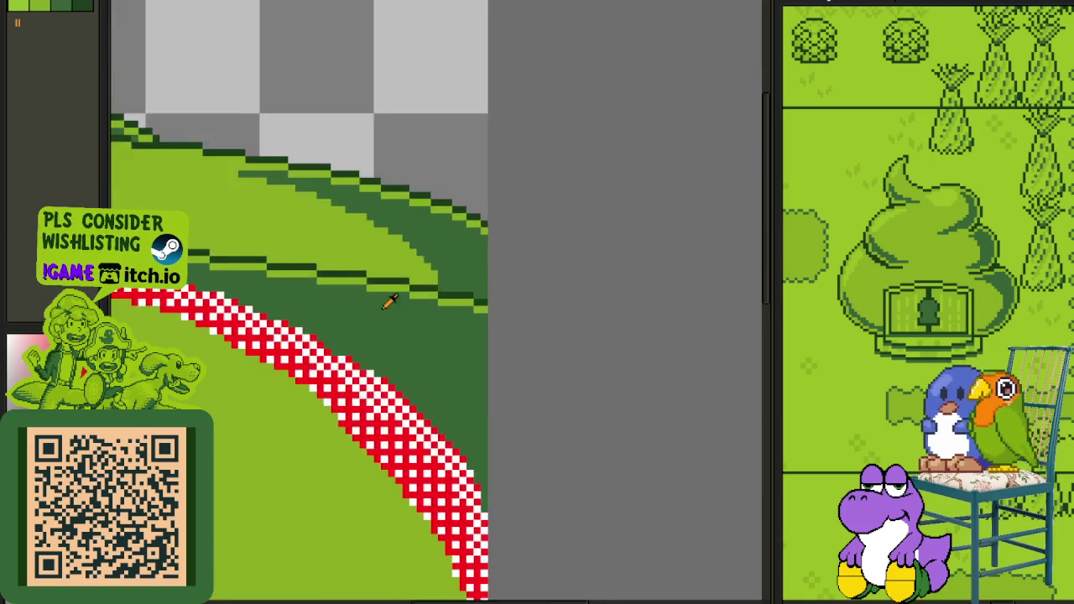
scroll(359, 359, up, 2)
scroll(348, 339, up, 2)
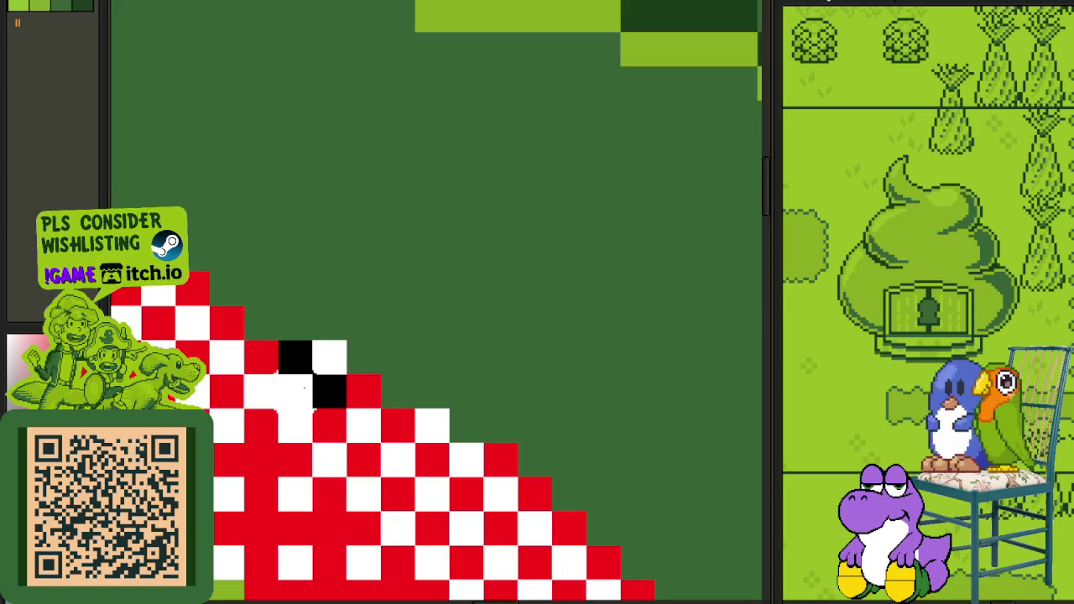
mouse_move(420, 144)
mouse_down()
mouse_move(406, 248)
mouse_move(419, 469)
mouse_up()
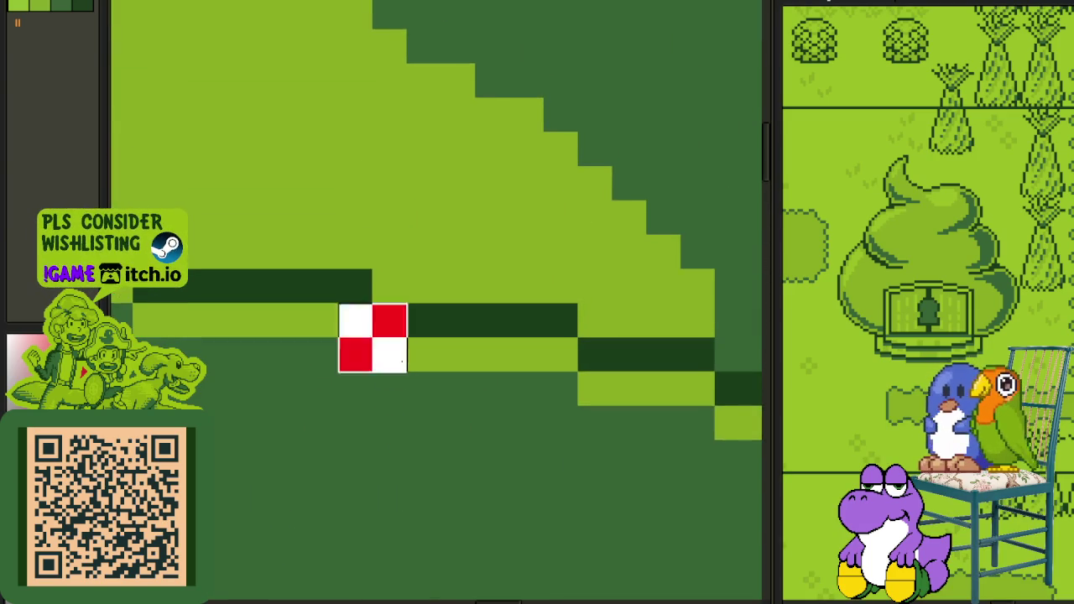
scroll(499, 355, down, 2)
drag(597, 396, 436, 283)
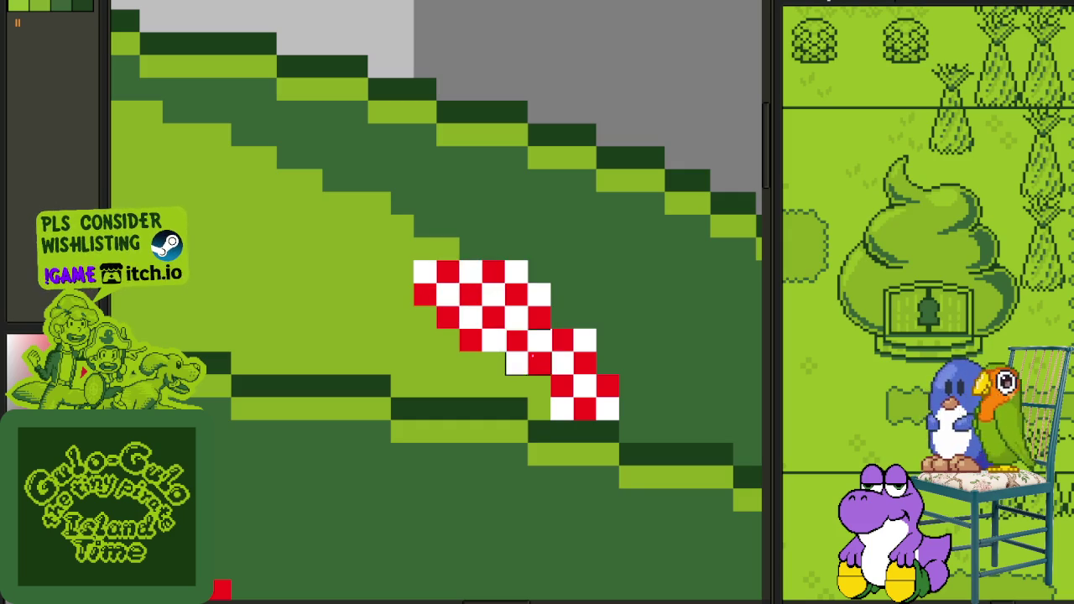
drag(522, 313, 552, 401)
scroll(359, 279, down, 2)
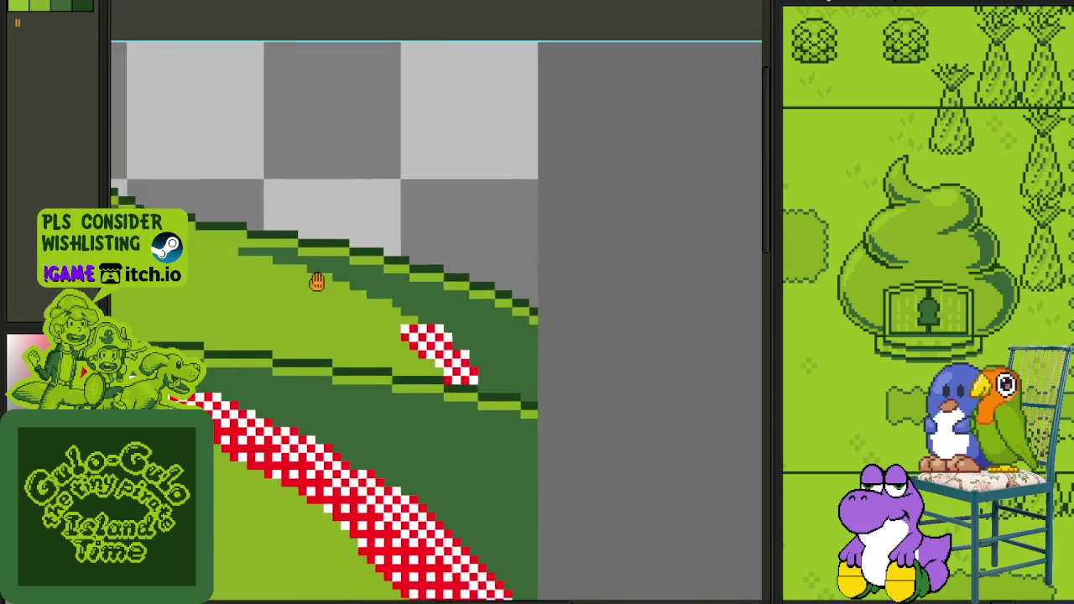
scroll(276, 268, up, 2)
mouse_move(192, 242)
mouse_down()
mouse_move(315, 270)
mouse_move(400, 312)
mouse_move(486, 332)
mouse_move(667, 429)
mouse_move(612, 381)
mouse_up()
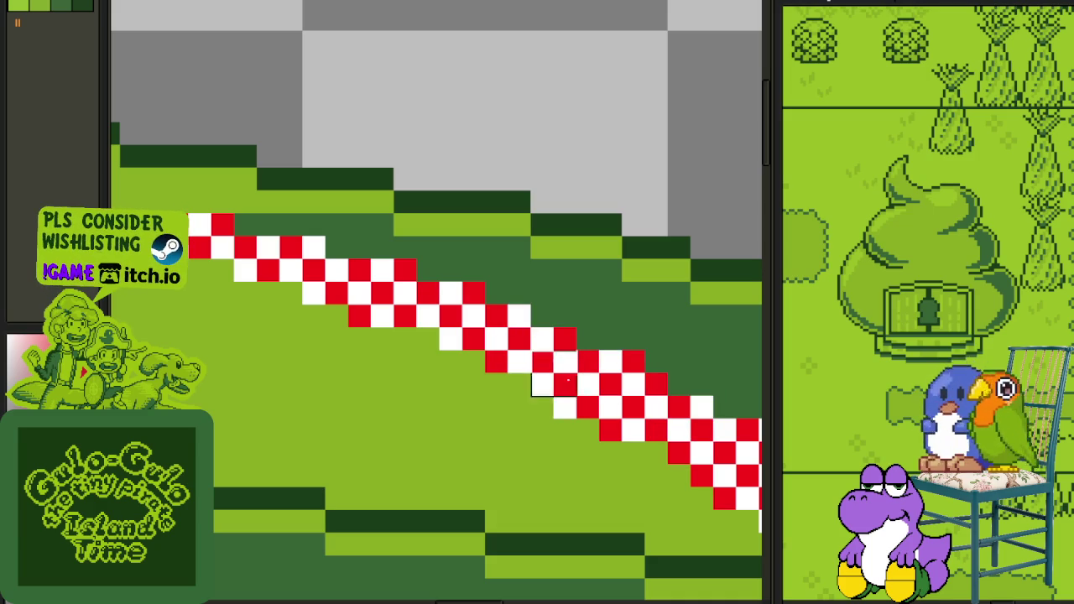
Step: Select a block of the checker pattern as a brush and drag it along the kerb
scroll(621, 468, down, 2)
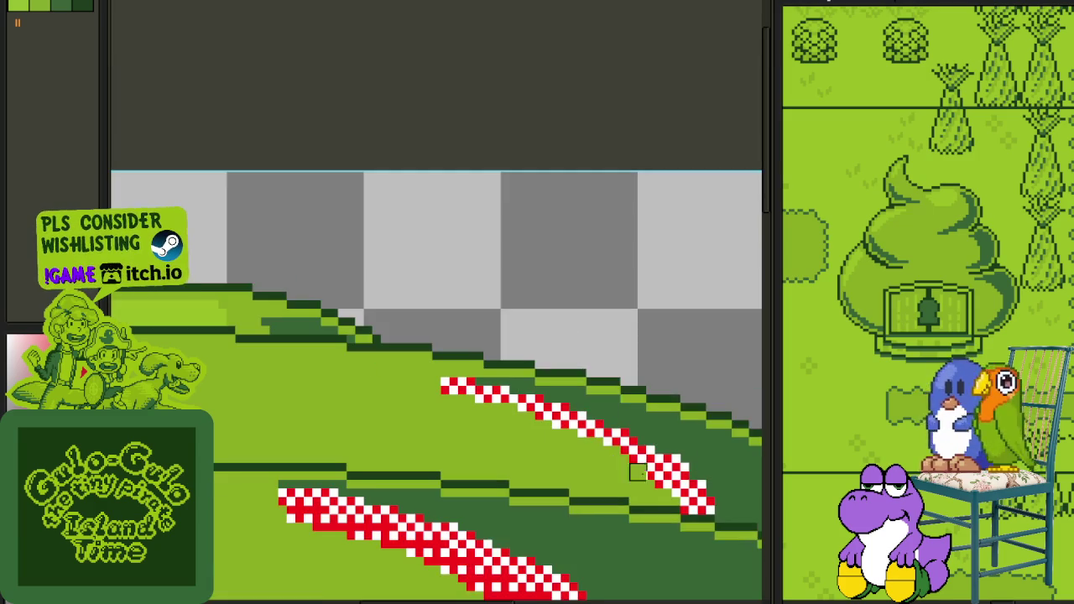
scroll(629, 473, up, 2)
scroll(700, 463, up, 1)
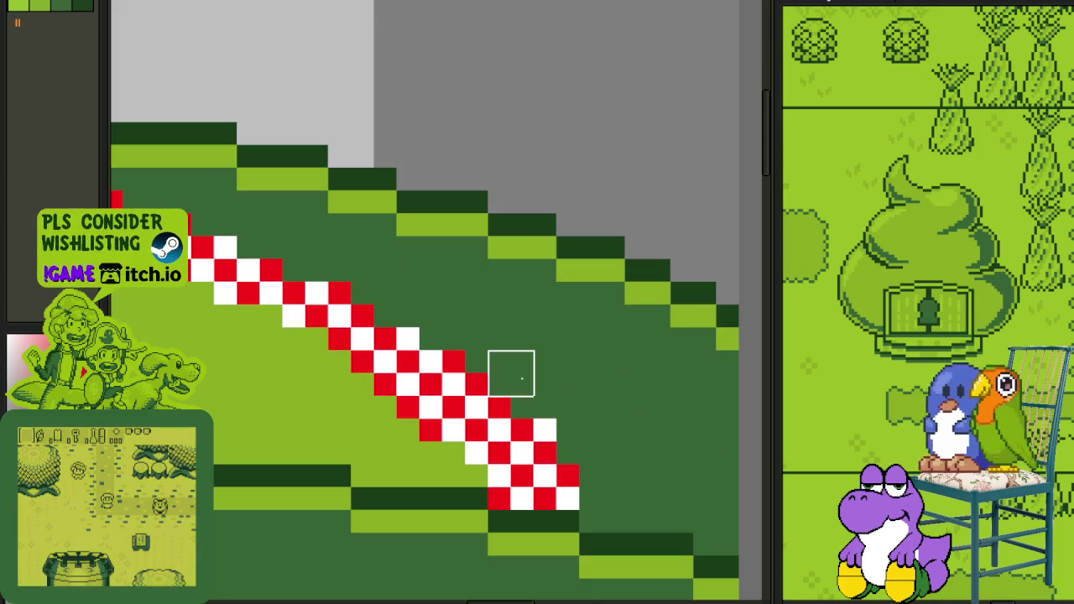
scroll(557, 418, down, 2)
scroll(520, 444, up, 1)
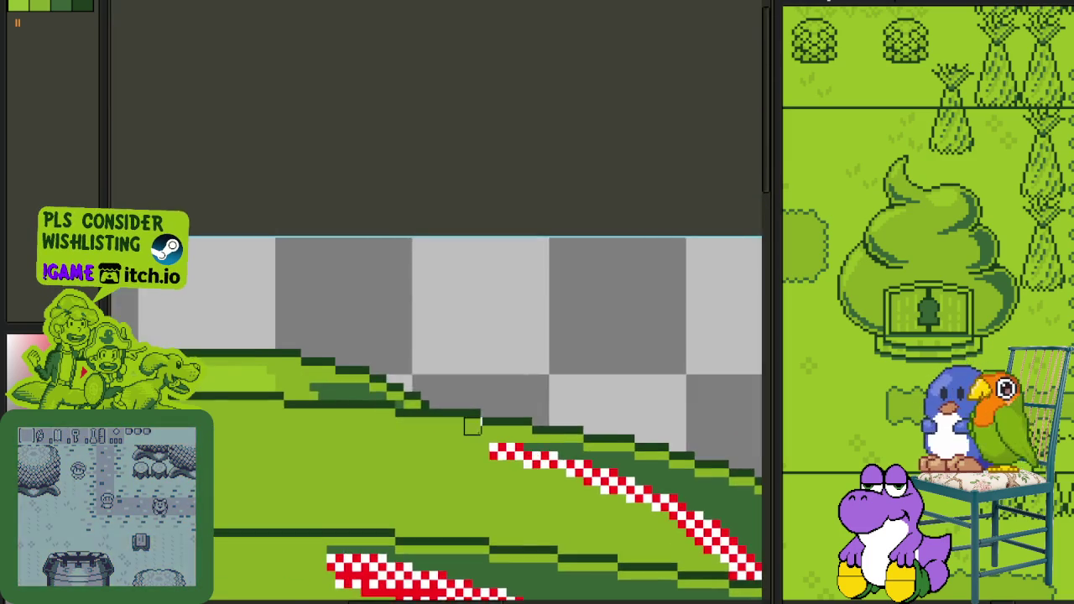
scroll(500, 473, up, 1)
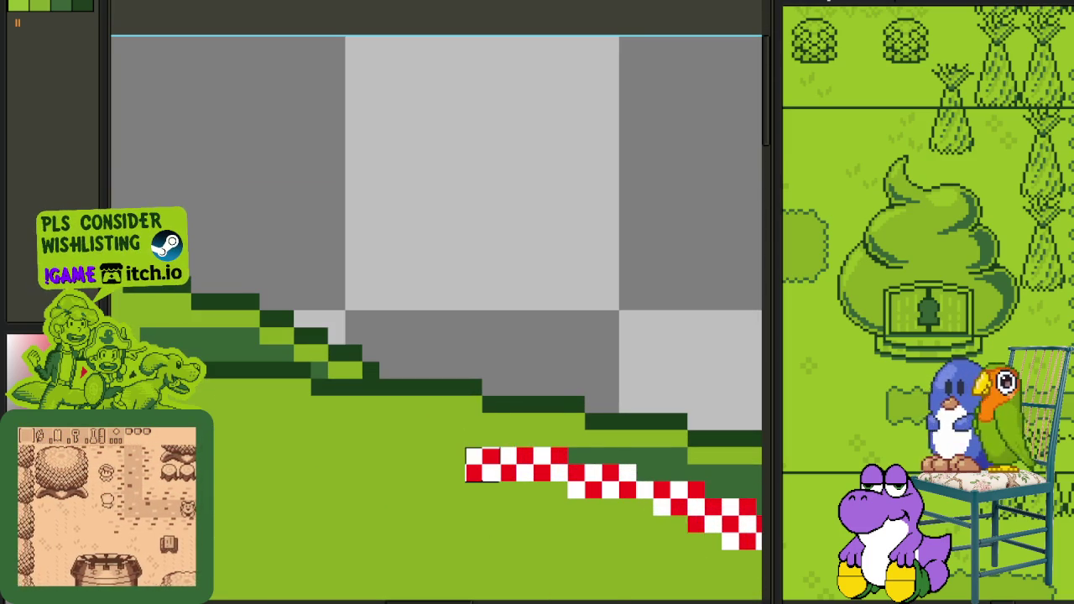
scroll(420, 462, down, 1)
scroll(418, 428, up, 1)
scroll(418, 428, down, 2)
scroll(467, 420, up, 1)
scroll(479, 371, up, 1)
scroll(429, 244, up, 1)
scroll(431, 244, down, 2)
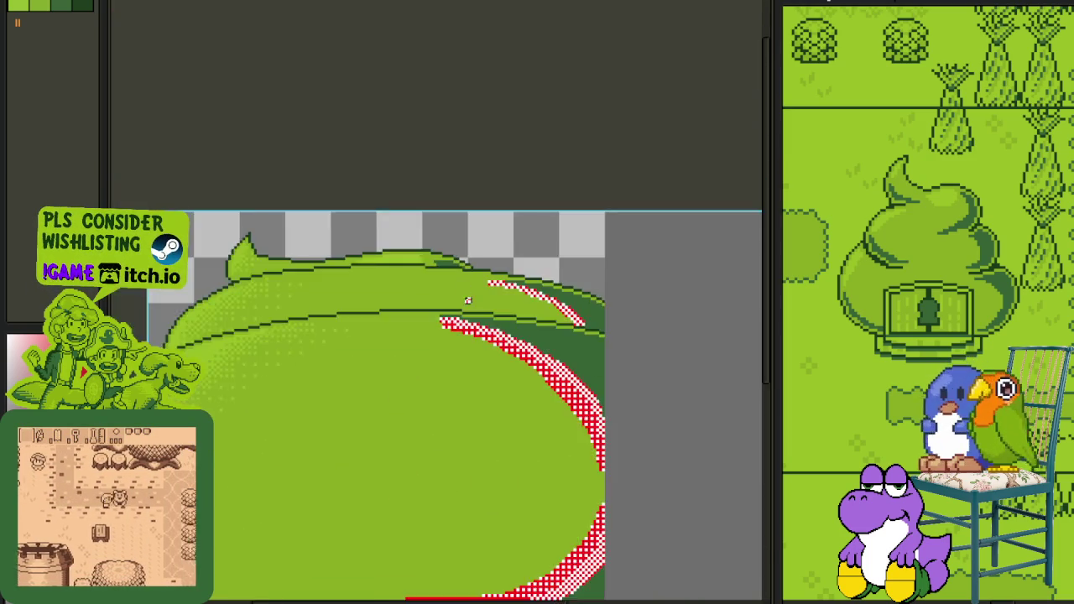
scroll(403, 257, up, 2)
scroll(390, 224, up, 1)
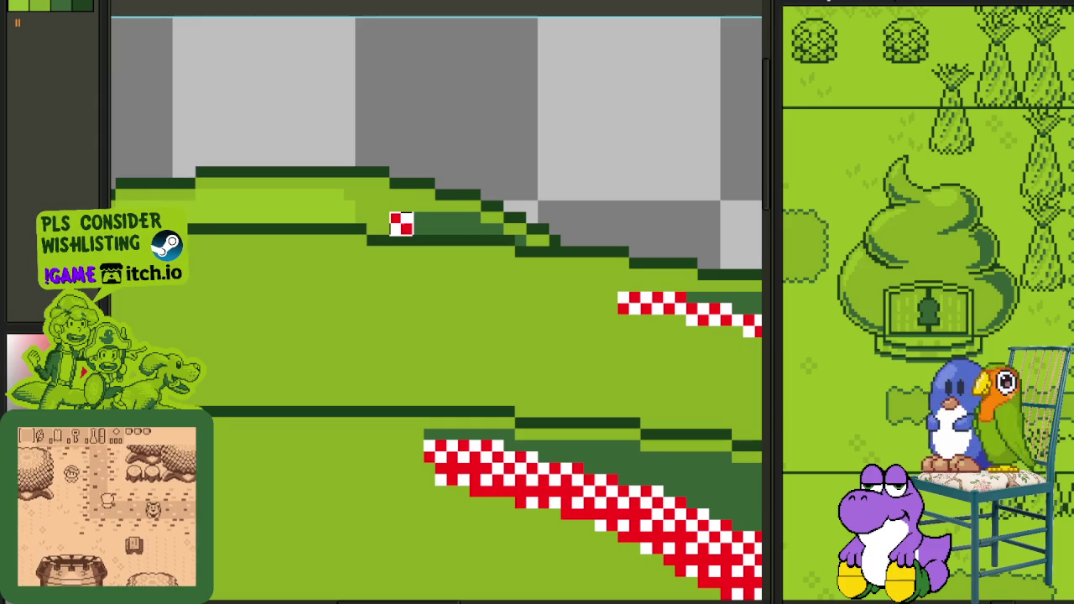
scroll(395, 220, down, 1)
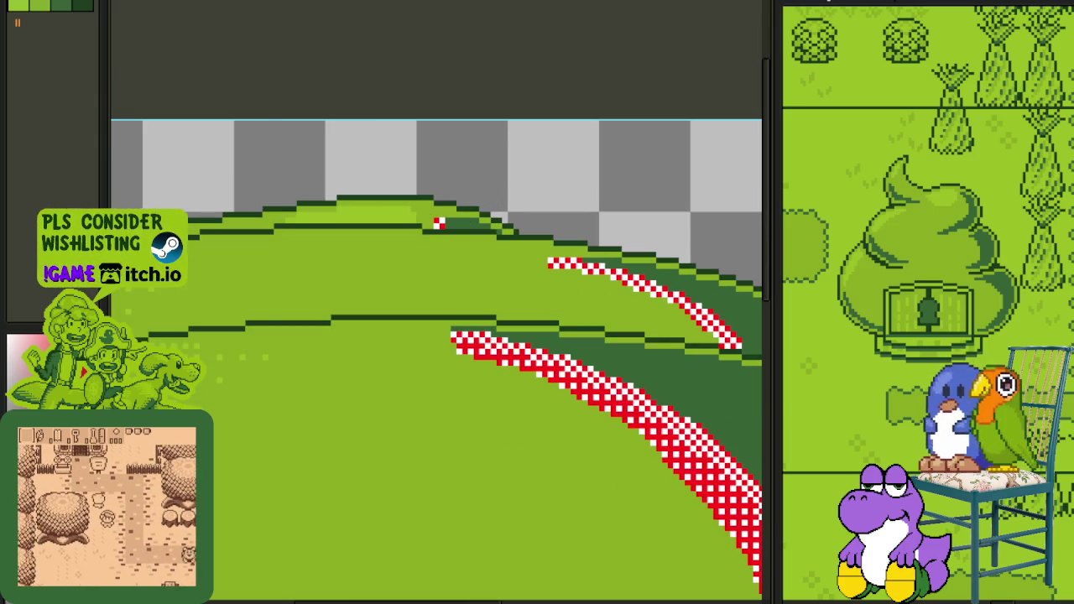
key(Tab)
key(Tab)
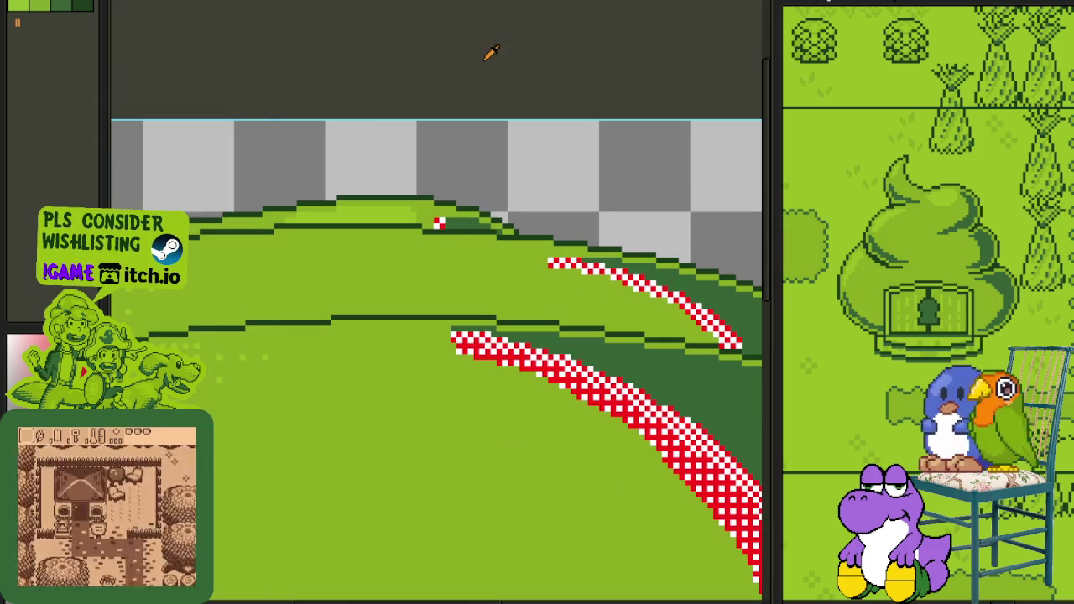
scroll(567, 344, up, 2)
scroll(509, 354, up, 1)
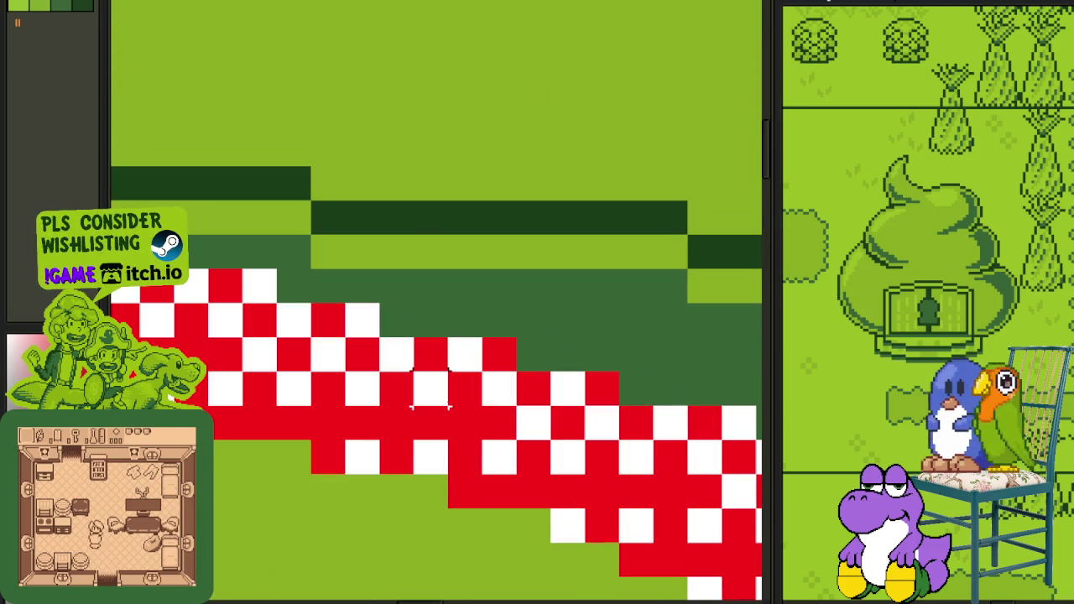
drag(410, 369, 486, 443)
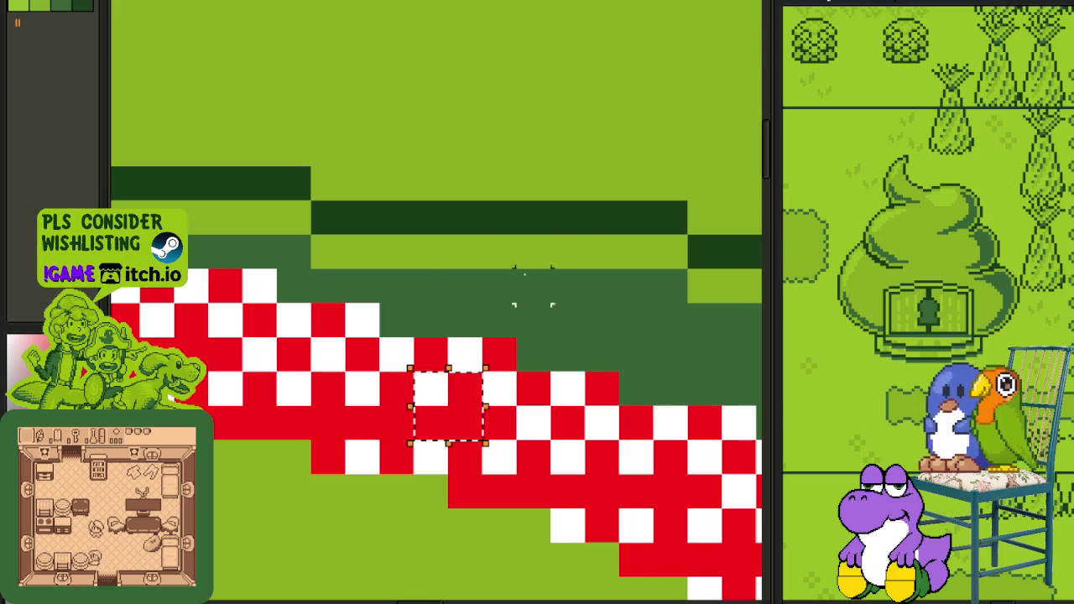
scroll(496, 304, down, 2)
scroll(341, 319, up, 2)
mouse_move(585, 401)
mouse_down()
mouse_move(623, 438)
mouse_move(595, 438)
mouse_move(561, 405)
mouse_move(529, 403)
mouse_move(404, 299)
mouse_move(505, 401)
mouse_move(404, 264)
mouse_move(284, 244)
mouse_up()
Step: Stamp the copied checker block along the kerb's lower edge
scroll(284, 243, up, 3)
mouse_move(457, 370)
mouse_down()
mouse_move(387, 370)
mouse_move(428, 394)
mouse_move(290, 327)
mouse_move(255, 327)
mouse_up()
scroll(386, 369, up, 1)
mouse_move(256, 327)
mouse_down()
mouse_move(603, 407)
mouse_move(535, 441)
mouse_move(296, 374)
mouse_move(272, 330)
mouse_move(419, 435)
mouse_up()
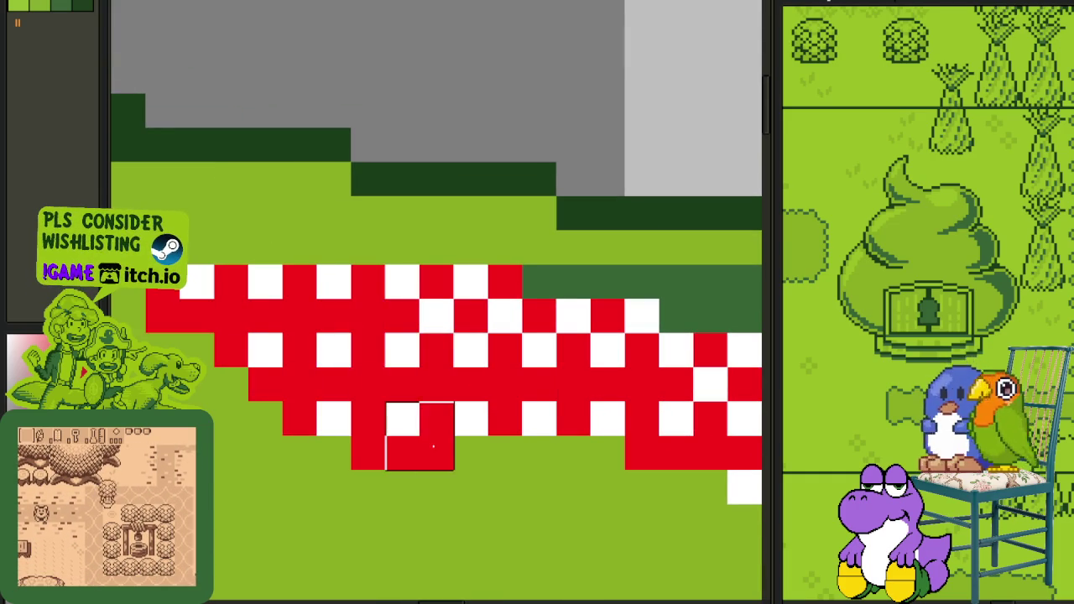
scroll(426, 444, down, 3)
scroll(427, 444, up, 2)
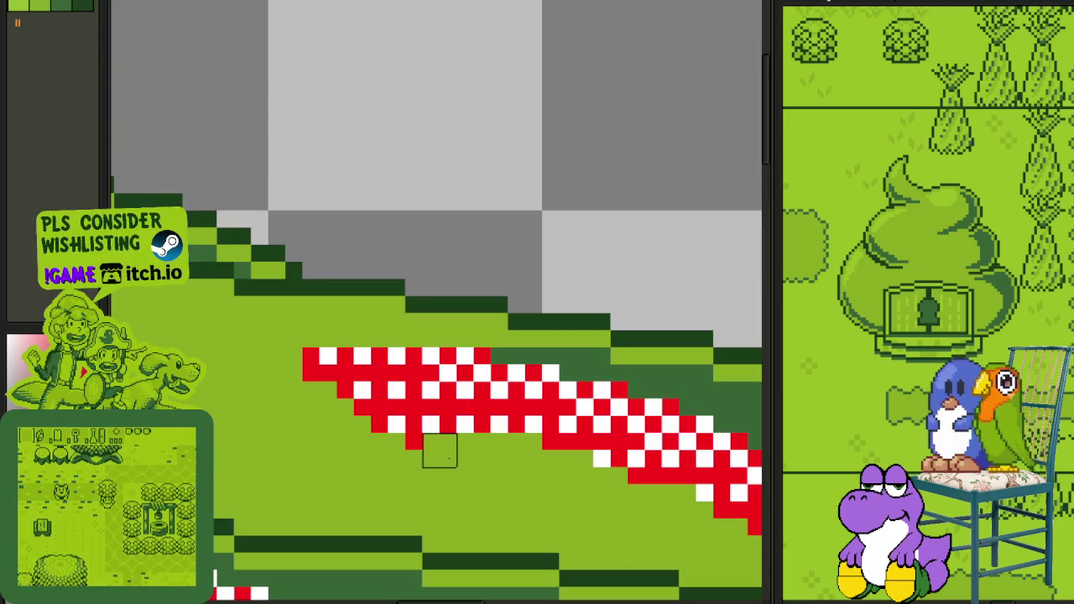
scroll(587, 469, down, 2)
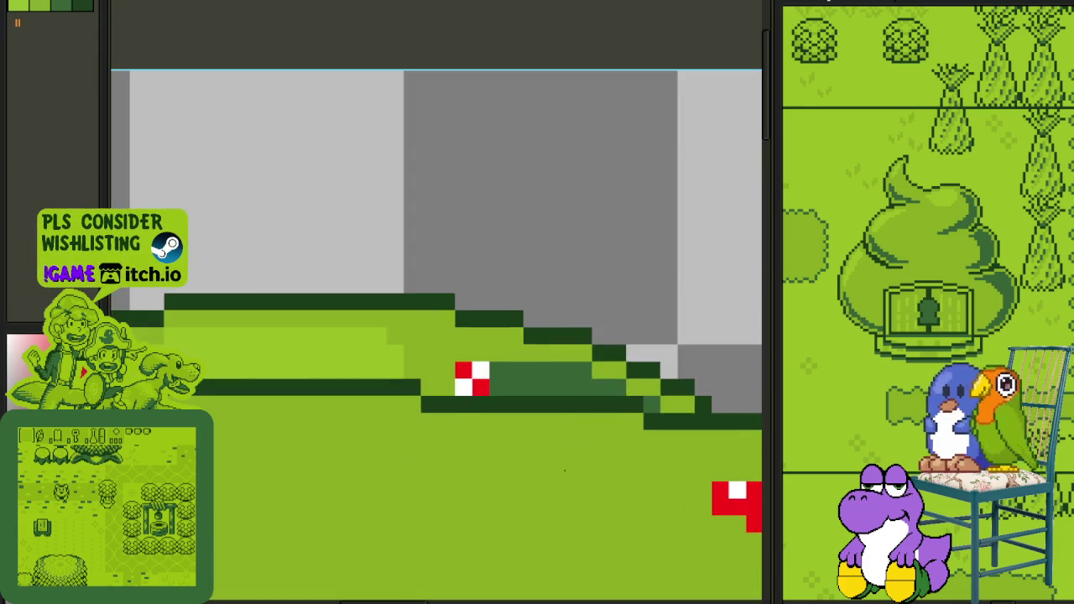
scroll(579, 466, down, 2)
scroll(555, 461, down, 1)
drag(555, 461, 516, 335)
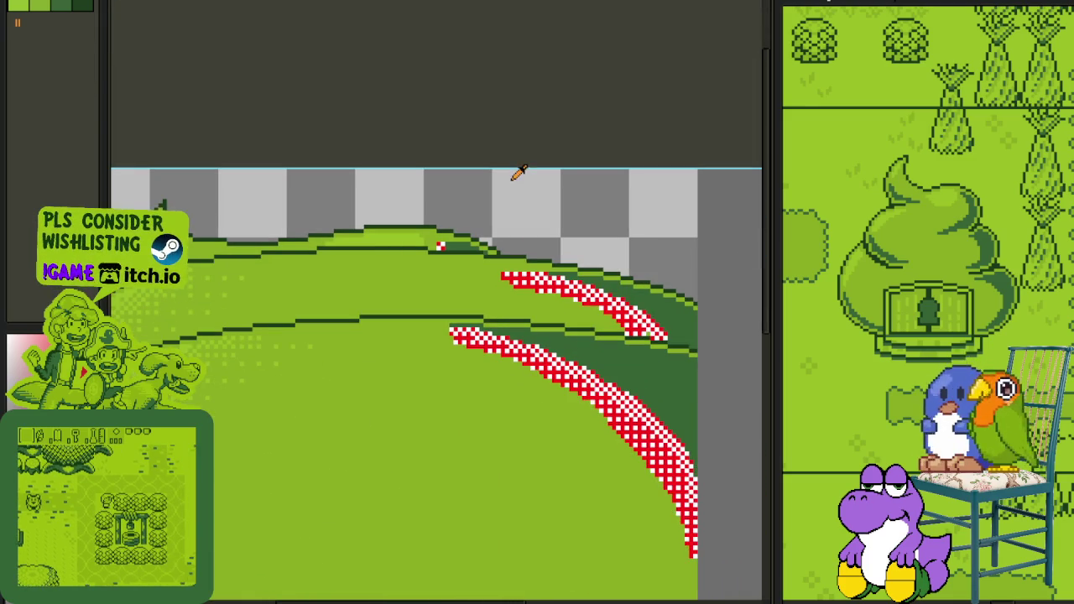
Step: Paint white cells beyond the lower kerb's left tip, undoing a stray one
key(Tab)
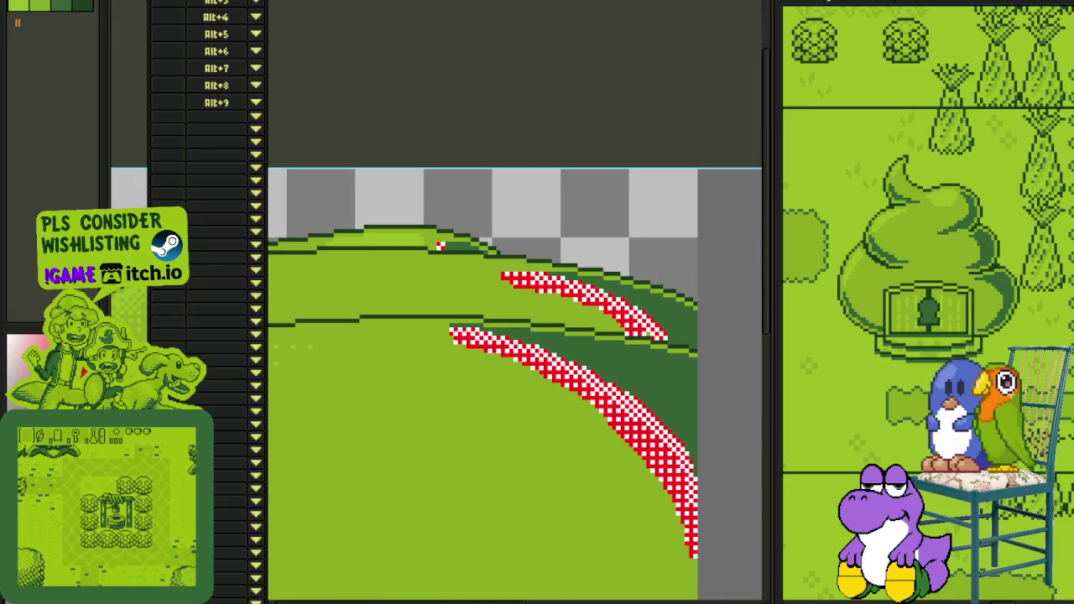
key(Tab)
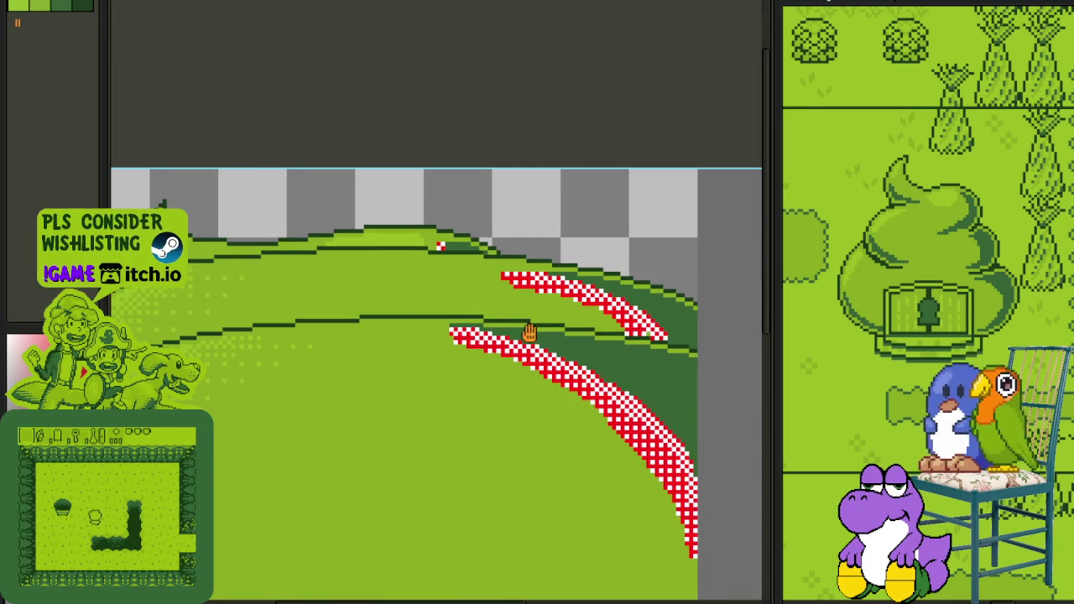
scroll(535, 330, up, 1)
scroll(509, 359, up, 3)
scroll(508, 343, down, 3)
scroll(491, 340, left, 2)
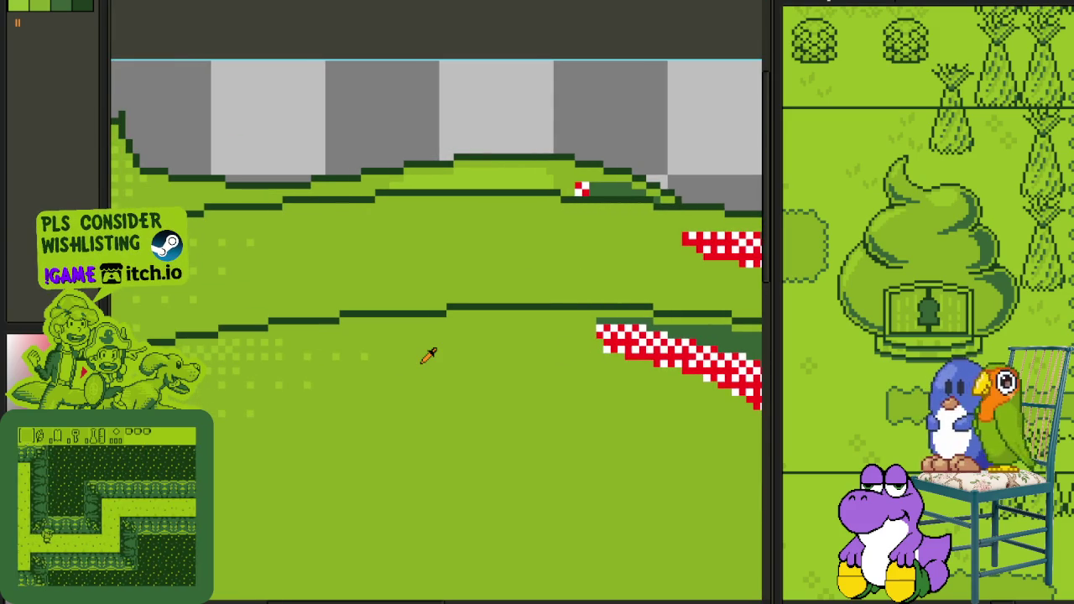
scroll(549, 328, up, 1)
scroll(411, 361, up, 2)
drag(410, 362, 531, 399)
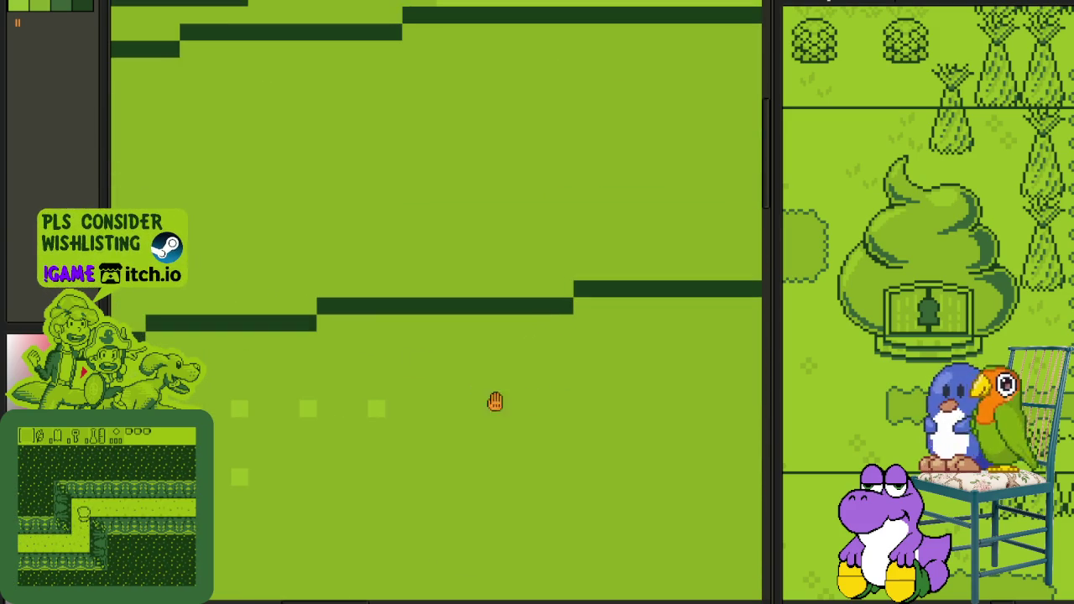
scroll(294, 419, down, 1)
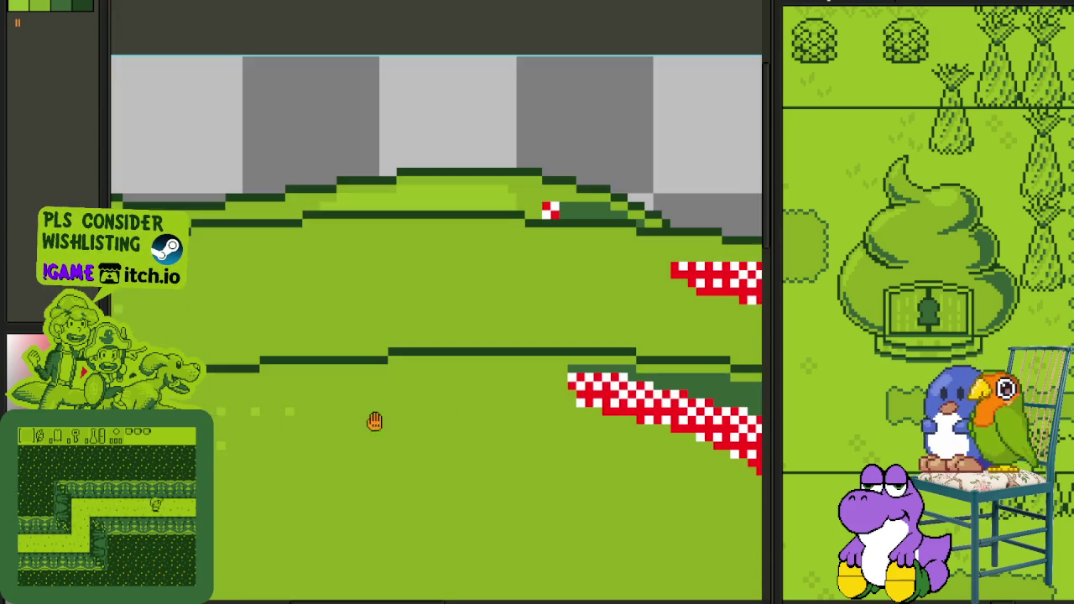
scroll(422, 408, up, 1)
scroll(398, 424, up, 3)
drag(326, 466, 535, 425)
click(394, 437)
click(306, 428)
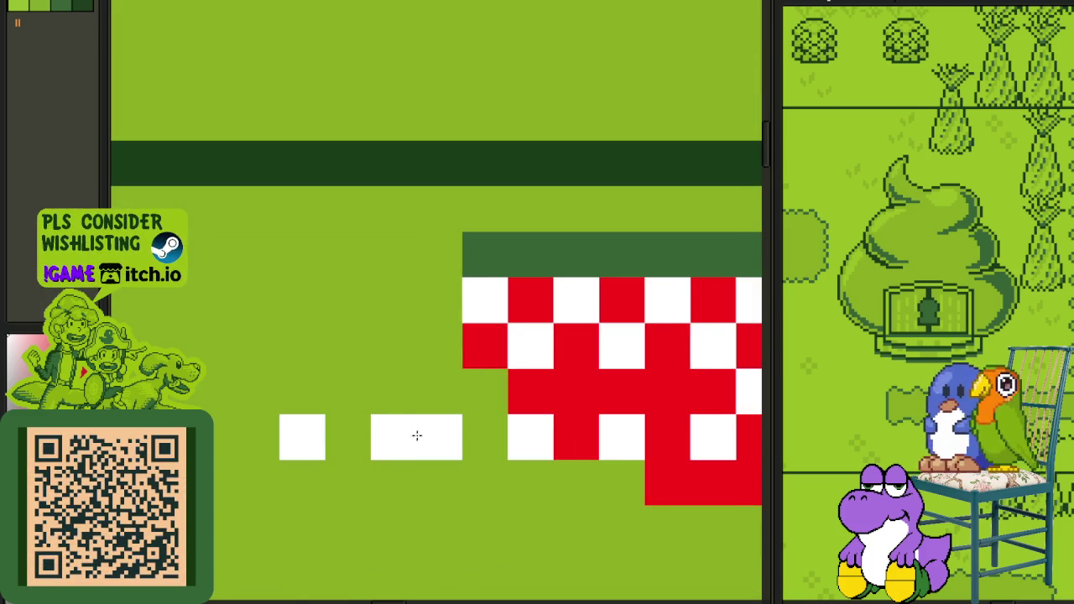
key(ctrl+z)
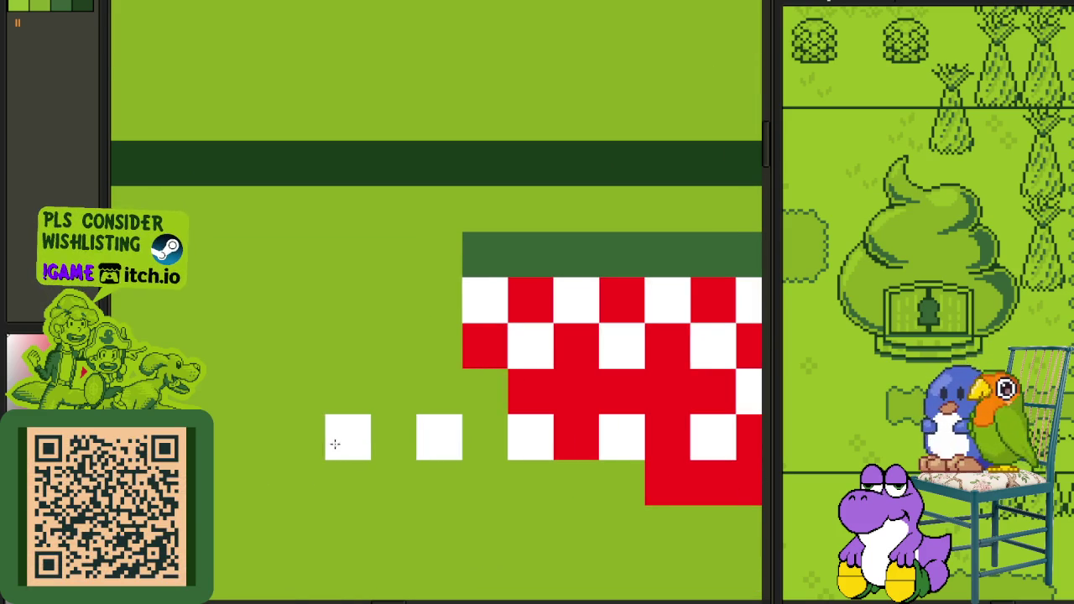
Step: Fill the gaps between the white cells with red and select the new block
scroll(328, 440, down, 2)
scroll(459, 196, down, 1)
scroll(400, 324, up, 1)
scroll(616, 349, up, 1)
scroll(503, 322, up, 1)
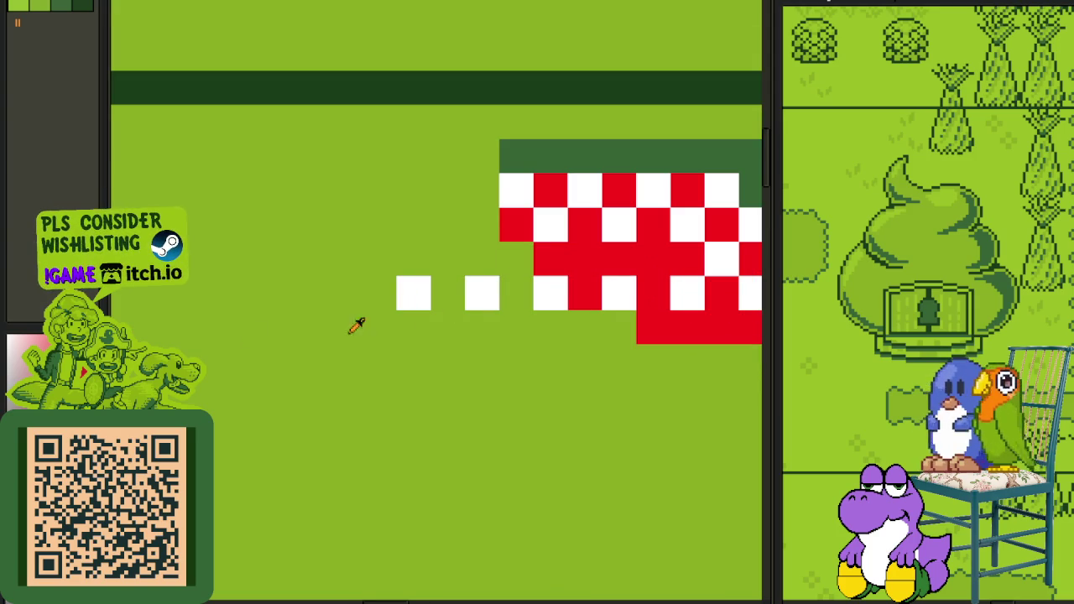
click(448, 307)
scroll(448, 307, down, 2)
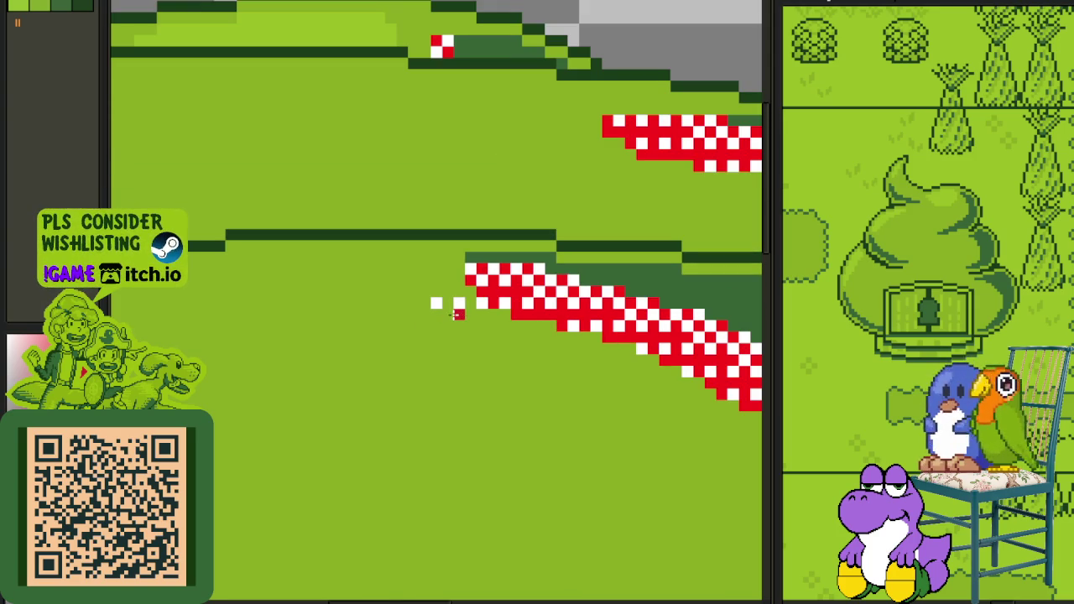
scroll(457, 307, up, 1)
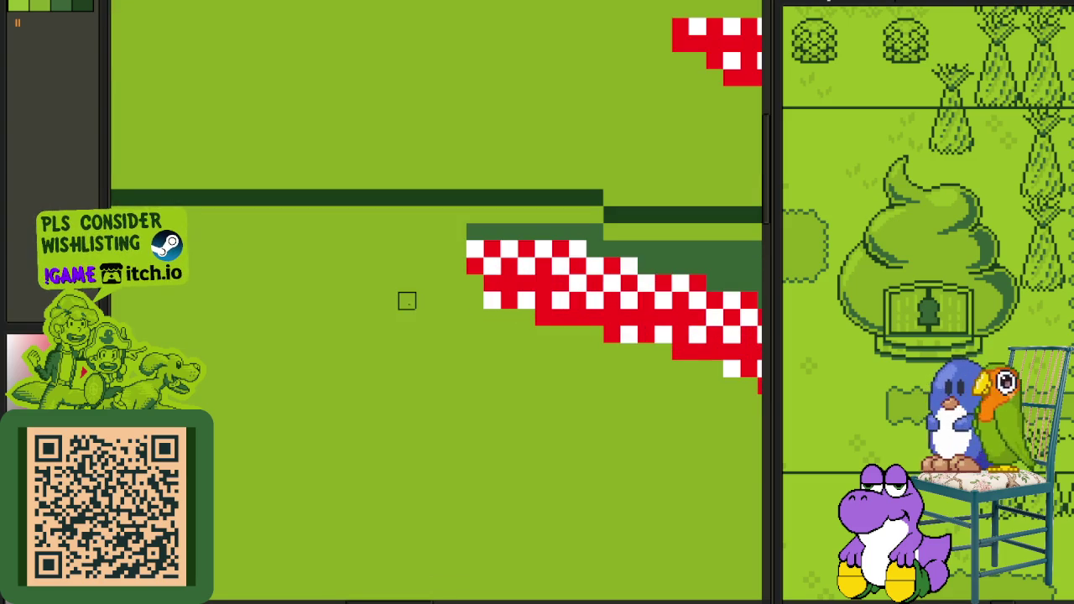
scroll(406, 301, down, 1)
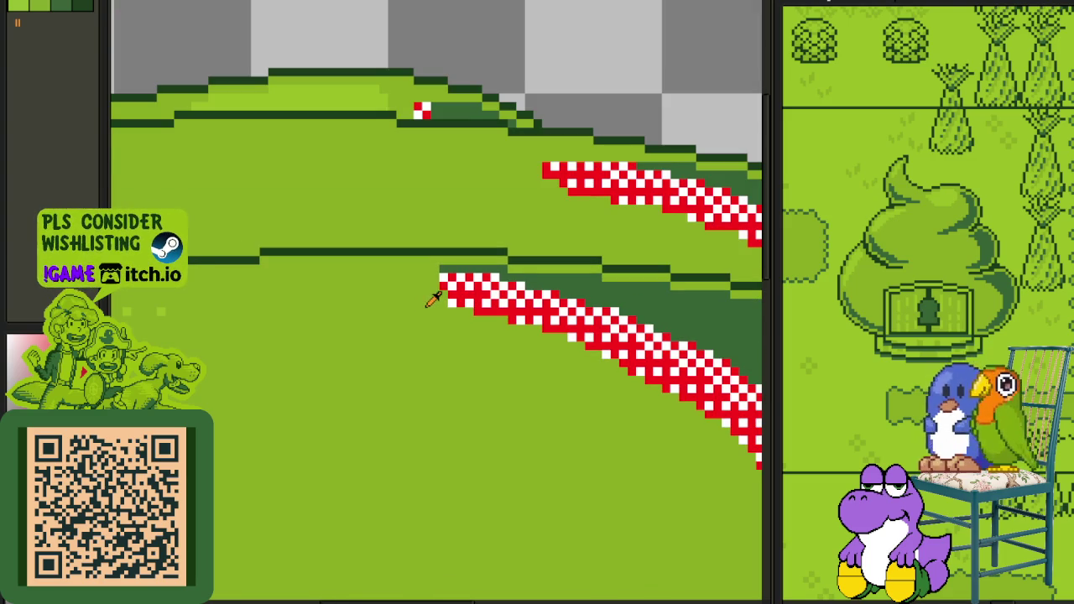
scroll(431, 298, down, 1)
scroll(444, 299, up, 2)
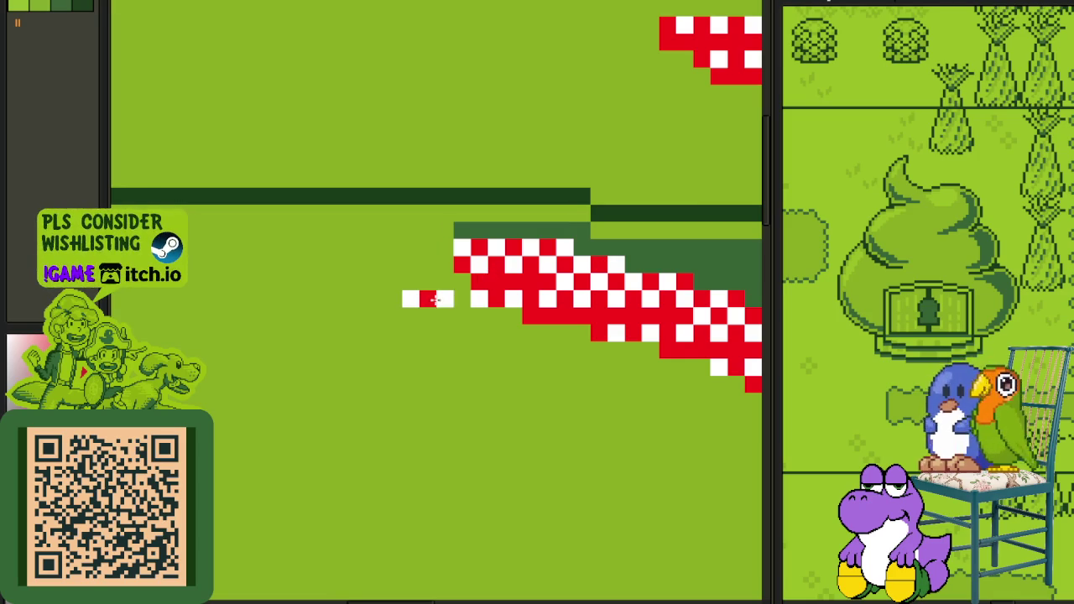
click(456, 311)
scroll(457, 311, up, 1)
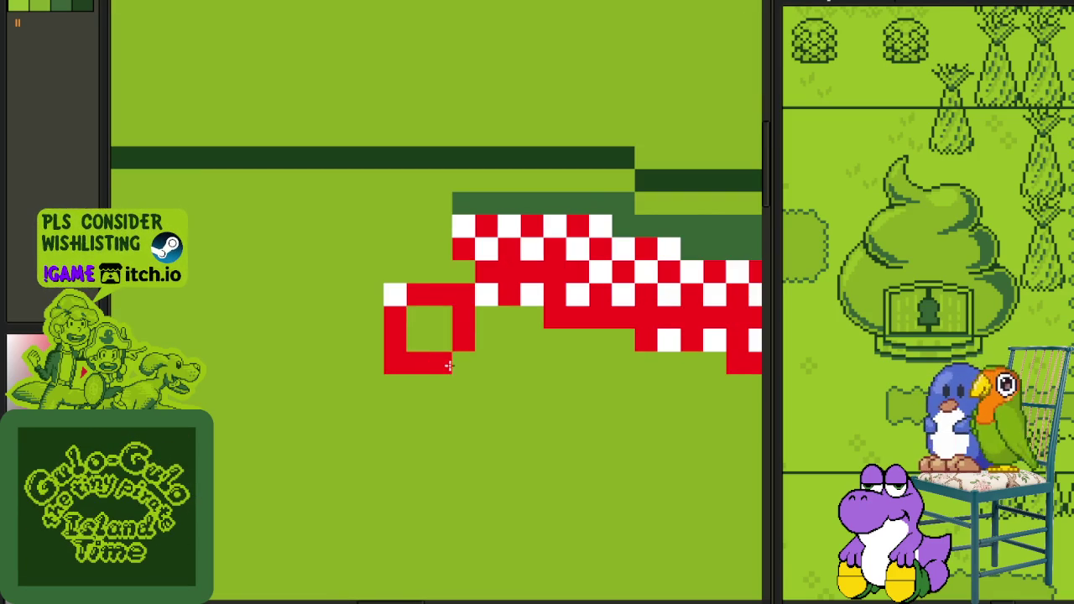
click(436, 338)
scroll(436, 338, down, 1)
scroll(436, 338, down, 4)
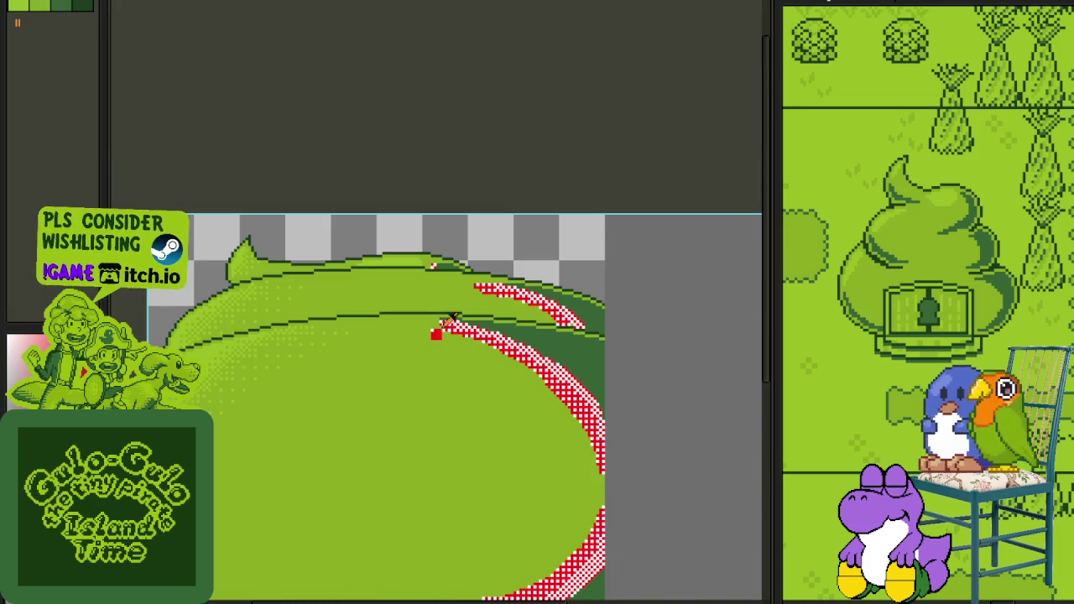
scroll(445, 323, up, 5)
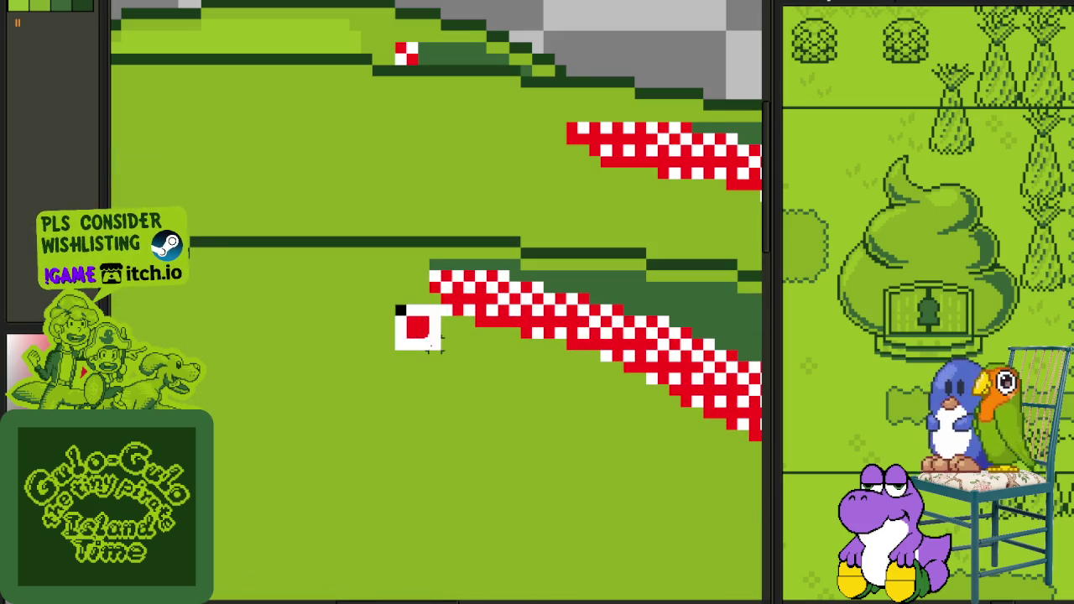
click(436, 340)
Step: Paint red-and-white dither along the curved stripe, ending its tip in white
mouse_move(416, 317)
mouse_down()
mouse_move(401, 293)
mouse_move(335, 294)
mouse_move(386, 353)
mouse_move(311, 286)
mouse_move(441, 351)
mouse_move(556, 371)
mouse_move(618, 426)
mouse_up()
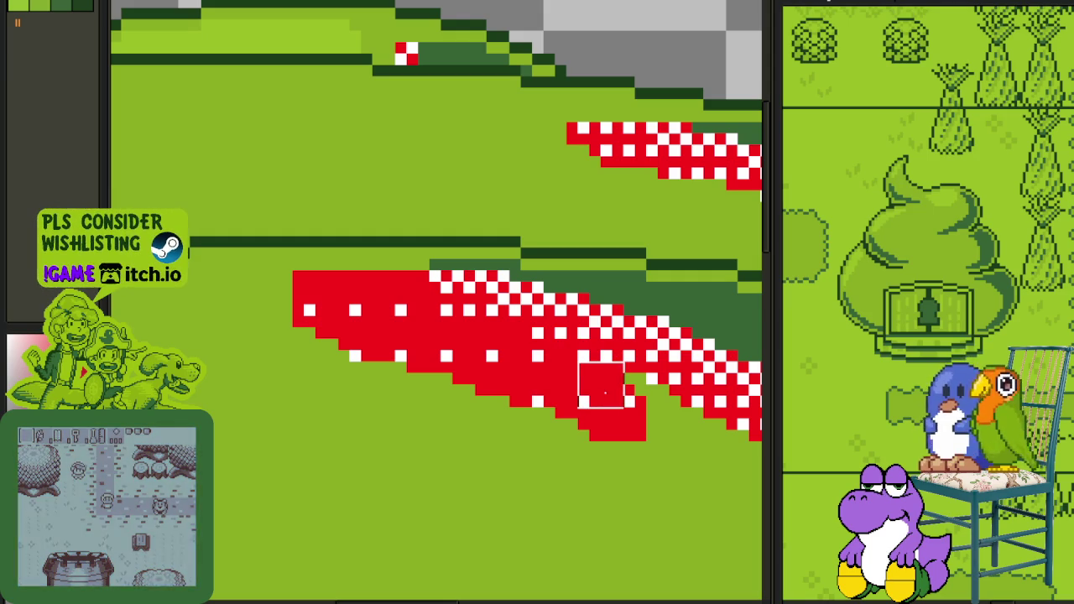
scroll(696, 454, down, 2)
scroll(546, 408, down, 1)
scroll(546, 408, up, 1)
scroll(618, 521, up, 2)
mouse_move(609, 518)
mouse_down()
mouse_move(372, 173)
mouse_move(211, 36)
mouse_move(290, 52)
mouse_move(244, 25)
mouse_move(271, 130)
mouse_up()
scroll(271, 118, down, 2)
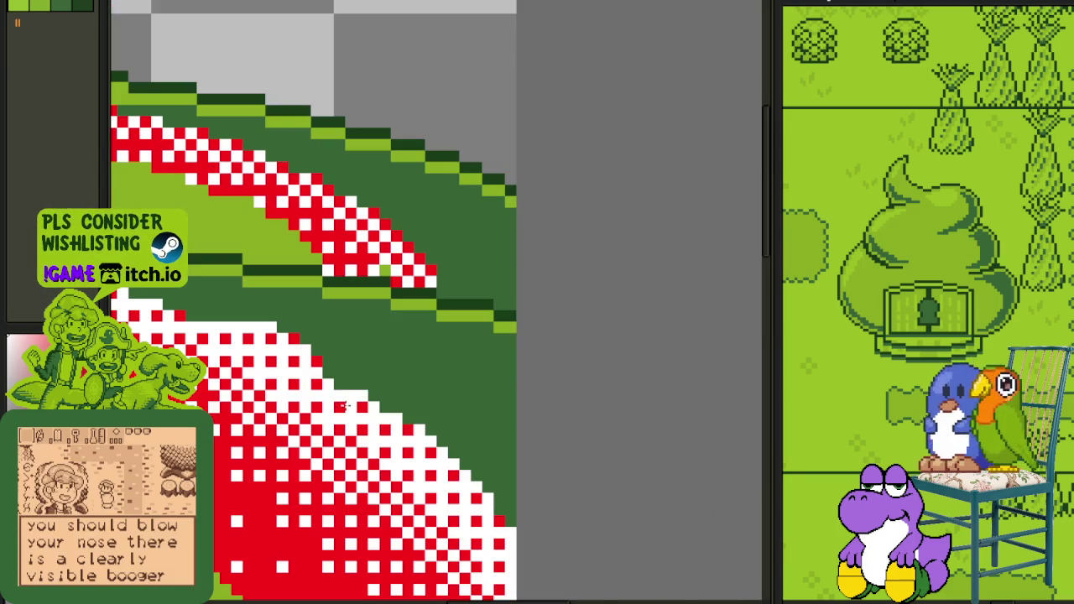
drag(336, 365, 365, 525)
scroll(455, 427, up, 1)
mouse_move(456, 427)
mouse_down()
mouse_move(504, 436)
mouse_move(474, 409)
mouse_up()
drag(515, 467, 505, 456)
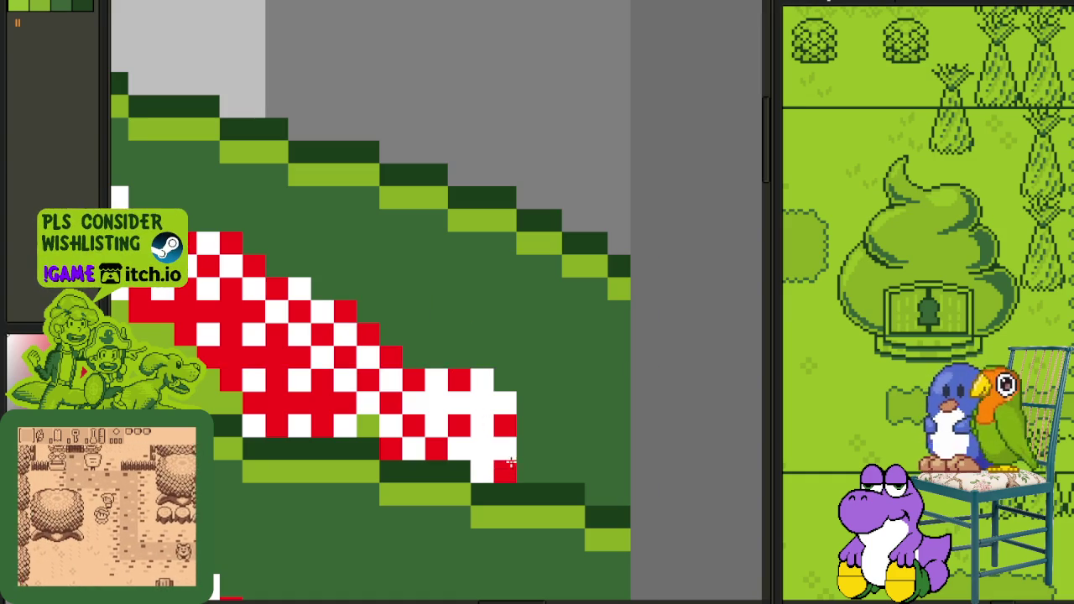
mouse_move(458, 378)
mouse_down()
mouse_move(335, 251)
mouse_move(515, 456)
mouse_up()
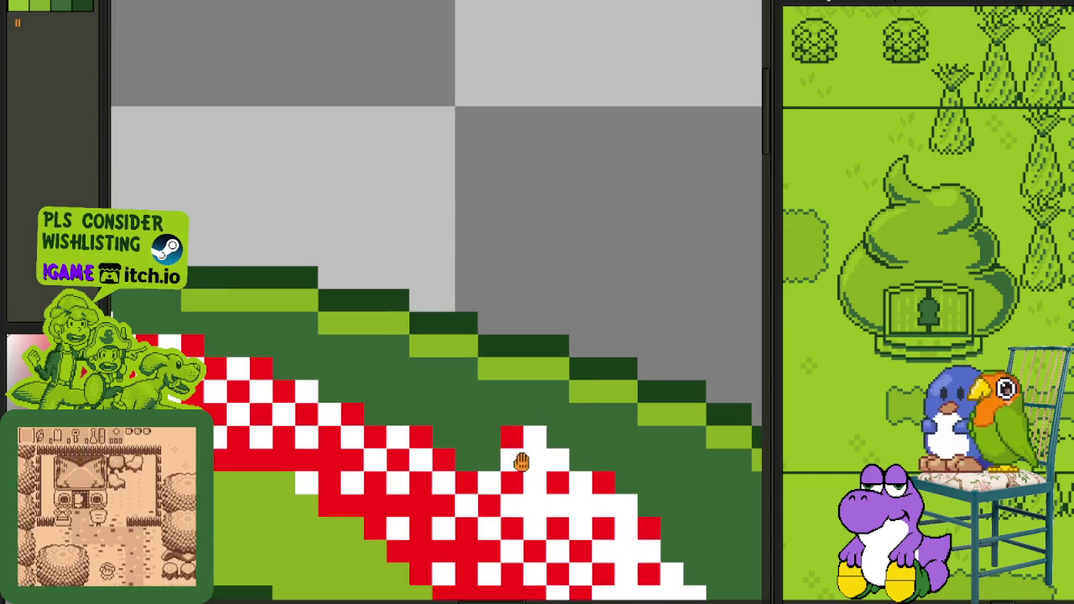
drag(460, 433, 360, 379)
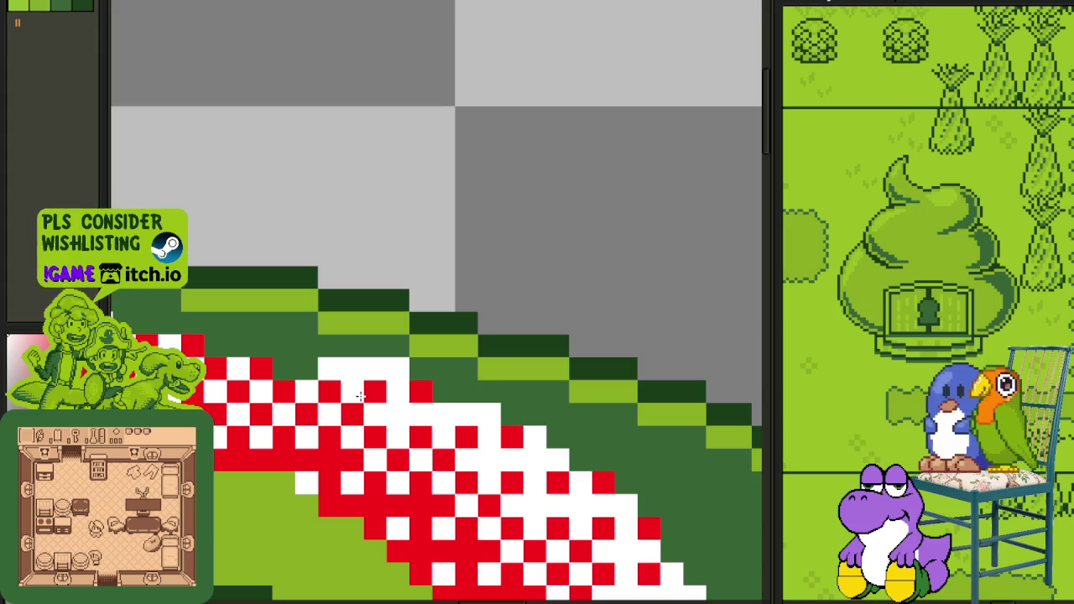
Step: Extend the red-and-white dither down-left over the green area along the lower curve
scroll(359, 380, down, 3)
drag(509, 497, 486, 338)
scroll(485, 338, up, 2)
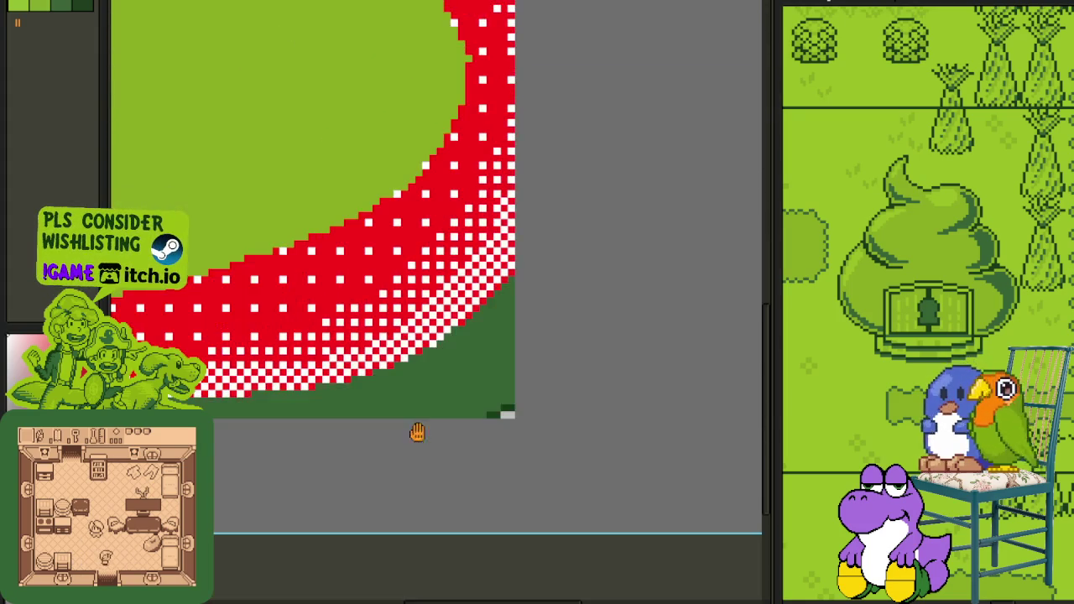
scroll(412, 444, up, 1)
scroll(571, 216, up, 2)
mouse_move(571, 215)
mouse_down()
mouse_move(579, 192)
mouse_move(446, 337)
mouse_move(403, 319)
mouse_move(454, 310)
mouse_up()
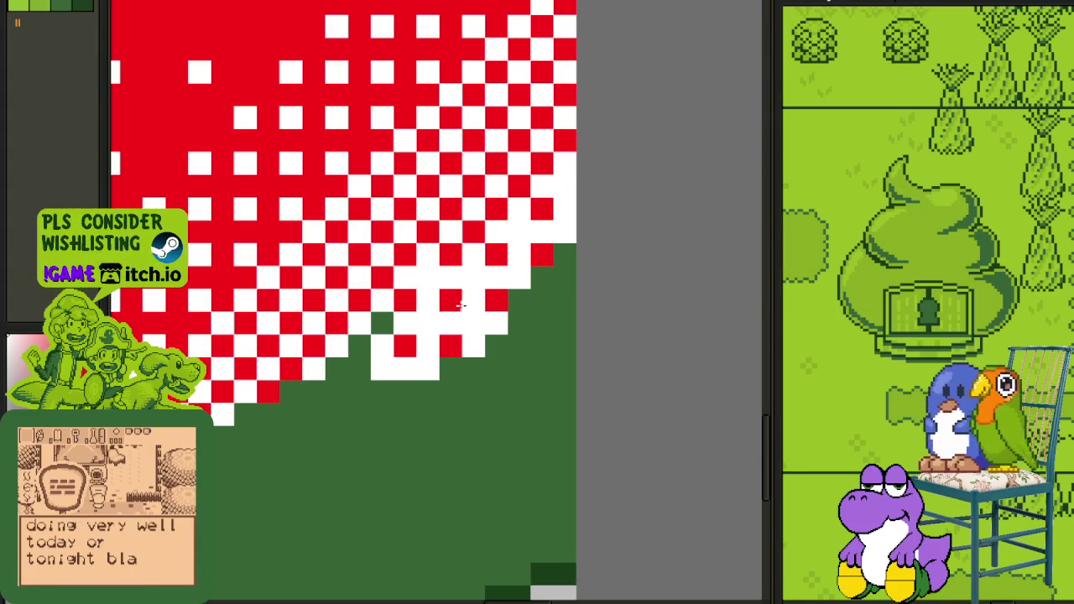
mouse_move(412, 346)
mouse_down()
mouse_move(260, 448)
mouse_move(221, 438)
mouse_move(479, 479)
mouse_move(443, 475)
mouse_move(491, 495)
mouse_move(387, 509)
mouse_up()
Step: Cover the dark green bottom strip with red-and-white checker cells and touch up the edge
mouse_move(619, 558)
mouse_down()
mouse_move(551, 490)
mouse_move(373, 495)
mouse_move(429, 469)
mouse_up()
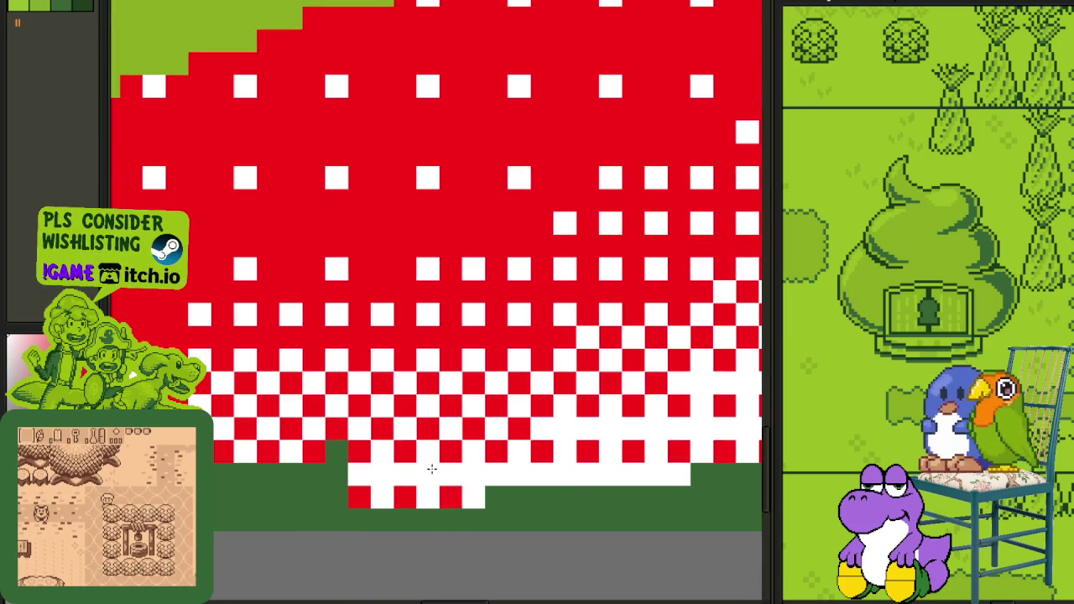
drag(362, 479, 225, 516)
drag(360, 498, 220, 474)
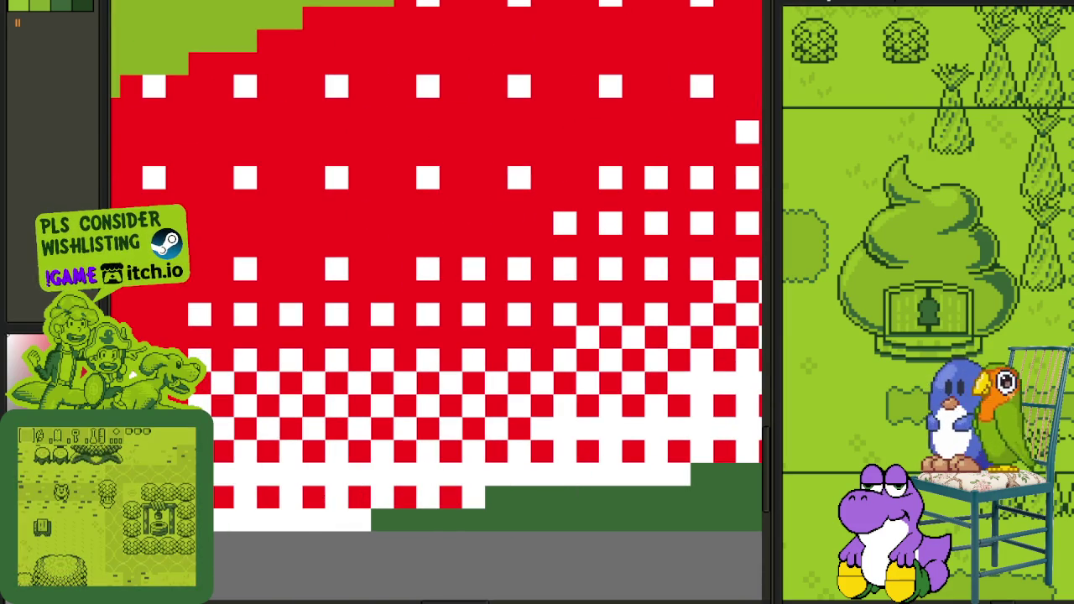
scroll(549, 554, down, 1)
mouse_move(516, 555)
mouse_down()
mouse_move(492, 568)
mouse_move(220, 564)
mouse_up()
mouse_move(396, 561)
mouse_down()
mouse_move(385, 564)
mouse_move(670, 575)
mouse_up()
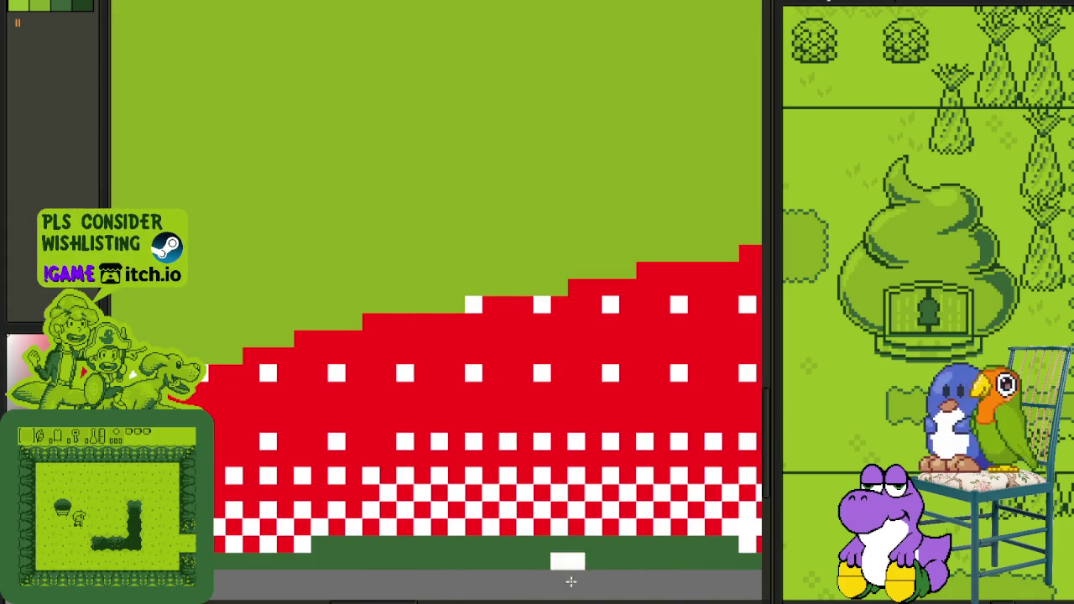
scroll(618, 579, down, 2)
drag(402, 582, 599, 554)
scroll(373, 535, up, 1)
scroll(386, 532, up, 1)
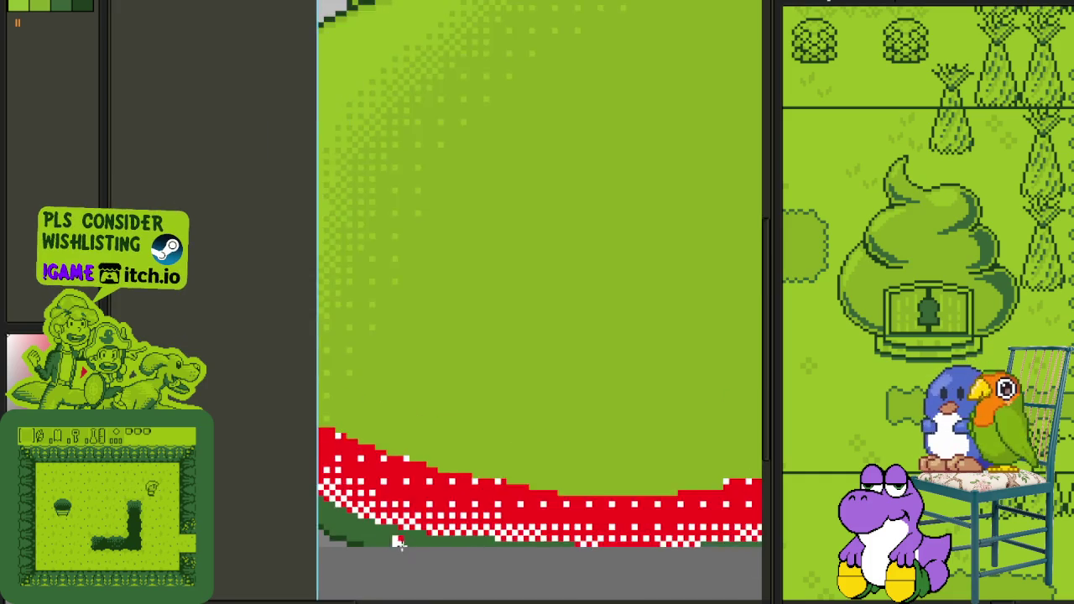
scroll(352, 520, up, 1)
scroll(308, 501, up, 1)
mouse_move(308, 500)
mouse_down()
mouse_move(243, 436)
mouse_move(265, 489)
mouse_move(630, 576)
mouse_up()
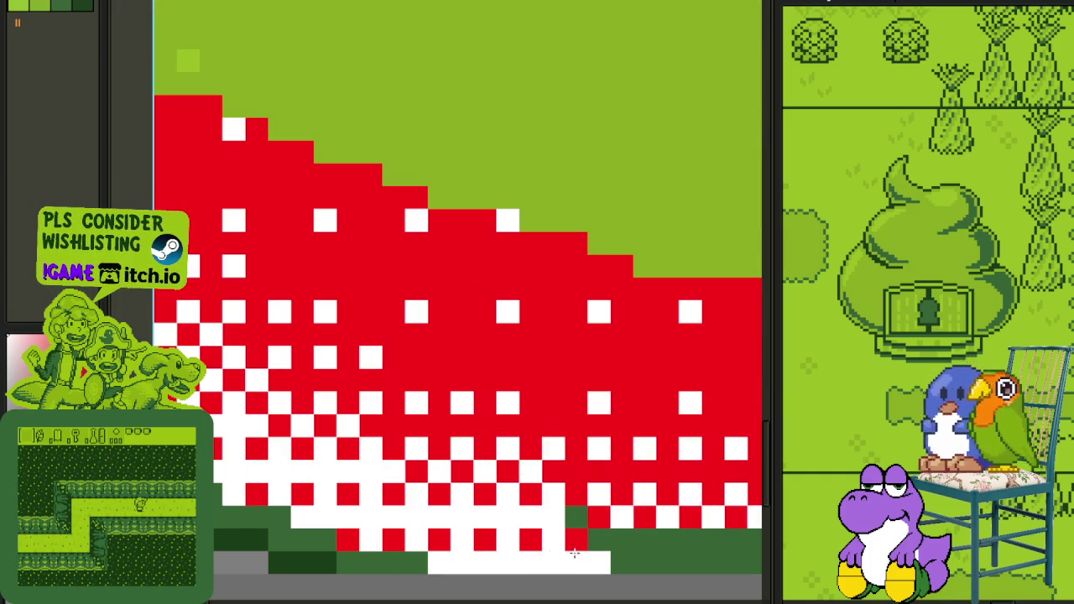
scroll(411, 387, down, 2)
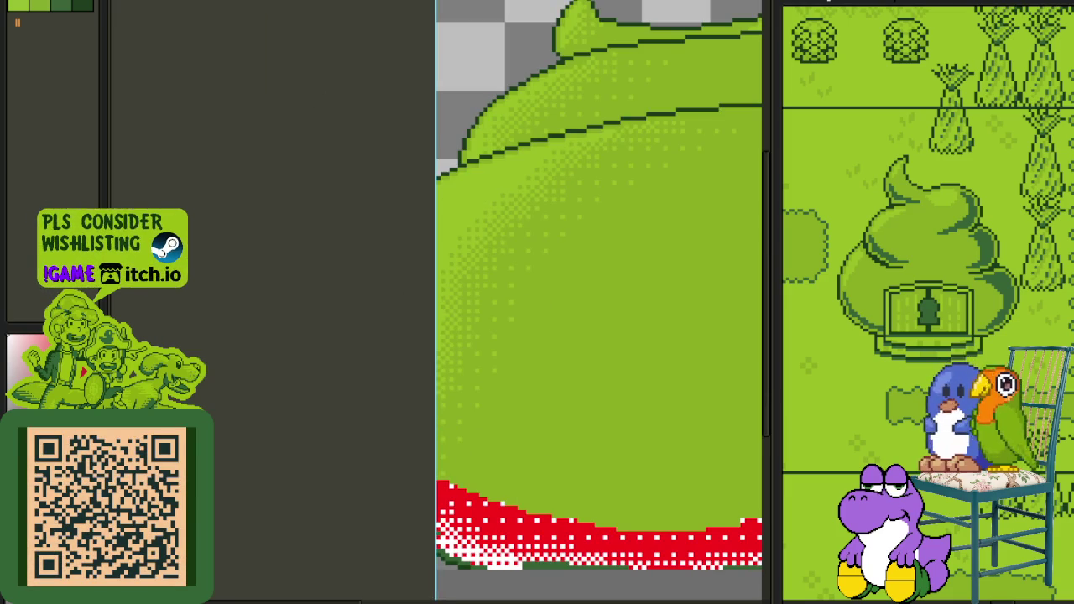
scroll(364, 263, down, 3)
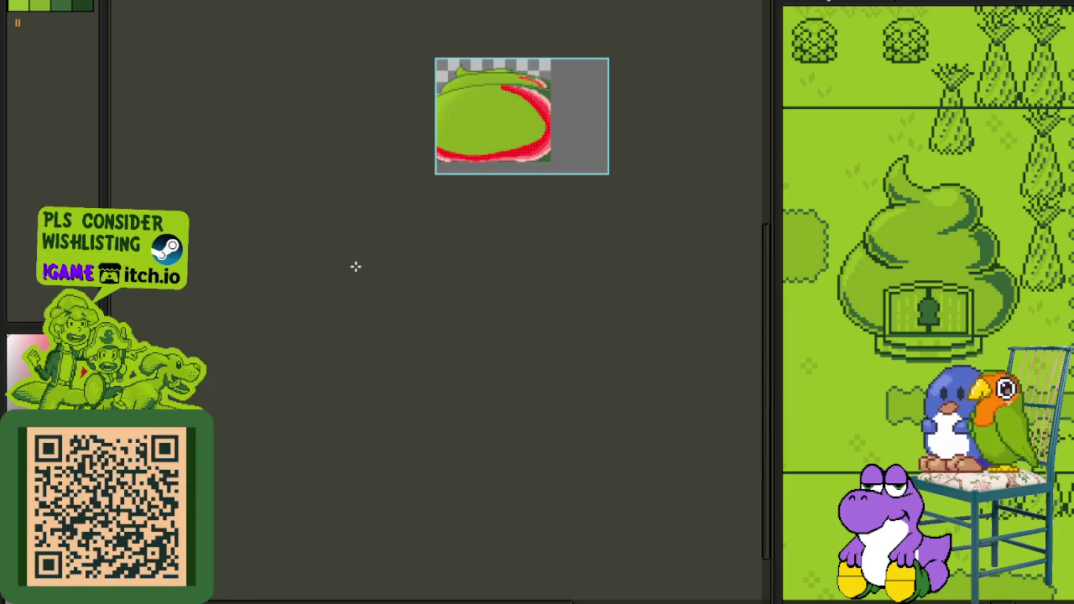
Step: Merge the stripe layer (Layer 2) down into the hill layer
scroll(496, 119, up, 5)
scroll(595, 372, up, 2)
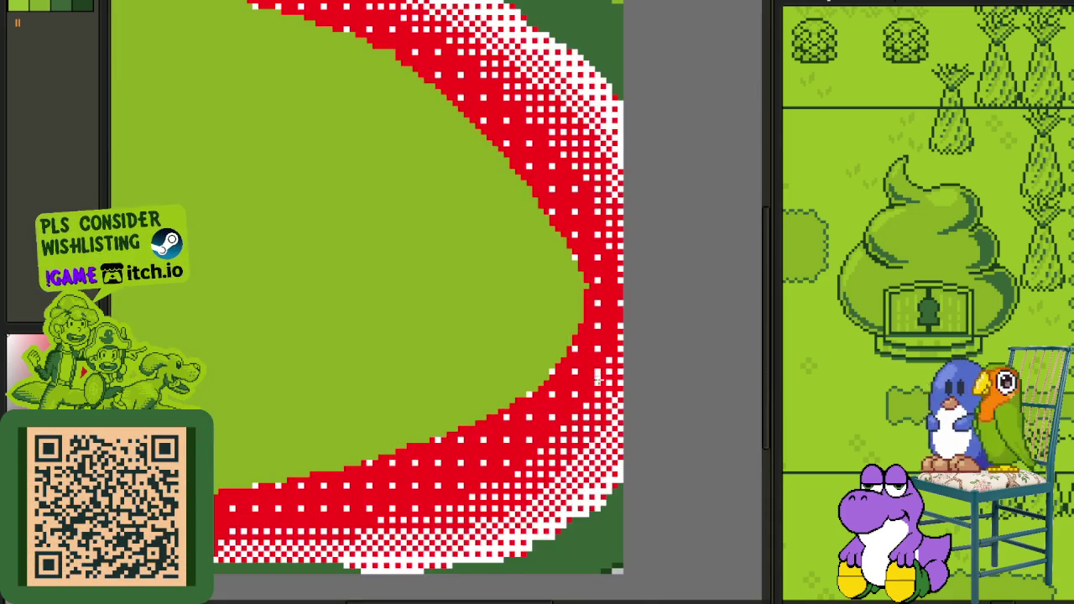
scroll(587, 508, up, 1)
scroll(584, 510, up, 2)
key(shift+r)
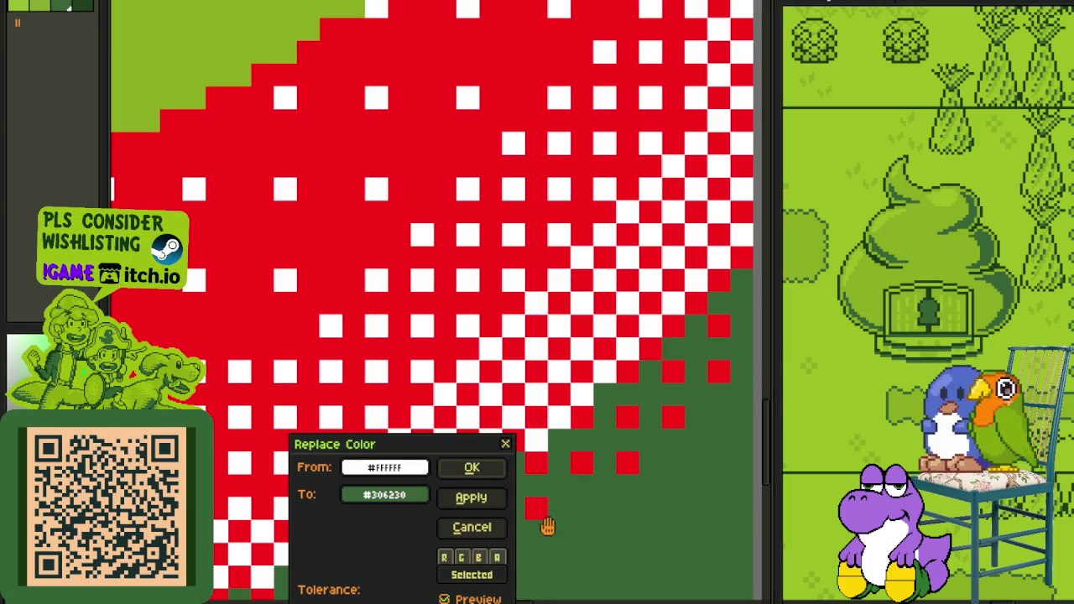
click(485, 496)
scroll(344, 185, down, 3)
key(Tab)
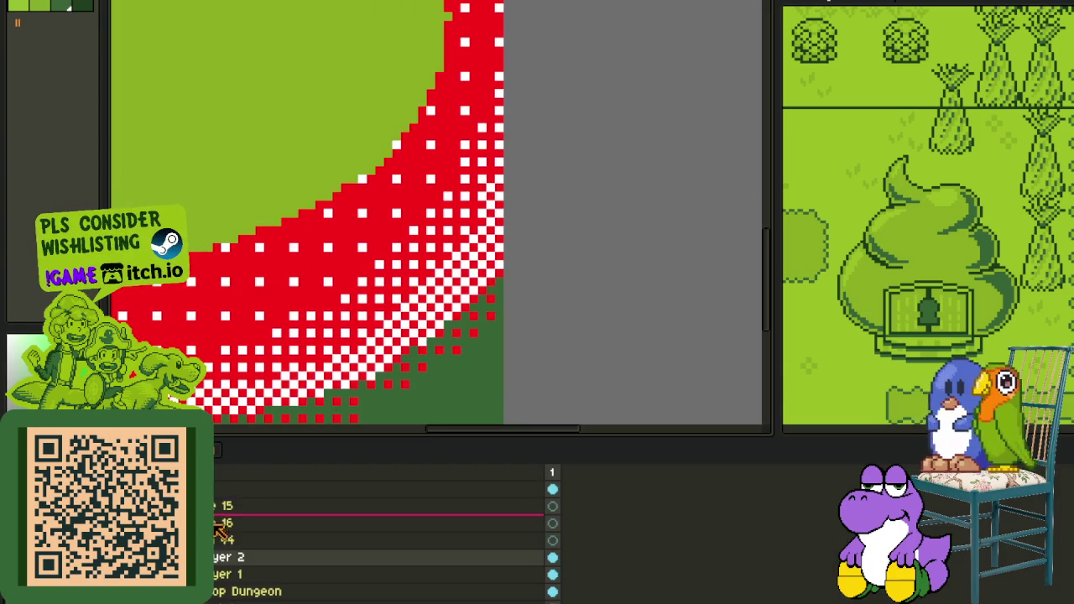
right_click(225, 564)
click(267, 590)
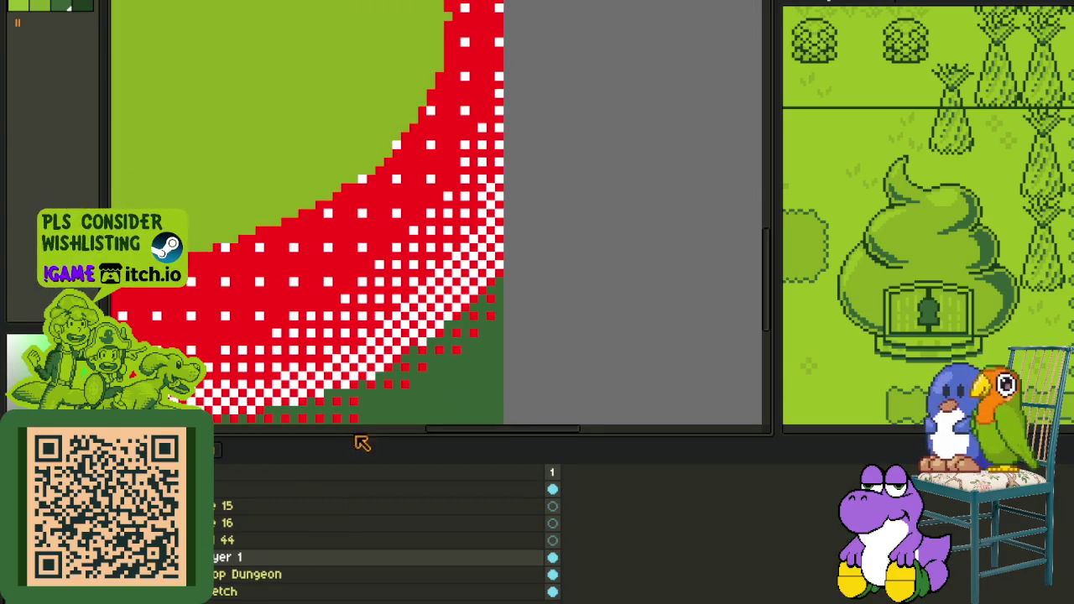
Step: Replace white #FFFFFF with dark green #306230 on the merged layer
key(shift+r)
click(485, 499)
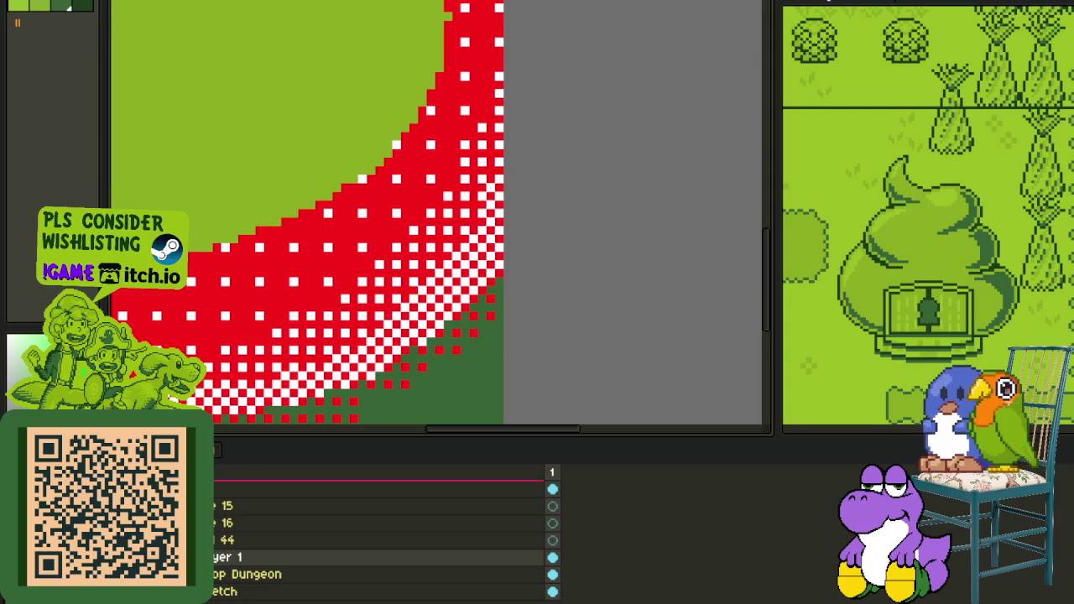
key(shift+r)
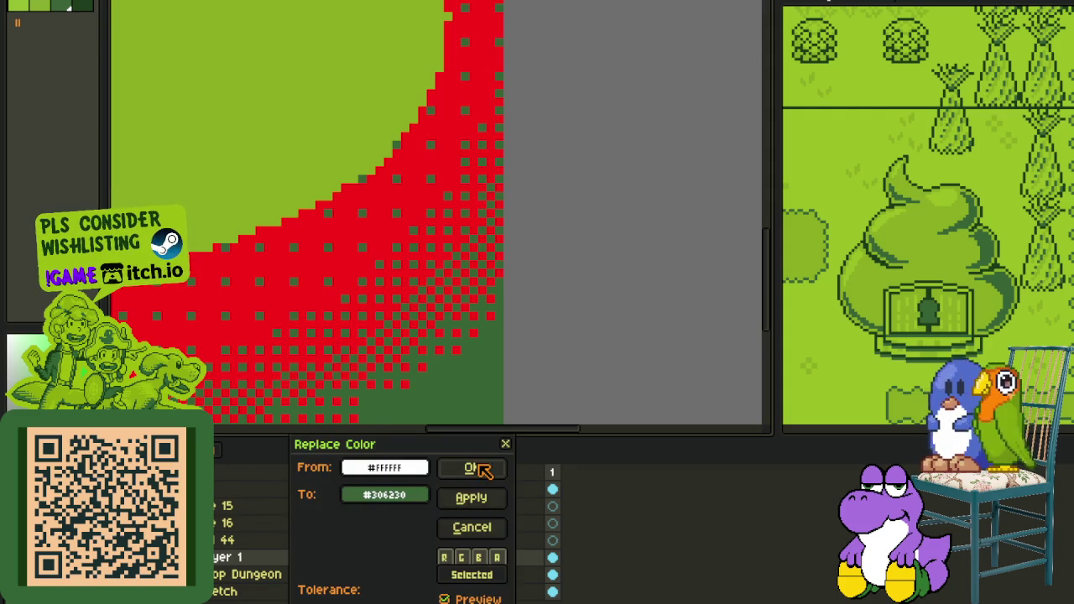
click(476, 468)
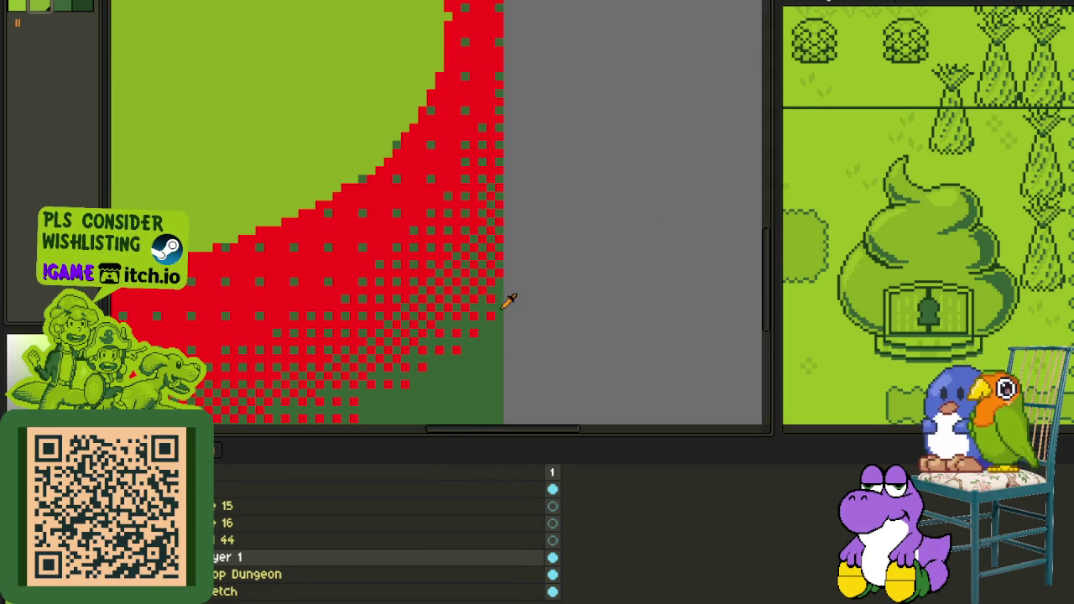
Step: Replace red #FF0000 with the light Game Boy green
key(shift+r)
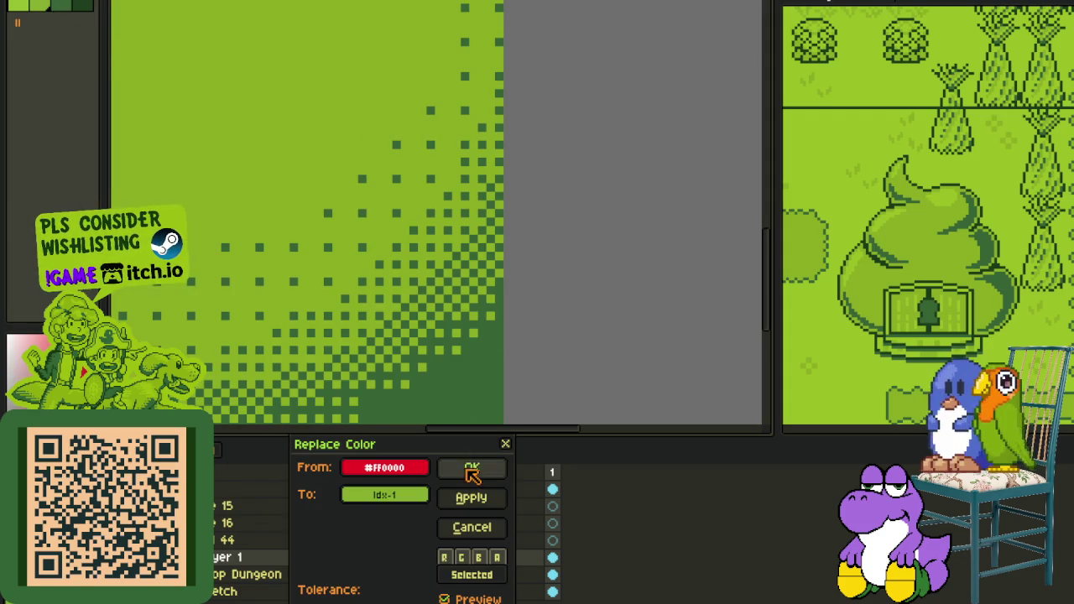
click(472, 467)
scroll(460, 328, down, 2)
scroll(460, 329, down, 3)
scroll(469, 327, up, 1)
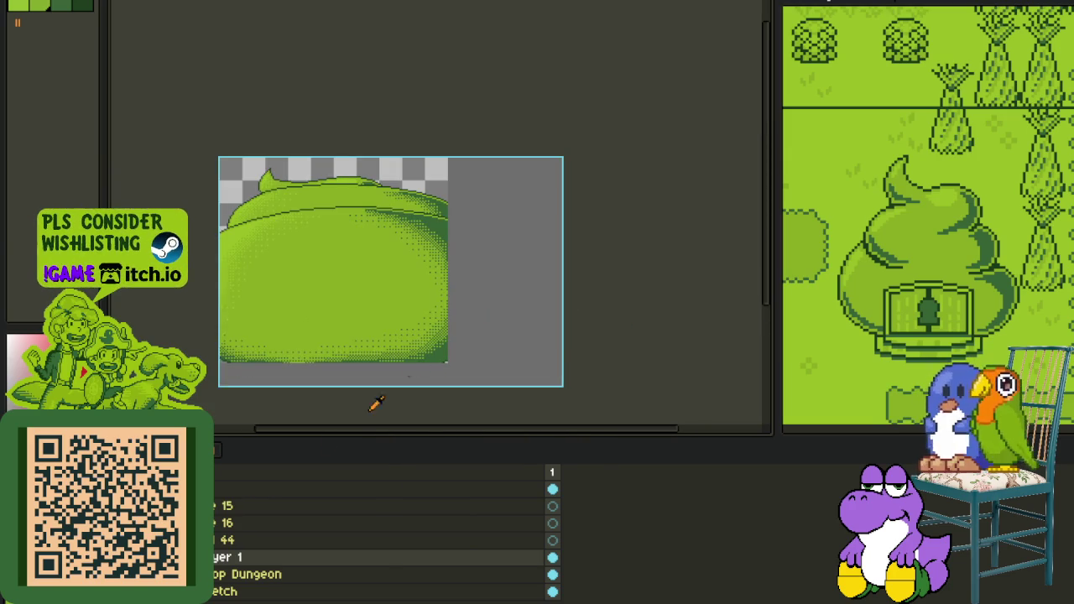
Step: Merge the green-shaded hill layer down into the layer beneath
scroll(444, 219, up, 1)
scroll(450, 205, up, 1)
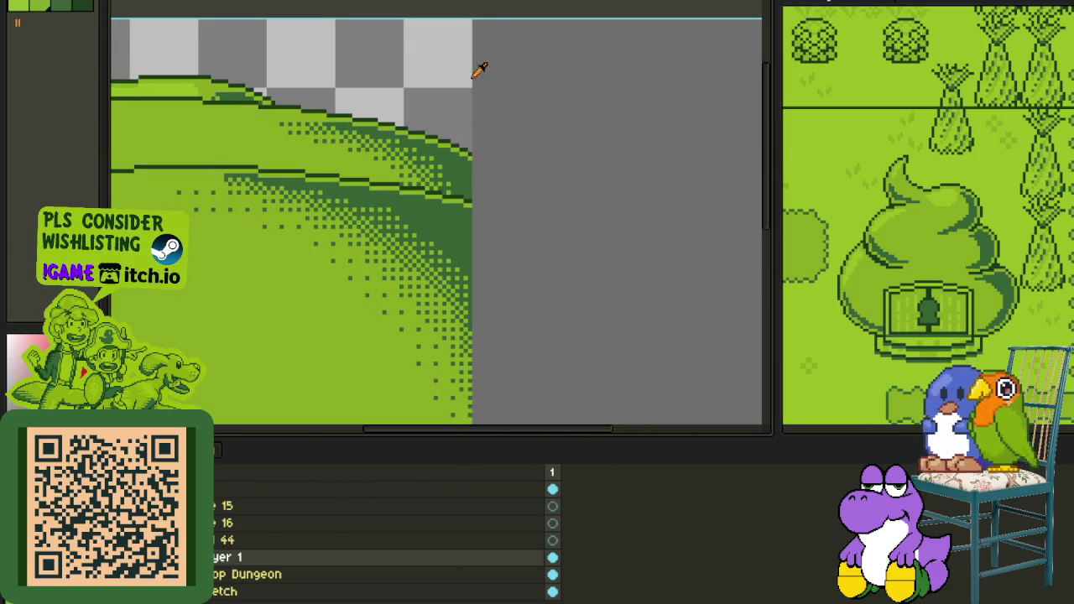
drag(474, 25, 288, 216)
key(ctrl+d)
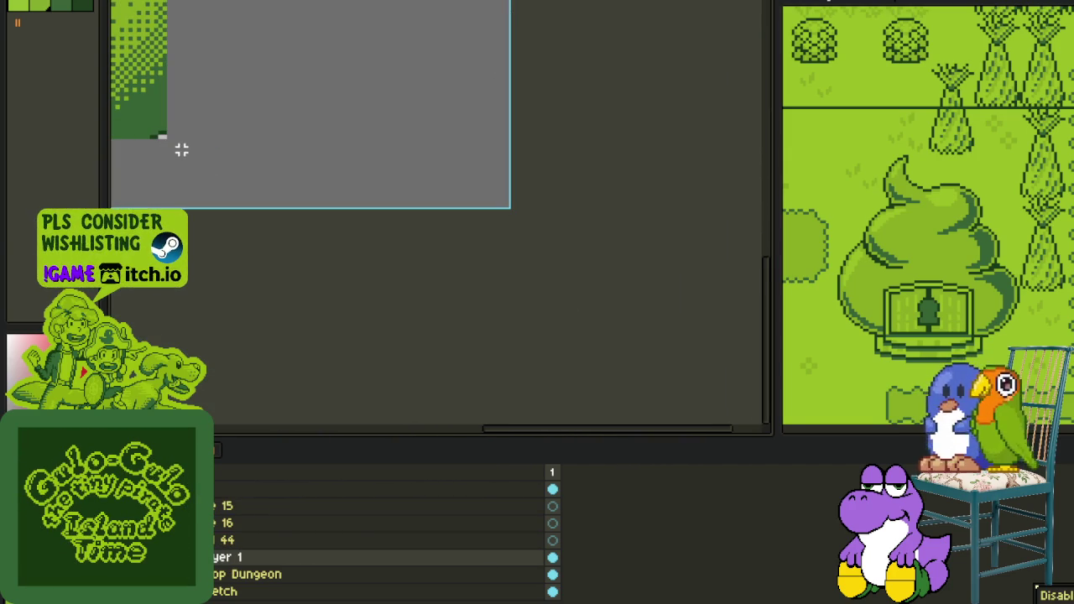
drag(164, 141, 101, 211)
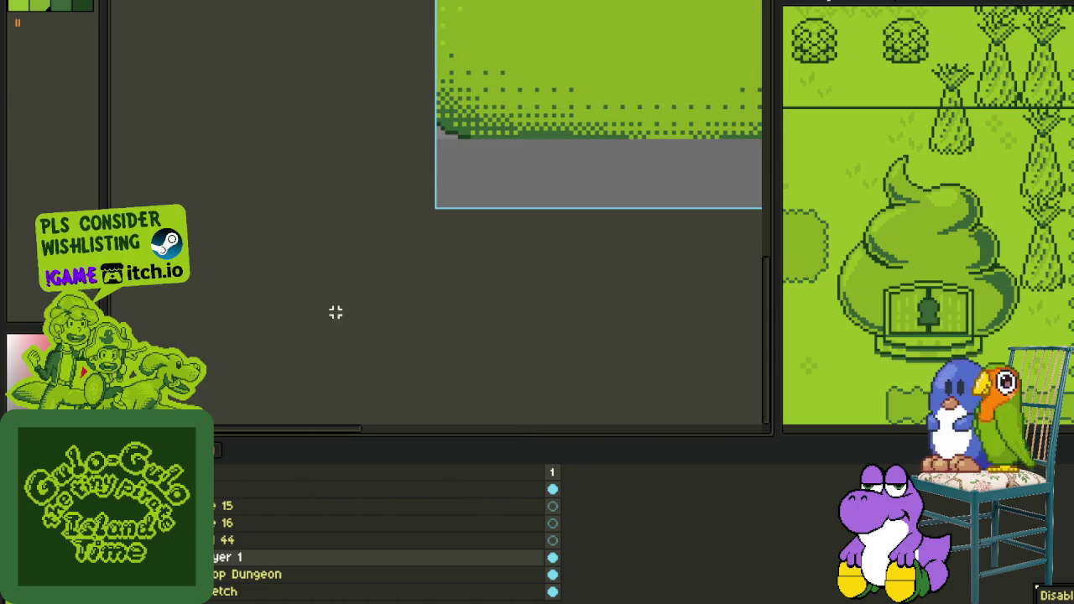
scroll(392, 274, down, 2)
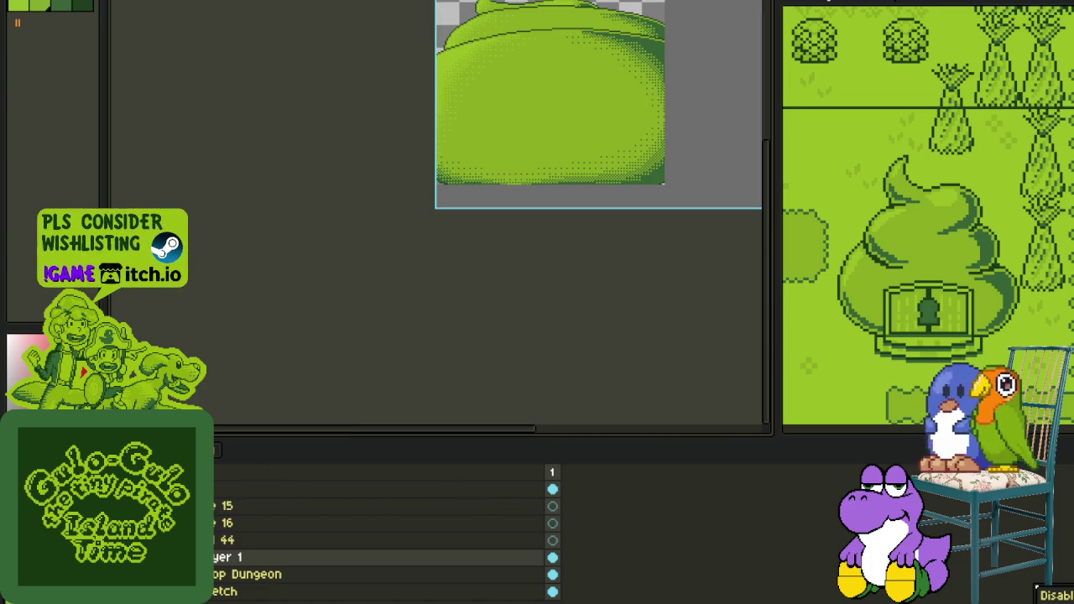
right_click(225, 557)
click(311, 589)
Step: Add a new empty layer above the merged hill
drag(377, 299, 336, 316)
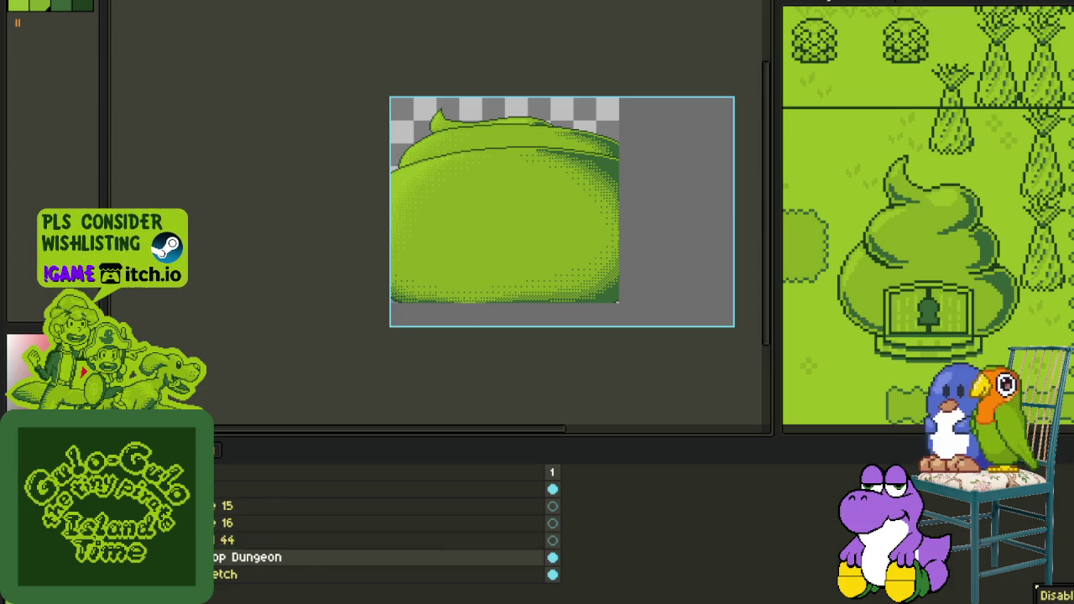
right_click(252, 557)
click(382, 517)
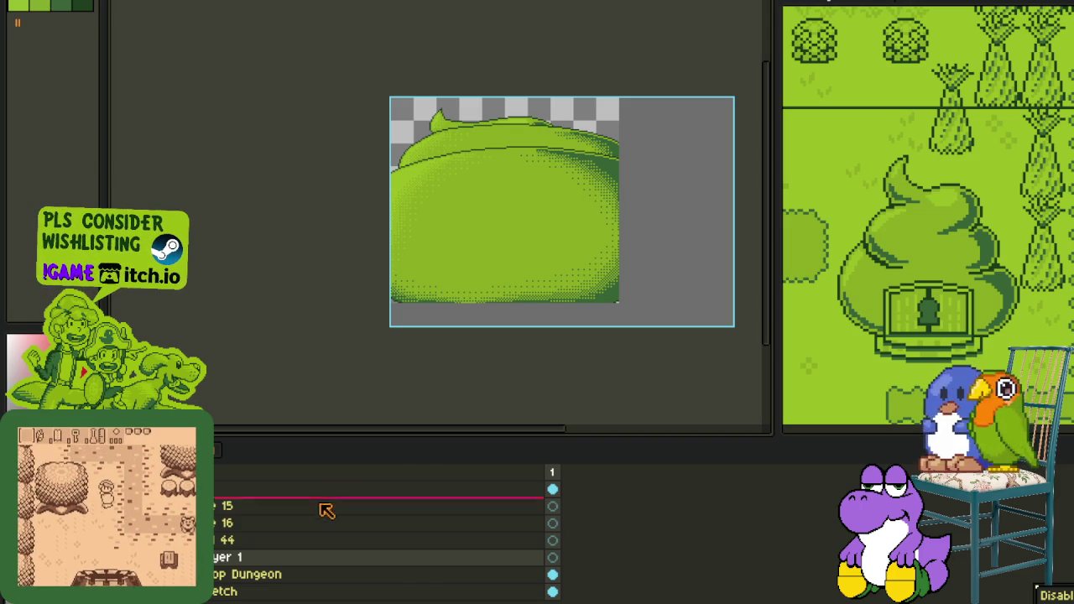
scroll(576, 220, up, 2)
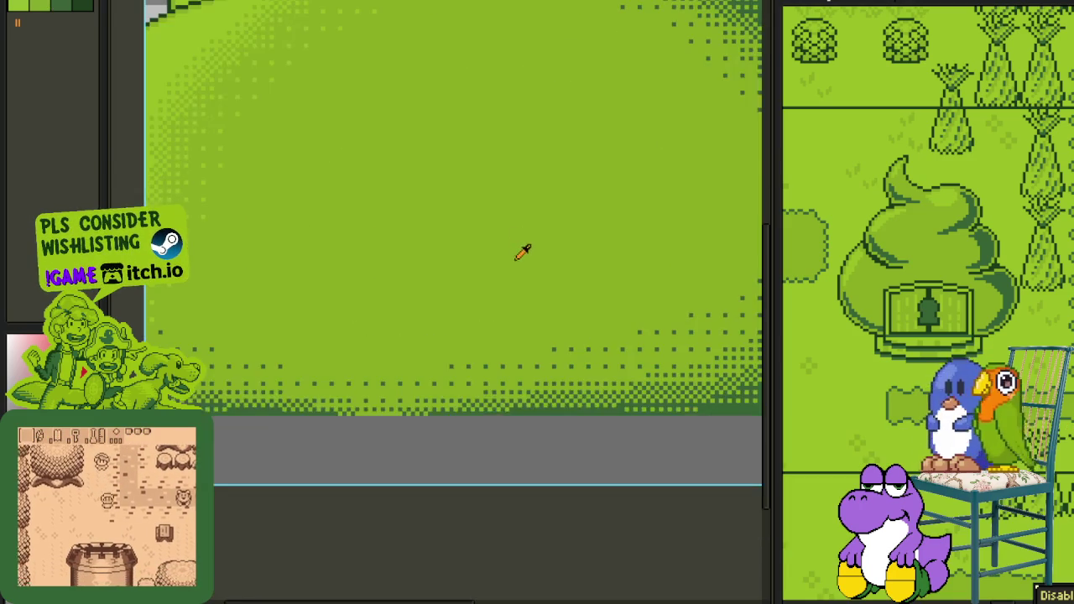
Step: Try a red guide line from the hill base, discard it, and move the hill lower in view
scroll(517, 247, up, 2)
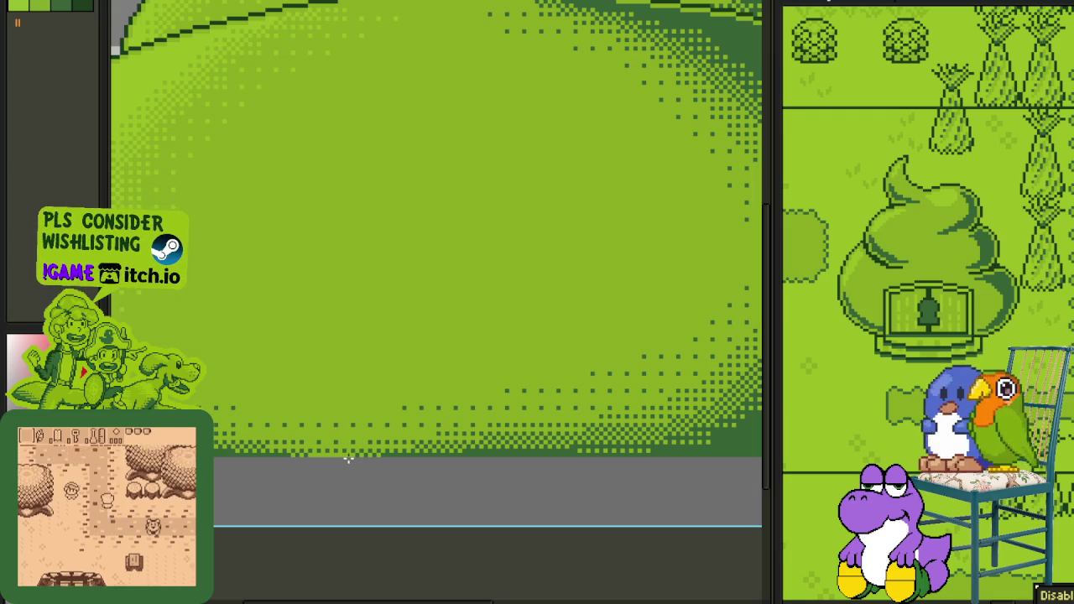
mouse_move(373, 453)
mouse_down()
mouse_move(307, 184)
mouse_move(349, 183)
mouse_up()
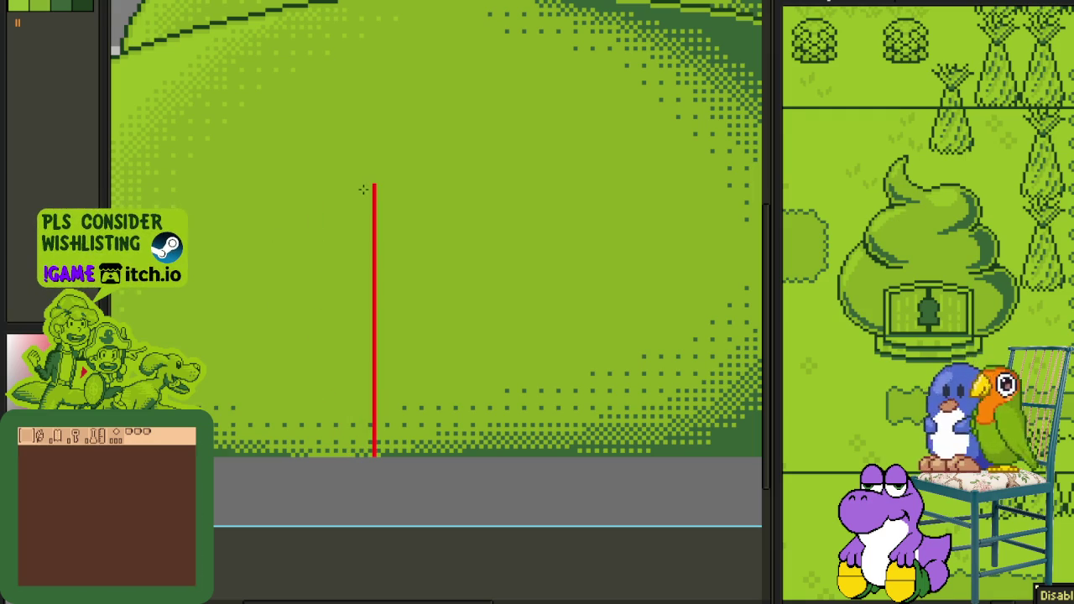
mouse_move(342, 177)
mouse_down()
mouse_move(323, 156)
mouse_move(379, 223)
mouse_move(420, 184)
mouse_up()
drag(306, 116, 647, 520)
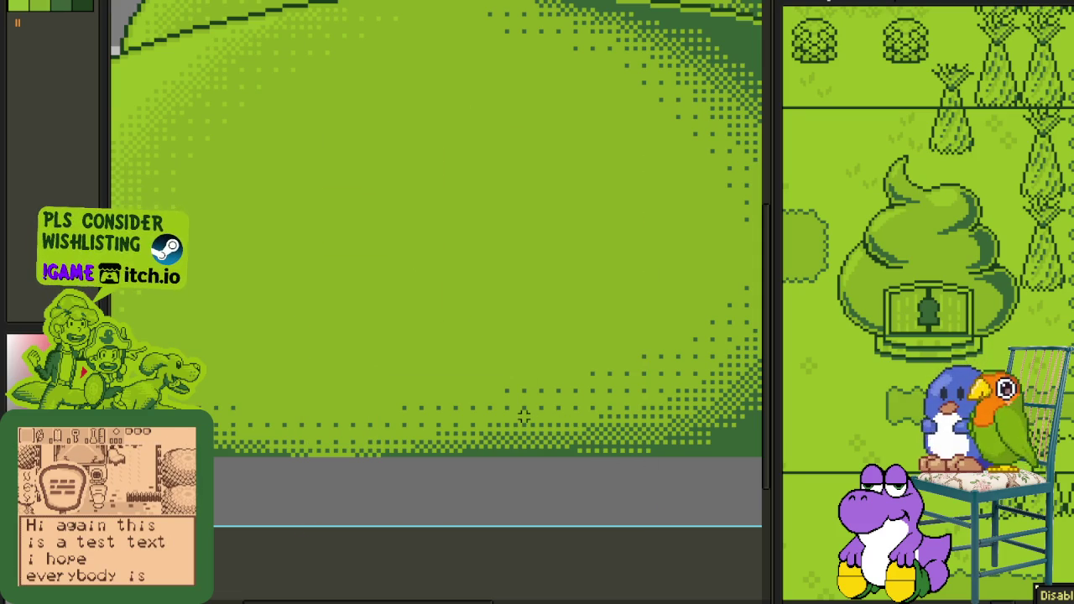
scroll(353, 267, down, 1)
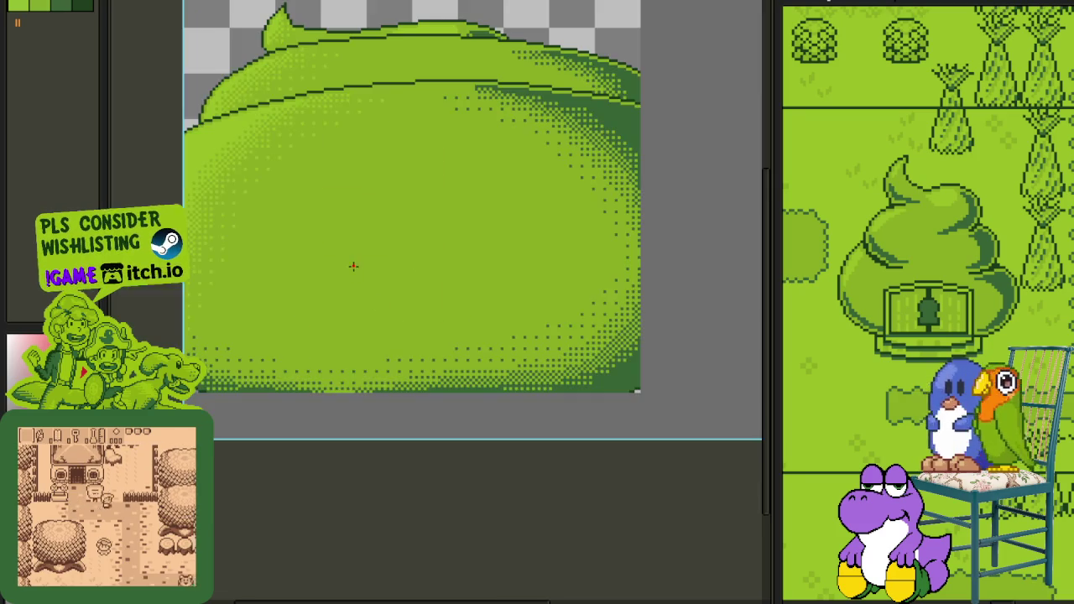
mouse_move(359, 266)
mouse_down()
mouse_move(384, 258)
mouse_move(354, 445)
mouse_up()
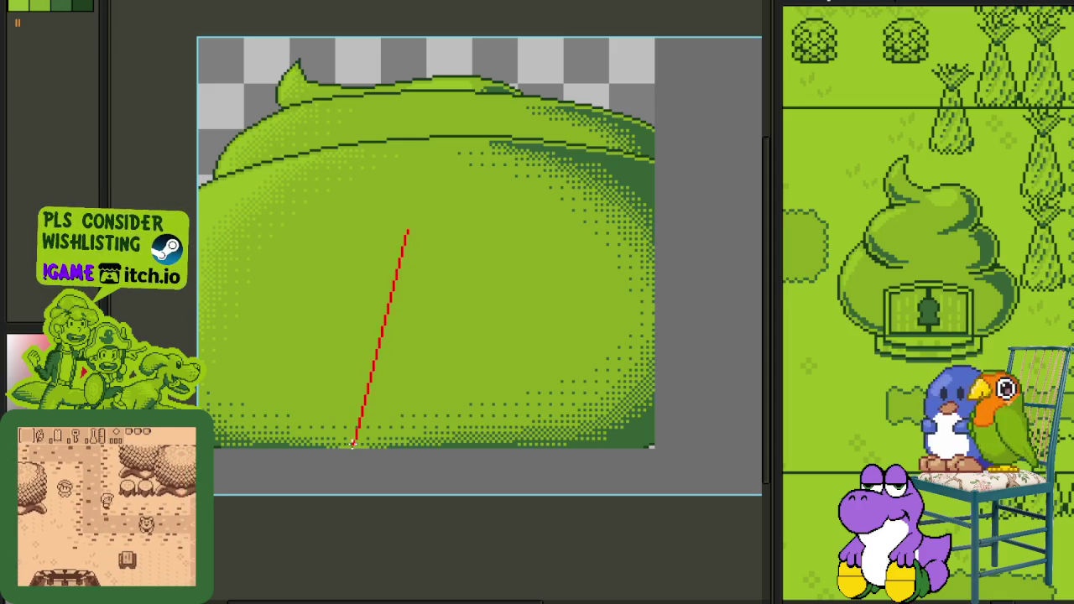
scroll(354, 445, up, 1)
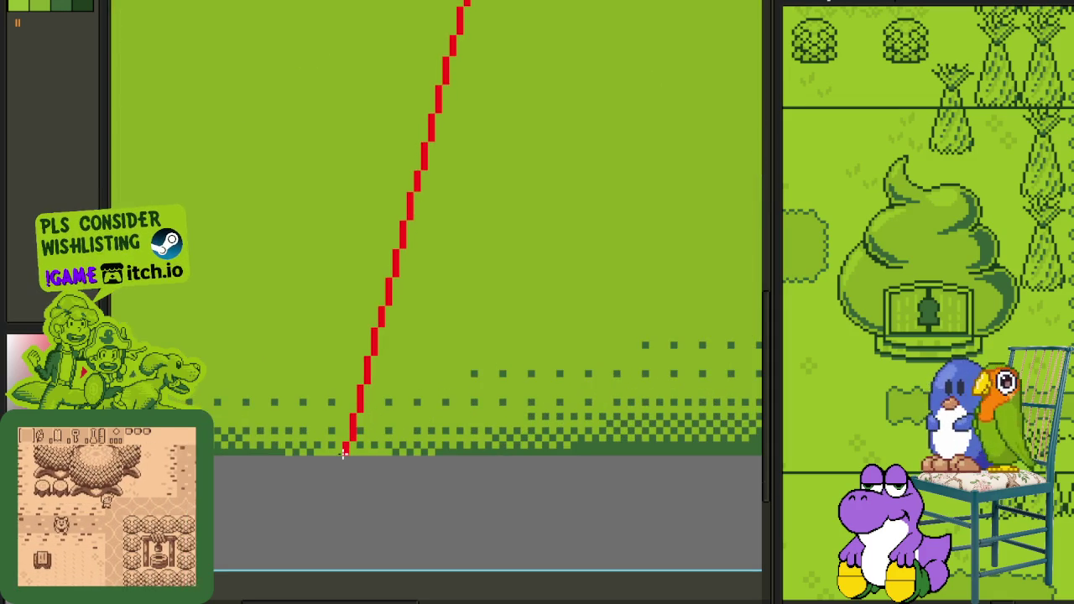
scroll(347, 443, down, 1)
scroll(386, 345, down, 1)
scroll(386, 345, up, 1)
scroll(492, 335, down, 1)
scroll(518, 342, up, 1)
Step: Draw a right slanted red line and nudge the guide lines into place
drag(498, 311, 554, 518)
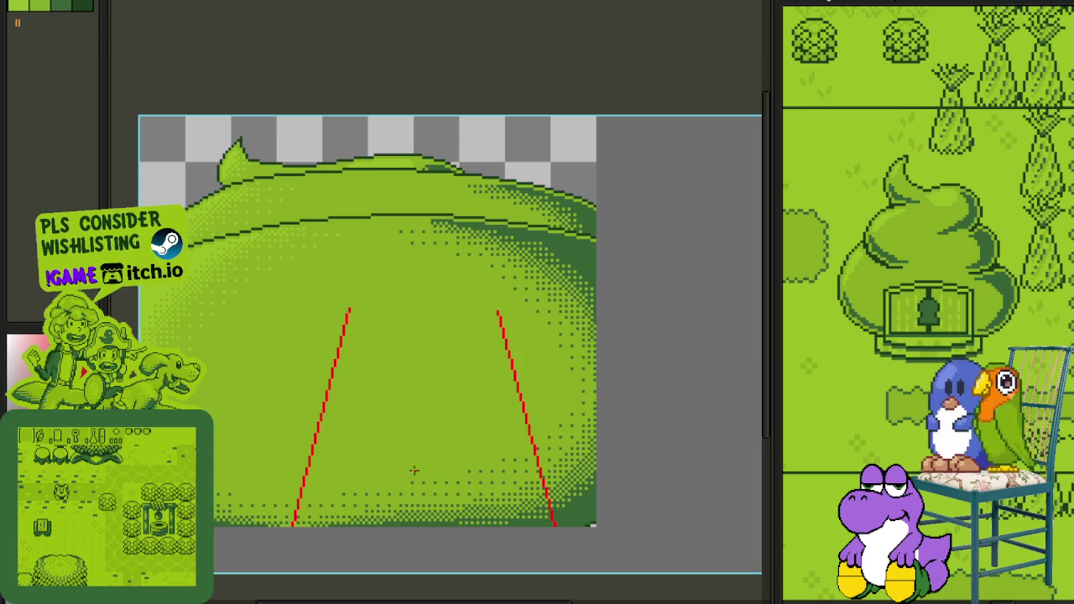
drag(220, 262, 685, 576)
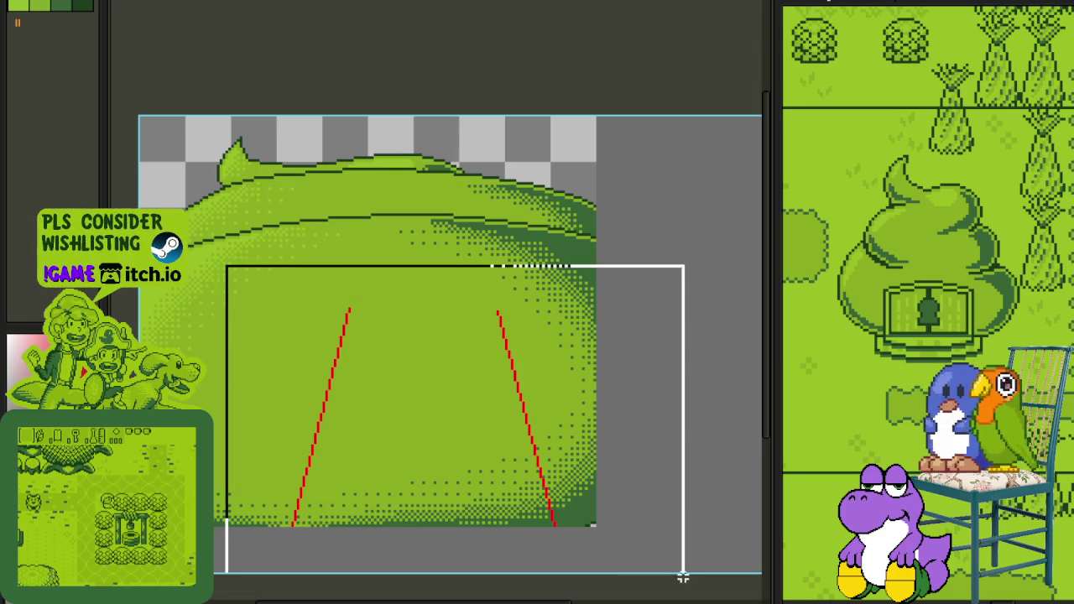
key(Left)
key(Left)
key(Left)
key(Left)
key(Left)
key(Left)
key(Left)
key(Left)
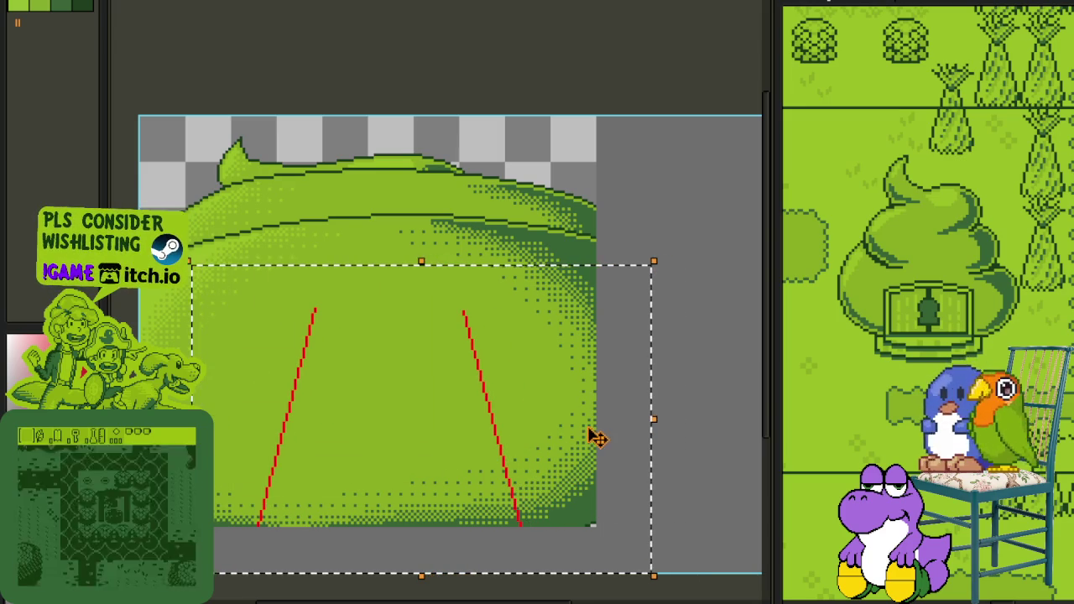
key(Right)
key(ctrl+d)
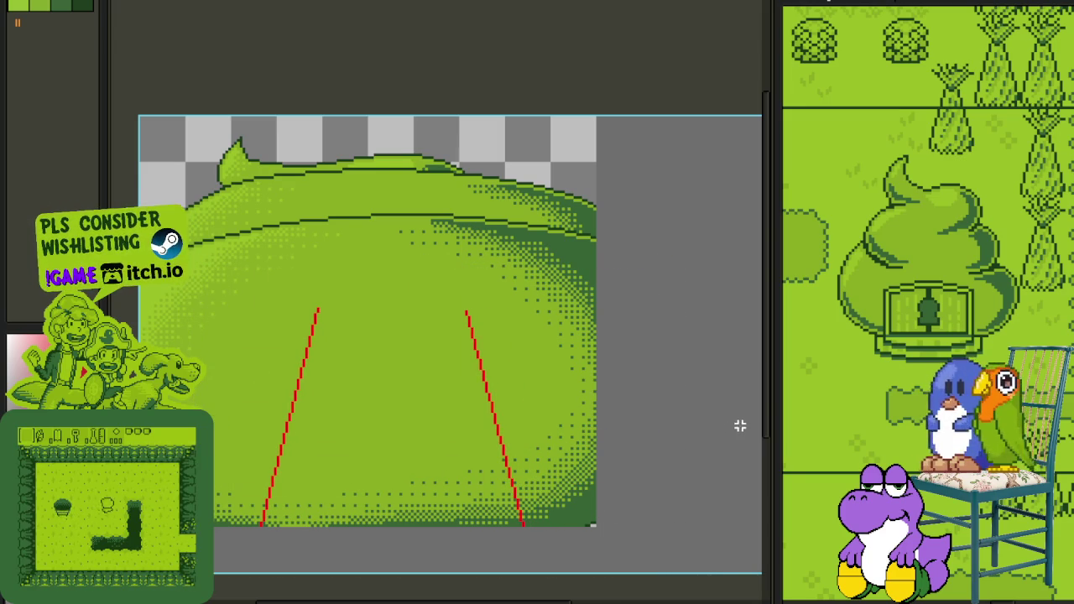
Step: Join the tops of the two slanted lines with a horizontal red line
scroll(335, 306, up, 1)
scroll(336, 305, up, 1)
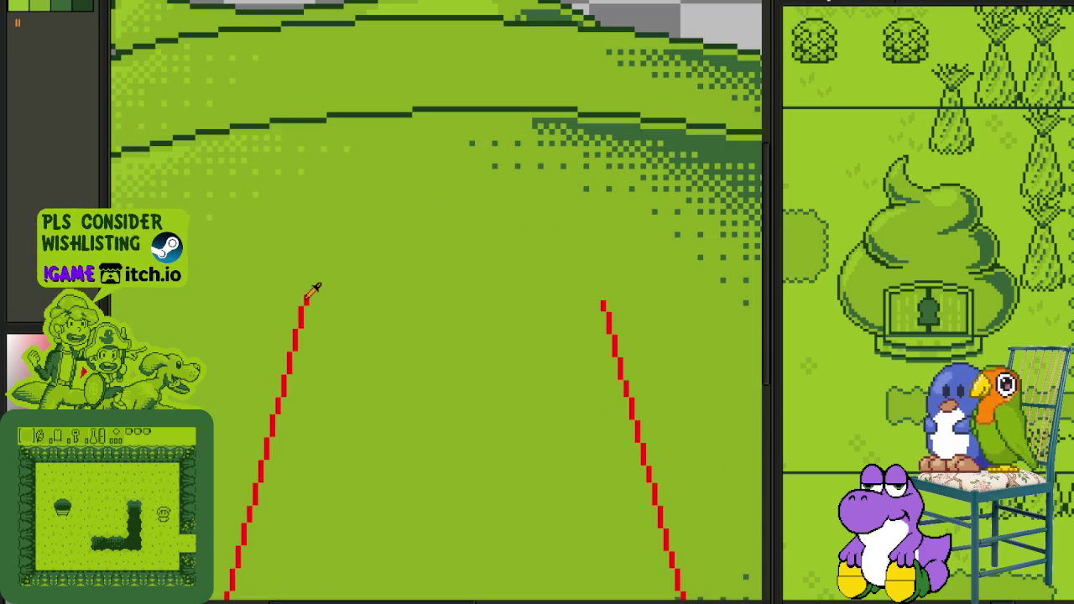
drag(309, 297, 601, 298)
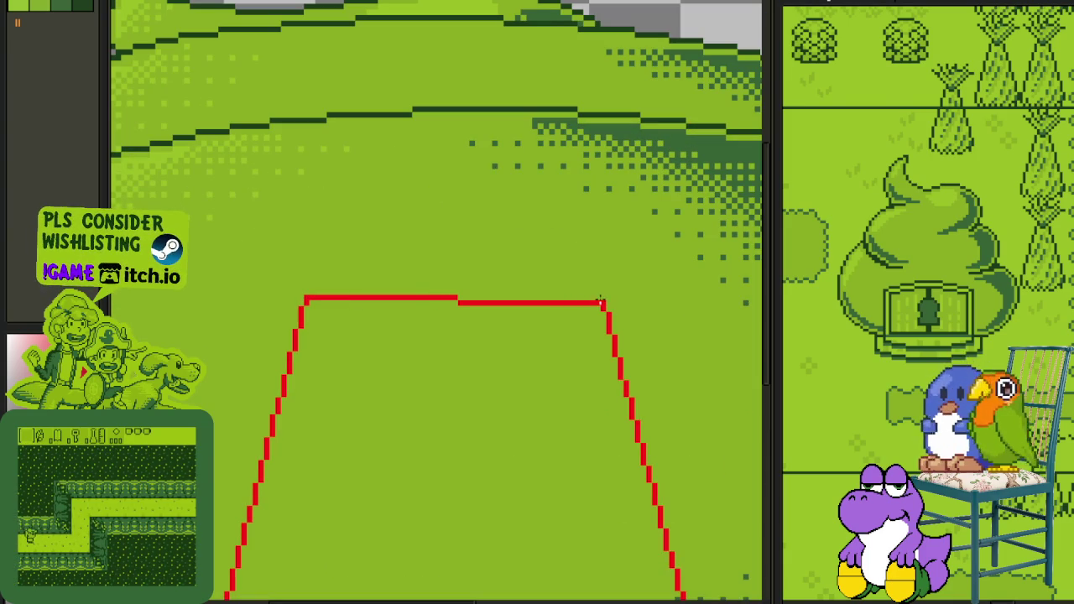
scroll(603, 307, down, 5)
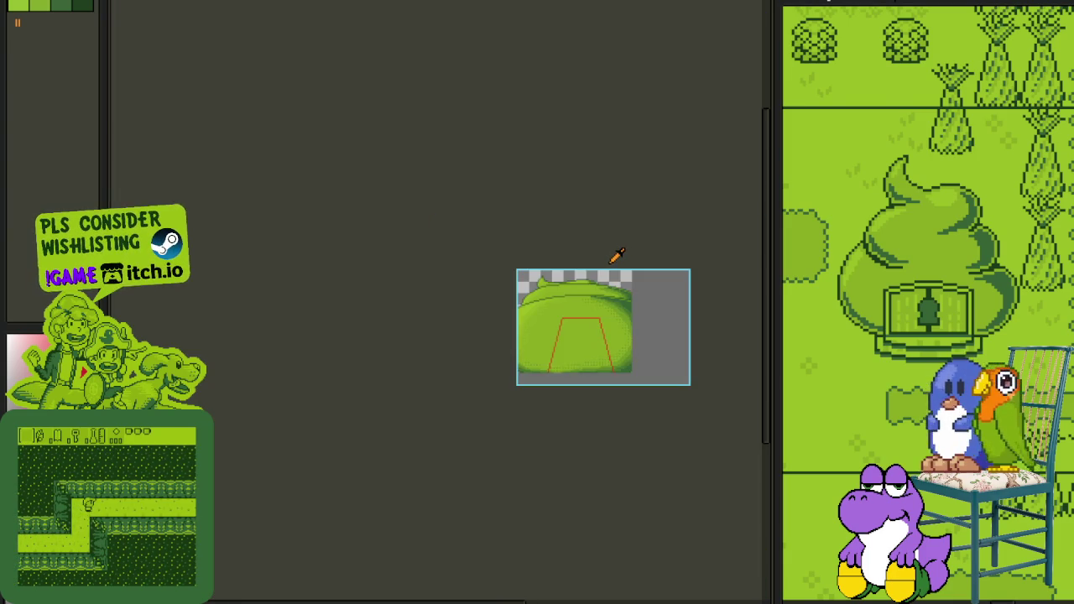
Step: Trace a white line along the left red edge and bow it outward
scroll(617, 253, up, 3)
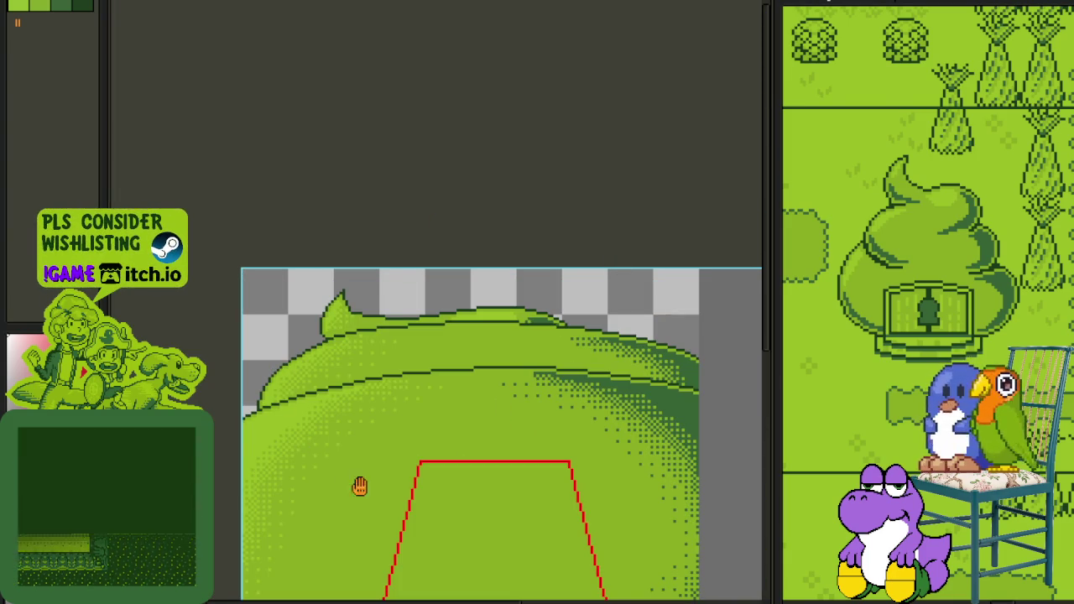
drag(354, 486, 383, 336)
scroll(330, 481, up, 3)
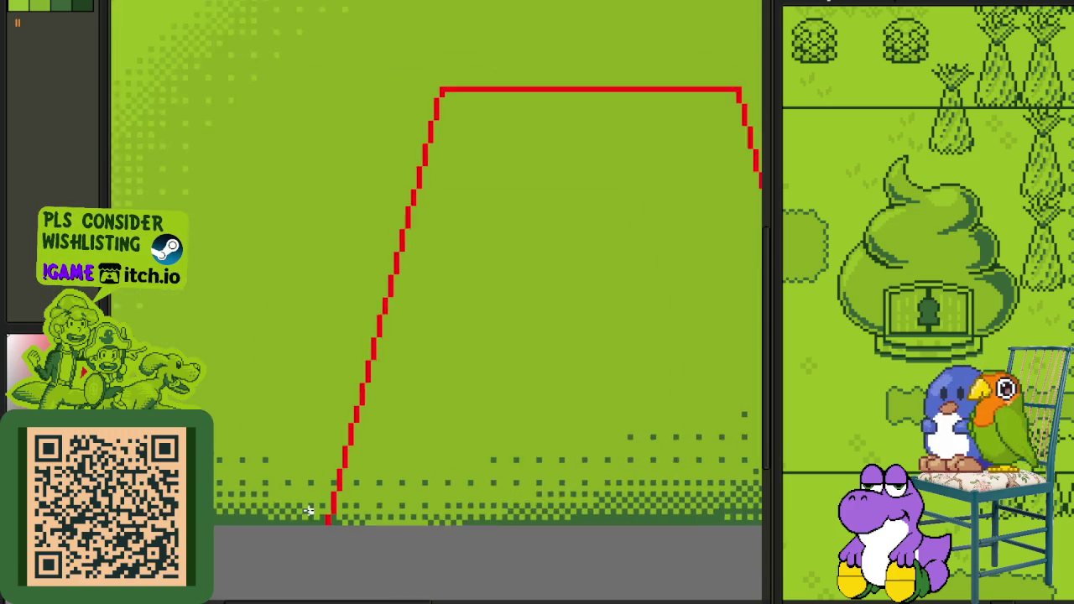
scroll(325, 519, up, 1)
drag(332, 524, 475, 119)
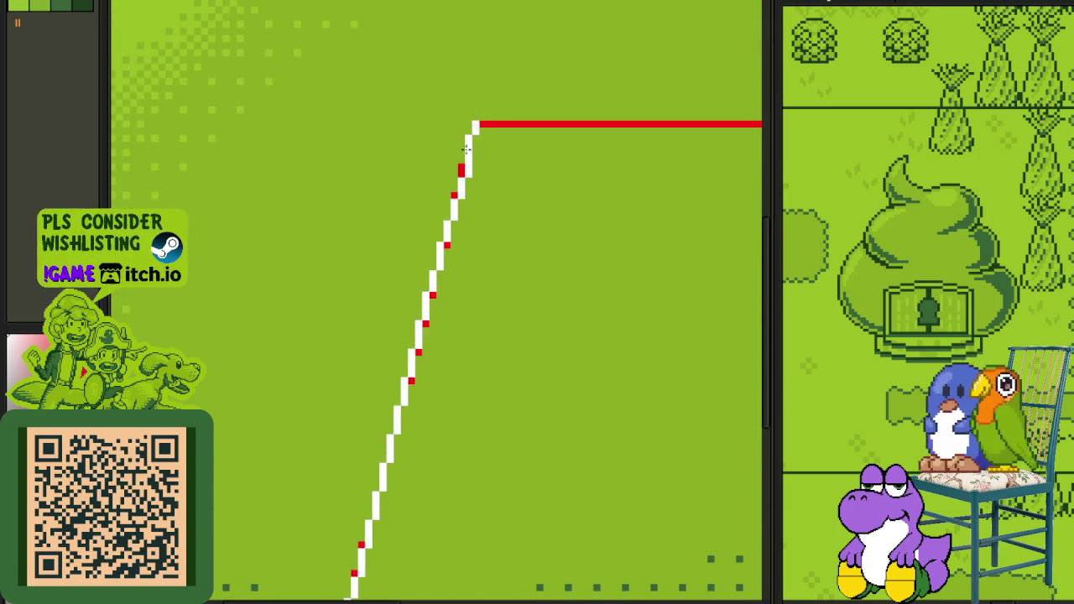
scroll(421, 258, down, 2)
drag(422, 268, 418, 206)
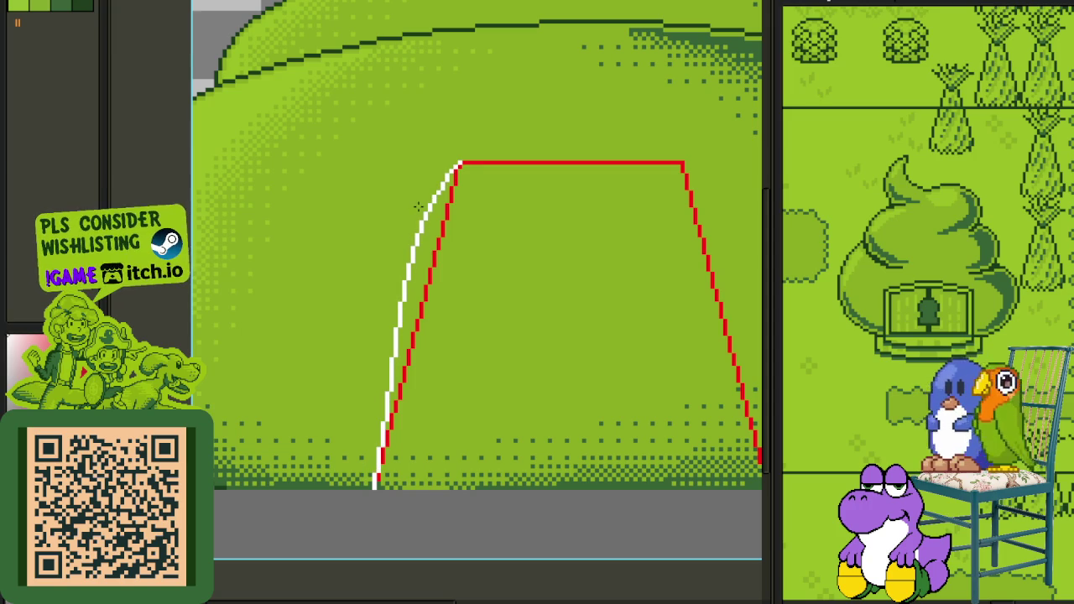
mouse_move(418, 205)
mouse_down()
mouse_move(402, 229)
mouse_move(406, 250)
mouse_up()
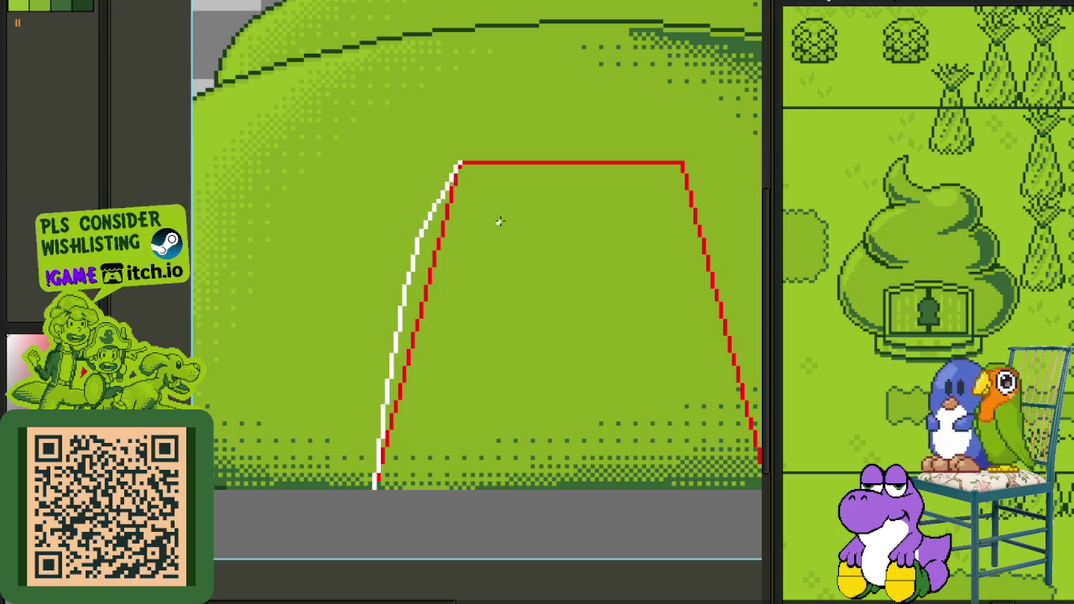
Step: Trace a curved white line up the trapezoid's right edge
drag(586, 268, 511, 315)
scroll(698, 526, up, 1)
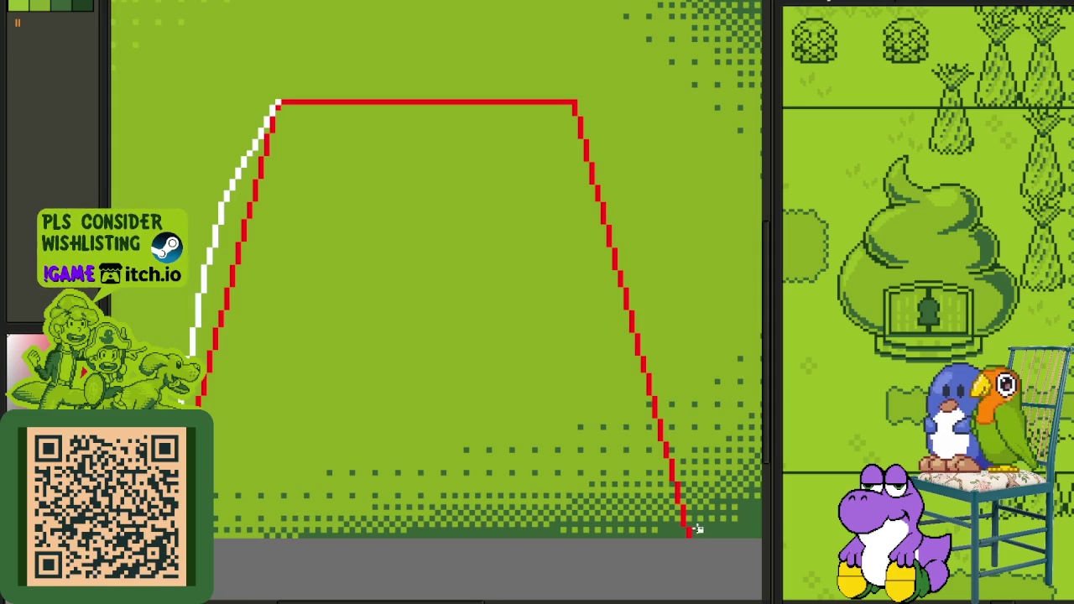
mouse_move(688, 533)
mouse_down()
mouse_move(574, 102)
mouse_move(628, 165)
mouse_up()
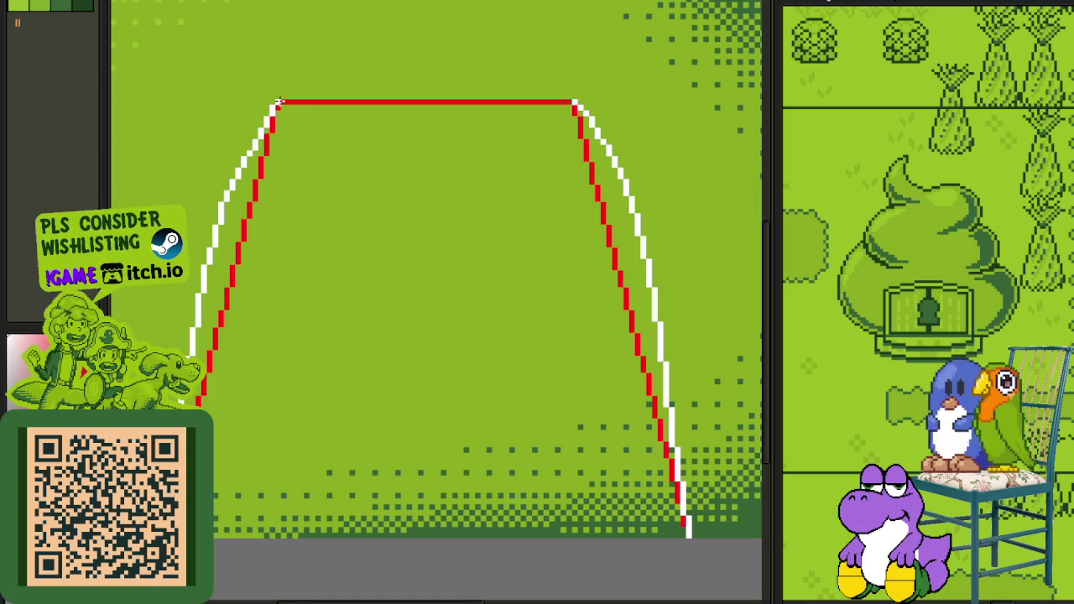
Step: Draw a white line along the top and arch it into a dome
drag(284, 98, 551, 95)
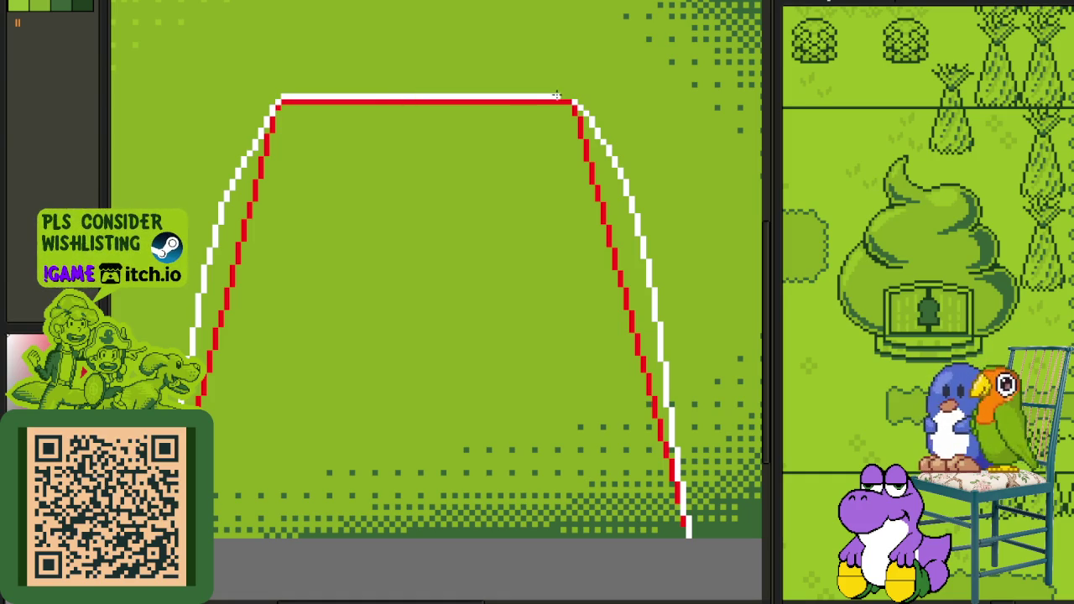
drag(427, 98, 430, 79)
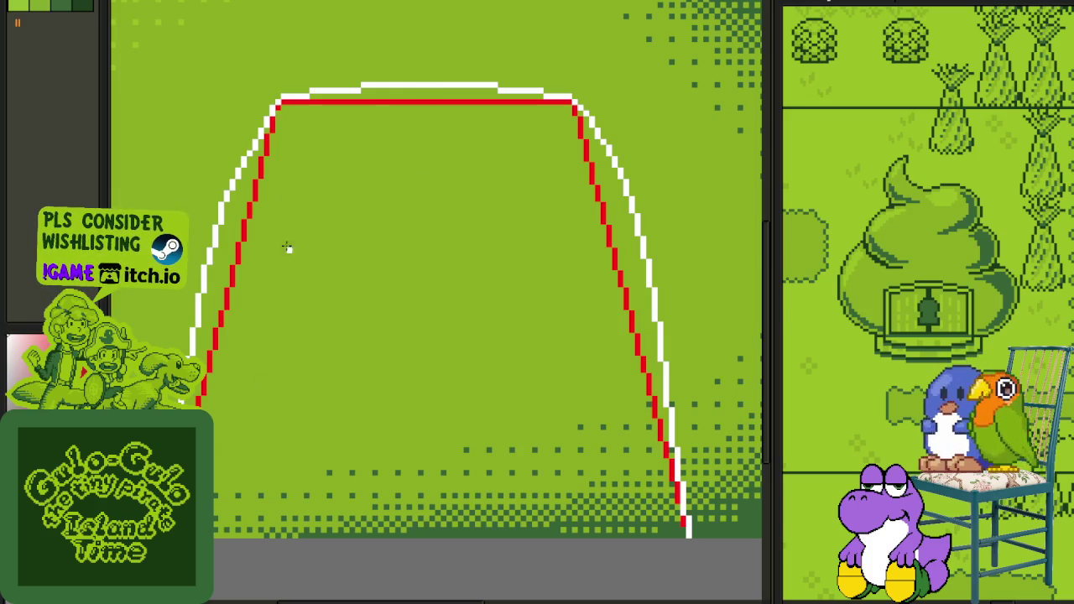
key(Tab)
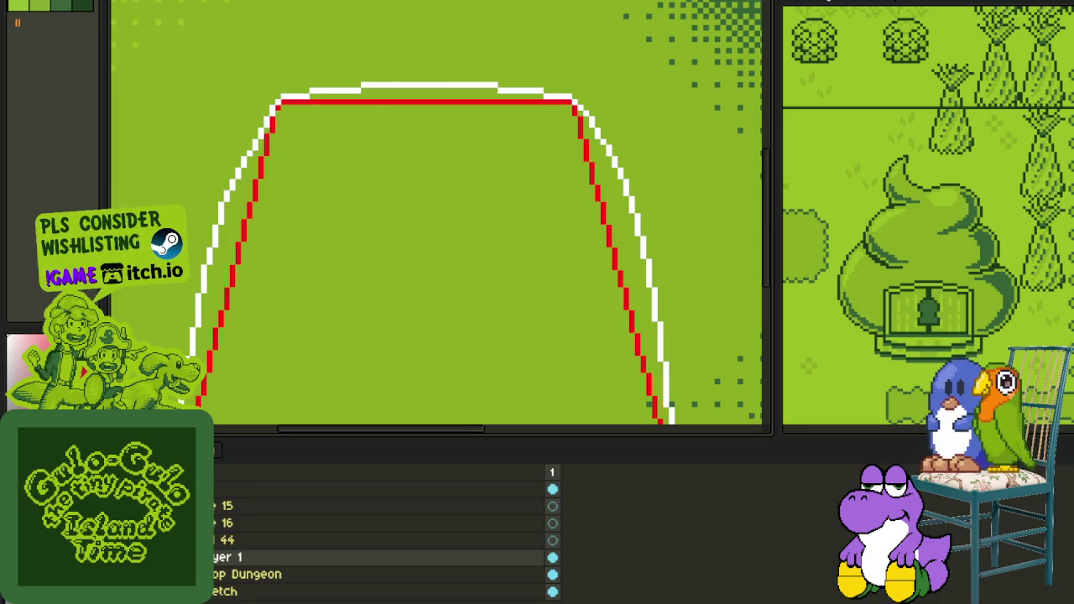
key(Tab)
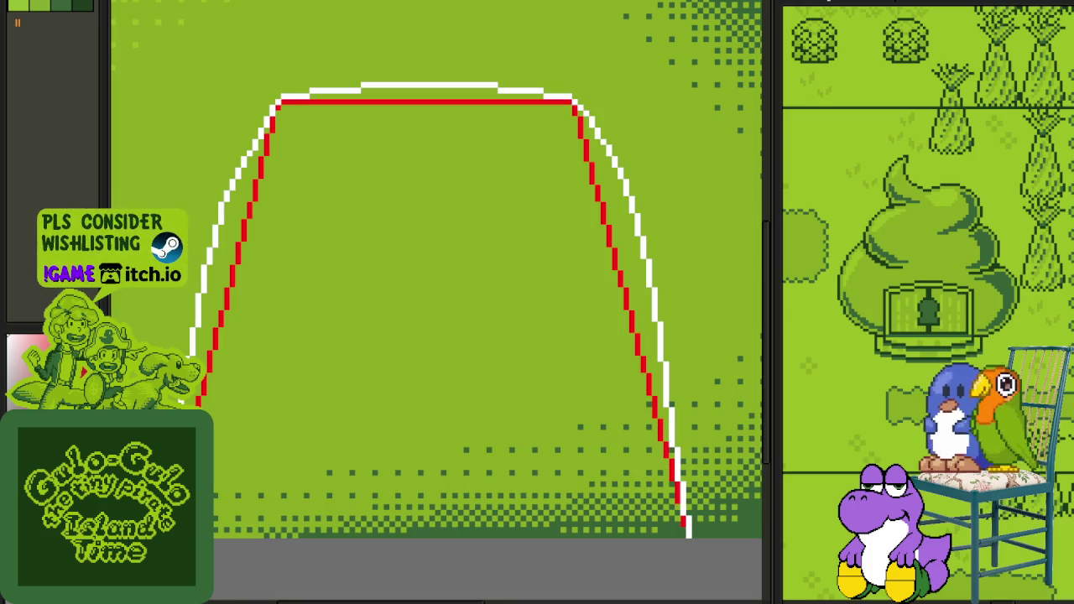
key(Tab)
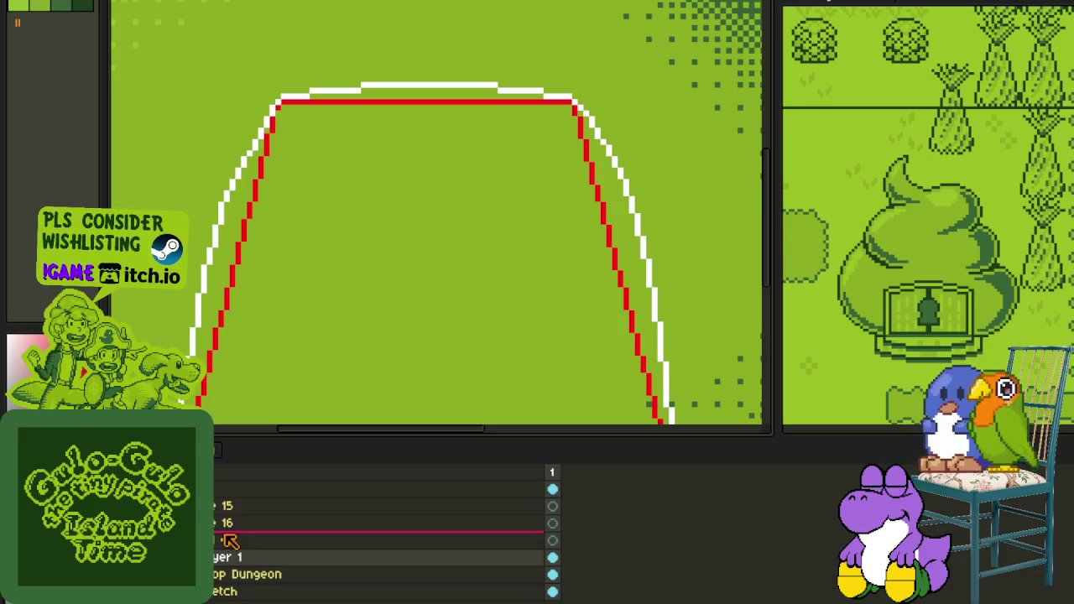
Step: Draw an inner red slanted line on the left with a short top line
right_click(252, 494)
click(390, 526)
key(Tab)
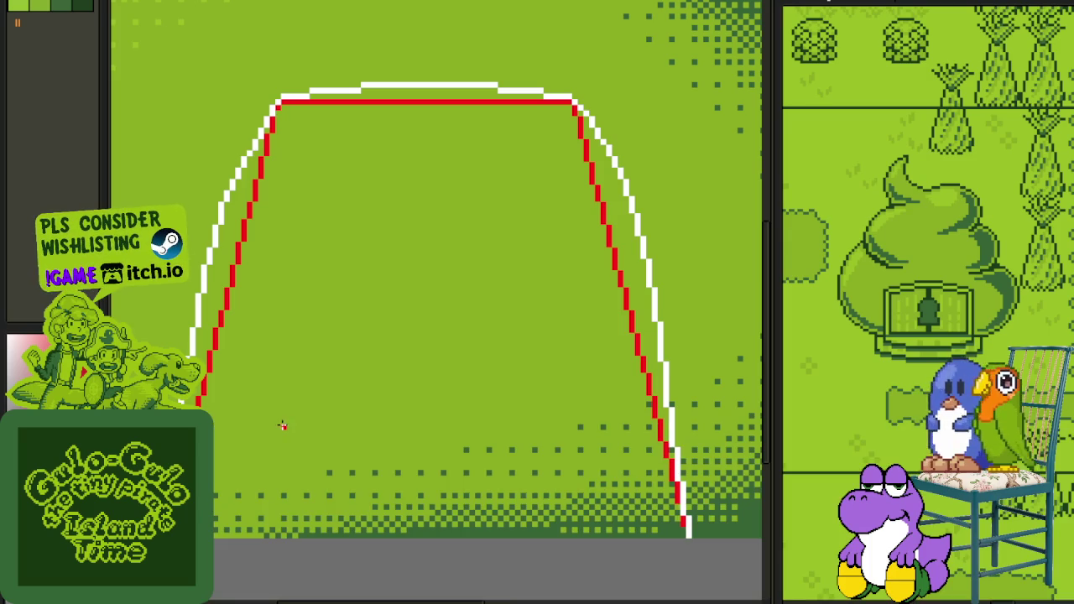
drag(216, 520, 305, 125)
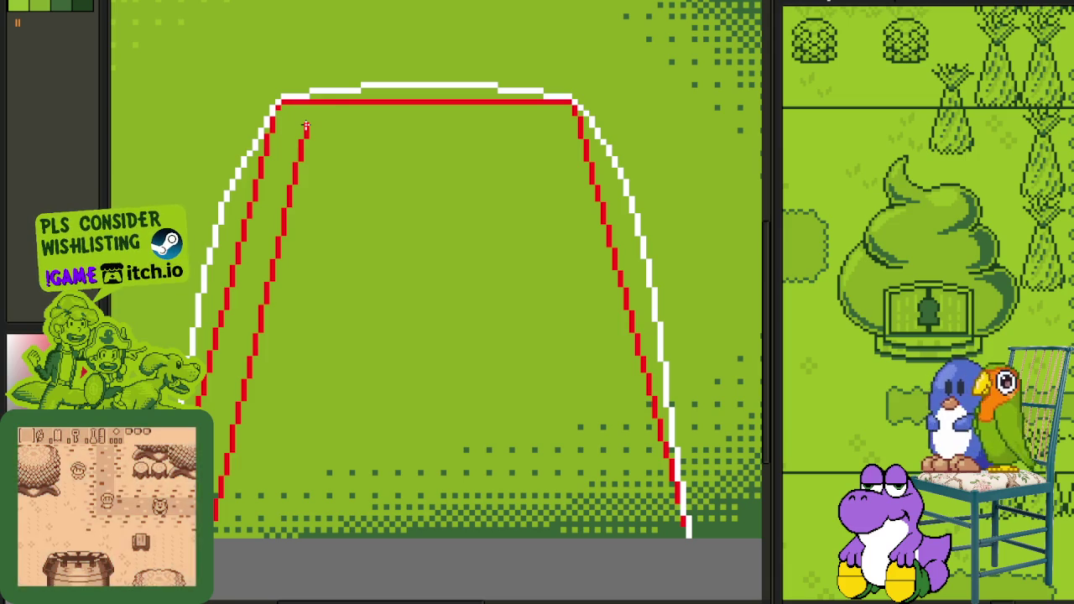
drag(305, 126, 546, 130)
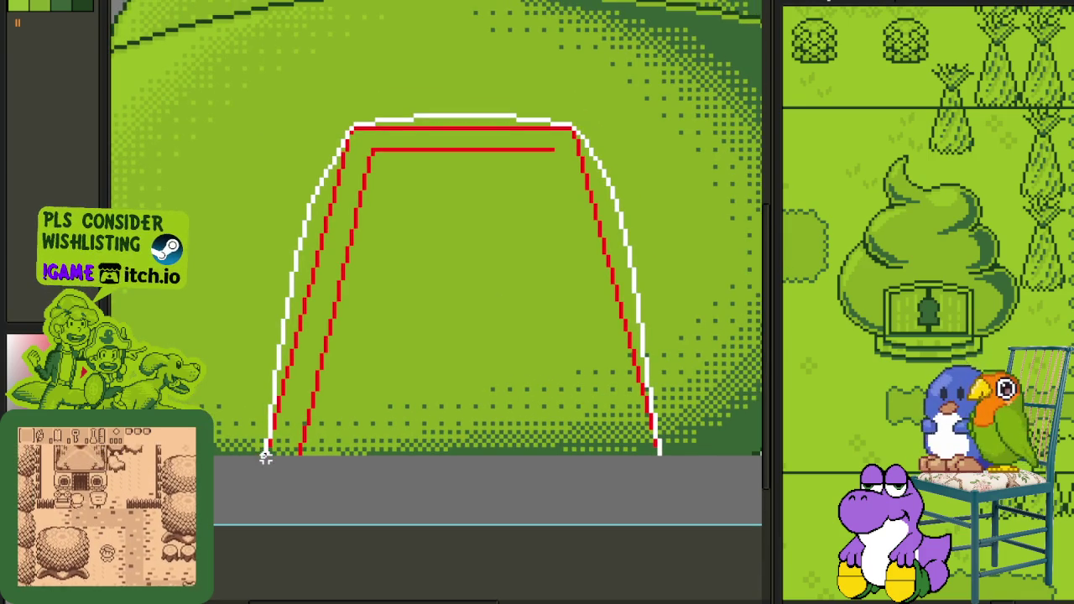
Step: Copy the inner guide and flip it horizontally to mirror the right side
drag(265, 452, 665, 74)
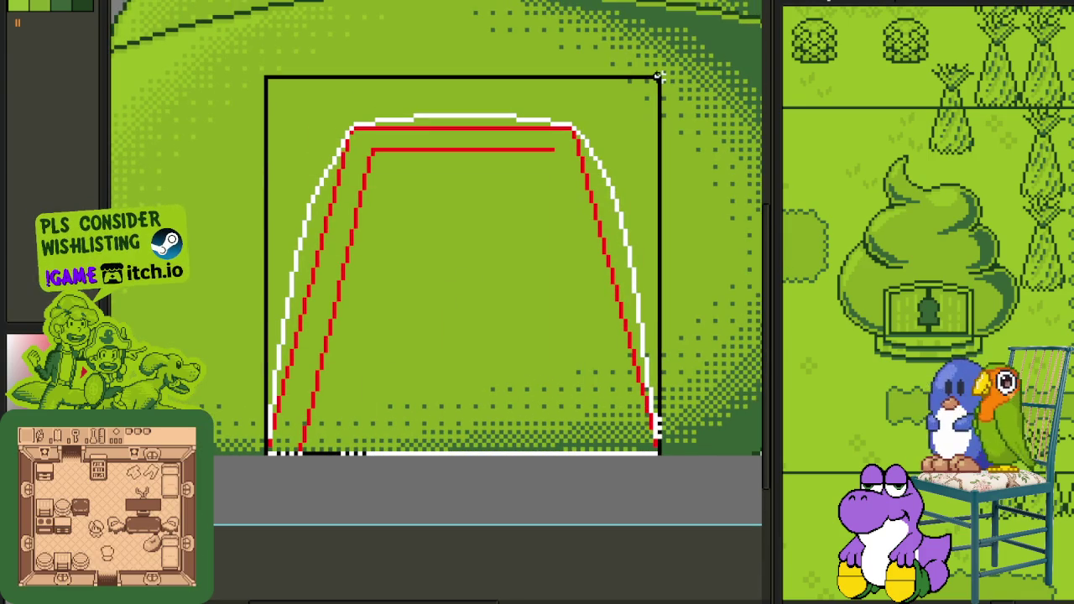
key(ctrl+c)
key(ctrl+v)
key(shift+h)
key(ctrl+d)
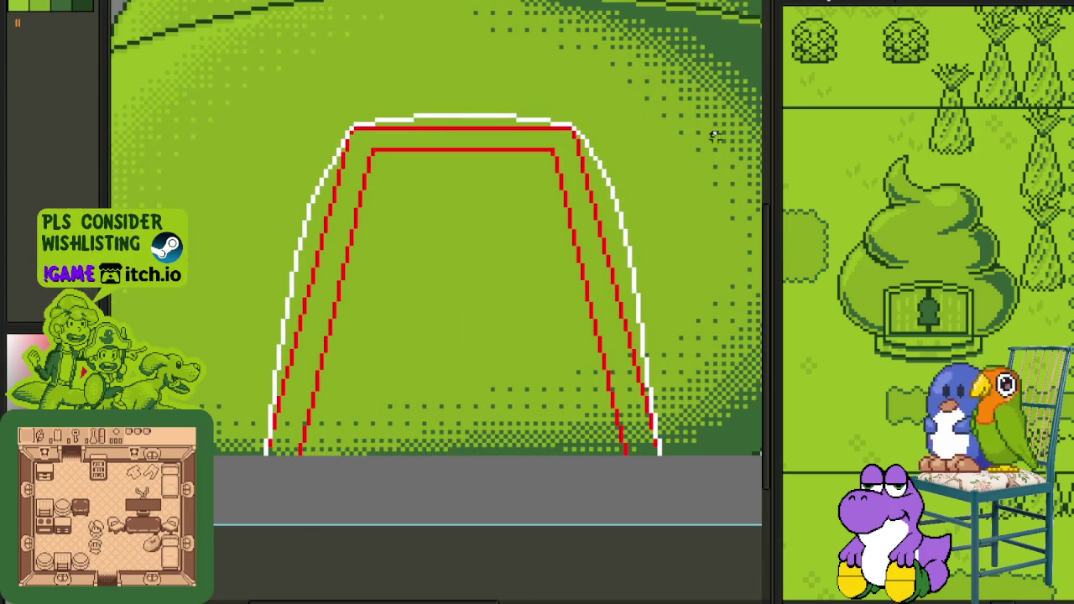
key(Tab)
right_click(251, 557)
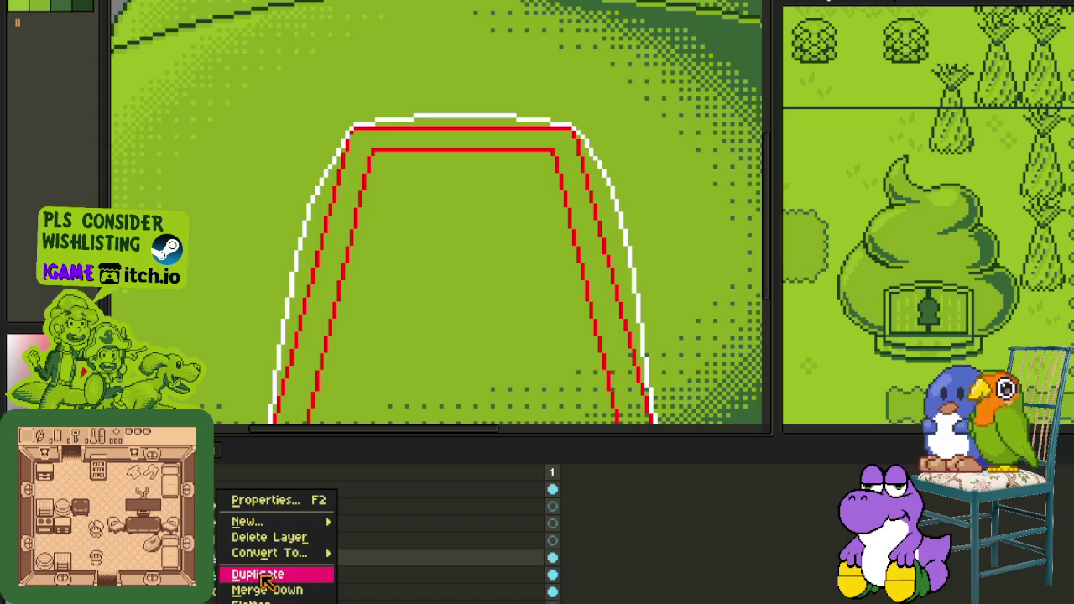
Step: Add a new empty layer above Layer 1 and hide the timeline
click(281, 589)
right_click(250, 560)
mouse_move(248, 521)
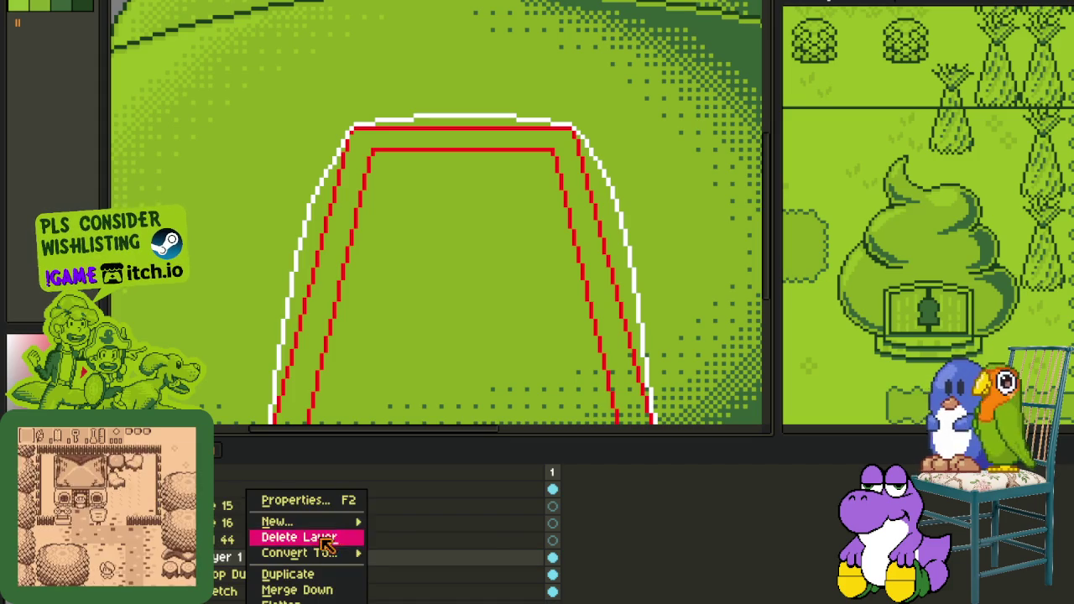
click(394, 518)
key(Tab)
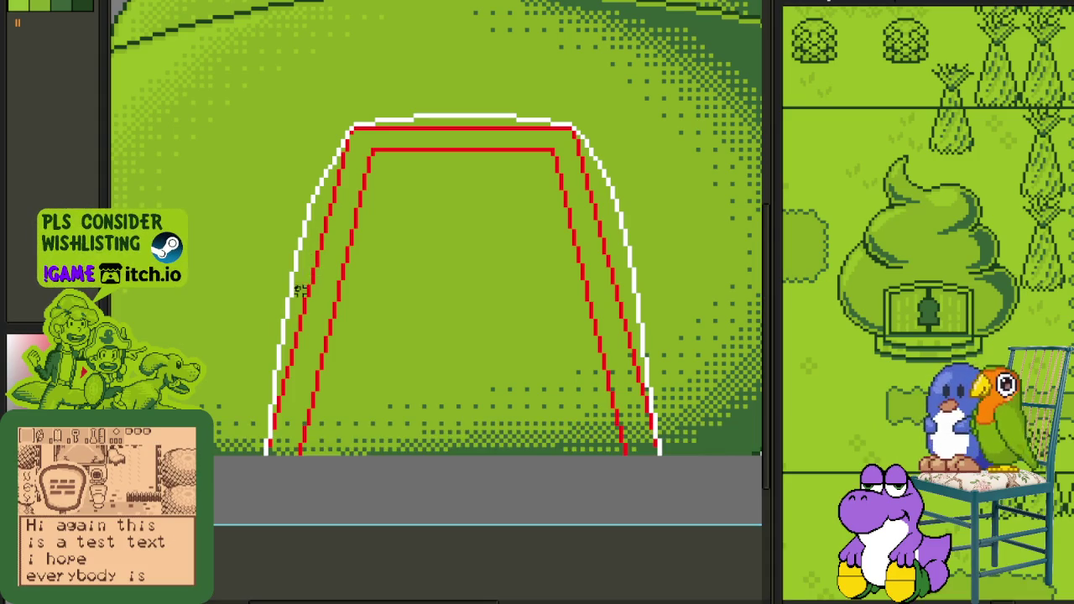
scroll(289, 308, up, 1)
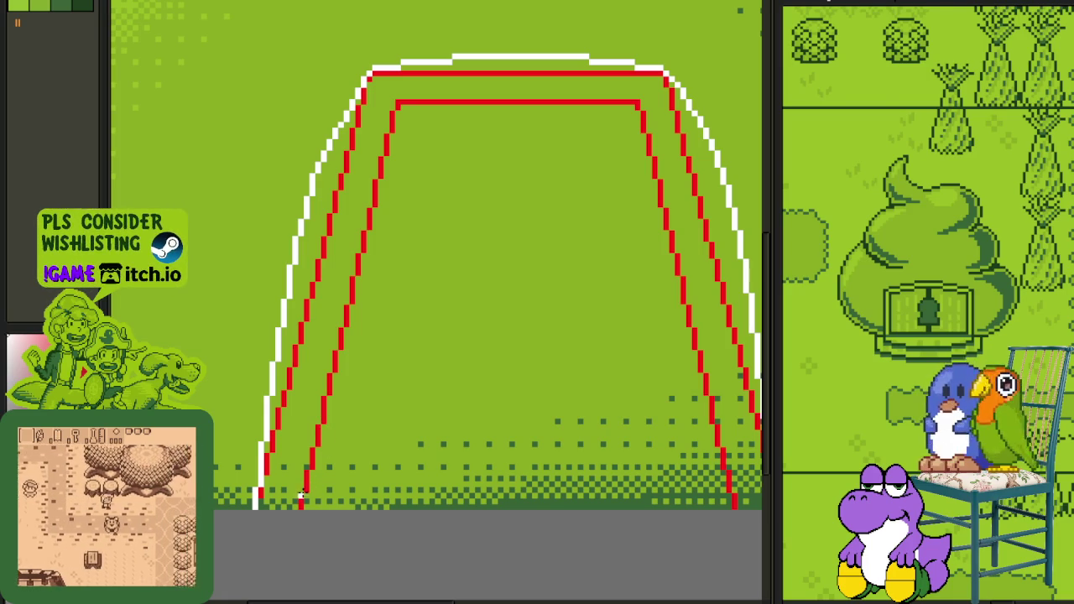
Step: Paint a white line along the inner-left guide and inner top, with a red top segment
mouse_move(301, 501)
mouse_down()
mouse_move(401, 102)
mouse_move(306, 491)
mouse_up()
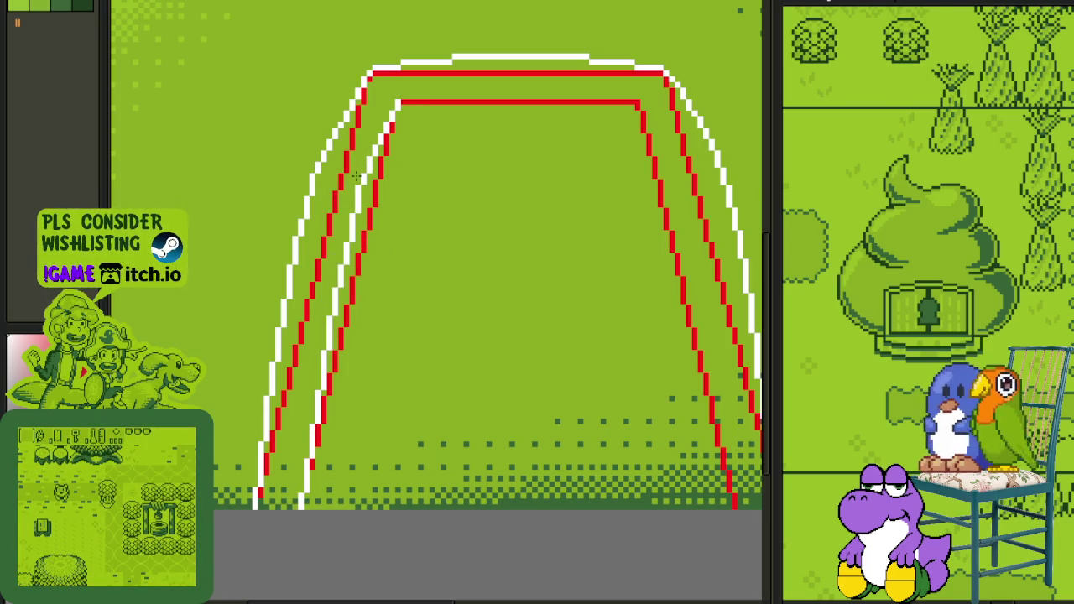
drag(642, 329, 605, 376)
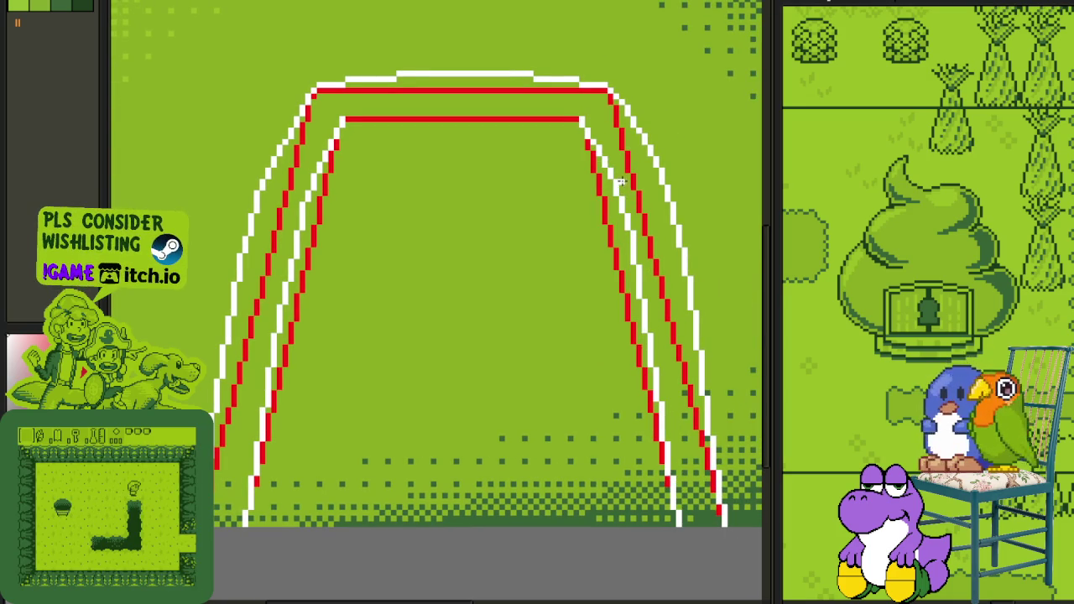
scroll(625, 188, up, 1)
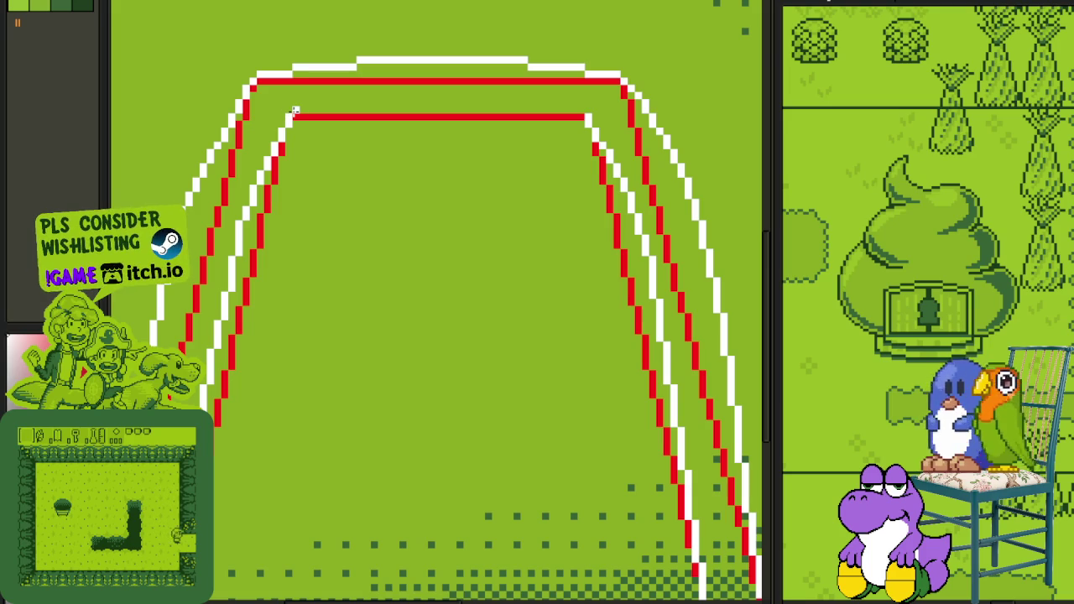
drag(293, 111, 592, 111)
drag(521, 110, 399, 111)
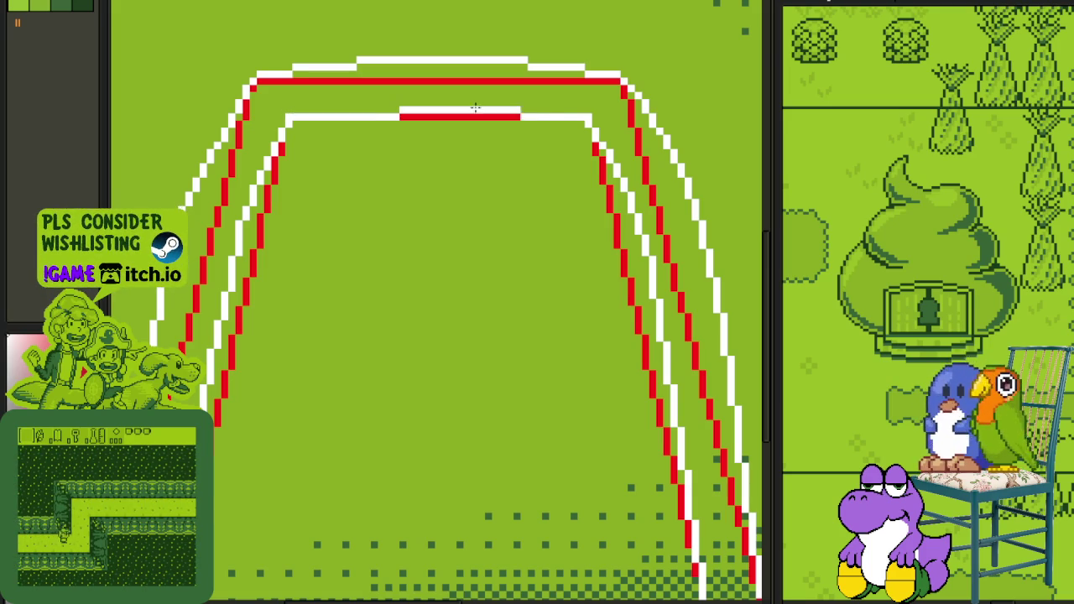
drag(480, 109, 435, 102)
Step: Draw a third red diagonal line up the left side and select the arch area
scroll(436, 102, down, 1)
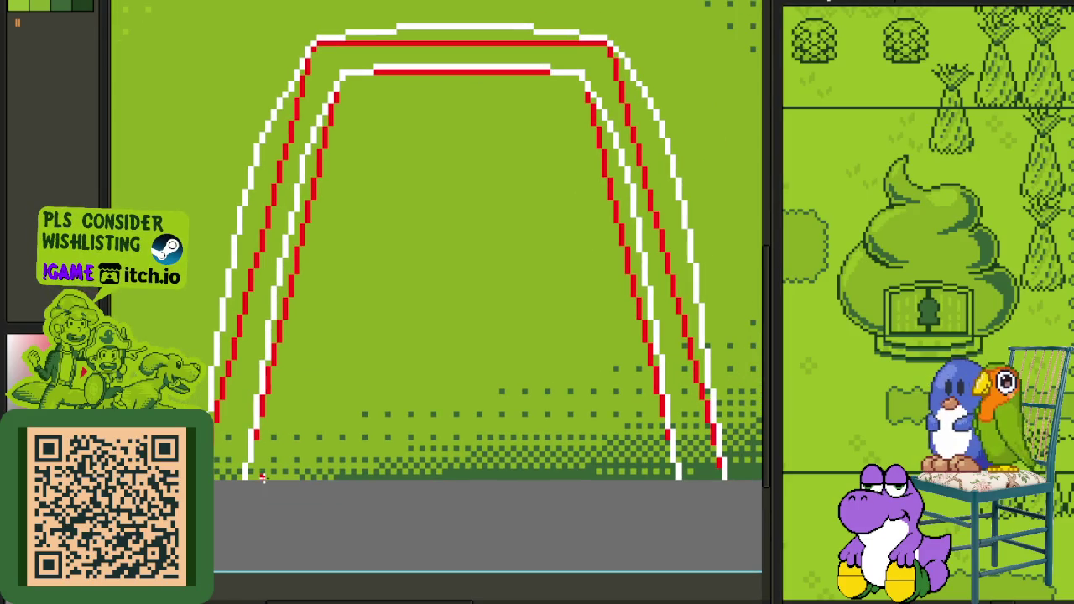
drag(263, 477, 354, 92)
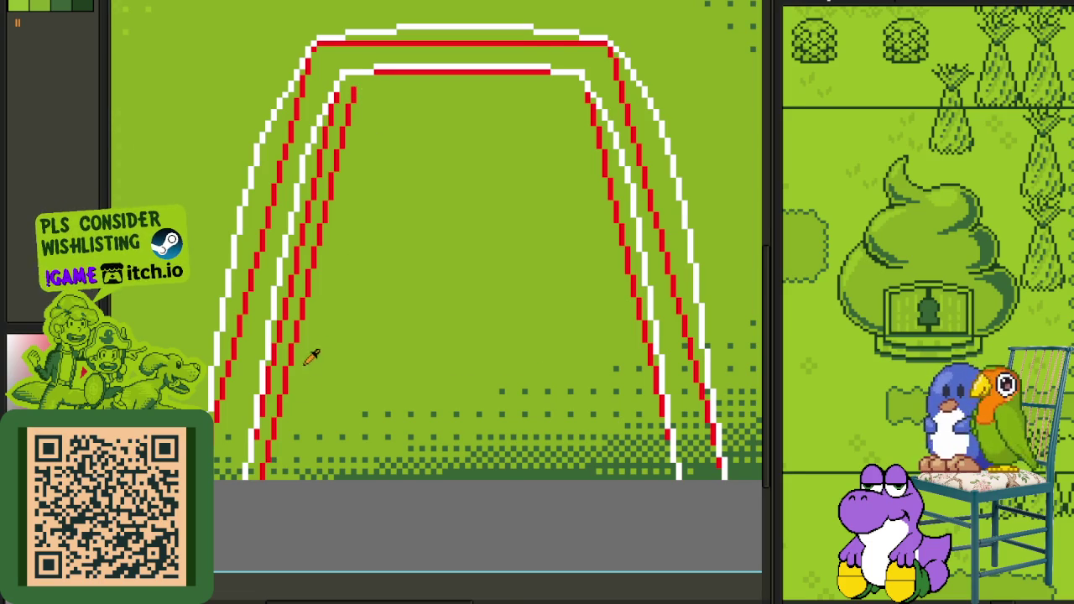
scroll(315, 347, down, 1)
scroll(260, 445, up, 1)
drag(254, 453, 689, 30)
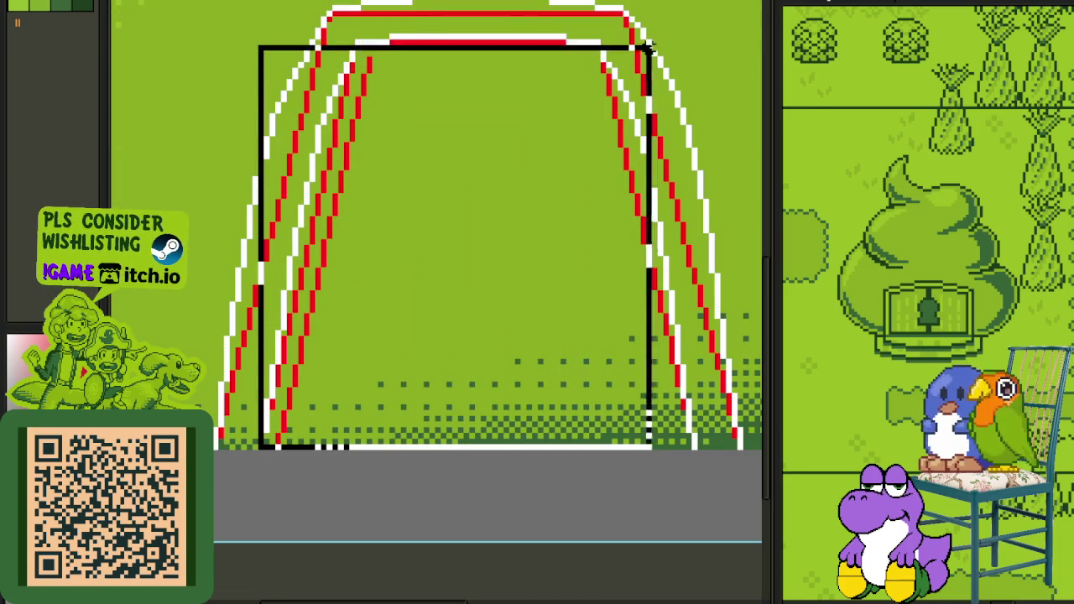
Step: Clear the selection and pencil the inner red top lane line further left
click(216, 440)
drag(215, 444, 740, 4)
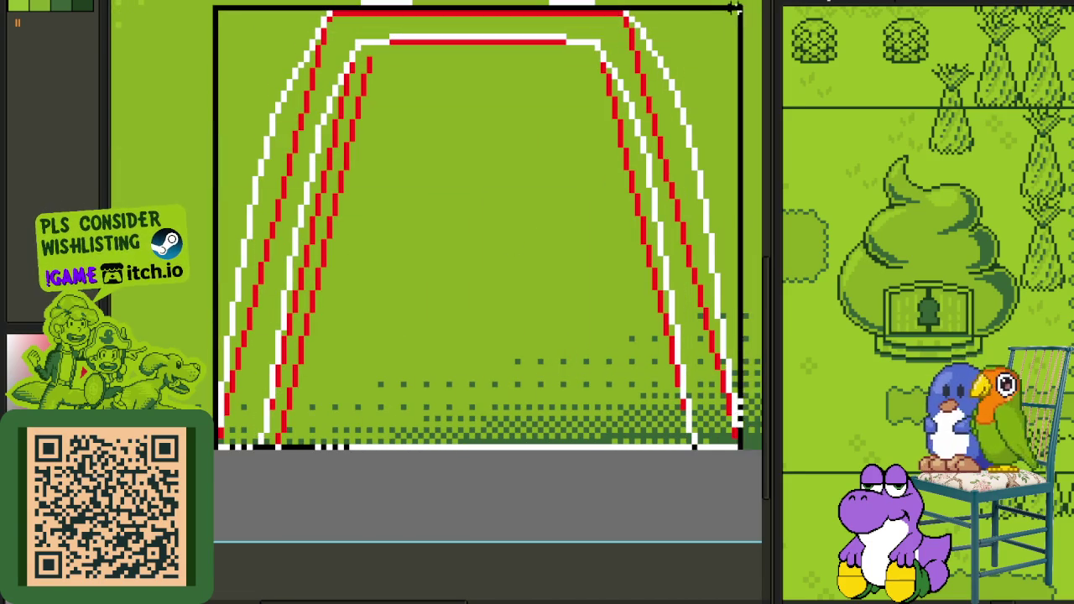
scroll(641, 143, down, 2)
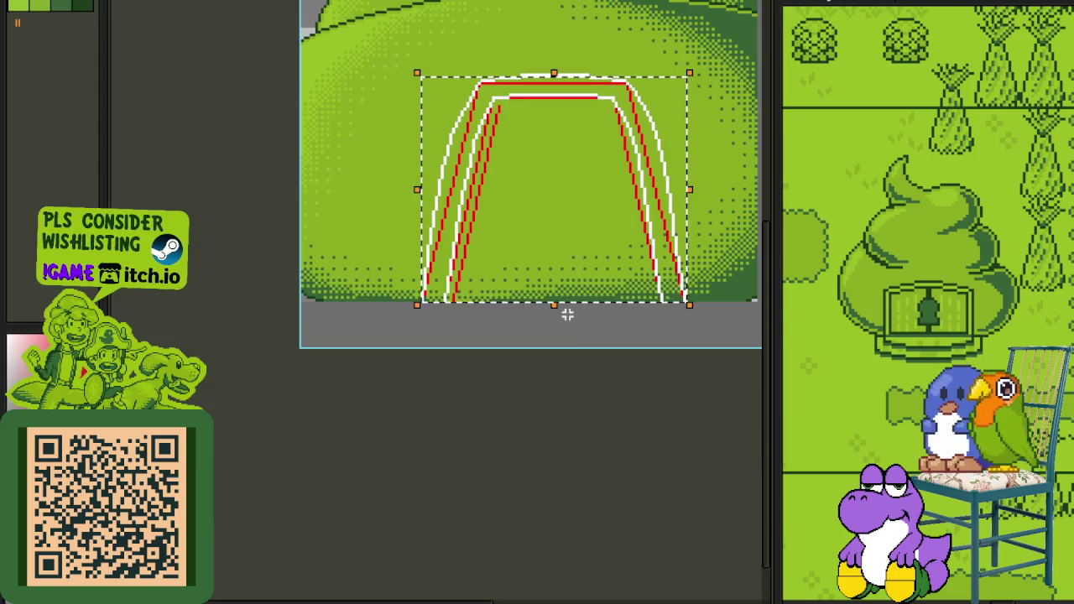
click(581, 401)
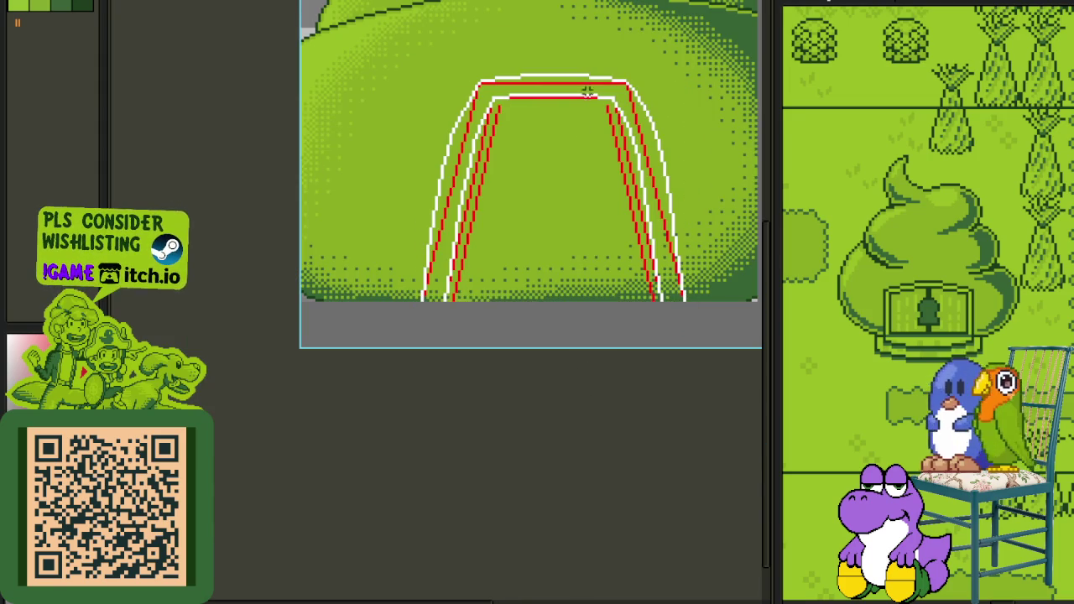
scroll(590, 99, up, 2)
scroll(590, 99, up, 1)
drag(628, 137, 300, 137)
scroll(333, 176, down, 3)
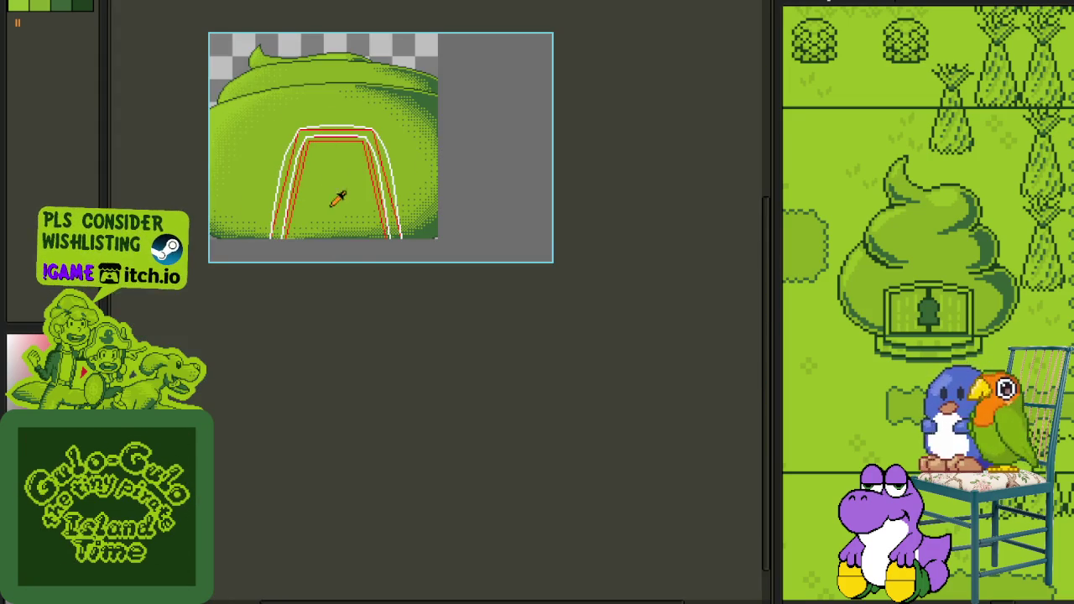
scroll(282, 208, up, 3)
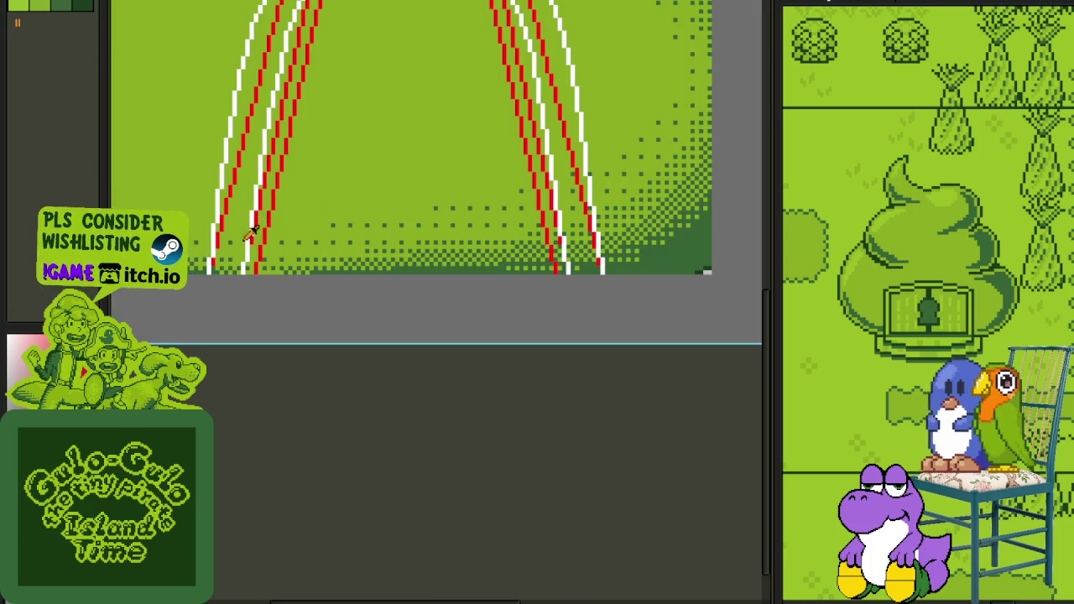
key(Tab)
Step: Merge Layer 2 down into the layer below and delete the leftover extra layer
right_click(278, 557)
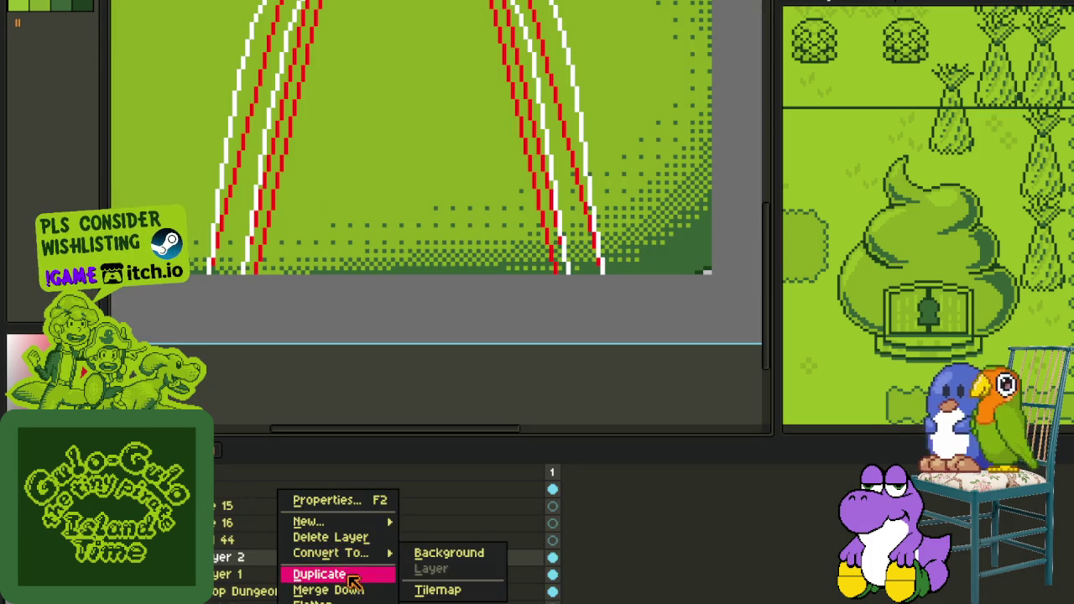
click(324, 589)
right_click(217, 556)
click(243, 539)
scroll(251, 231, up, 1)
scroll(256, 239, down, 1)
key(Tab)
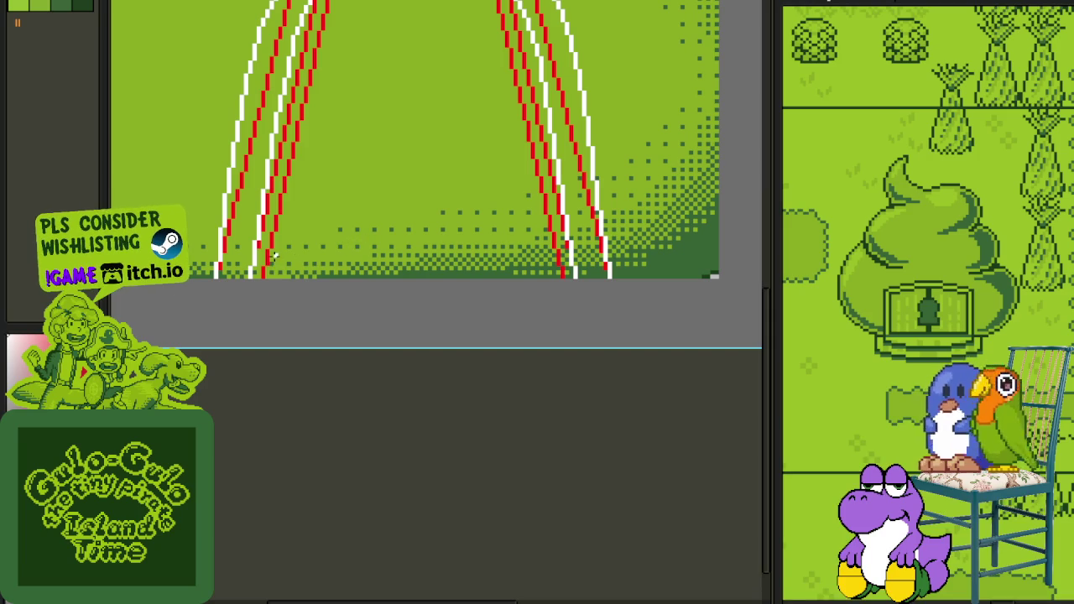
Step: Redraw the inner left arch line in red and white with the Pencil
scroll(269, 391, up, 1)
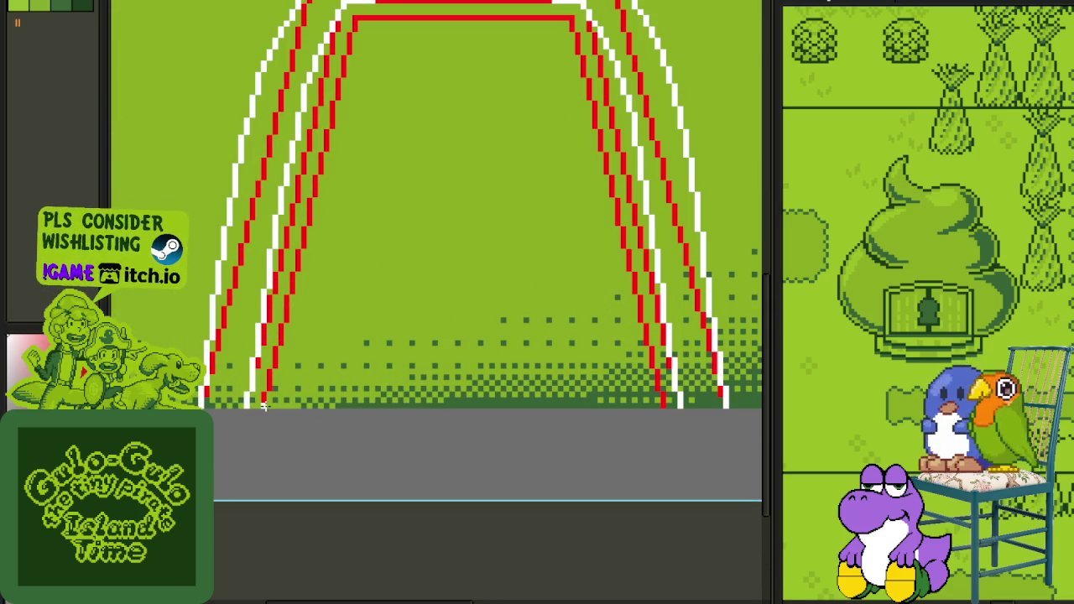
drag(264, 406, 355, 19)
mouse_move(343, 55)
mouse_down()
mouse_move(310, 186)
mouse_move(334, 50)
mouse_up()
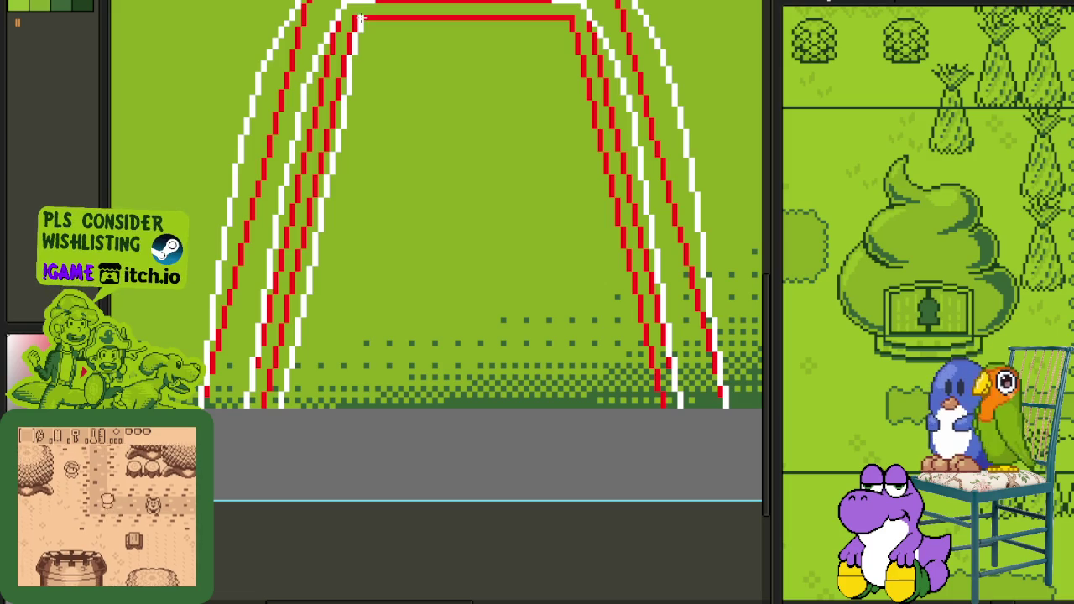
drag(359, 18, 325, 76)
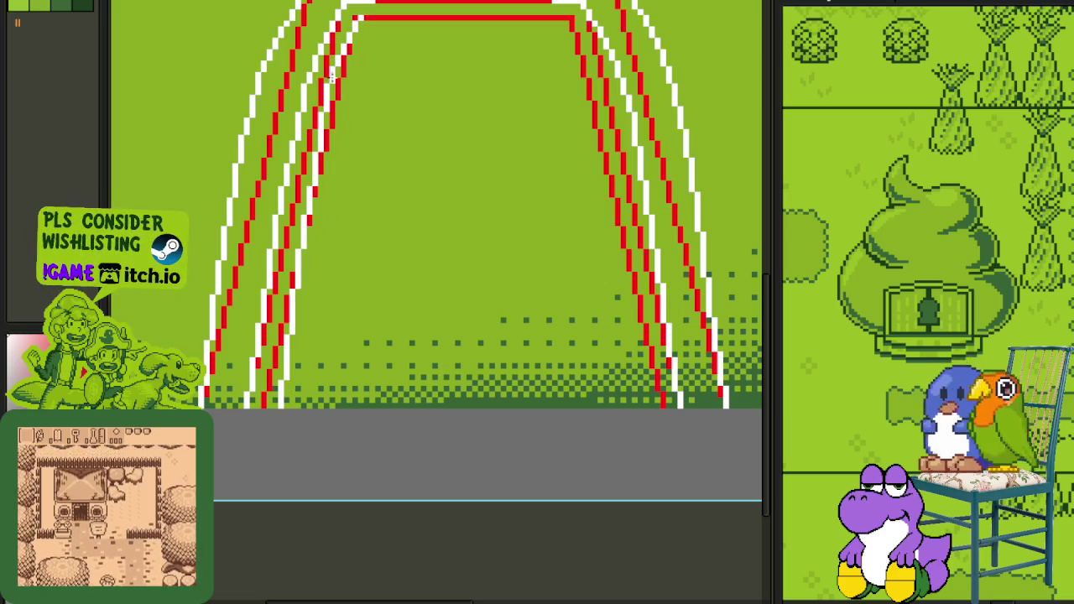
scroll(559, 246, up, 3)
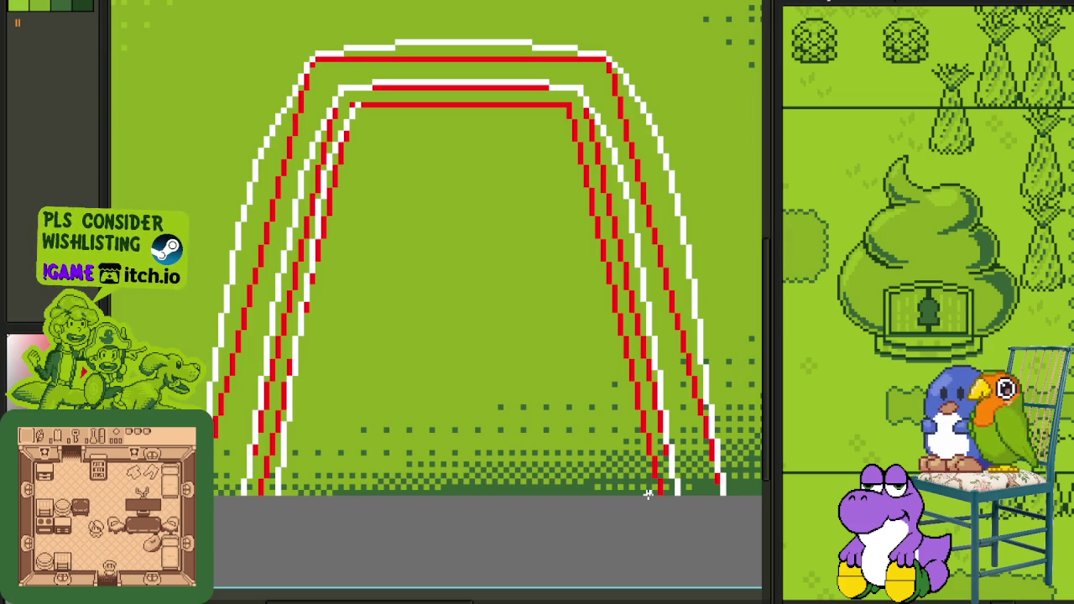
Step: Add white lines along the inner right and top edges, with a short red centre segment on top
mouse_move(644, 494)
mouse_down()
mouse_move(569, 104)
mouse_move(597, 166)
mouse_up()
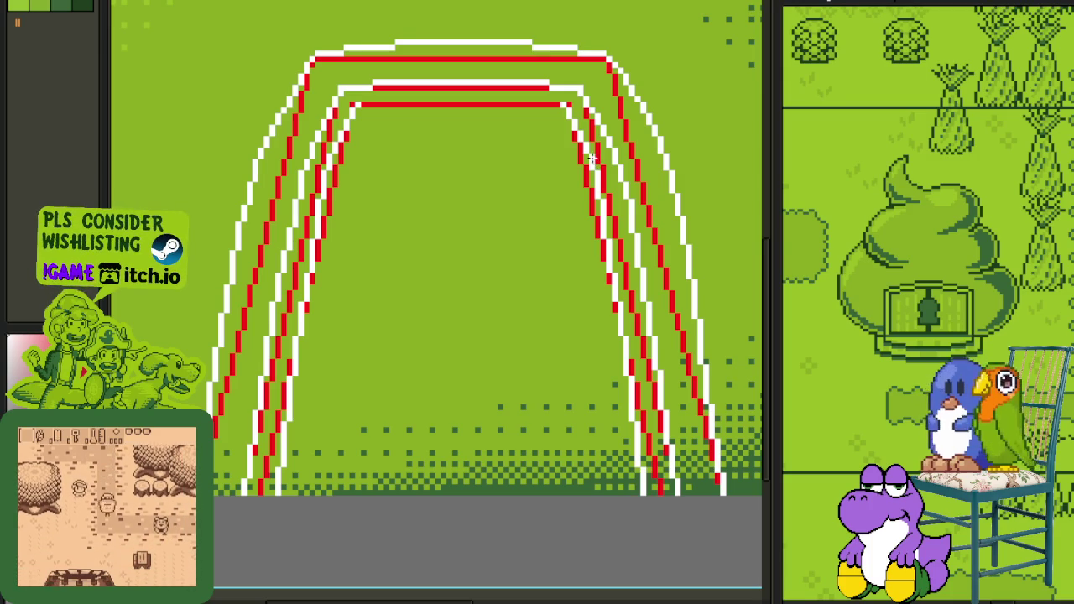
scroll(381, 104, up, 1)
drag(394, 104, 669, 103)
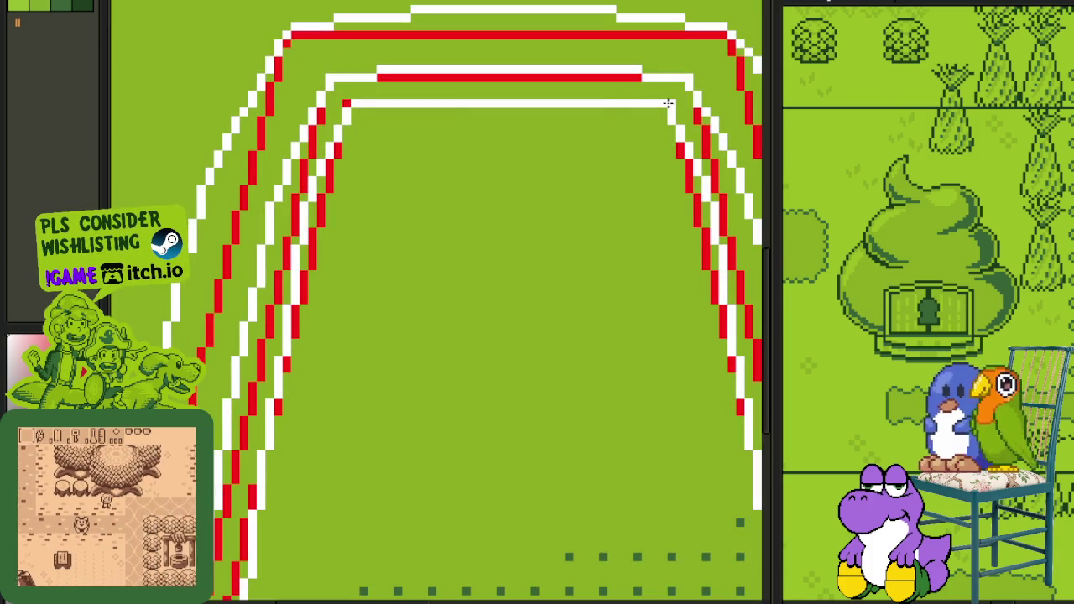
drag(581, 103, 453, 103)
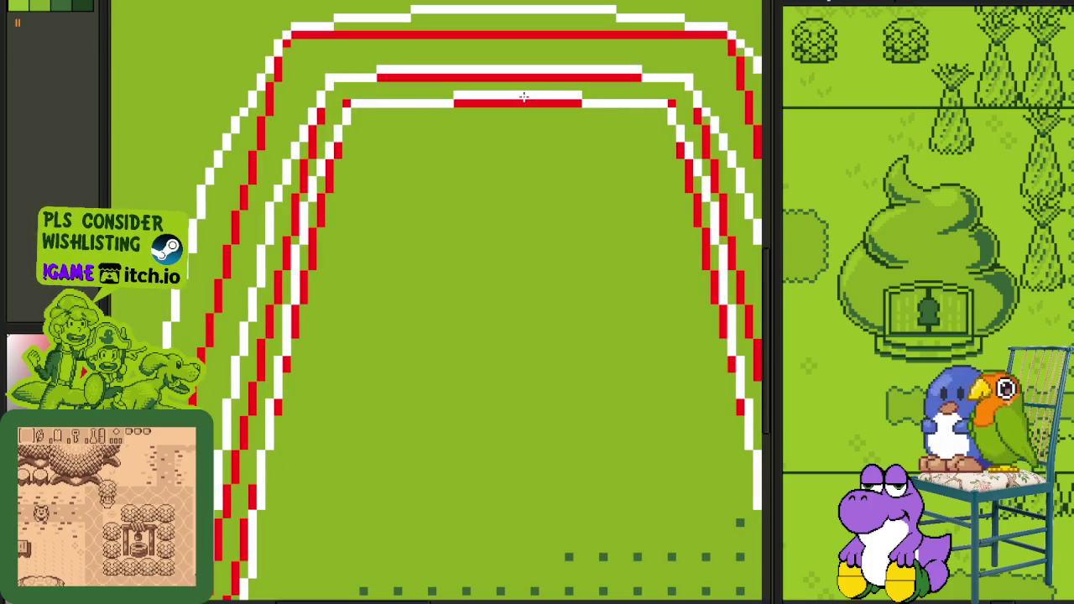
drag(523, 97, 514, 97)
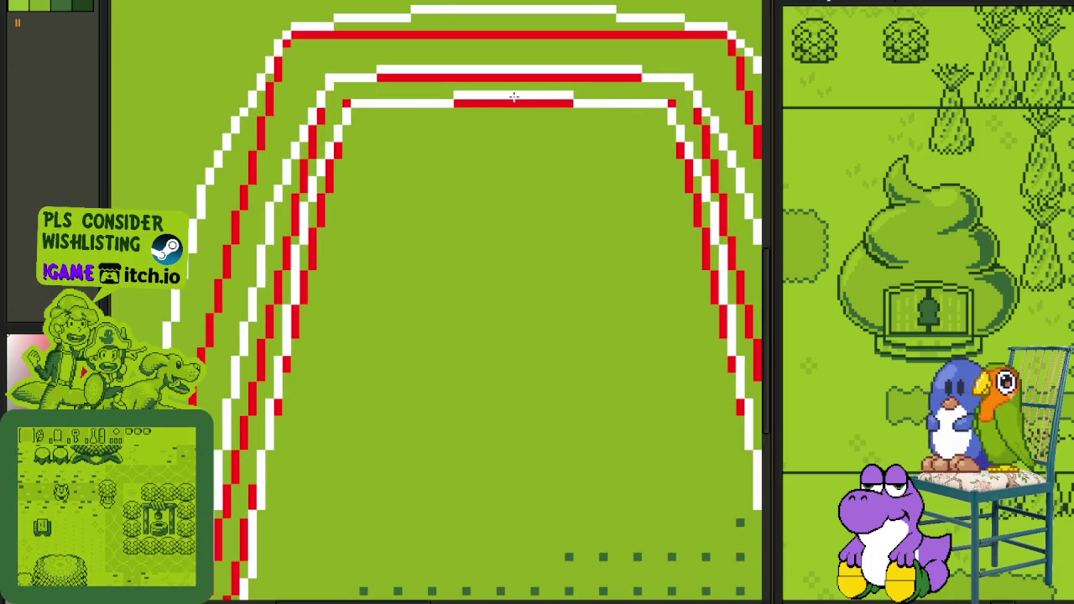
scroll(518, 101, down, 3)
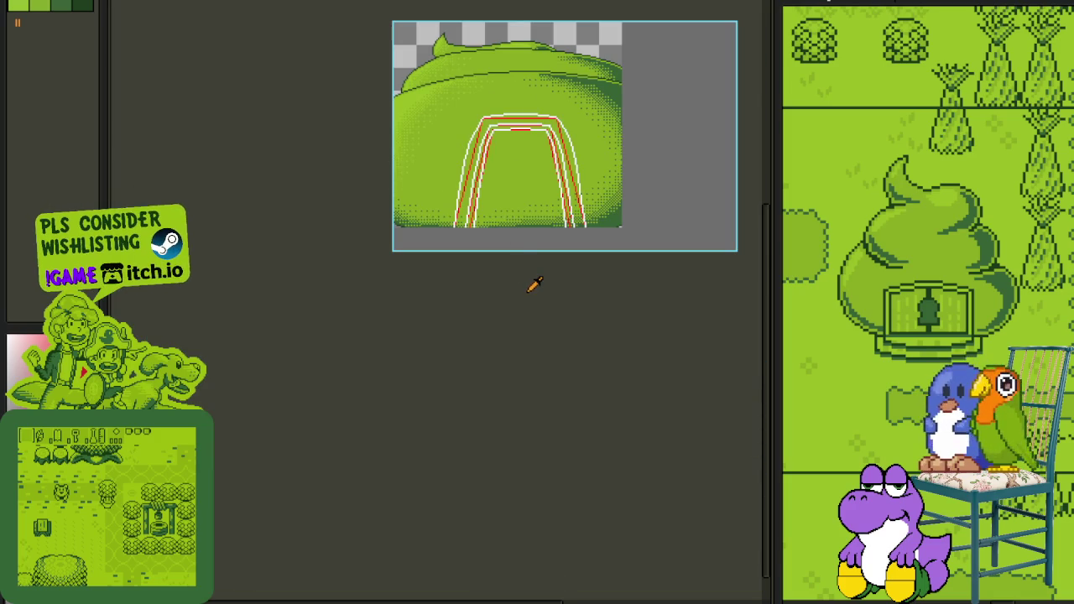
Step: Replace all #FF0000 red guide pixels with transparency using Replace Color
key(Tab)
key(Tab)
scroll(579, 168, up, 5)
key(shift+r)
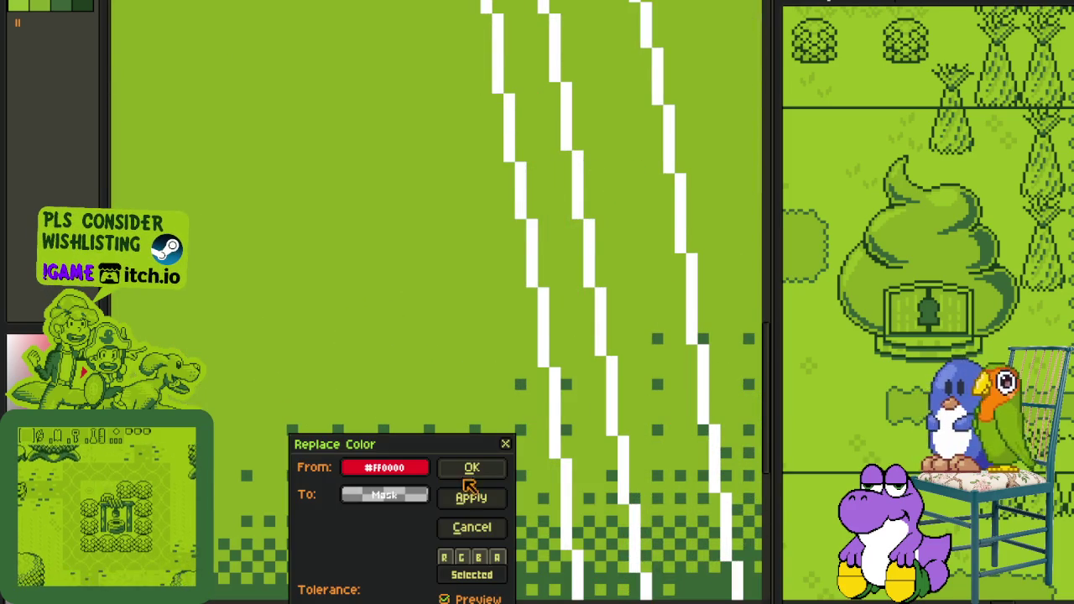
click(473, 469)
scroll(461, 347, down, 3)
scroll(444, 455, down, 2)
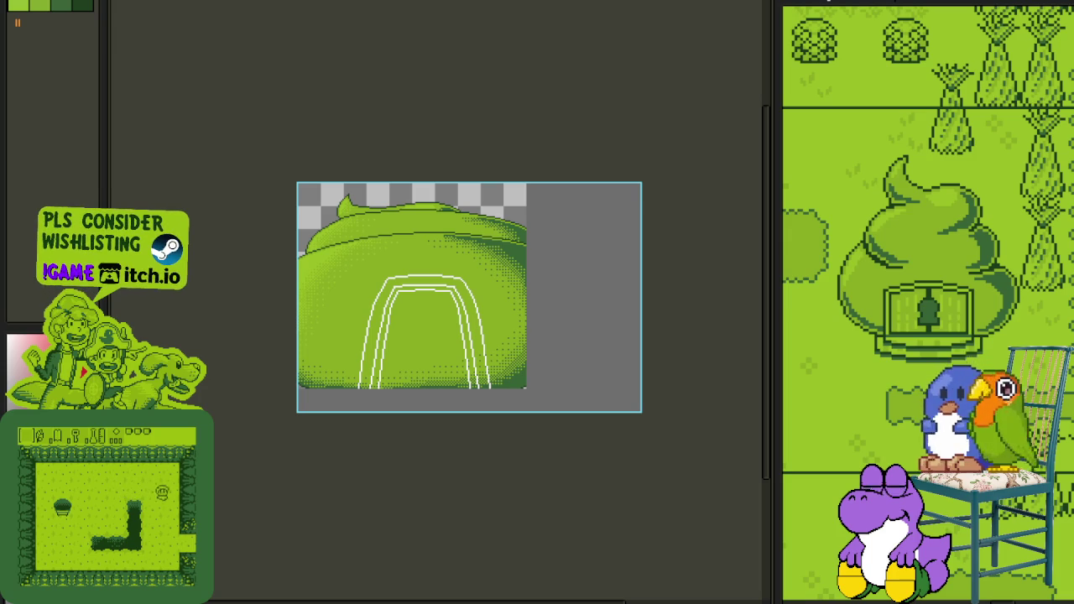
scroll(282, 386, up, 3)
scroll(369, 371, up, 1)
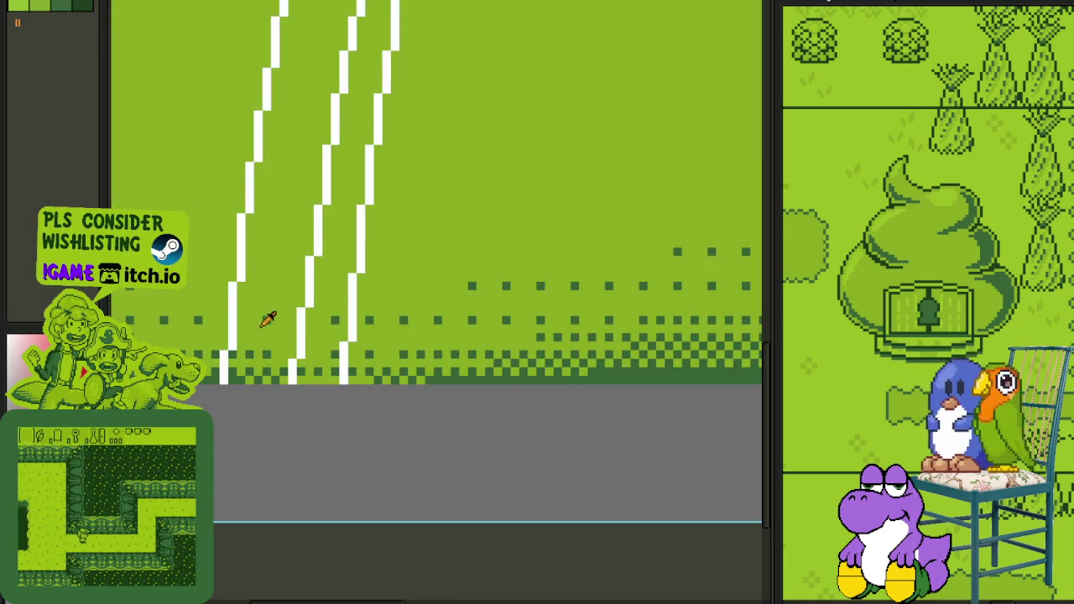
Step: Try dark-green bucket fills in the bands between the white arch lines, undoing each one
click(255, 340)
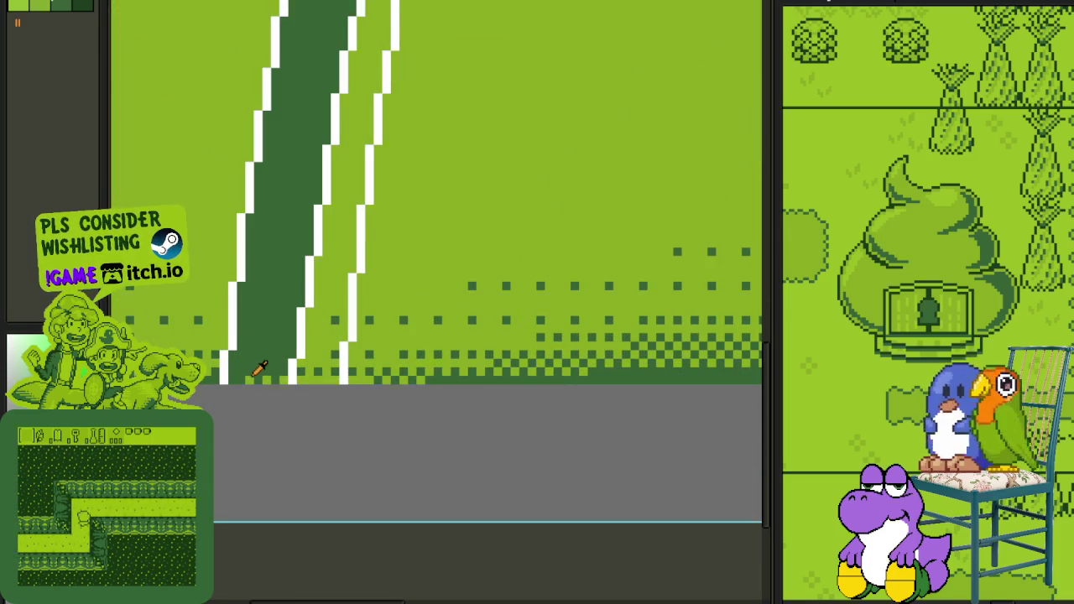
key(ctrl+z)
scroll(328, 266, down, 2)
scroll(461, 377, up, 1)
scroll(603, 470, up, 1)
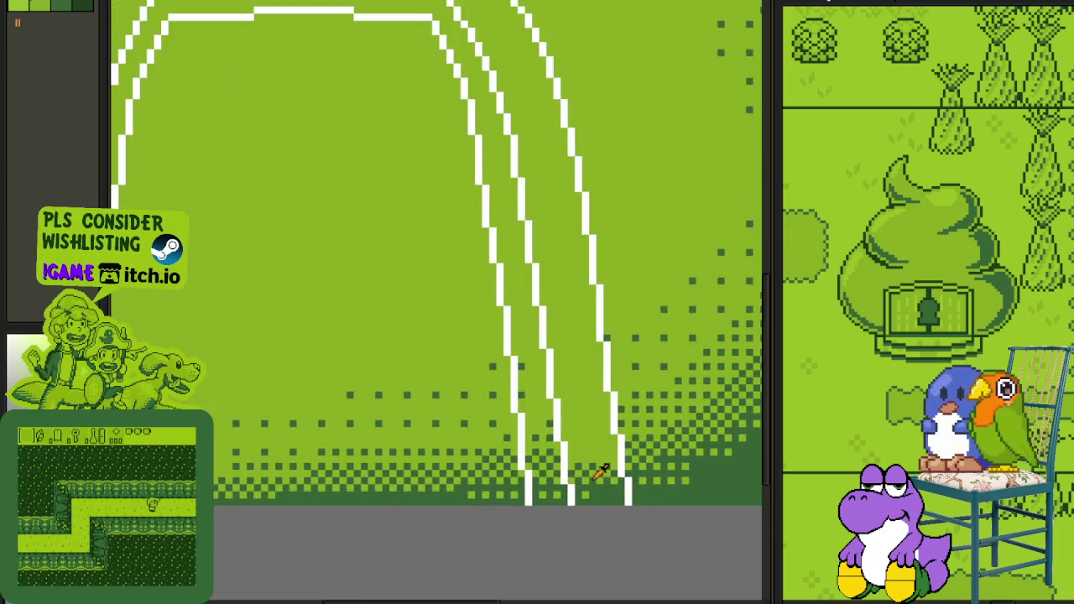
scroll(599, 471, up, 1)
click(592, 460)
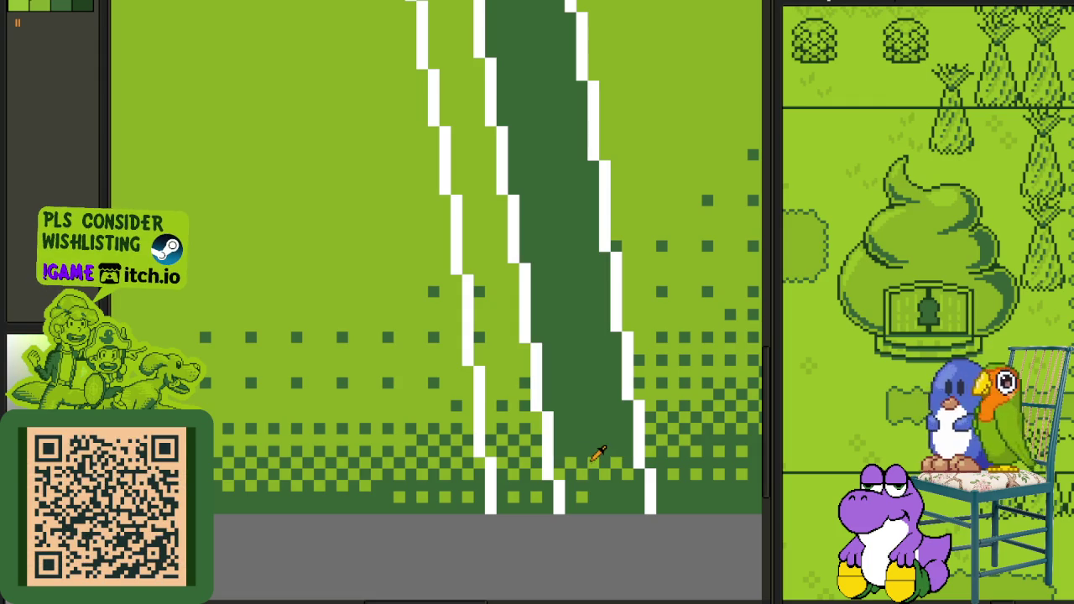
key(ctrl+z)
click(592, 466)
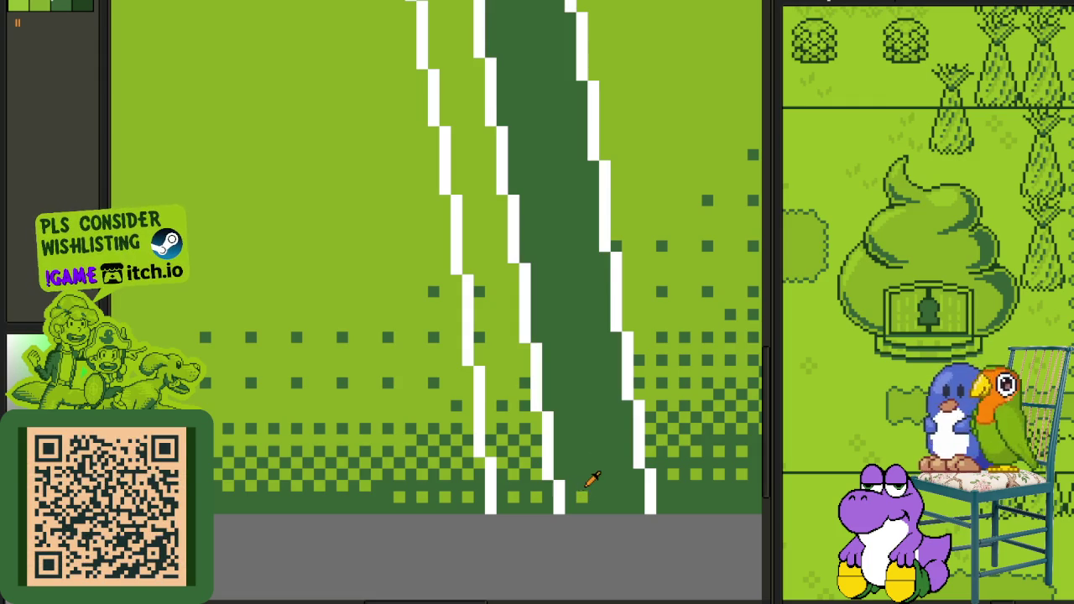
key(ctrl+z)
scroll(579, 469, down, 2)
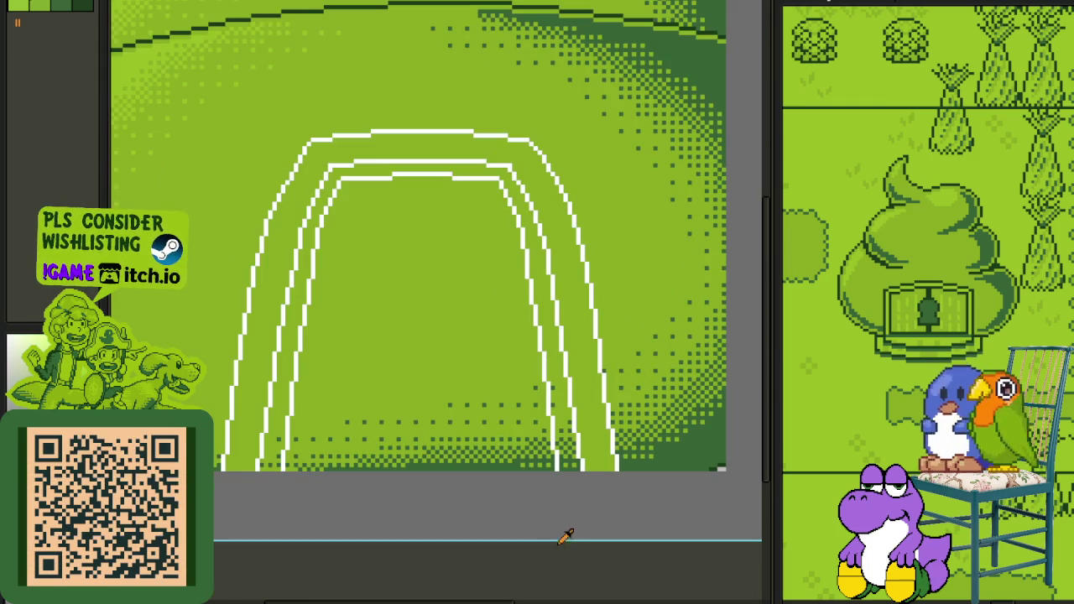
scroll(306, 450, up, 2)
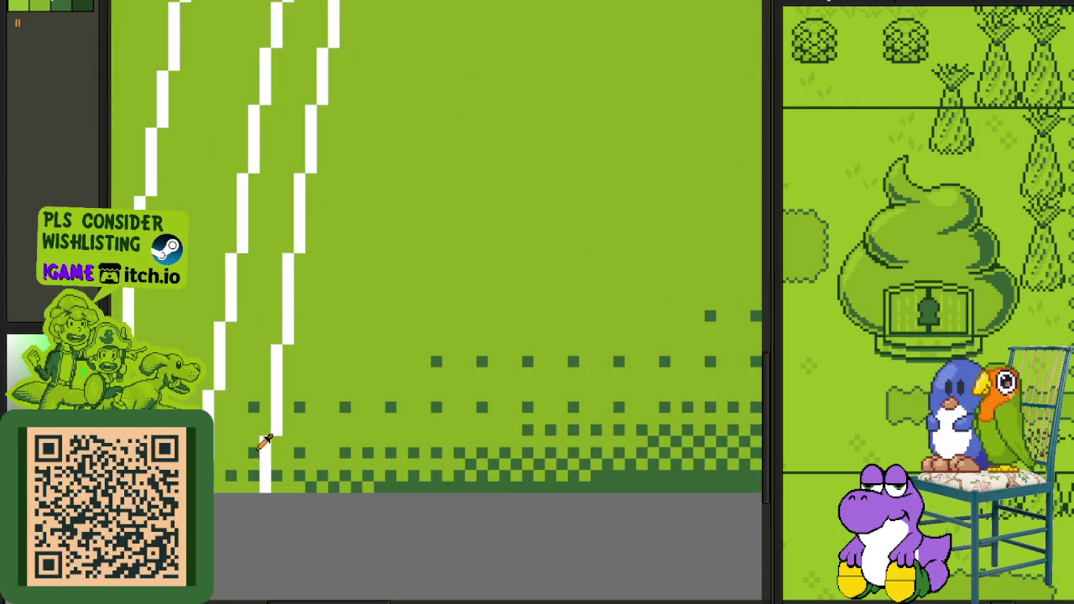
Step: Fill one band dark green, toggle undo/redo to compare, then remove the fill
click(266, 443)
scroll(267, 443, down, 2)
scroll(592, 442, up, 2)
scroll(648, 422, up, 2)
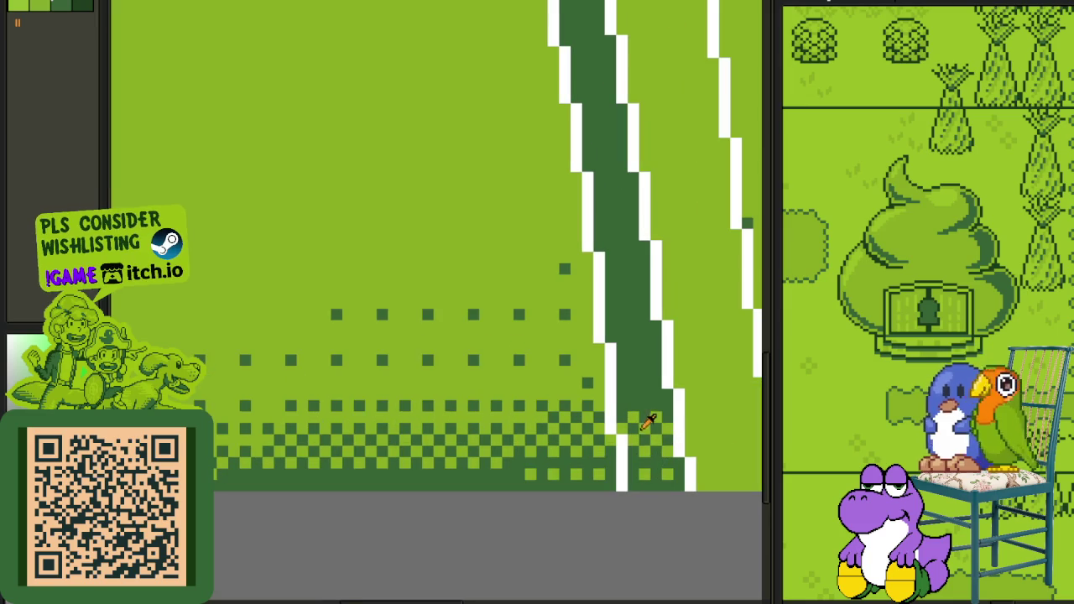
key(ctrl+z)
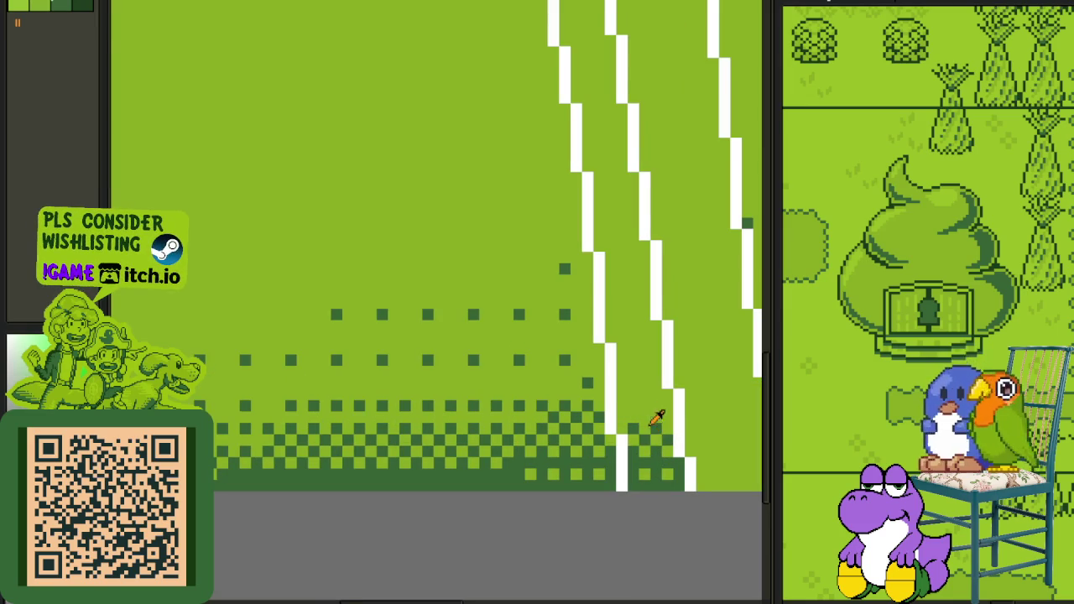
key(ctrl+y)
key(ctrl+z)
key(ctrl+y)
key(ctrl+z)
scroll(648, 457, down, 3)
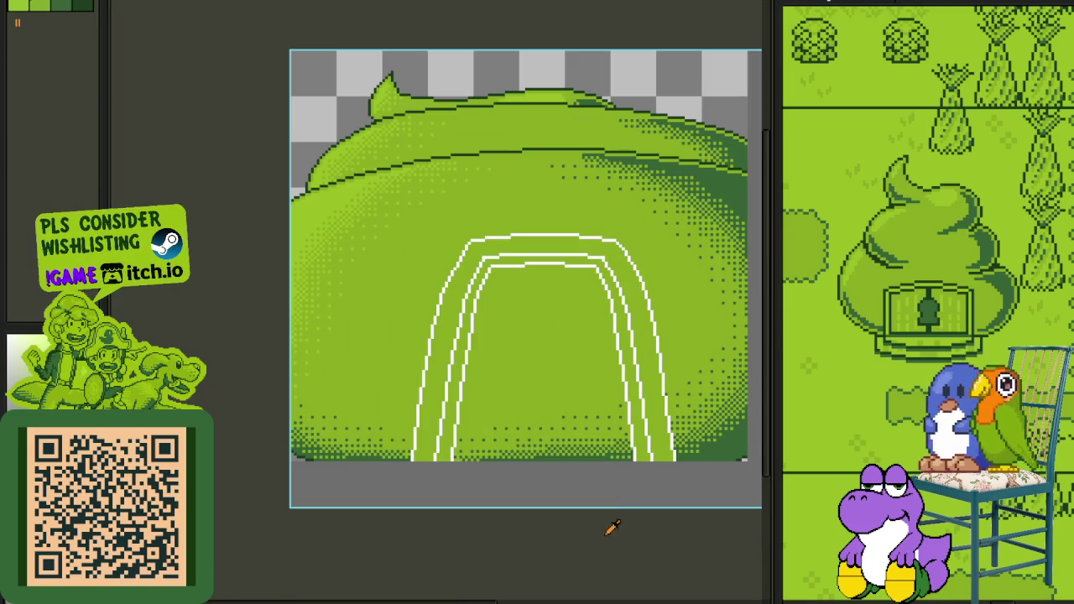
Step: Recolour the white arch lines dark green with Replace Color
drag(530, 496, 414, 442)
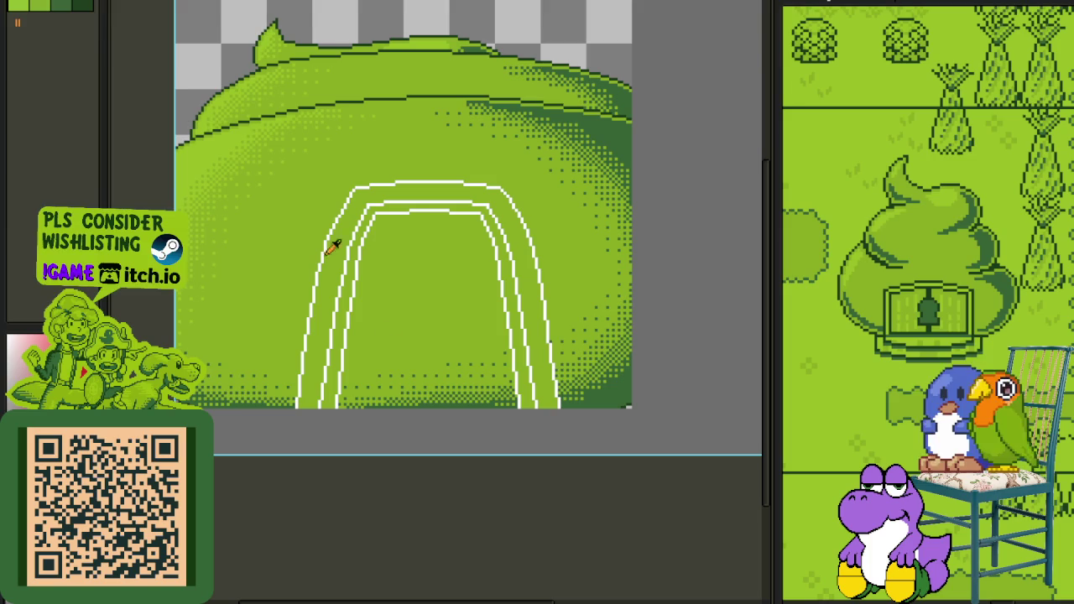
scroll(449, 172, up, 2)
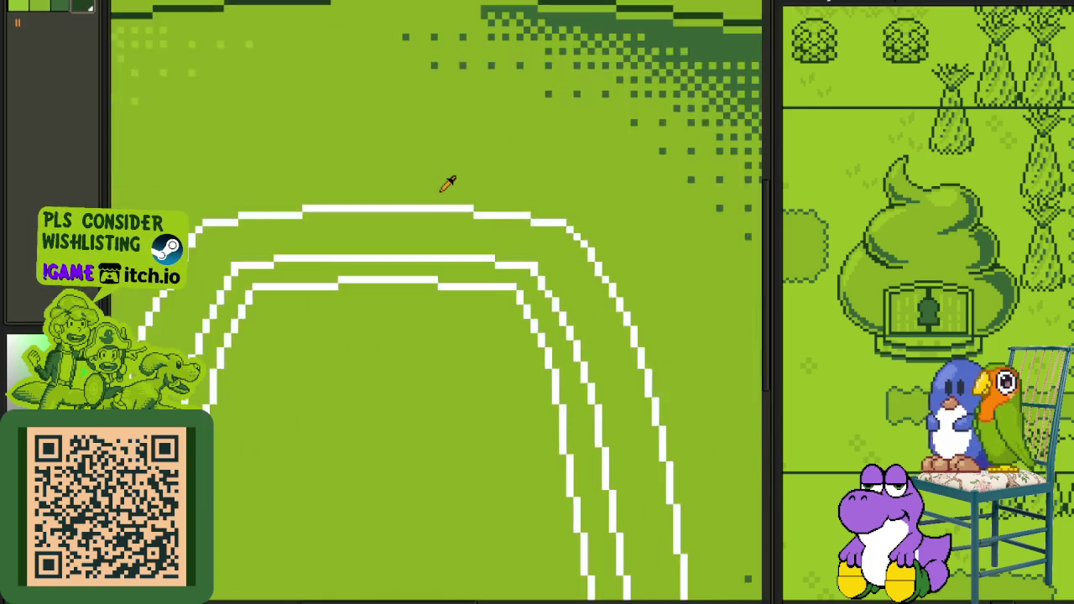
scroll(448, 172, up, 1)
key(shift+r)
click(472, 468)
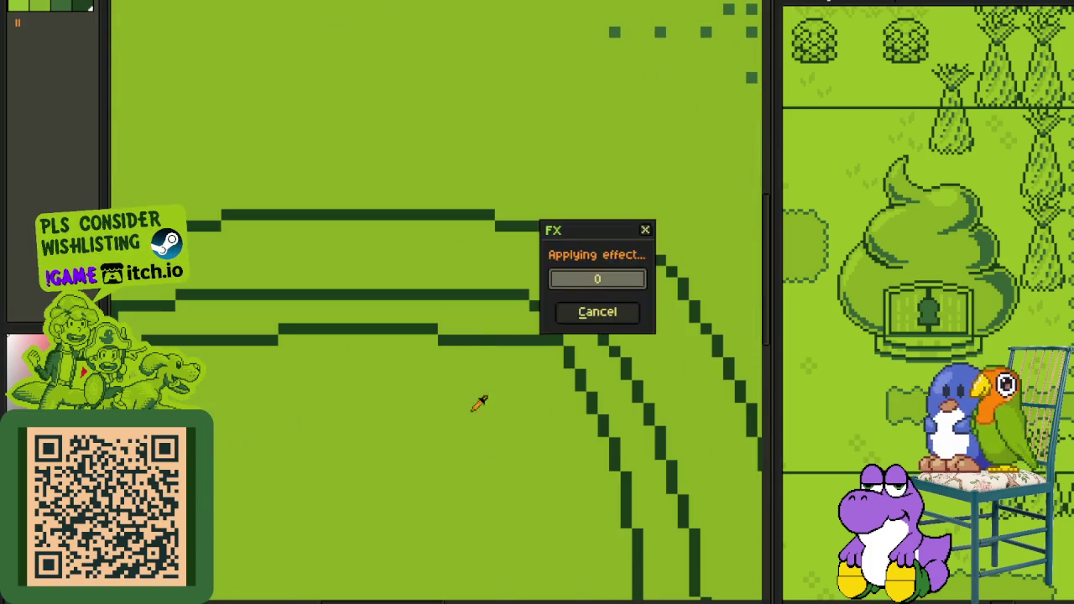
scroll(432, 314, down, 4)
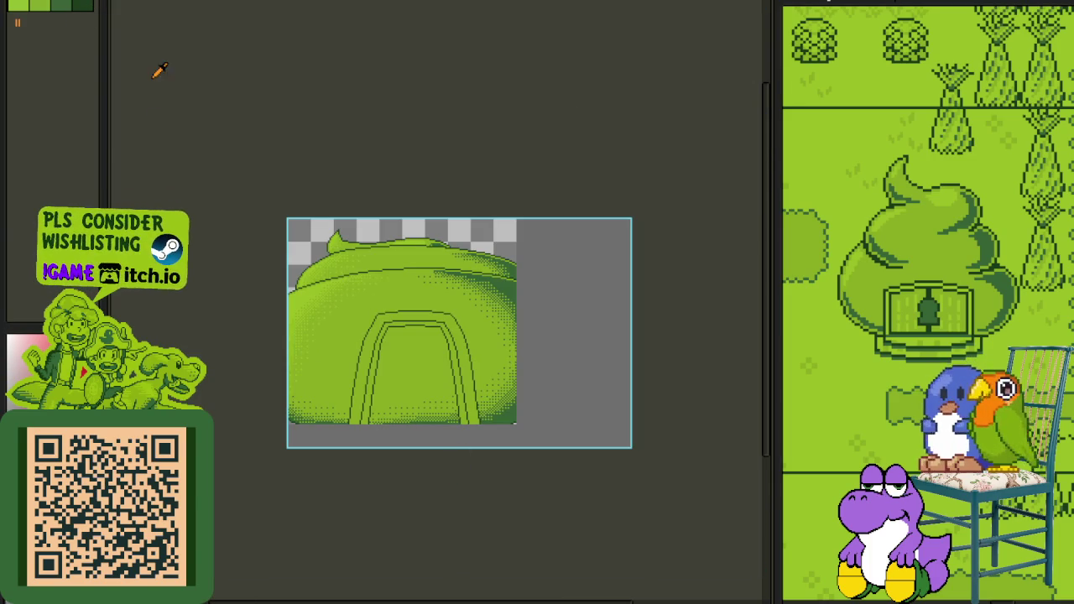
Step: Bucket-fill the band between the arch outlines light green
scroll(443, 293, up, 3)
scroll(391, 359, up, 1)
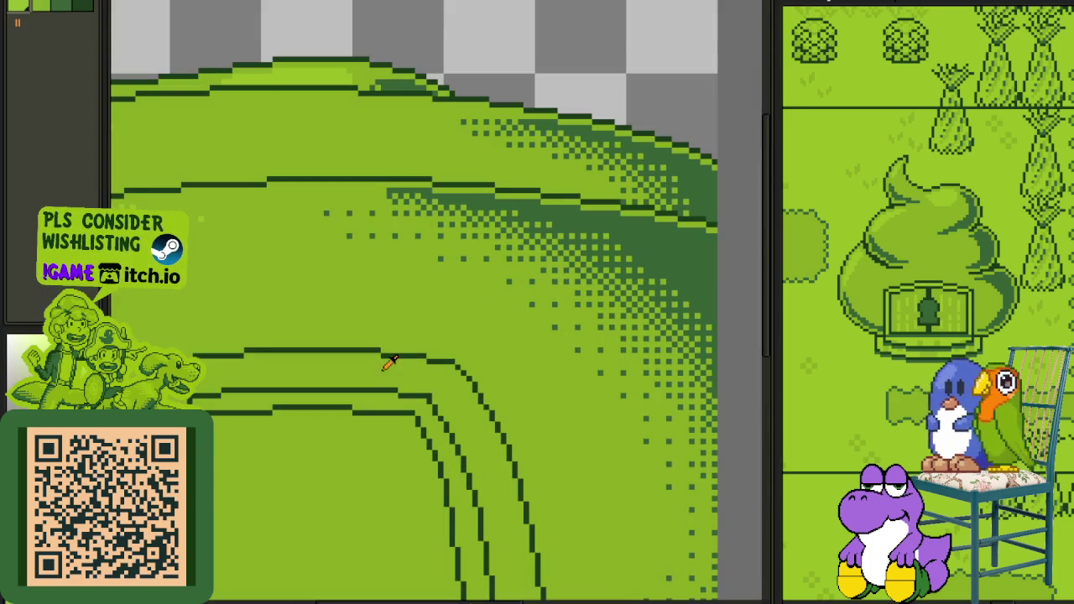
click(379, 367)
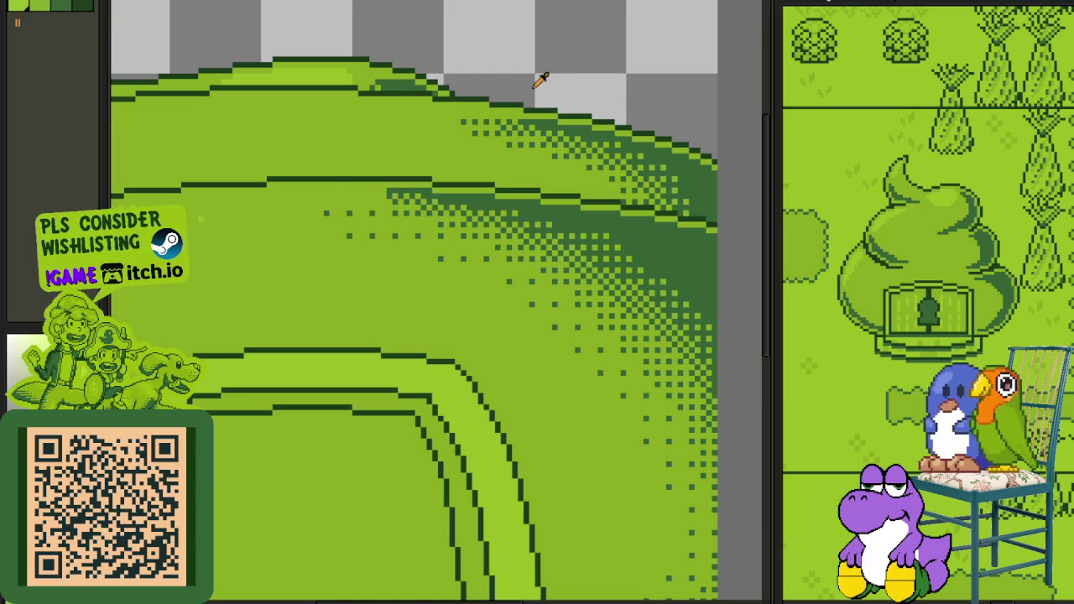
drag(245, 122, 428, 42)
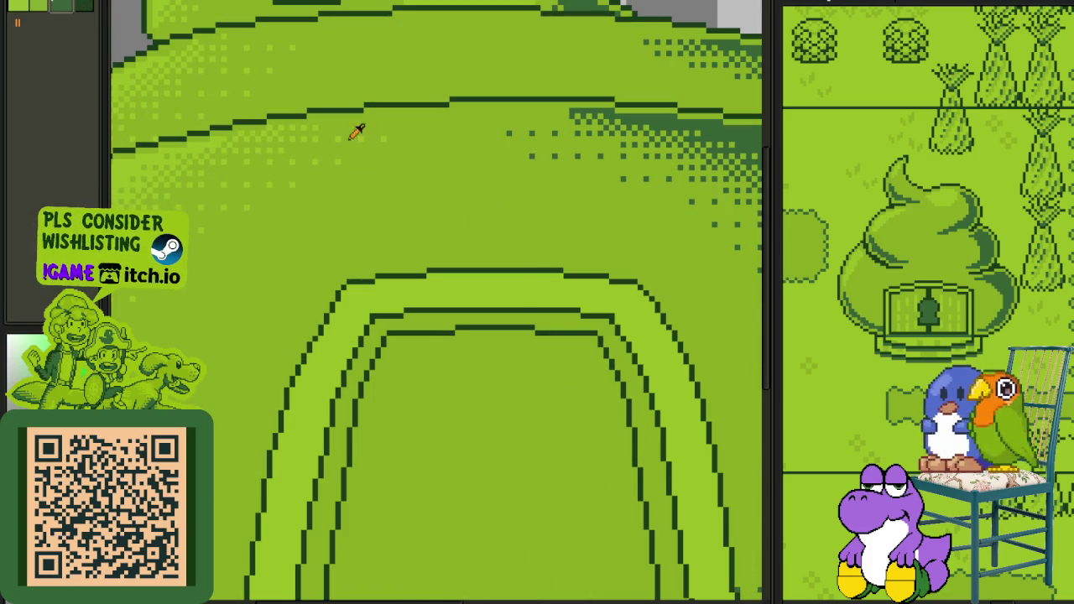
Step: Fill the tunnel interior dark green, covering the leftover dithered floor pixels
scroll(545, 320, down, 2)
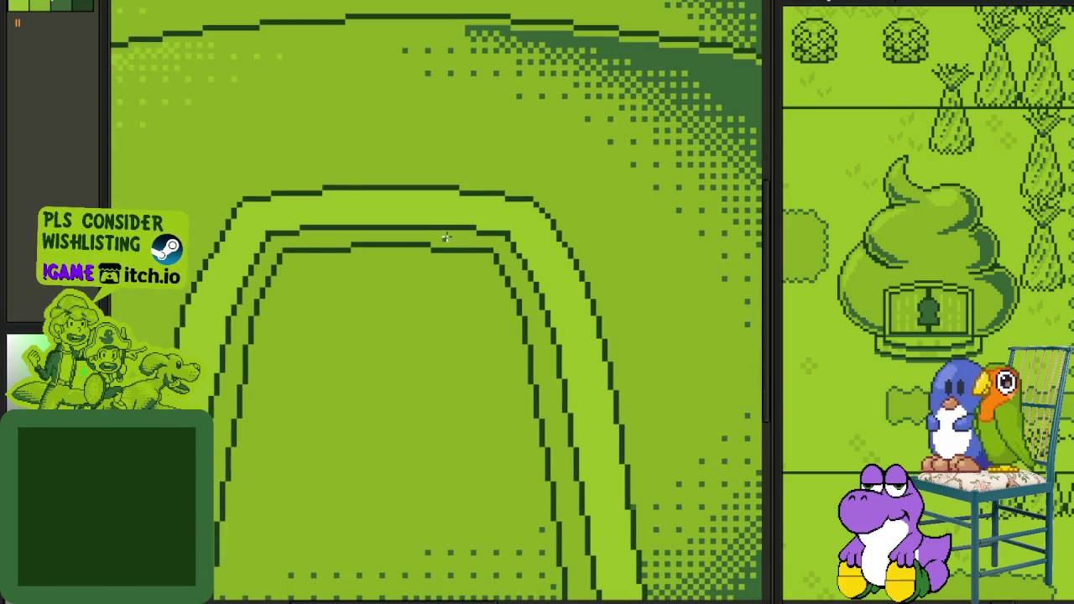
scroll(460, 349, down, 1)
scroll(460, 349, down, 1)
scroll(442, 300, up, 2)
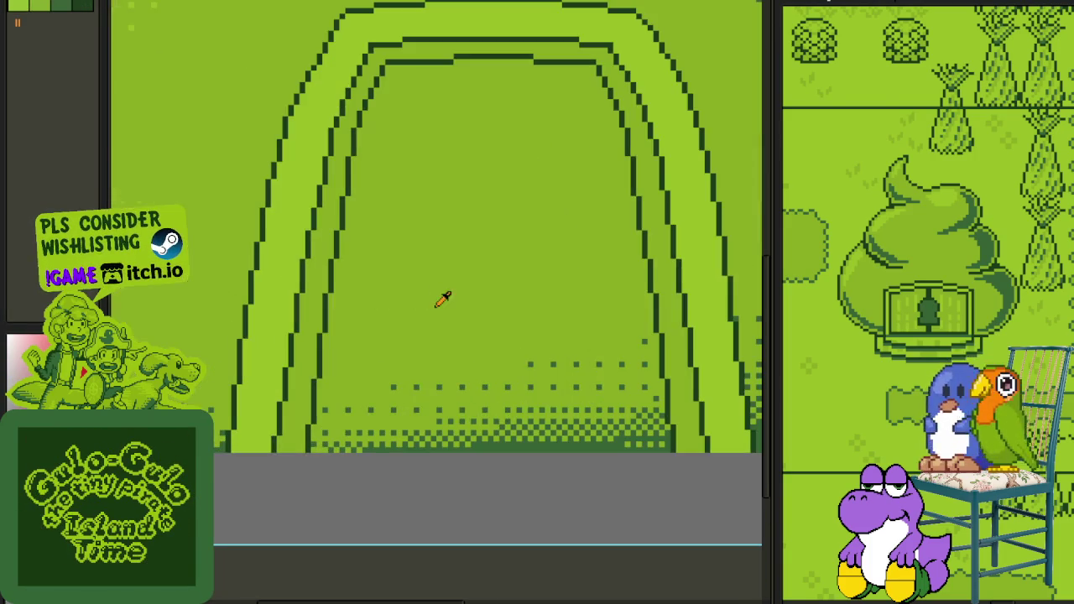
scroll(525, 419, up, 1)
click(483, 373)
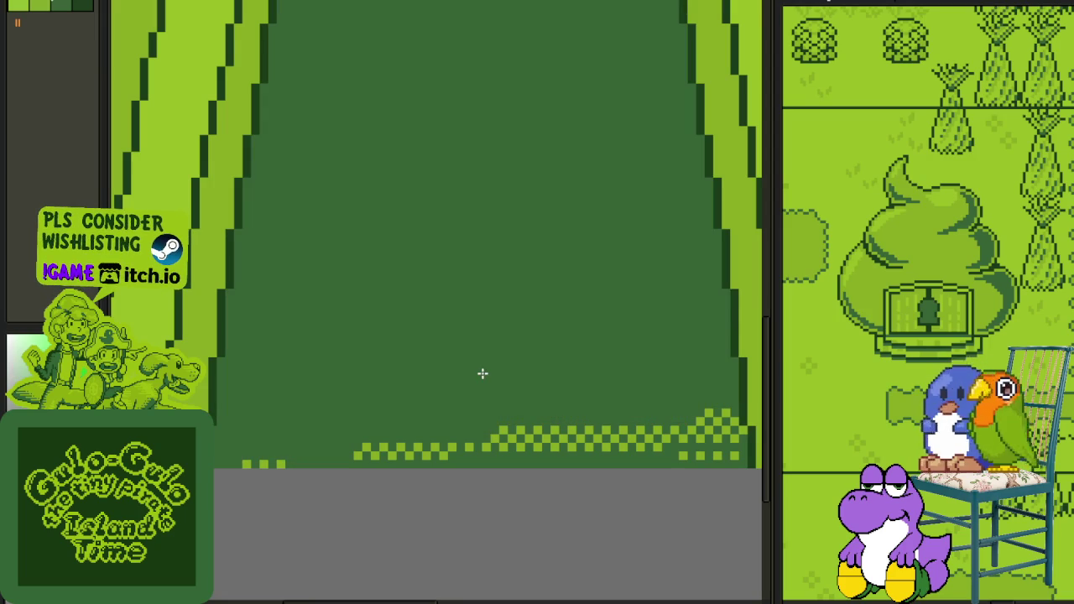
alt+click(507, 429)
click(503, 426)
alt+click(508, 433)
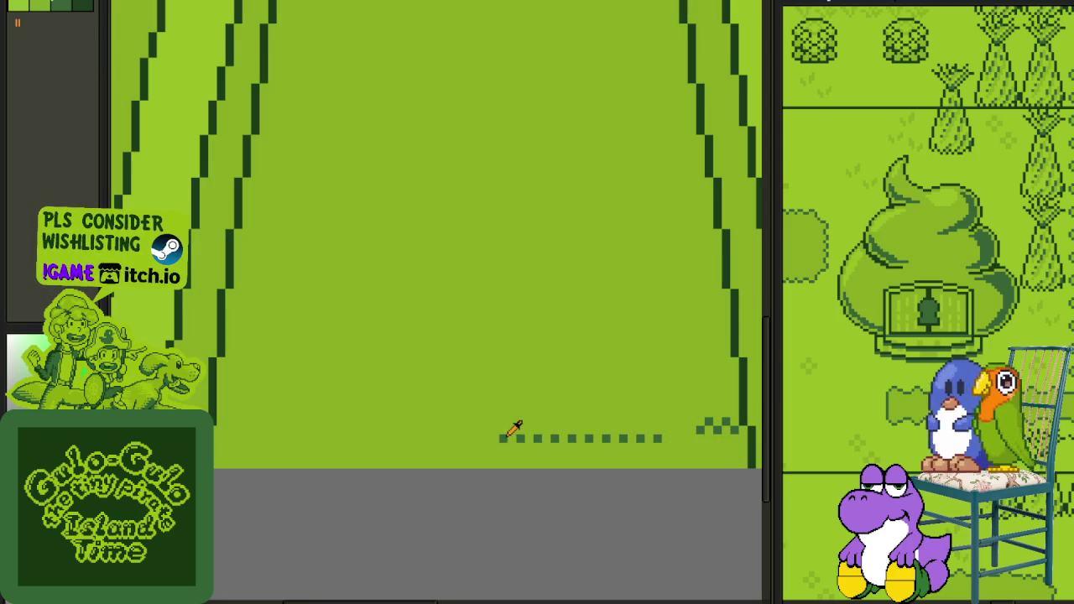
click(501, 416)
scroll(502, 416, down, 2)
scroll(507, 411, down, 1)
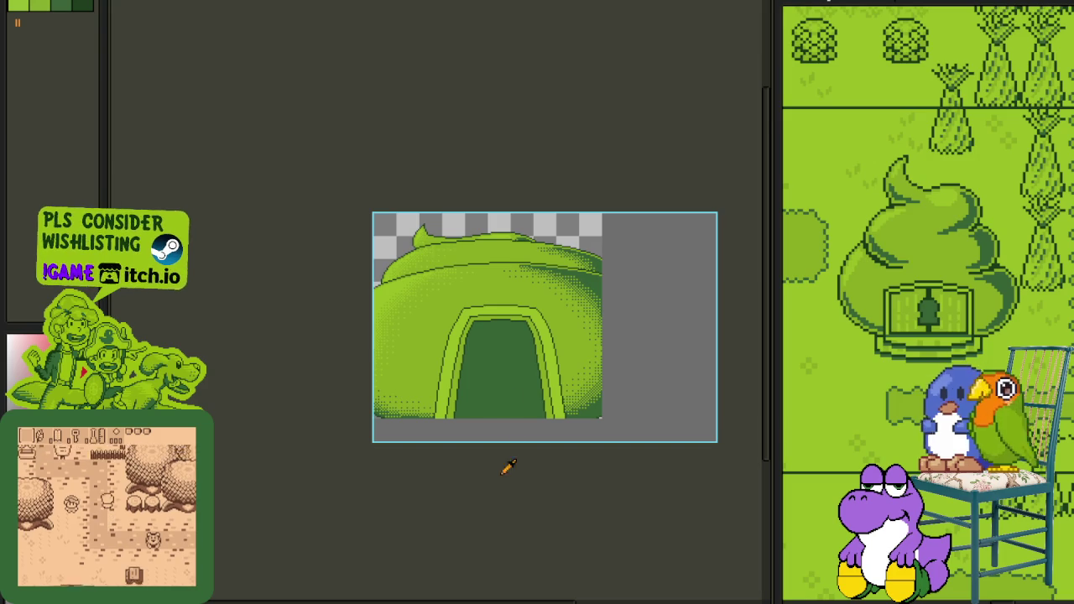
scroll(535, 358, up, 2)
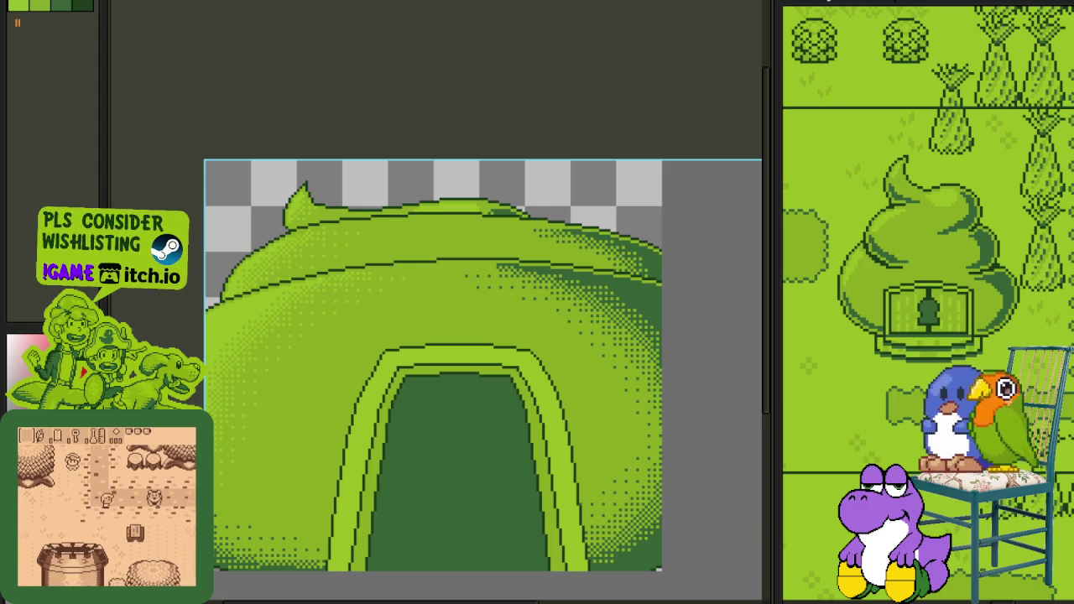
Step: Duplicate Layer 1
key(Tab)
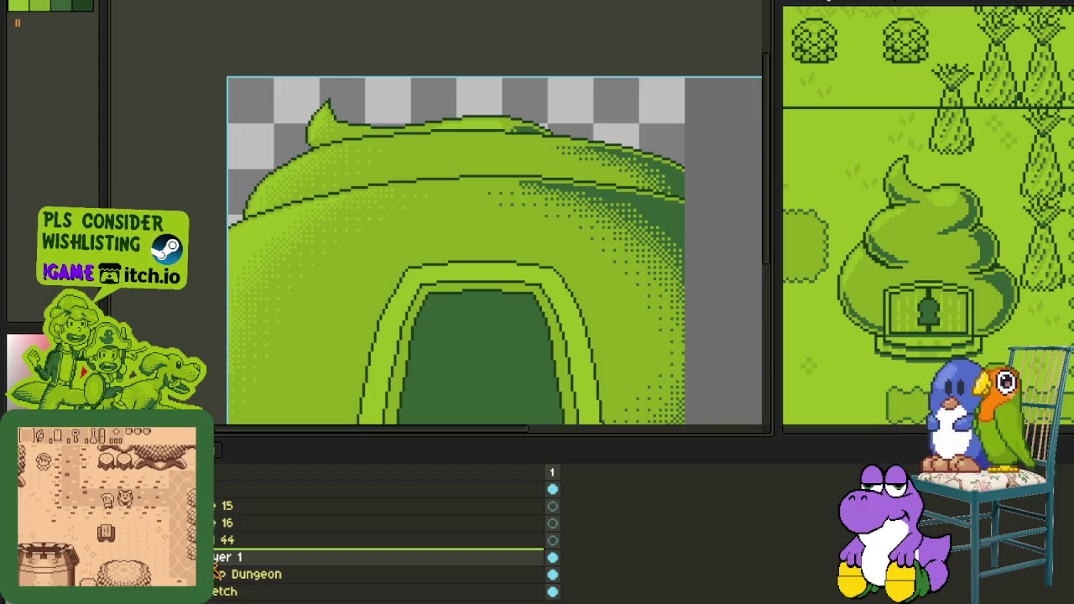
right_click(223, 568)
click(269, 574)
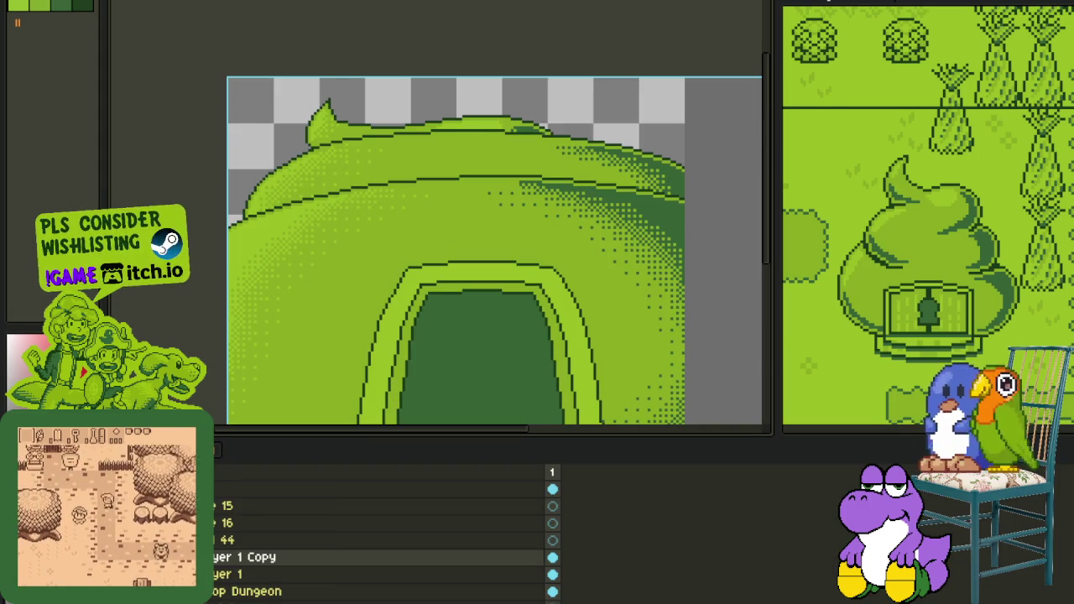
key(Tab)
Step: Select the left half of the tunnel arch and nudge it left, then drop it
drag(292, 232, 500, 521)
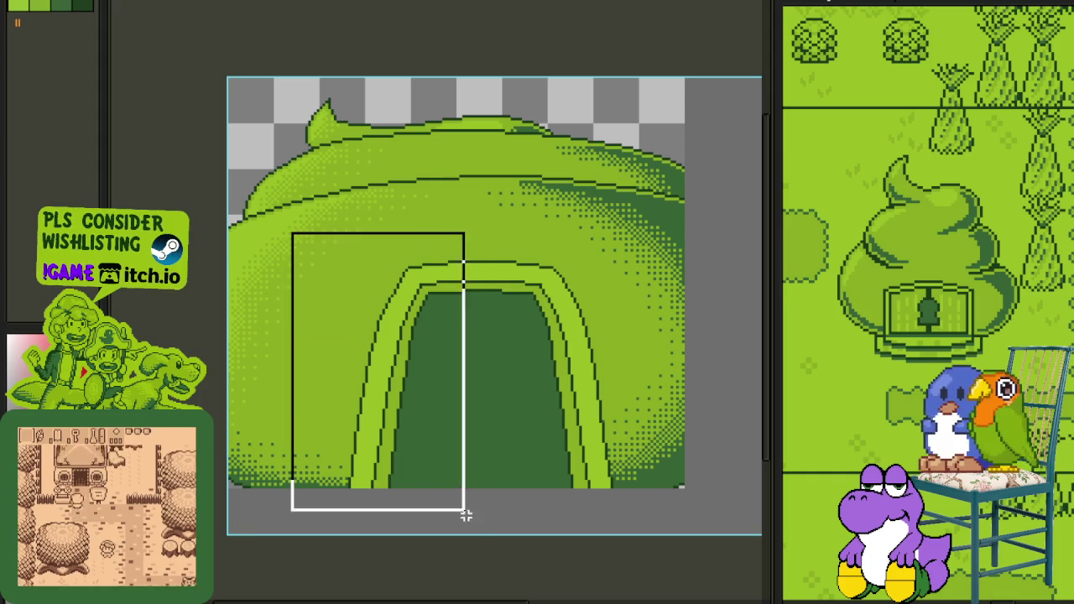
key(Left)
key(Left)
key(Left)
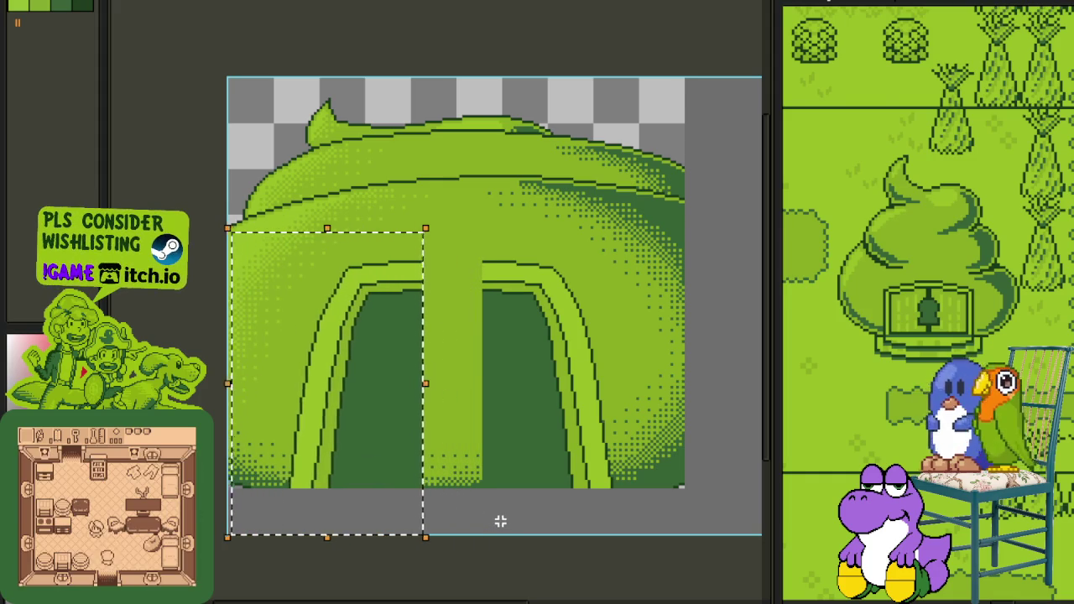
key(Right)
key(Right)
key(ctrl+d)
scroll(619, 392, down, 3)
scroll(595, 394, up, 1)
scroll(590, 394, up, 2)
Step: Shift the lower arch section left and hide the dome layer to check the halves
drag(417, 290, 637, 456)
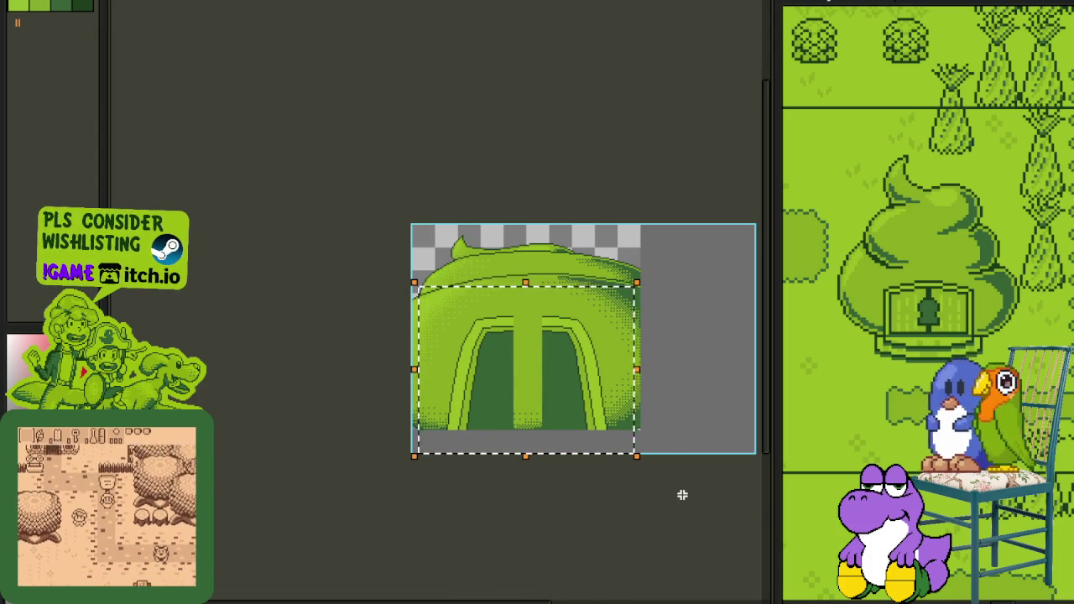
key(Left)
key(ctrl+d)
key(Tab)
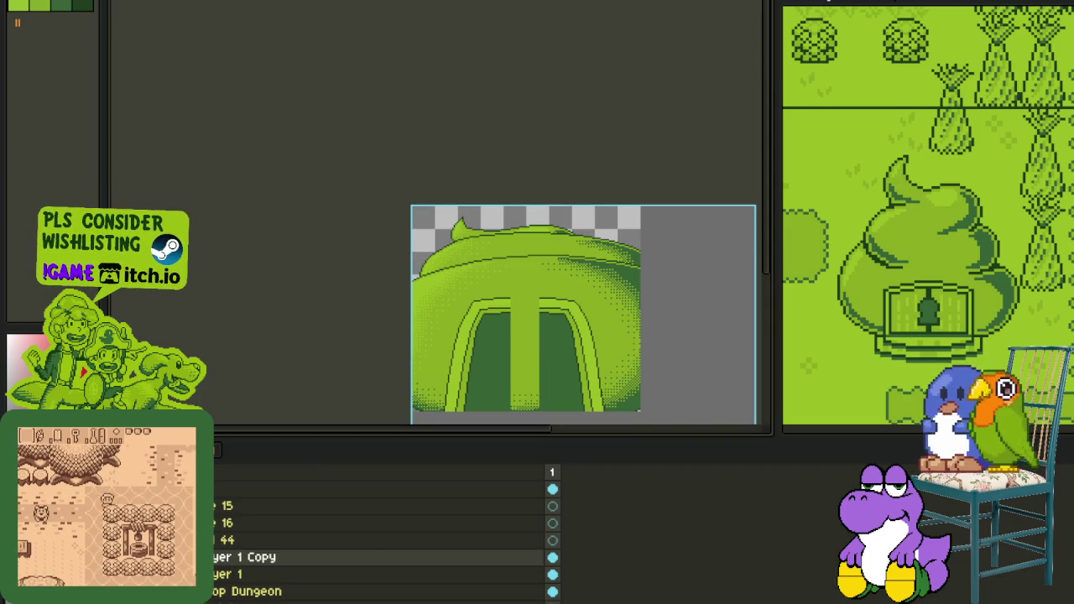
click(159, 591)
key(Tab)
Step: Fill the transparent gap at the tunnel floor dark green and select a strip at its bottom edge
scroll(562, 413, up, 4)
scroll(567, 383, up, 1)
drag(652, 400, 552, 380)
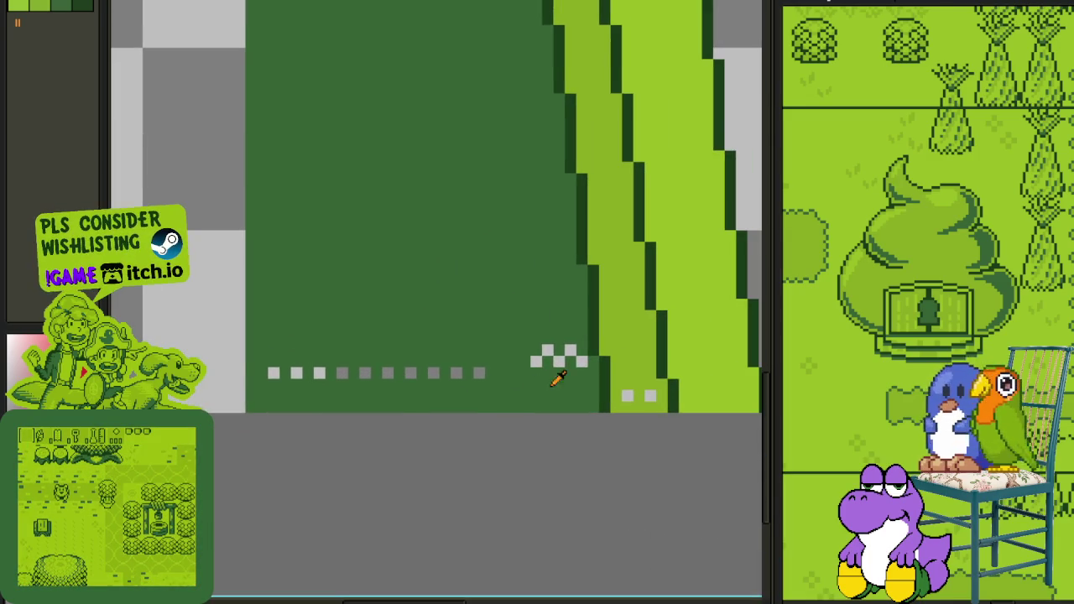
scroll(566, 376, up, 1)
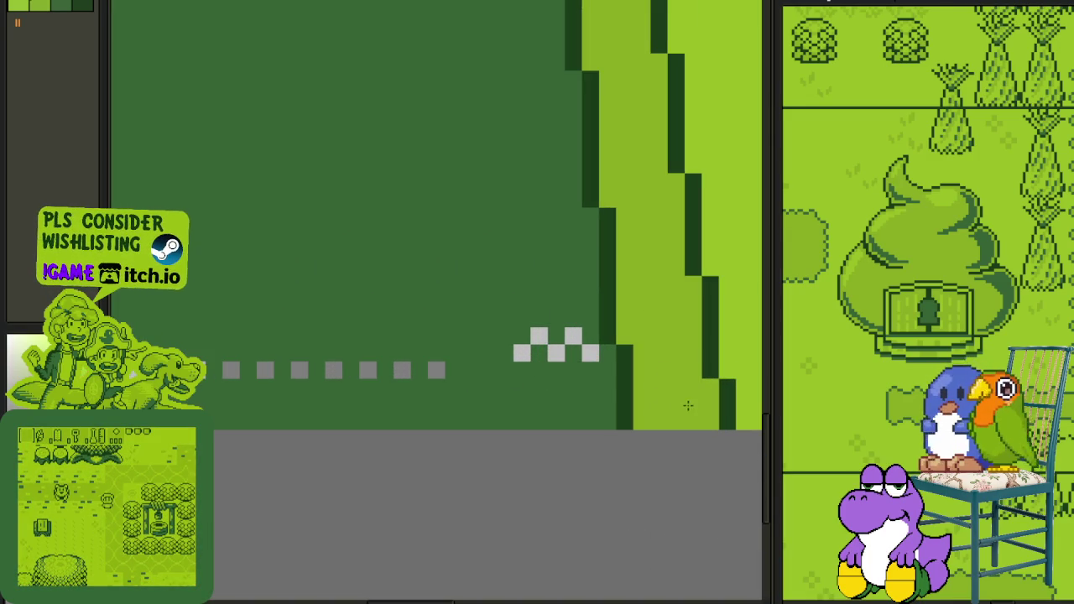
mouse_move(592, 359)
mouse_down()
mouse_move(546, 336)
mouse_move(522, 351)
mouse_up()
scroll(523, 352, down, 1)
mouse_move(211, 336)
mouse_down()
mouse_move(225, 382)
mouse_move(456, 367)
mouse_move(475, 391)
mouse_up()
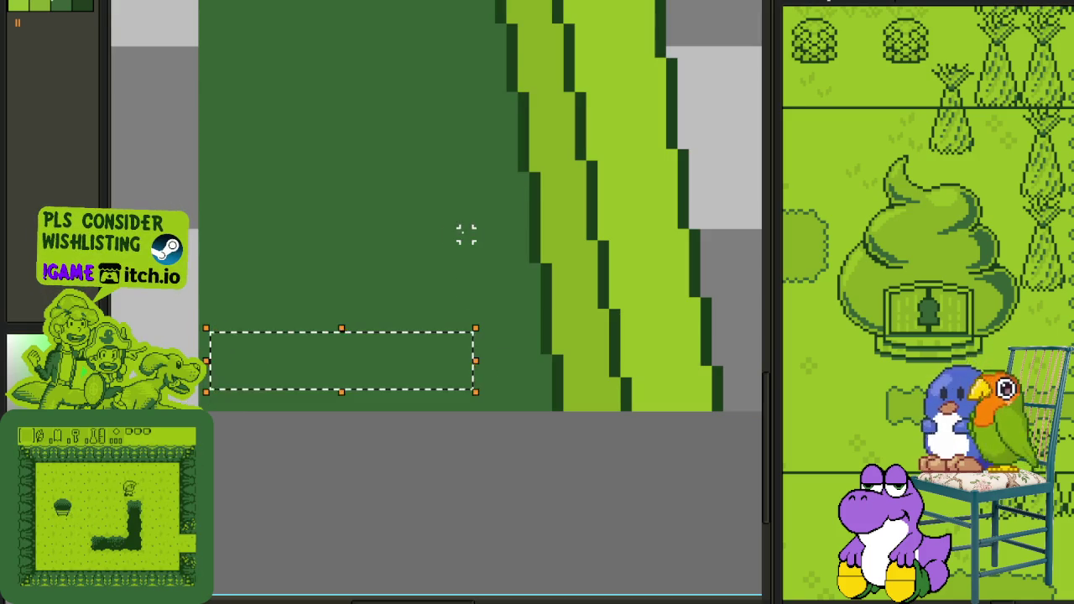
scroll(465, 232, up, 1)
scroll(444, 237, down, 1)
scroll(478, 398, down, 1)
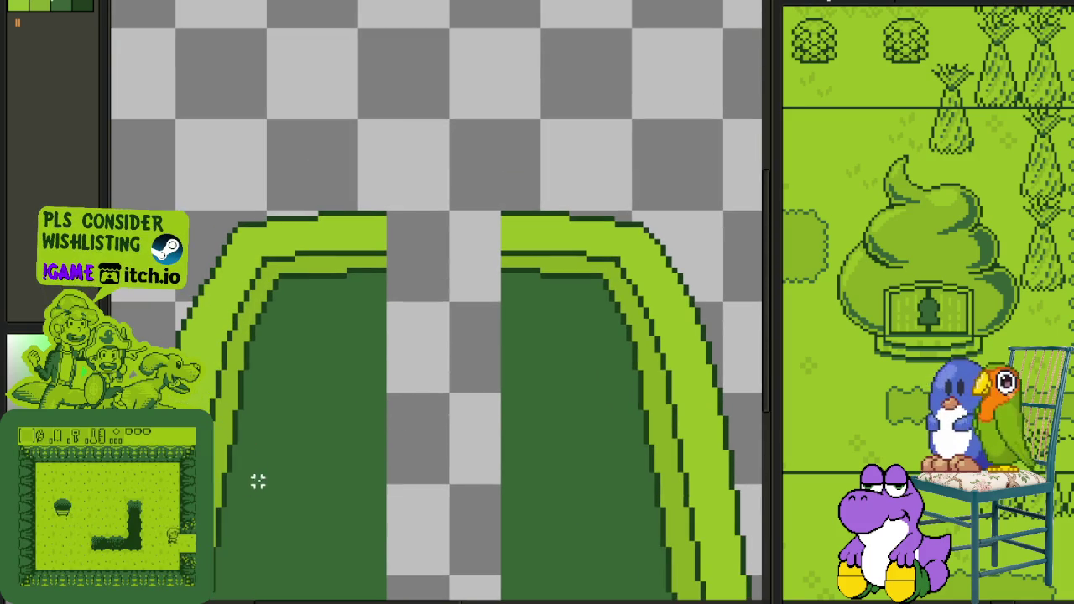
Step: Draw three upward-curved lines across the gap: top, middle band and inner arch edge
key(Tab)
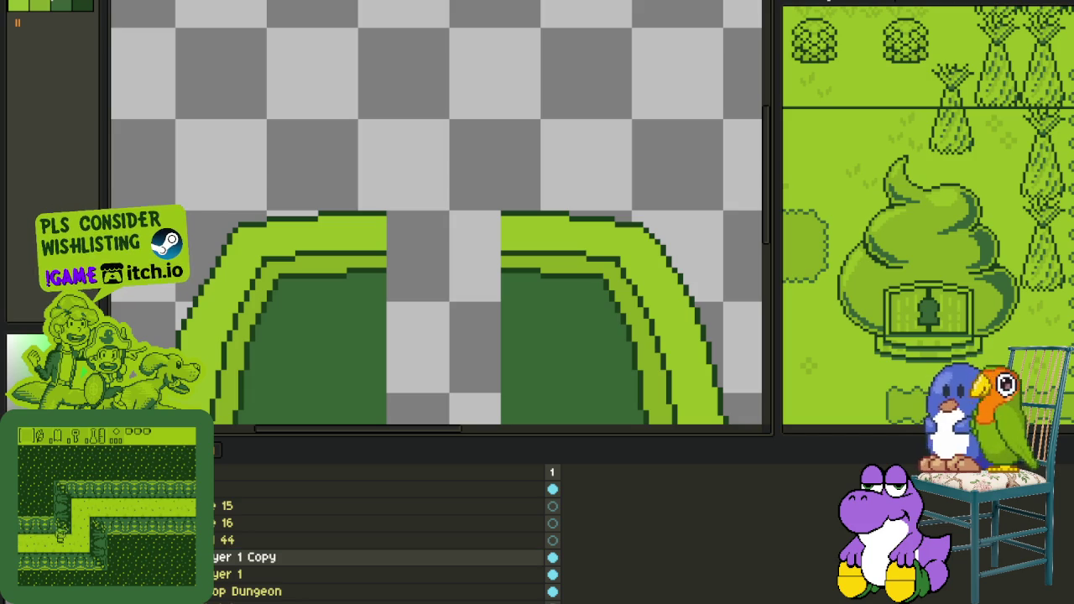
key(Tab)
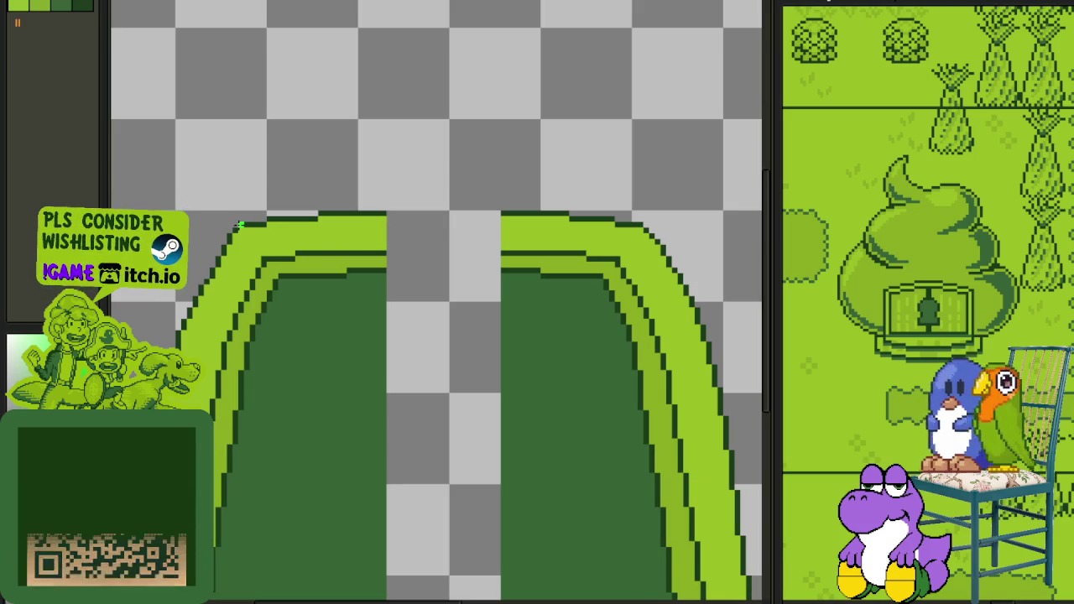
drag(236, 220, 638, 224)
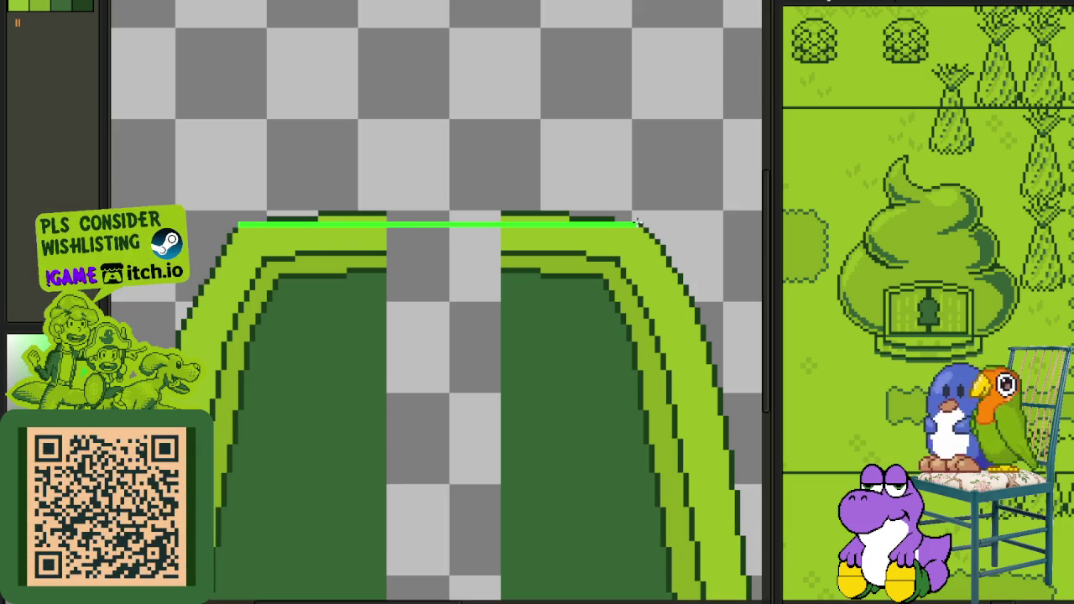
drag(399, 222, 445, 202)
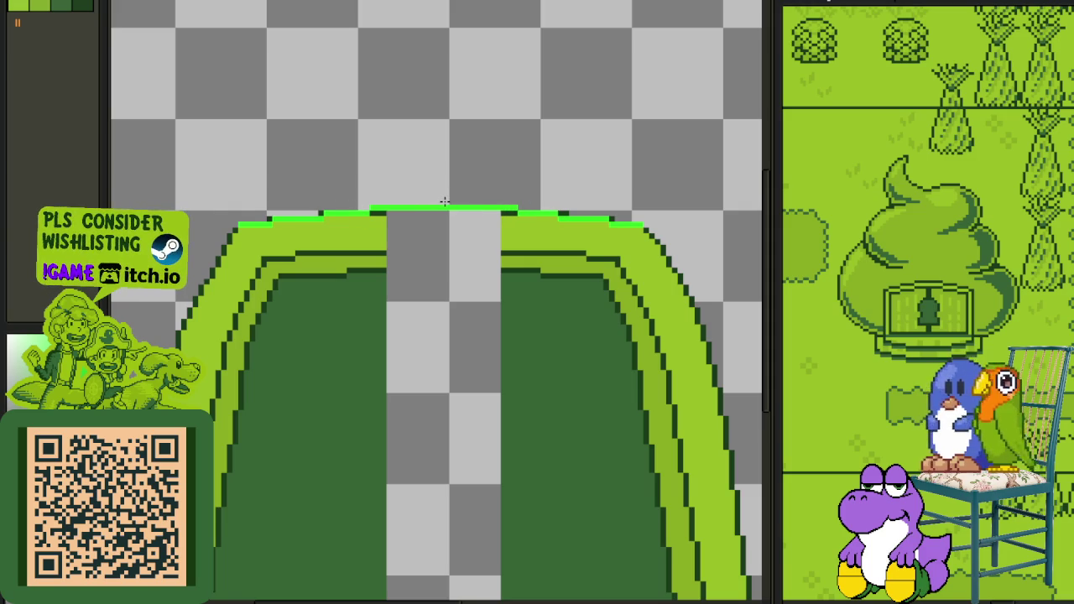
drag(265, 258, 597, 258)
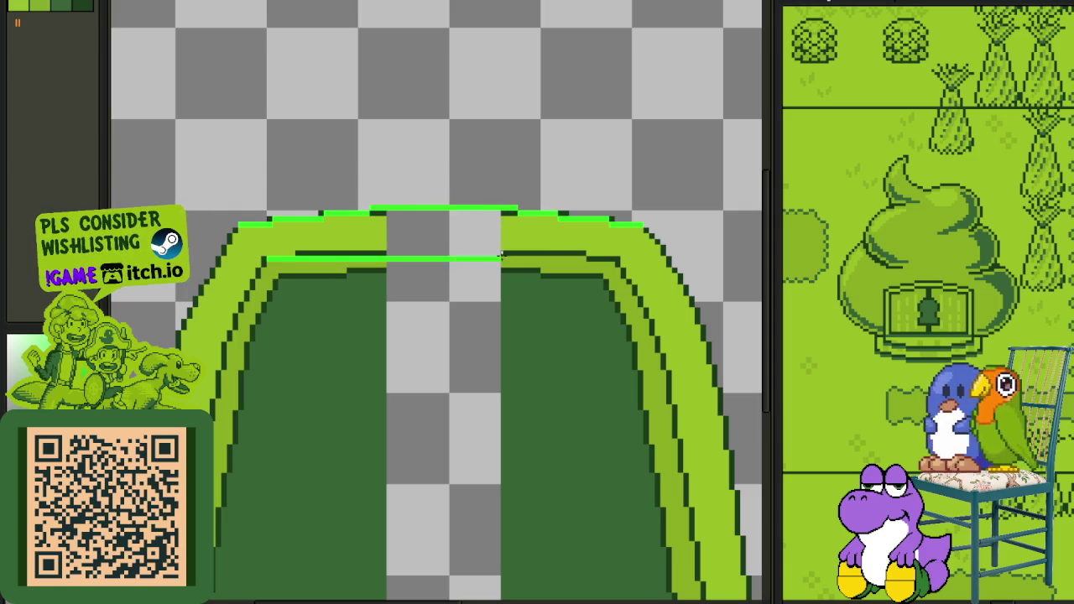
mouse_move(466, 259)
mouse_down()
mouse_move(465, 243)
mouse_move(438, 242)
mouse_up()
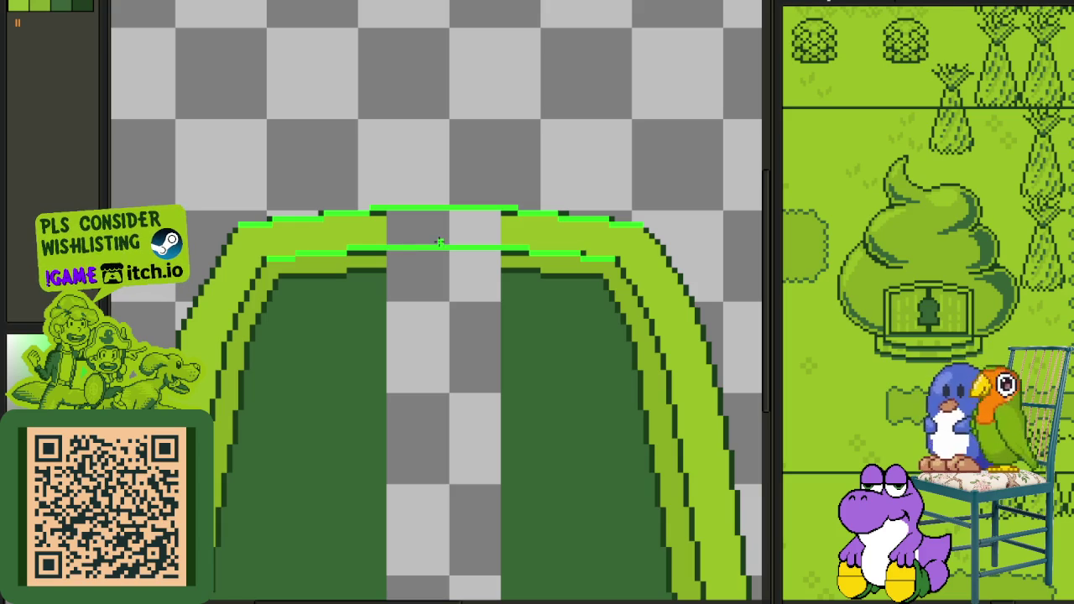
drag(283, 277, 598, 277)
mouse_move(469, 275)
mouse_down()
mouse_move(452, 263)
mouse_move(452, 273)
mouse_up()
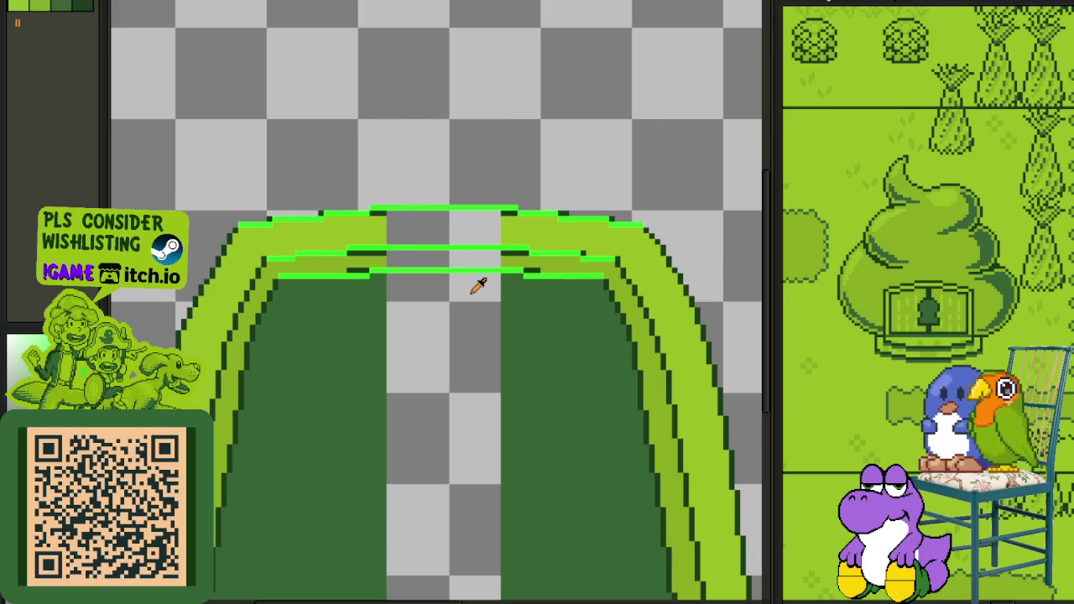
Step: Paint over the dark step pixels in light green and fill the grey band olive
scroll(476, 285, down, 3)
scroll(448, 324, up, 3)
scroll(398, 262, up, 1)
mouse_move(390, 278)
mouse_down()
mouse_move(348, 279)
mouse_move(423, 243)
mouse_up()
drag(656, 243, 680, 243)
drag(720, 276, 703, 277)
click(590, 265)
Step: Fill the remaining grey gap green and clean up dark notches along the top line
click(612, 194)
click(672, 163)
click(409, 164)
scroll(344, 151, down, 1)
scroll(340, 158, up, 1)
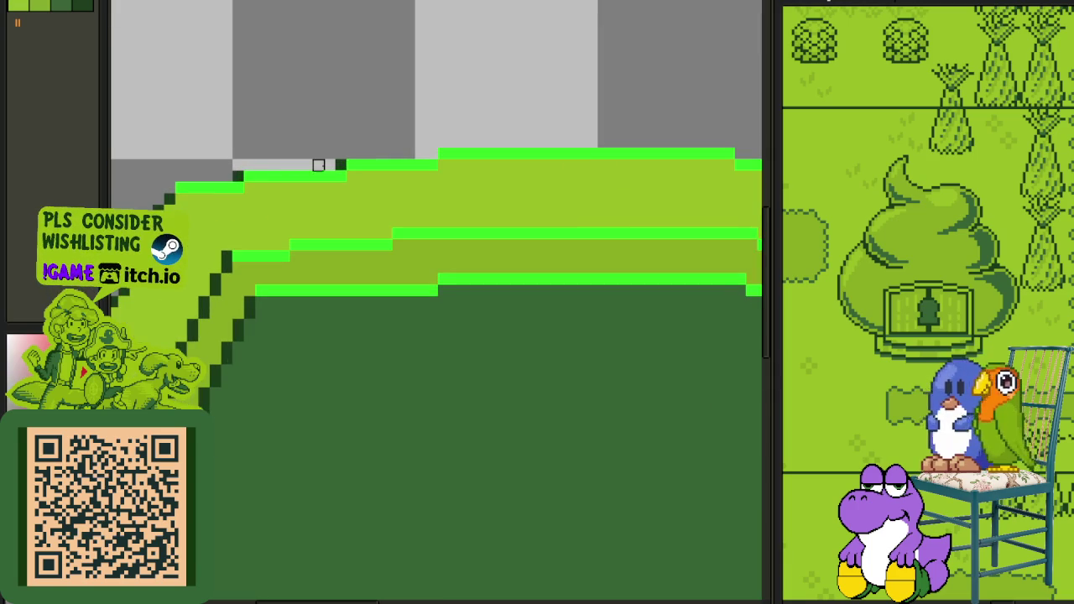
scroll(347, 196, down, 2)
scroll(462, 221, up, 2)
scroll(428, 283, up, 1)
drag(428, 284, 274, 266)
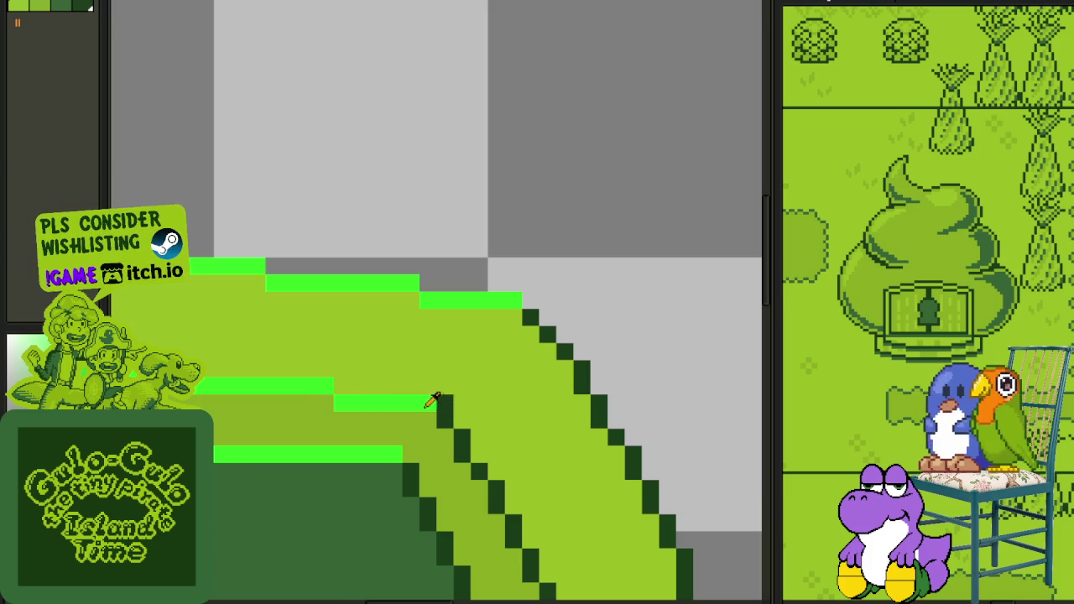
Step: Turn the bright-green lines dark green with Replace Color after cancelling a wrong attempt
key(shift+r)
click(471, 526)
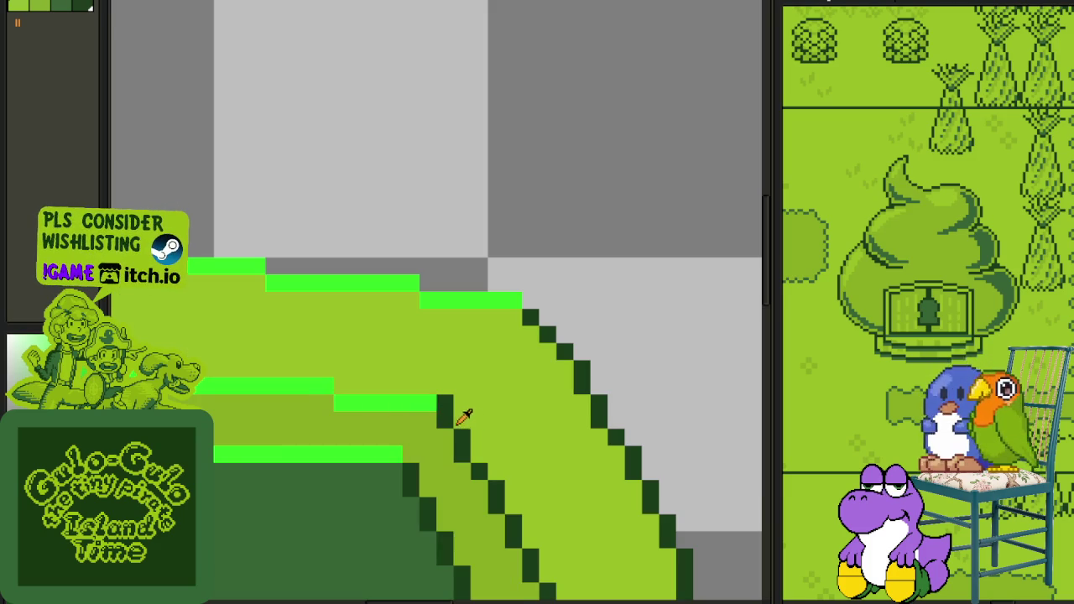
key(shift+r)
click(471, 463)
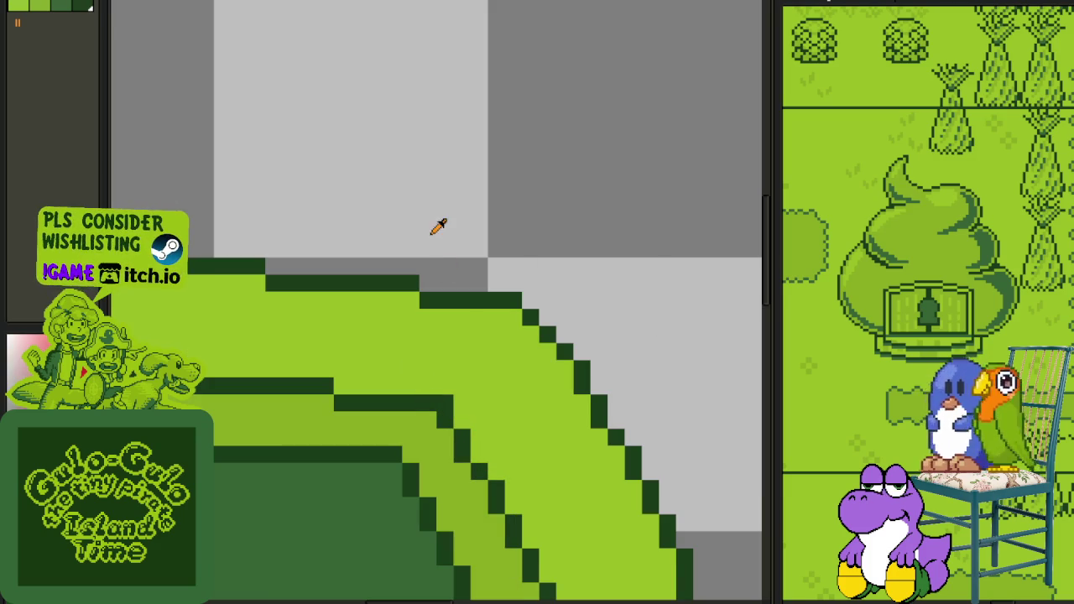
Step: Delete Layer 1 from the hill sprite
scroll(447, 397, down, 3)
scroll(447, 398, up, 1)
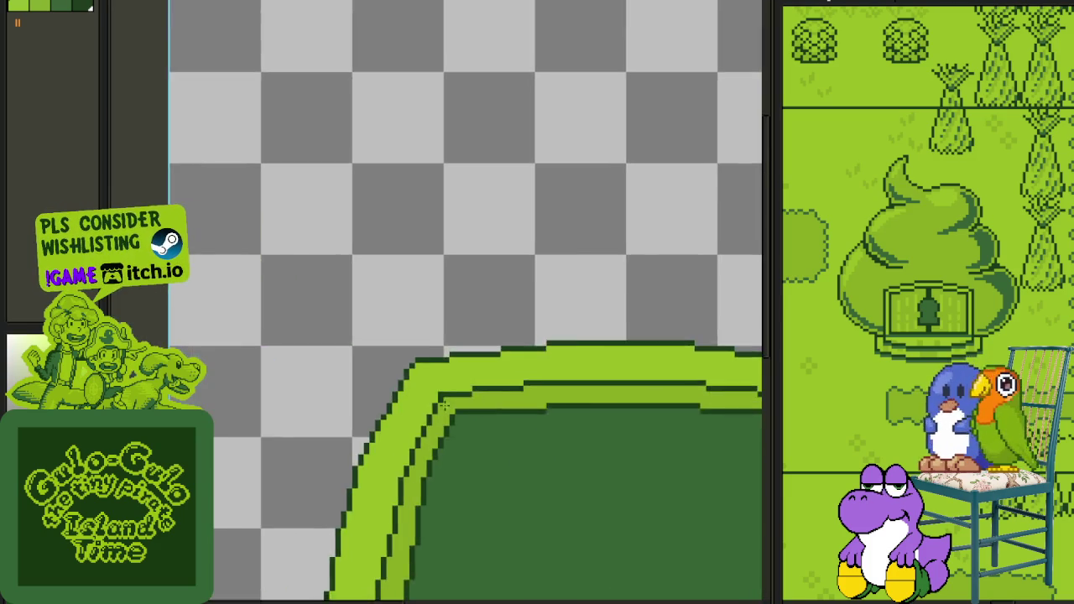
scroll(453, 386, up, 1)
scroll(467, 352, down, 1)
scroll(576, 434, down, 3)
scroll(530, 439, up, 1)
scroll(506, 378, up, 1)
key(Tab)
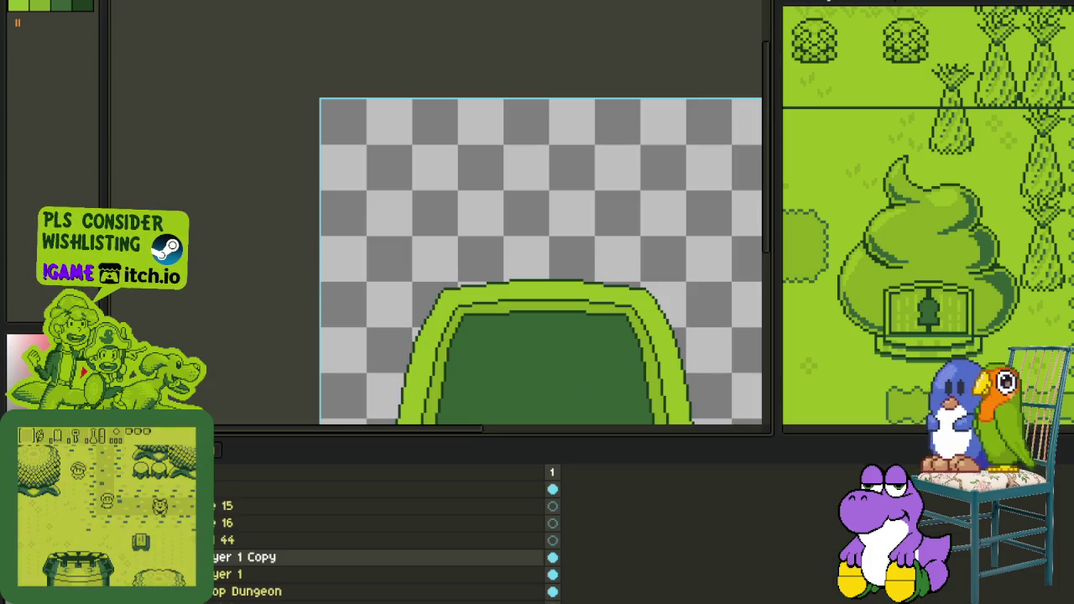
right_click(243, 573)
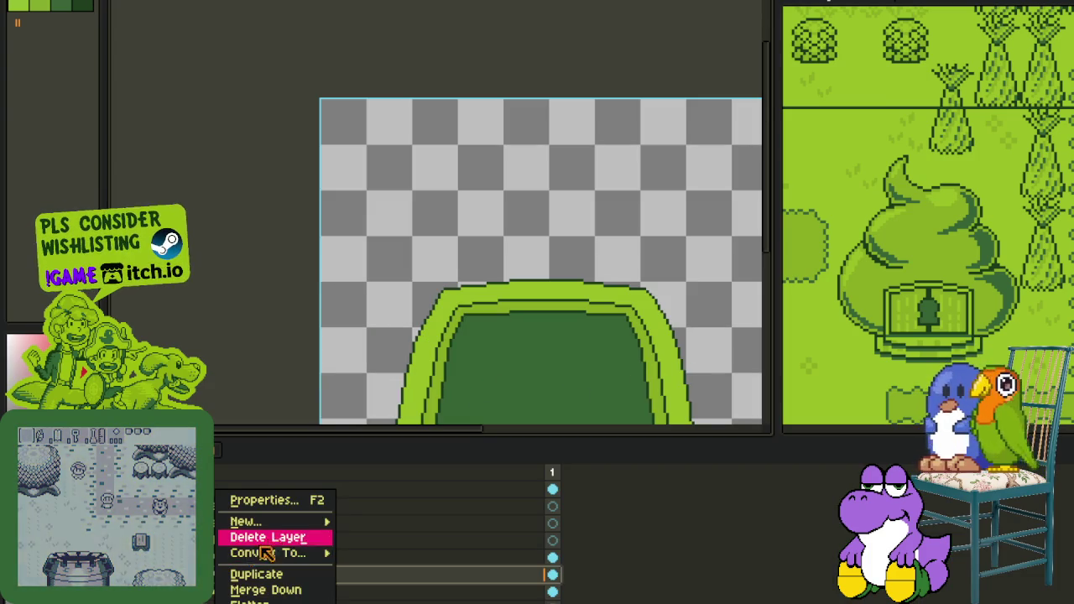
click(265, 526)
key(Tab)
Step: Recentre the sprite and add a new empty layer
scroll(383, 320, down, 3)
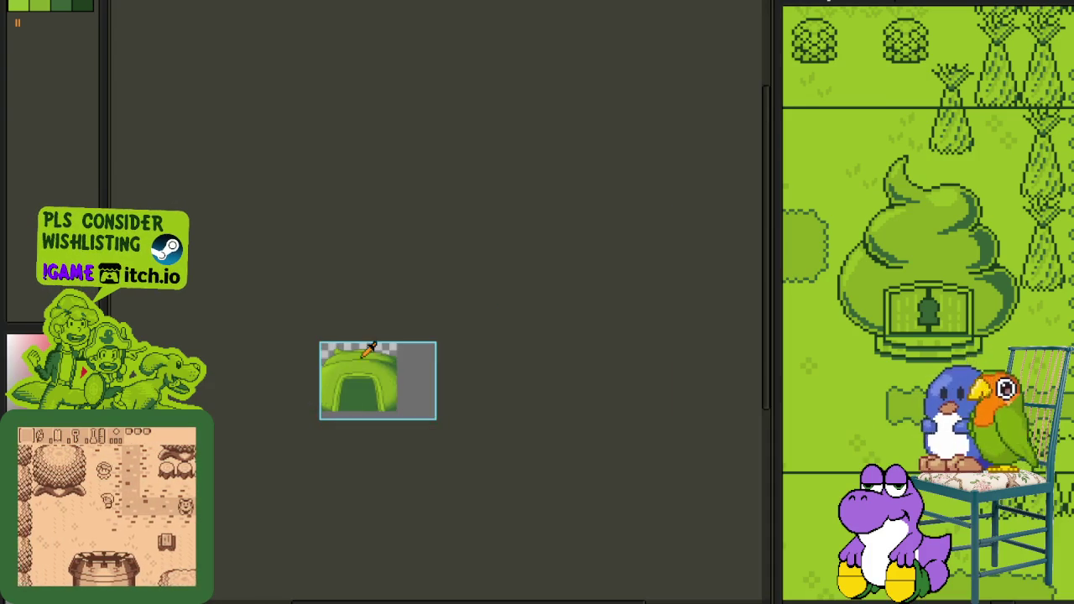
scroll(384, 319, up, 2)
drag(383, 319, 445, 269)
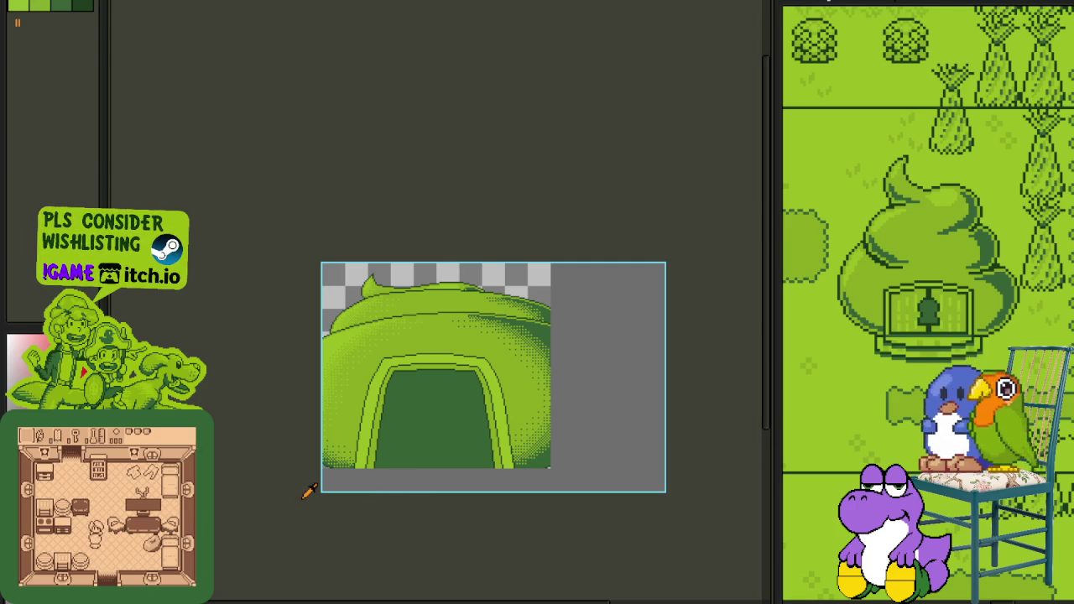
scroll(353, 495, up, 1)
scroll(357, 489, up, 1)
key(Tab)
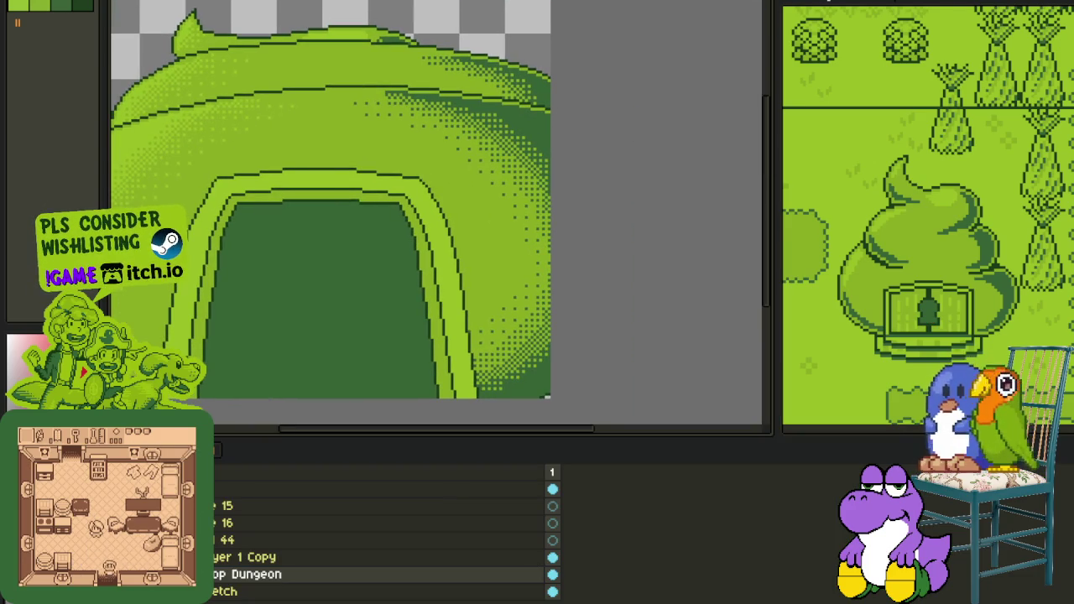
right_click(235, 562)
mouse_move(257, 521)
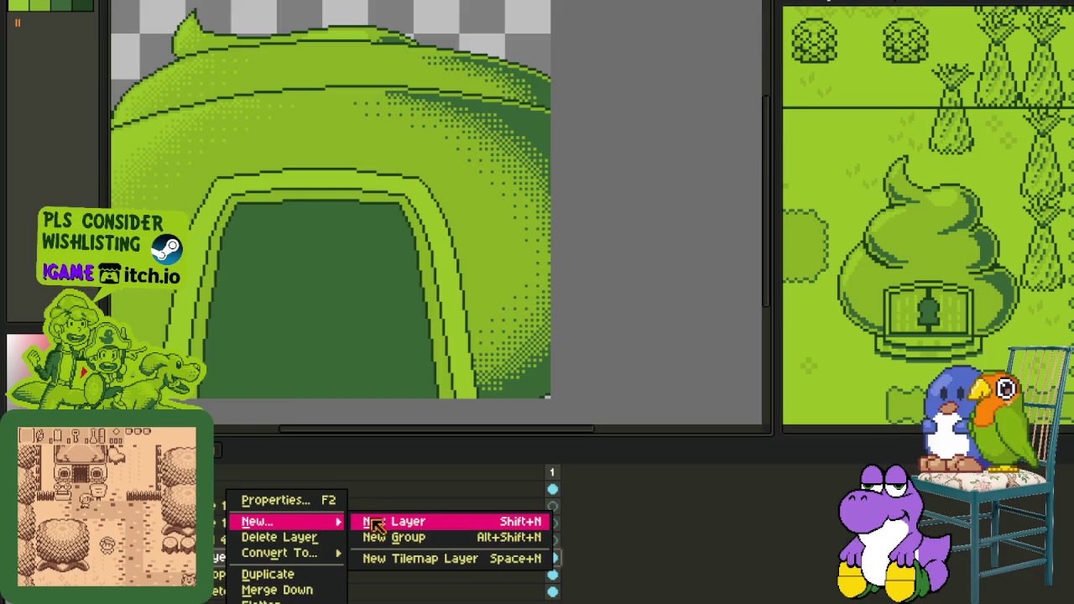
click(384, 518)
scroll(285, 391, down, 1)
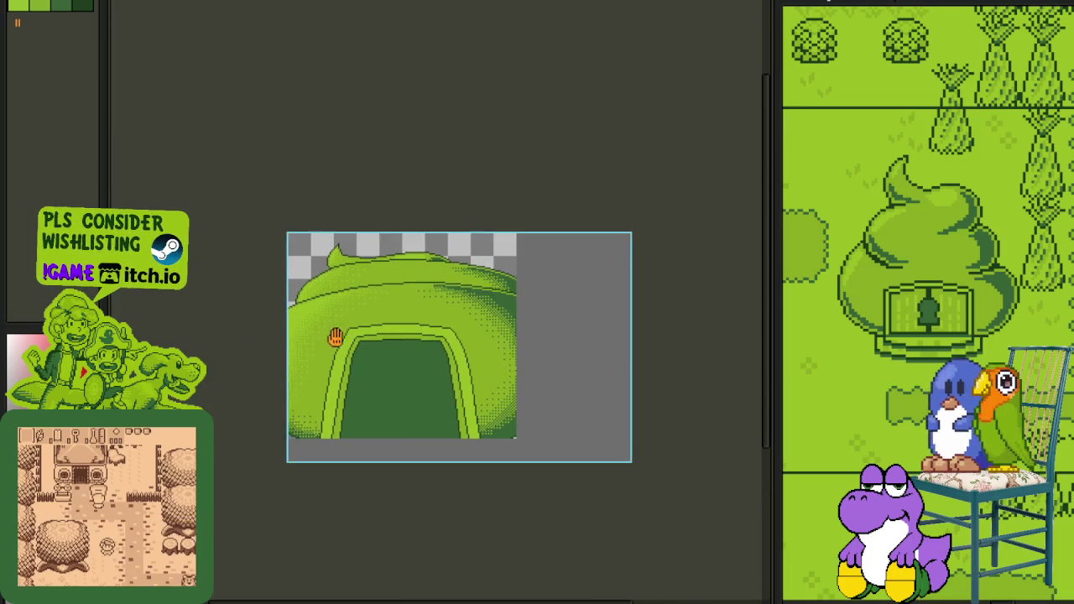
Step: Sketch a red line through the tunnel, replacing the vertical stroke with a slanted one
scroll(445, 364, up, 2)
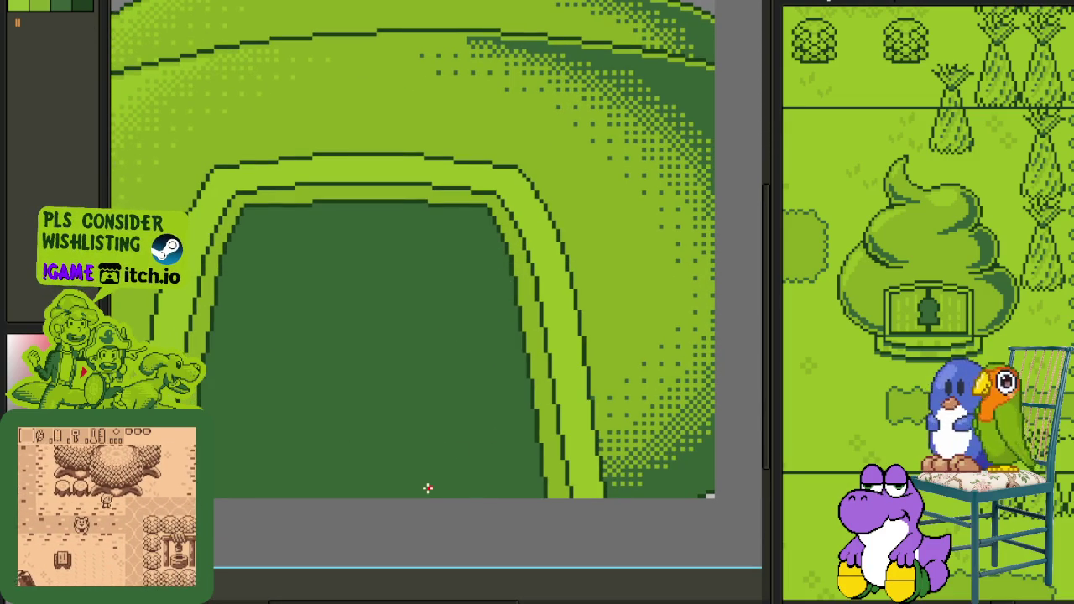
scroll(442, 495, up, 1)
mouse_move(415, 498)
mouse_down()
mouse_move(395, 185)
mouse_move(411, 146)
mouse_up()
key(Delete)
drag(476, 496, 397, 130)
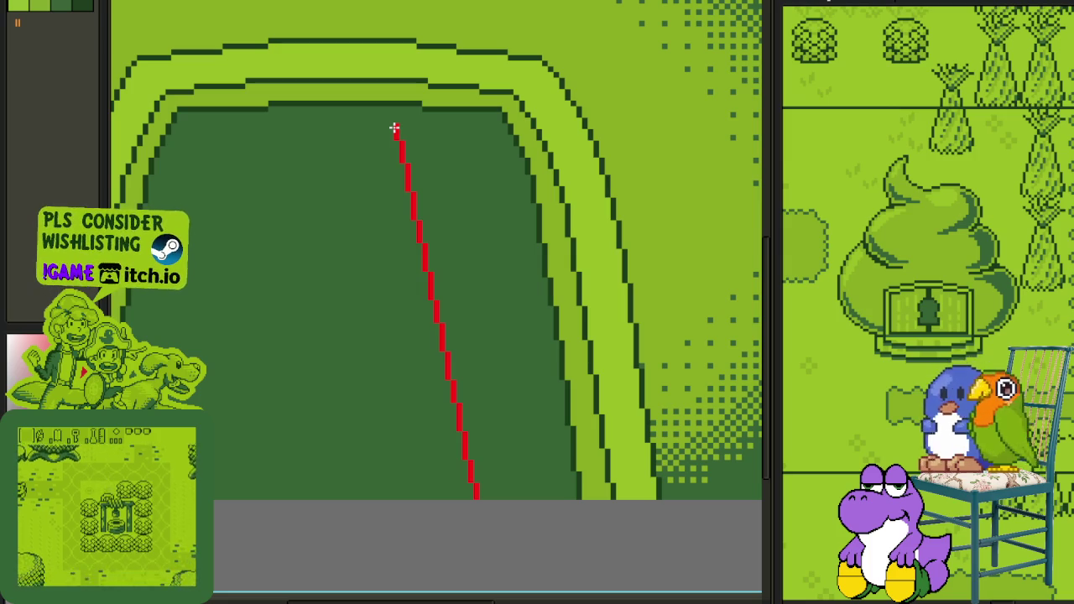
scroll(498, 126, up, 2)
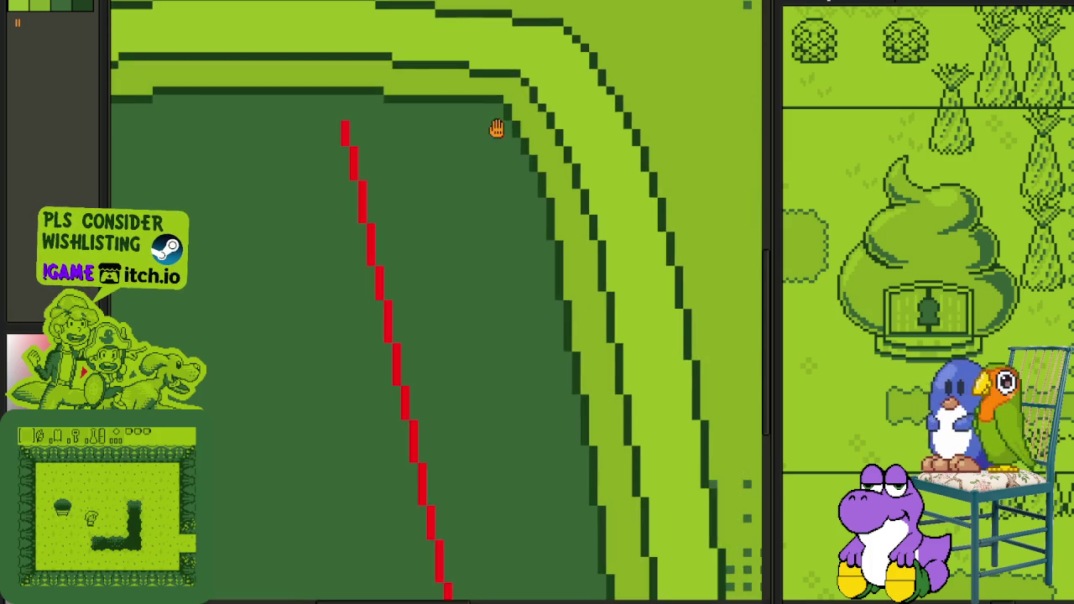
Step: Redraw the red guide diagonally from the tunnel's top edge down to its base
drag(540, 162, 382, 161)
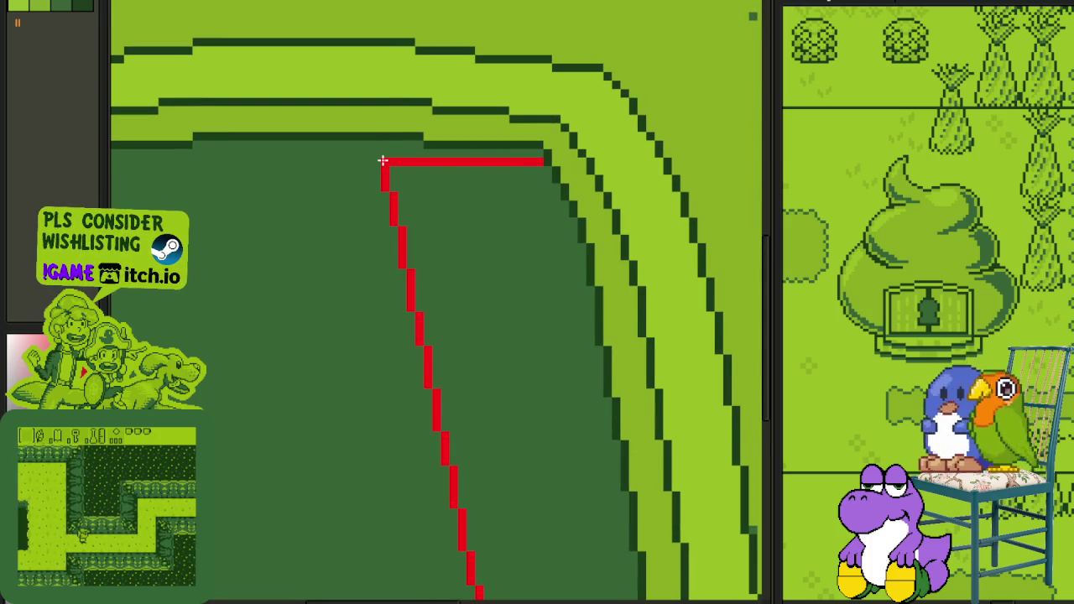
drag(542, 160, 378, 167)
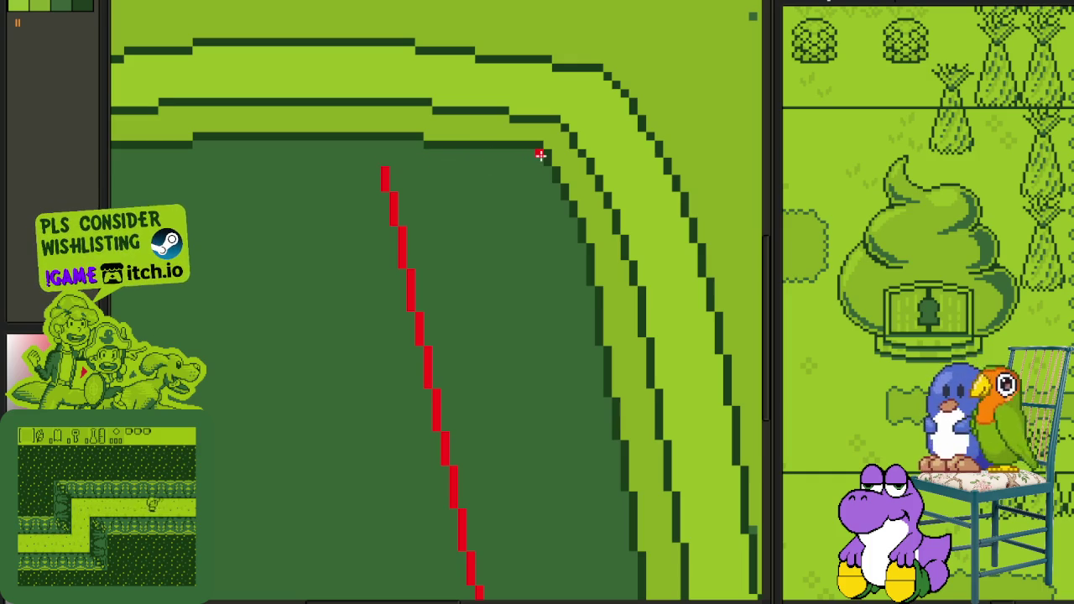
drag(384, 162, 385, 148)
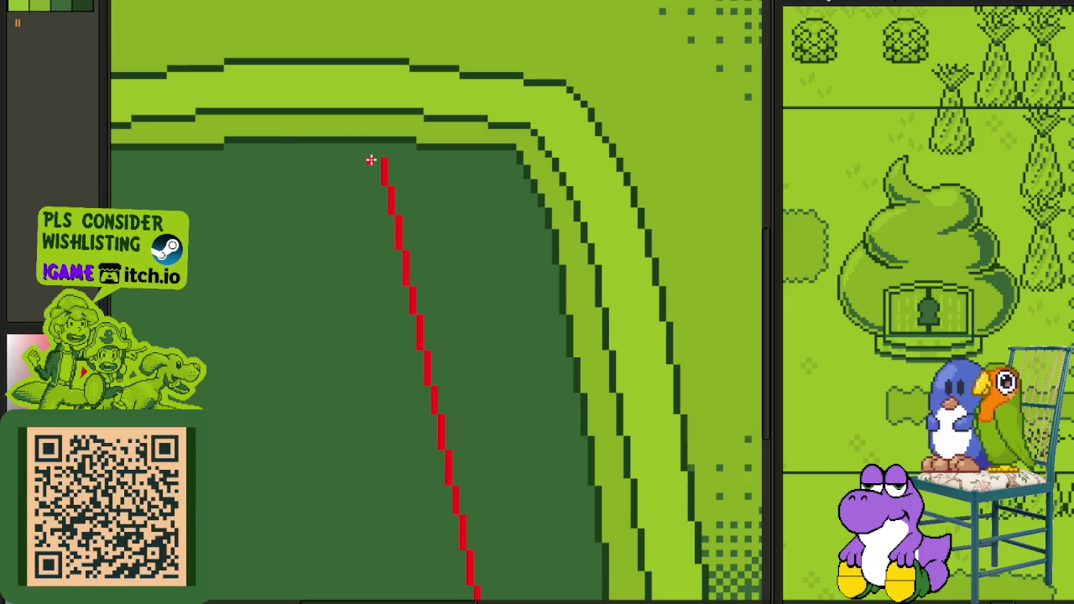
mouse_move(371, 159)
mouse_down()
mouse_move(498, 499)
mouse_move(383, 81)
mouse_up()
key(Delete)
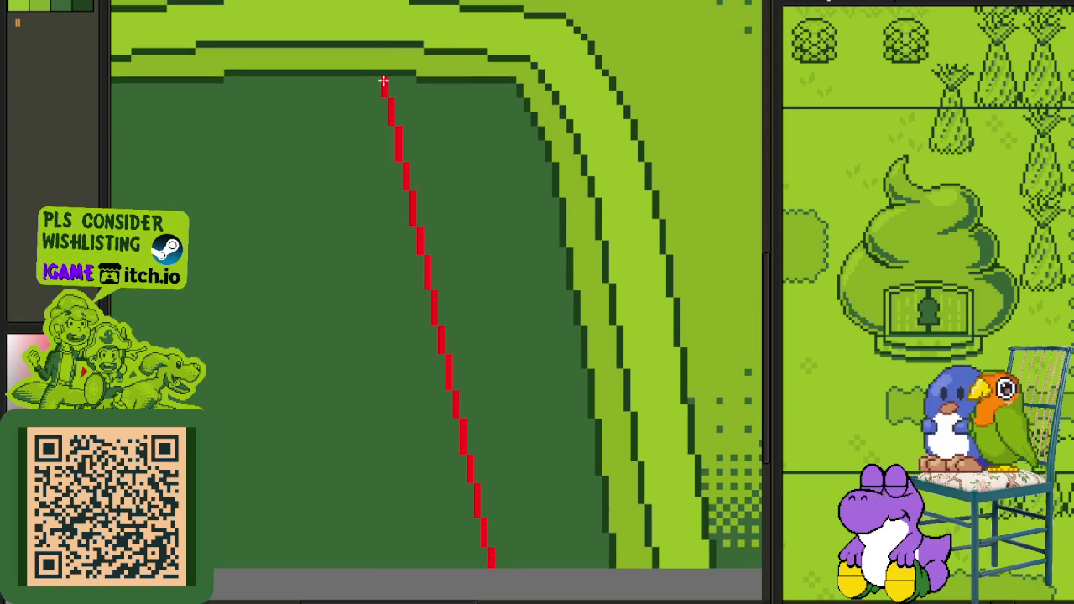
key(ctrl+z)
mouse_move(384, 80)
mouse_down()
mouse_move(422, 411)
mouse_move(467, 554)
mouse_up()
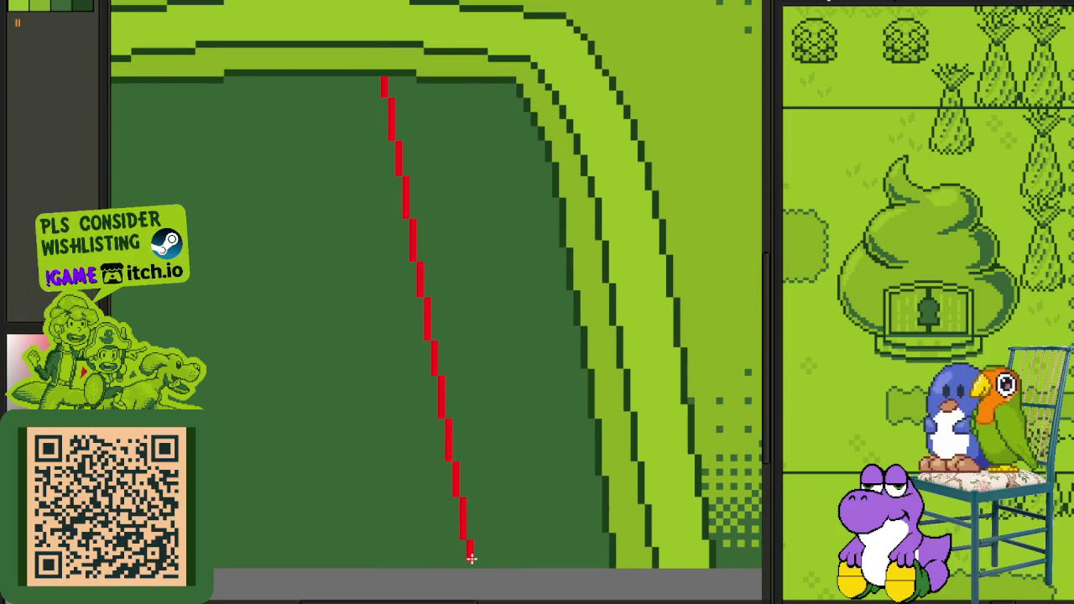
scroll(453, 501, down, 3)
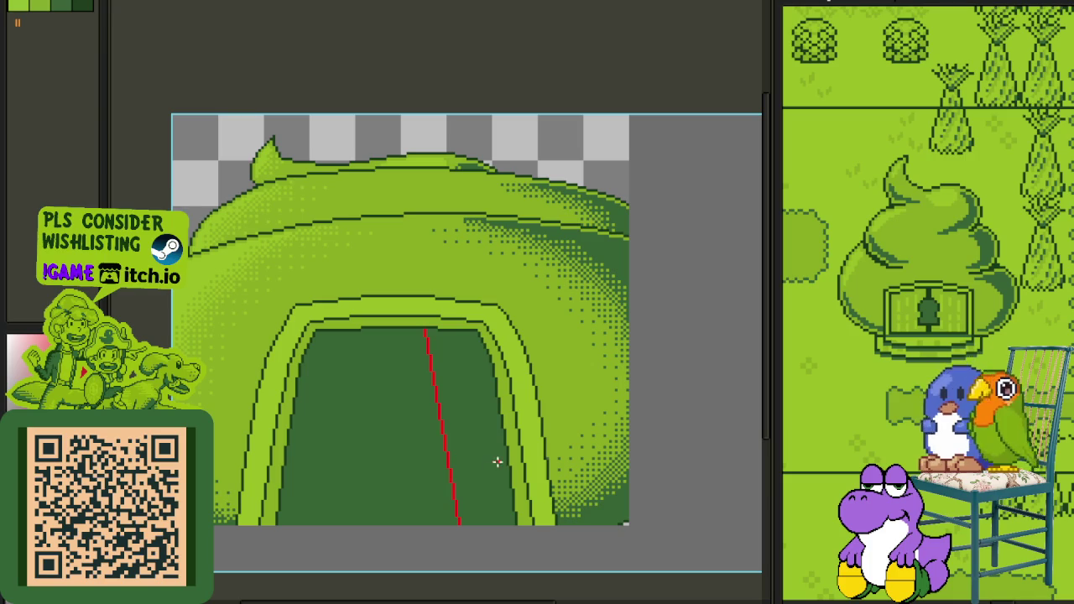
Step: Try a curved white lane line beside the red guide, then undo it
scroll(377, 512, down, 2)
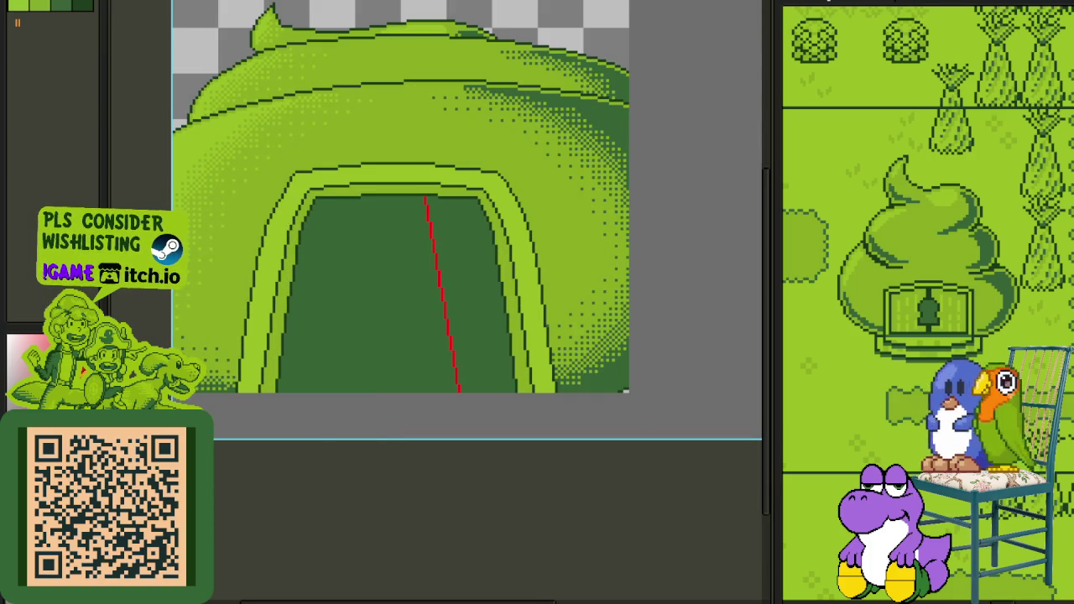
scroll(313, 223, up, 1)
scroll(483, 192, up, 1)
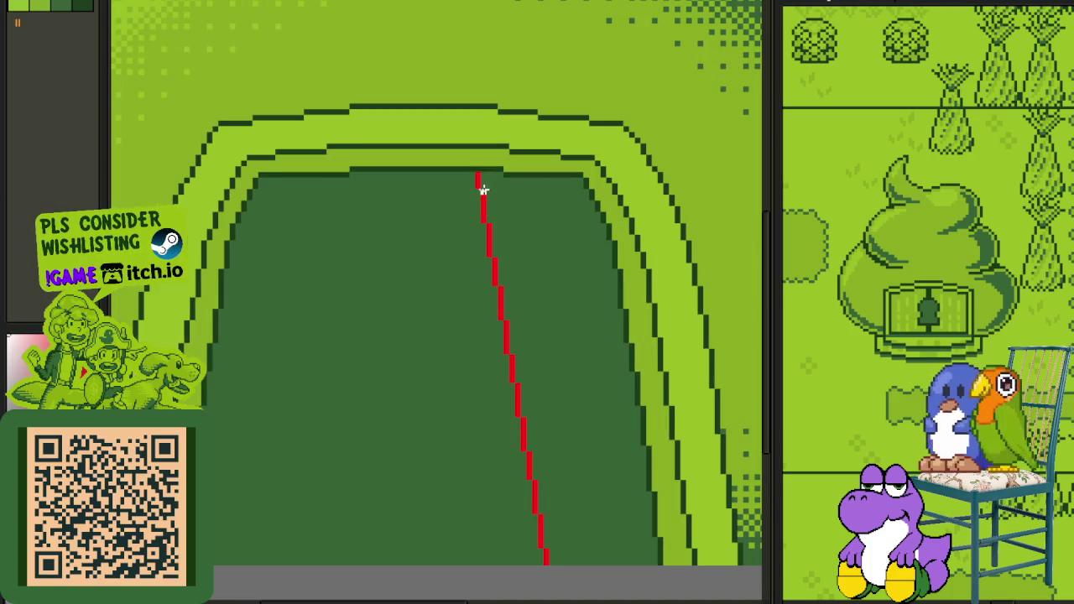
drag(478, 175, 541, 563)
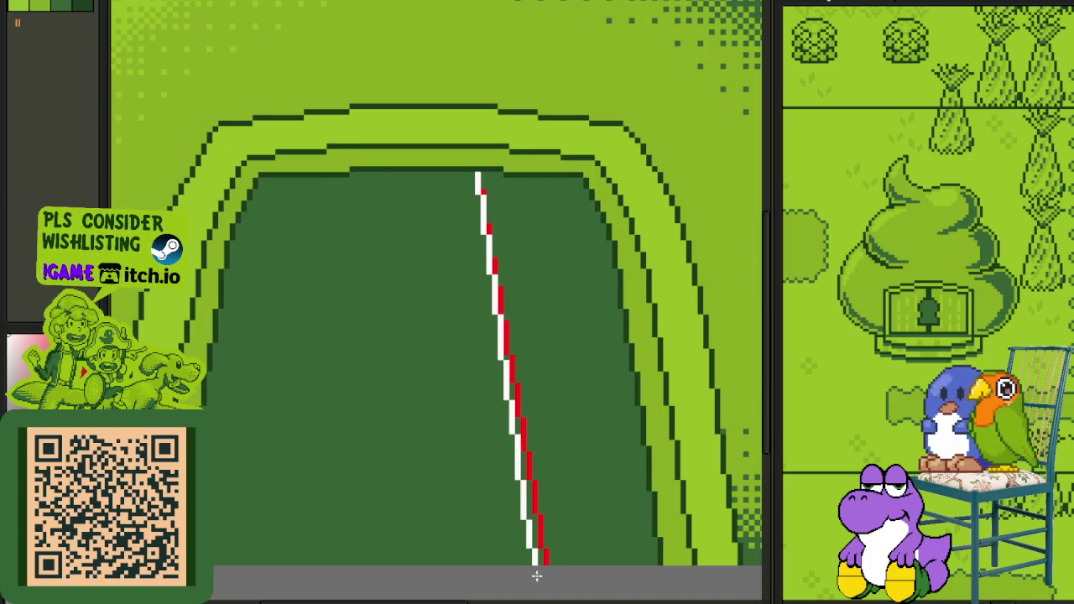
drag(480, 177, 532, 272)
mouse_move(504, 220)
mouse_down()
mouse_move(531, 277)
mouse_move(544, 517)
mouse_up()
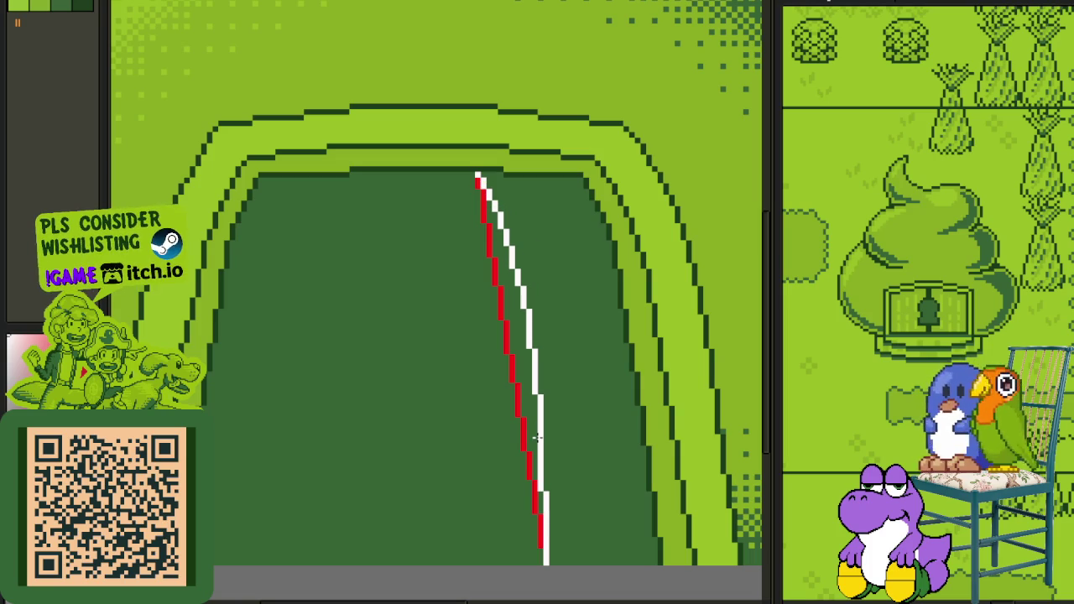
key(ctrl+z)
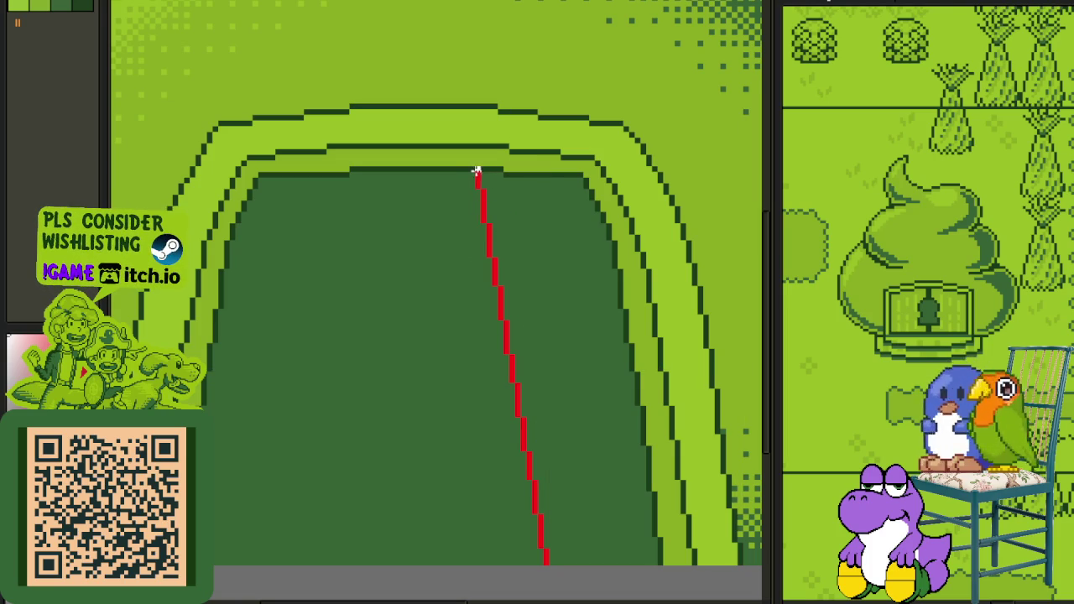
Step: Repaint the white lane line along the red guide and add a second one to its right
mouse_move(475, 176)
mouse_down()
mouse_move(475, 347)
mouse_move(520, 532)
mouse_move(542, 566)
mouse_up()
drag(507, 351, 545, 558)
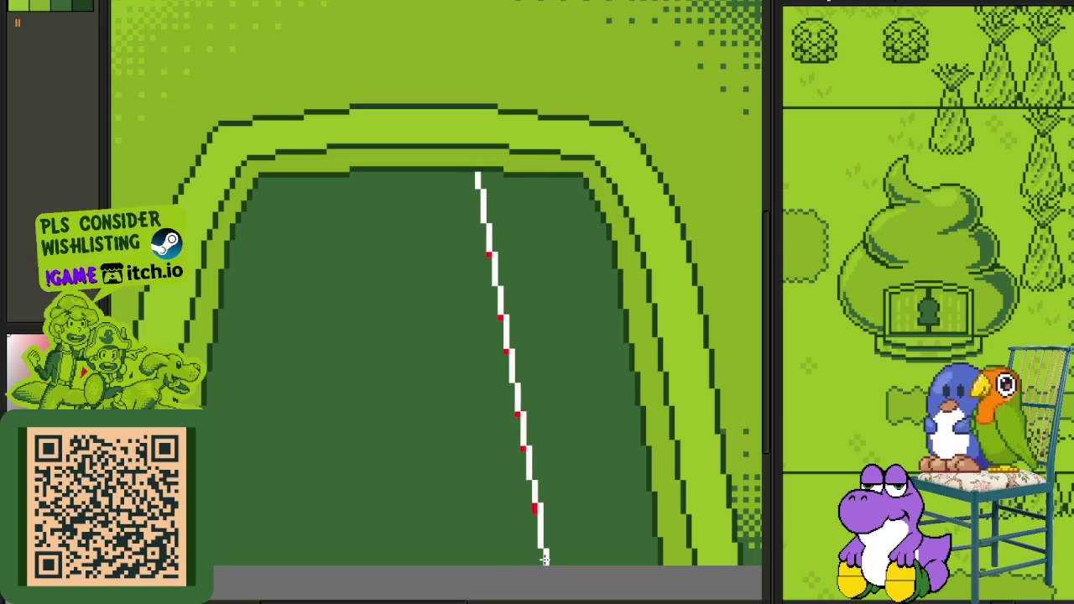
key(ctrl+z)
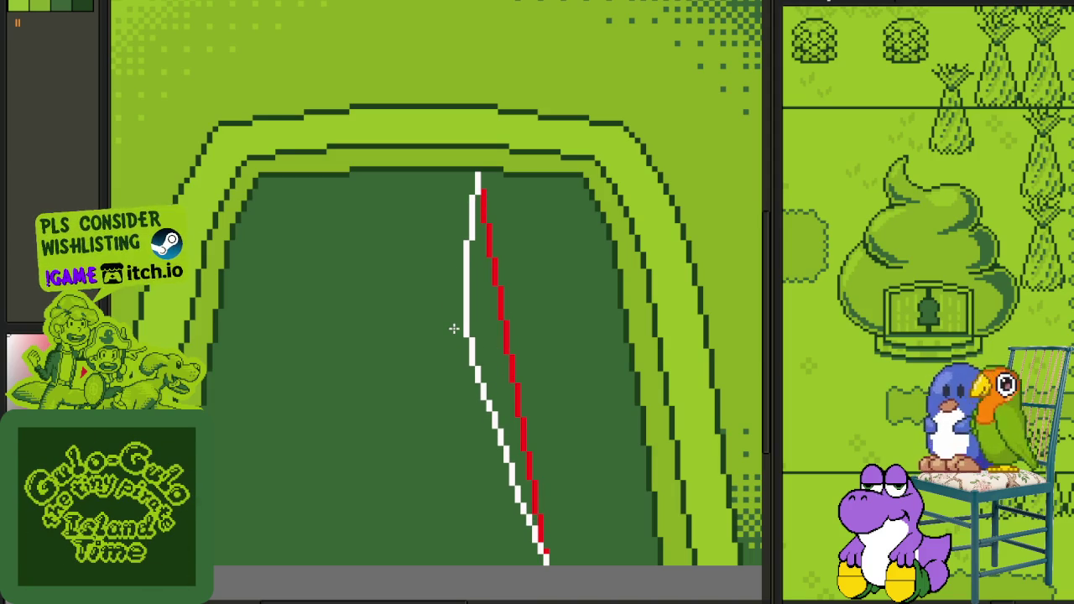
key(ctrl+z)
key(ctrl+z)
key(ctrl+z)
key(ctrl+z)
key(ctrl+z)
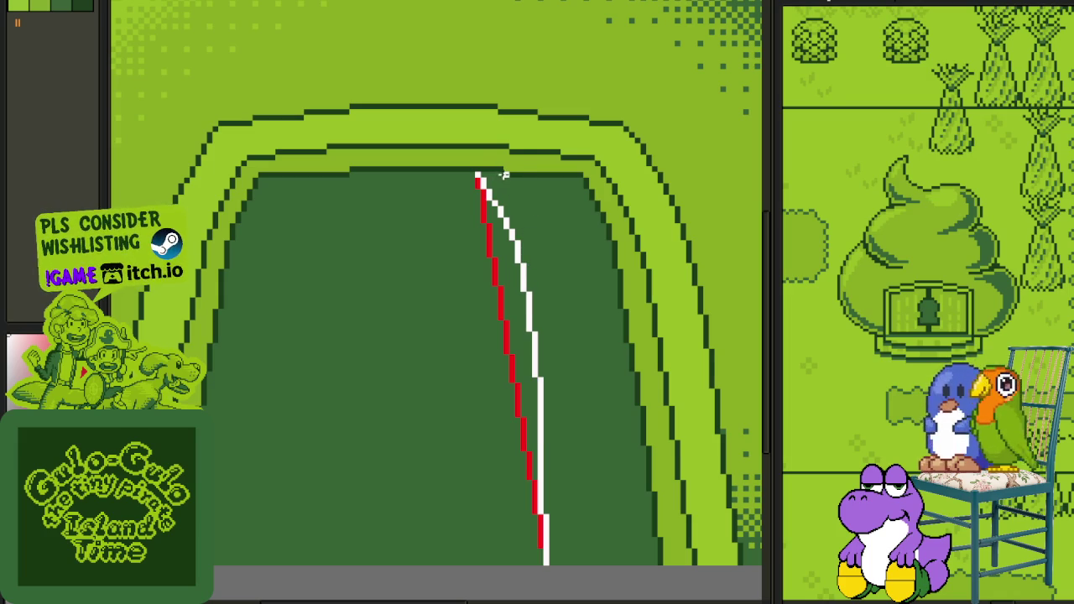
mouse_move(529, 211)
mouse_down()
mouse_move(559, 321)
mouse_move(560, 301)
mouse_up()
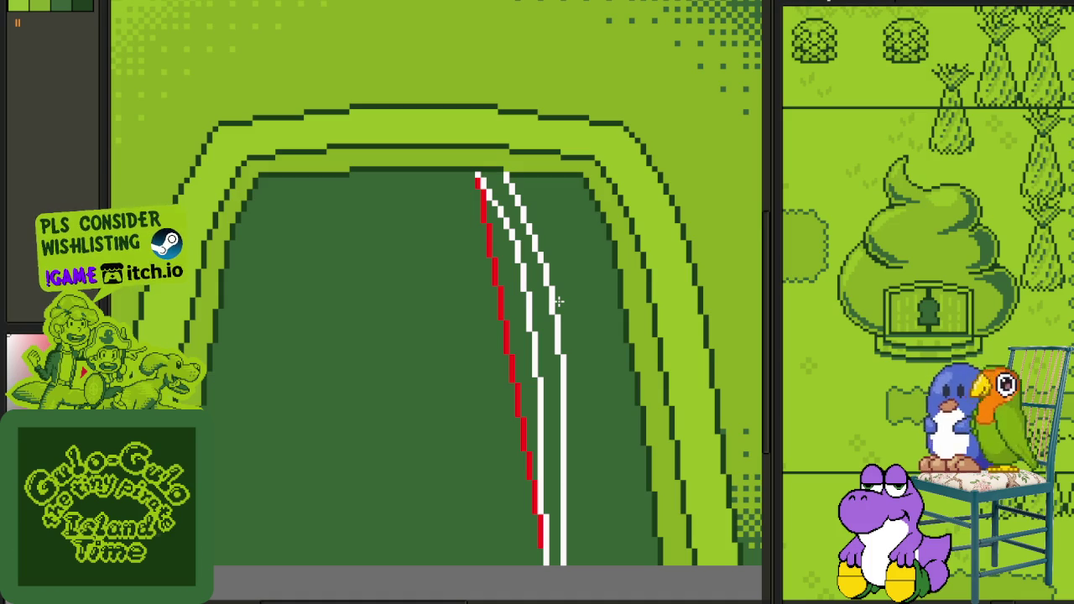
scroll(520, 218, up, 1)
scroll(491, 169, up, 2)
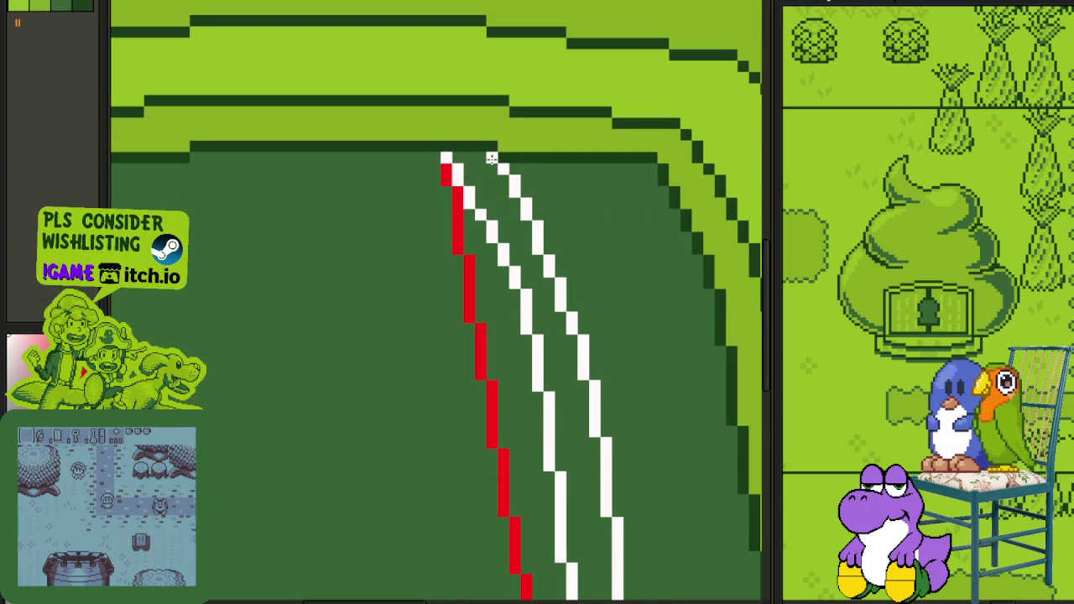
scroll(506, 161, down, 3)
scroll(517, 220, down, 3)
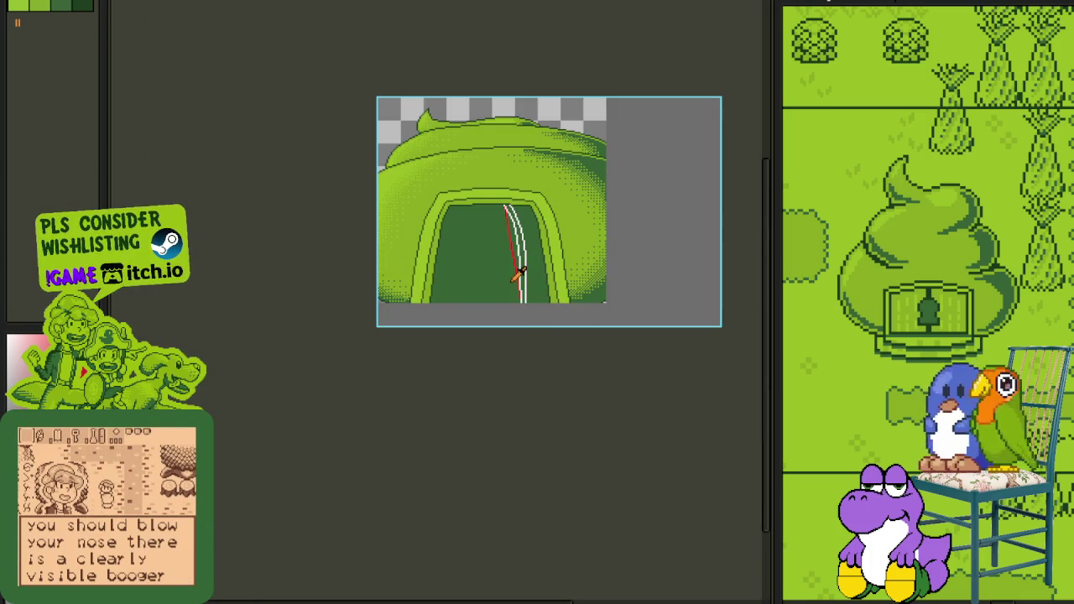
scroll(515, 280, up, 4)
Step: Undo a stray red fill of the track beside the guide line
click(500, 258)
key(ctrl+z)
scroll(507, 318, down, 4)
scroll(508, 249, up, 2)
scroll(579, 193, up, 2)
scroll(588, 192, down, 1)
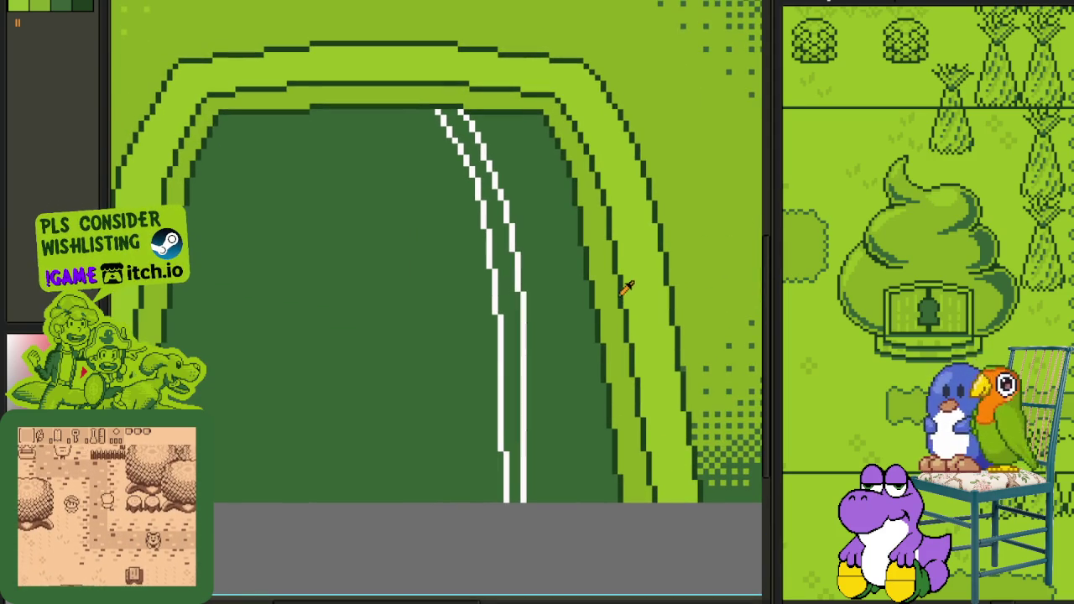
scroll(624, 293, up, 1)
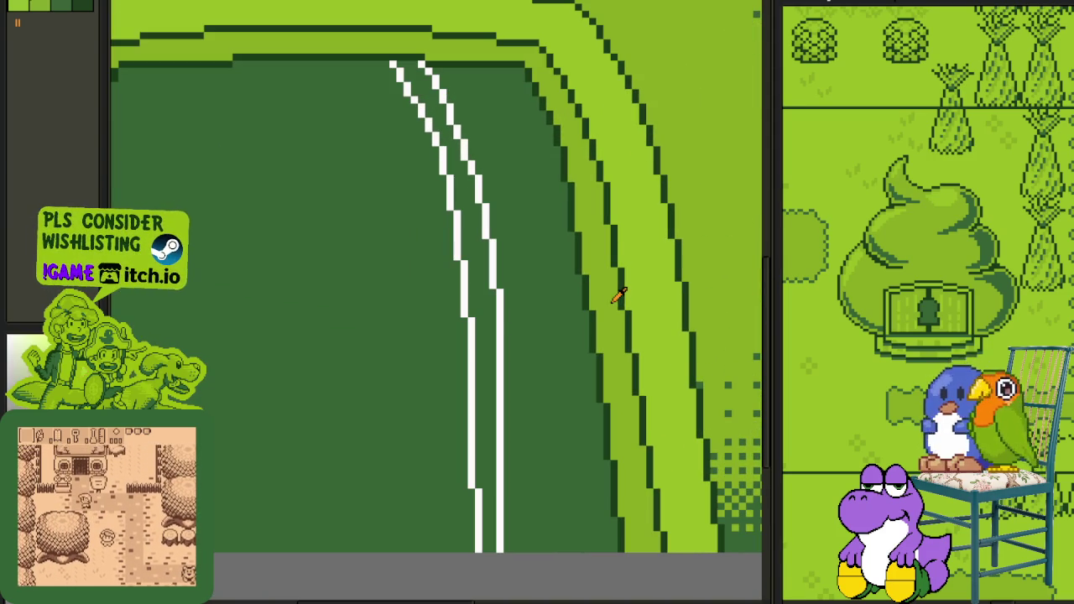
scroll(487, 327, down, 1)
scroll(491, 426, down, 3)
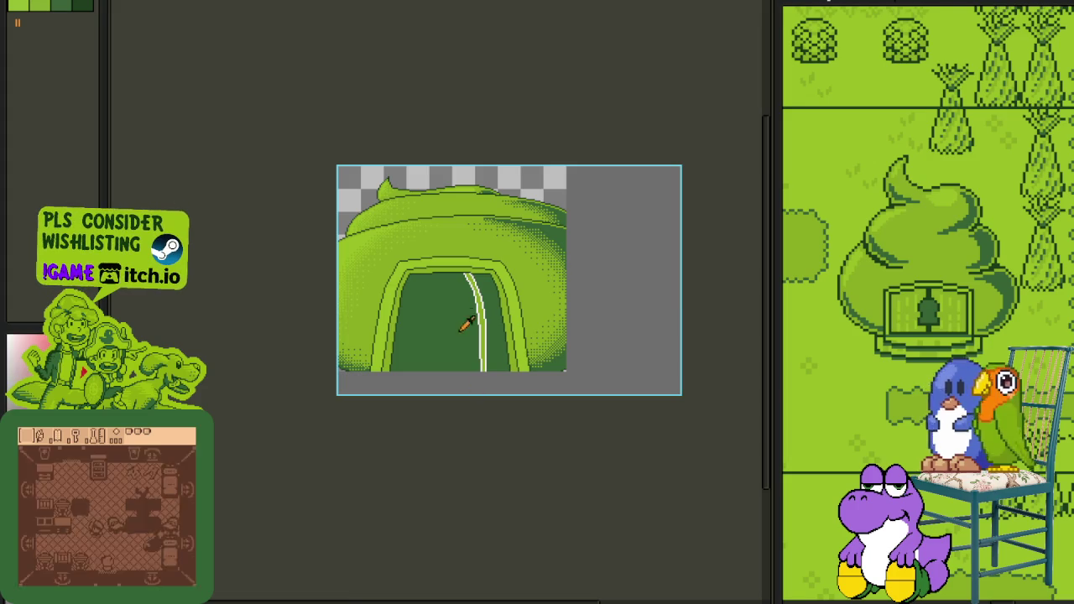
scroll(399, 271, up, 4)
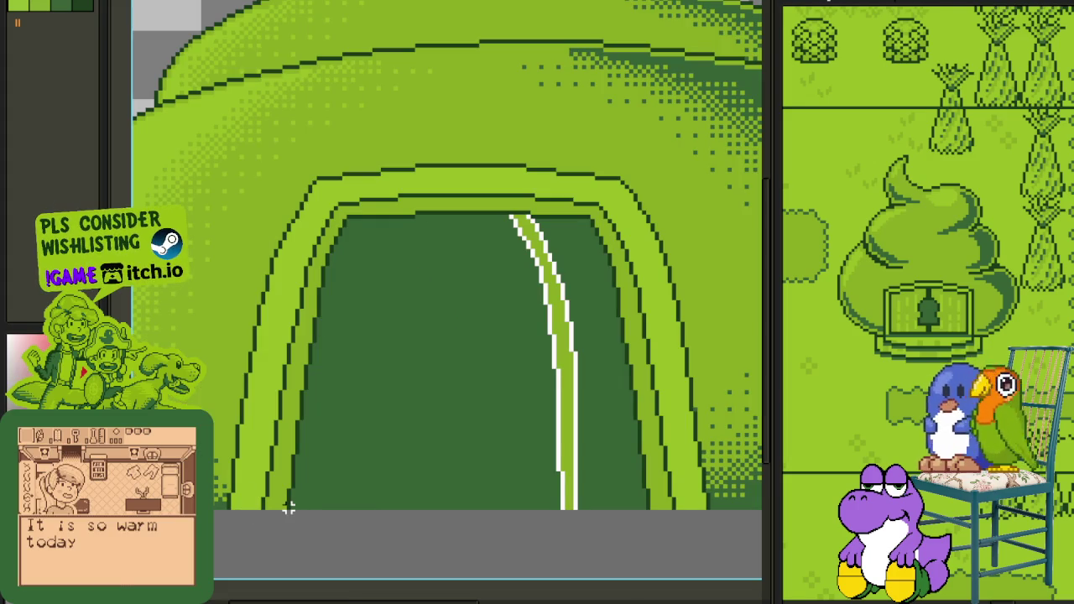
Step: Copy the white lane lines and place a horizontally flipped copy on the left side
drag(288, 507, 618, 163)
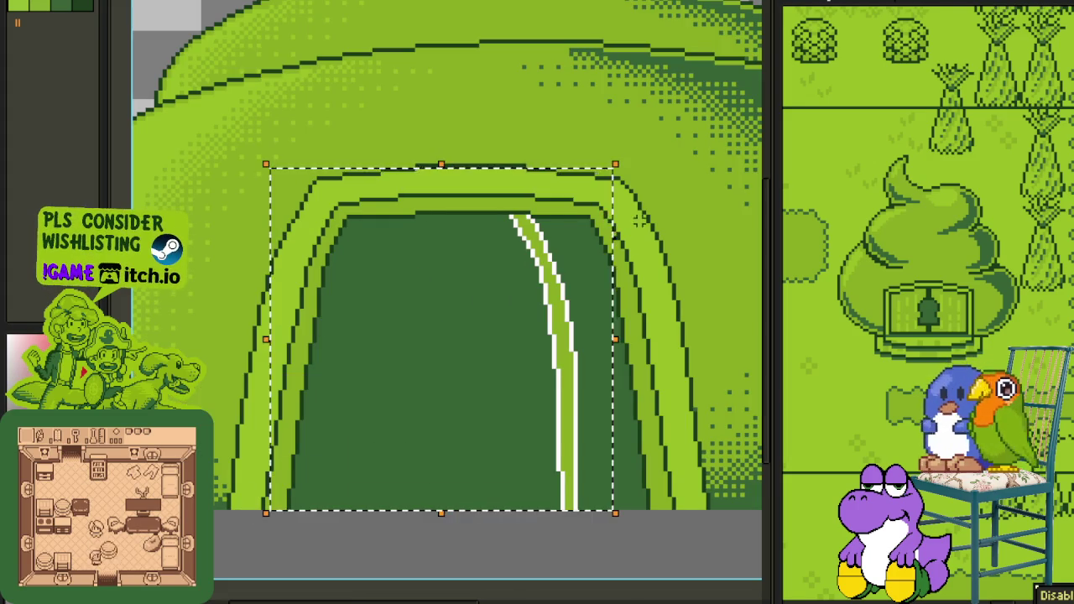
click(266, 474)
drag(288, 507, 646, 202)
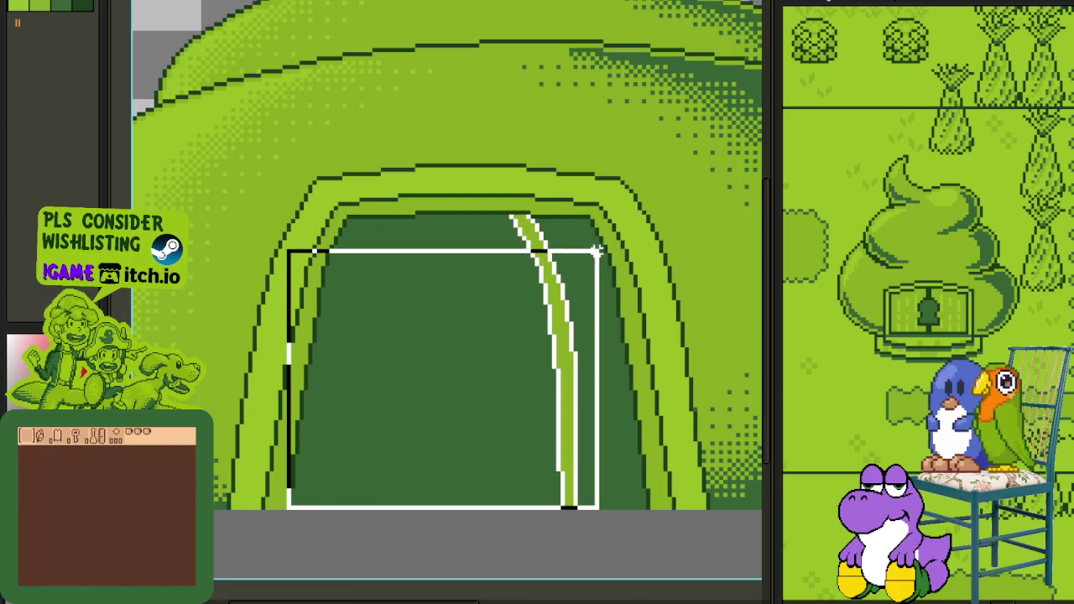
key(ctrl+c)
key(ctrl+v)
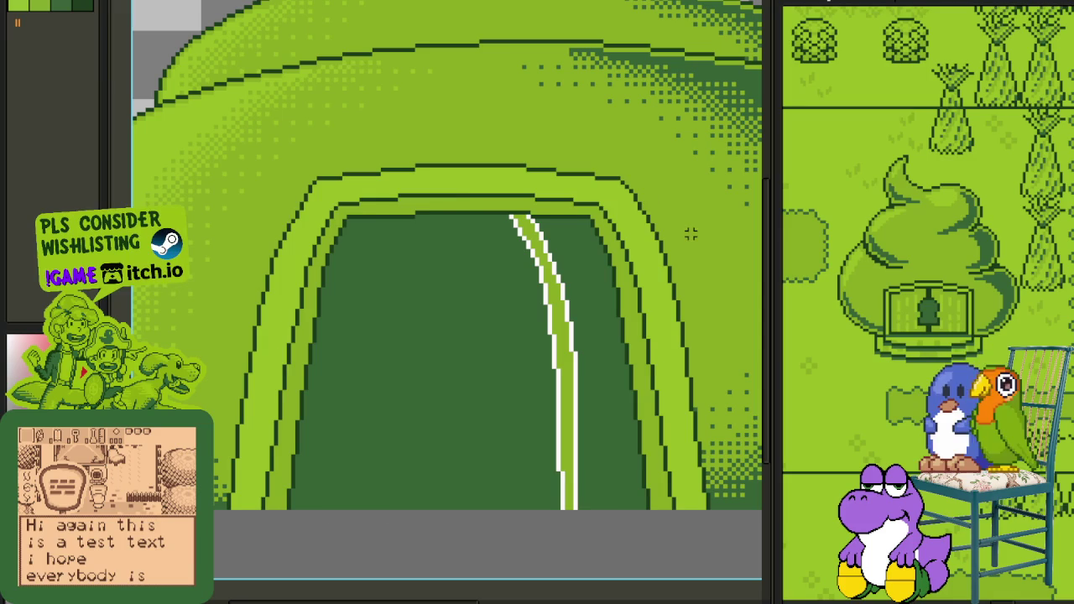
key(shift+h)
key(Return)
Step: Draw a red guide line right of the lanes, discarding an extra white line
scroll(661, 271, down, 2)
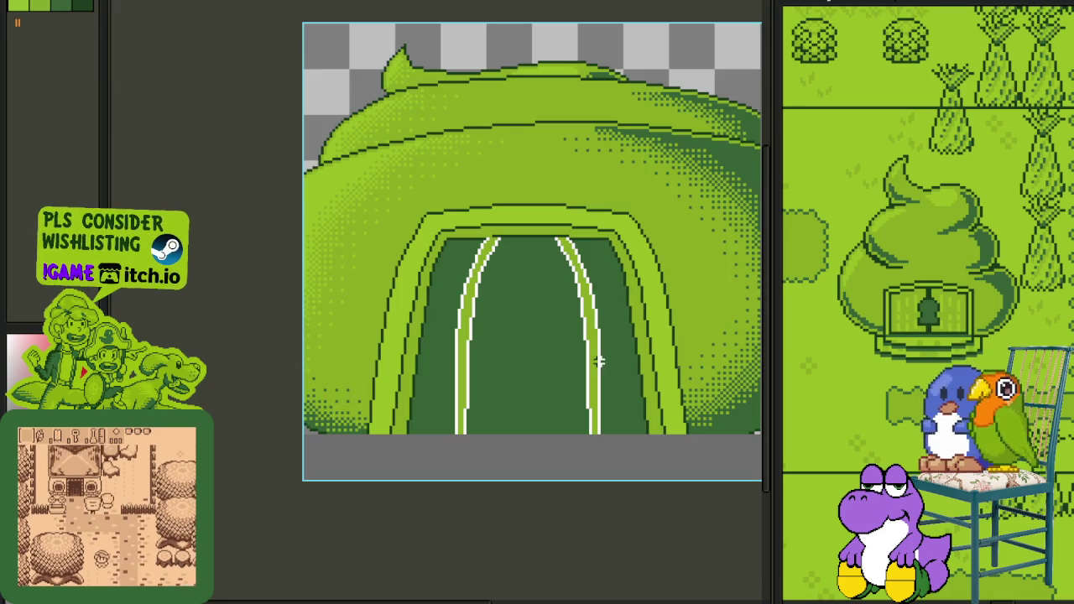
scroll(570, 389, up, 1)
scroll(553, 352, up, 1)
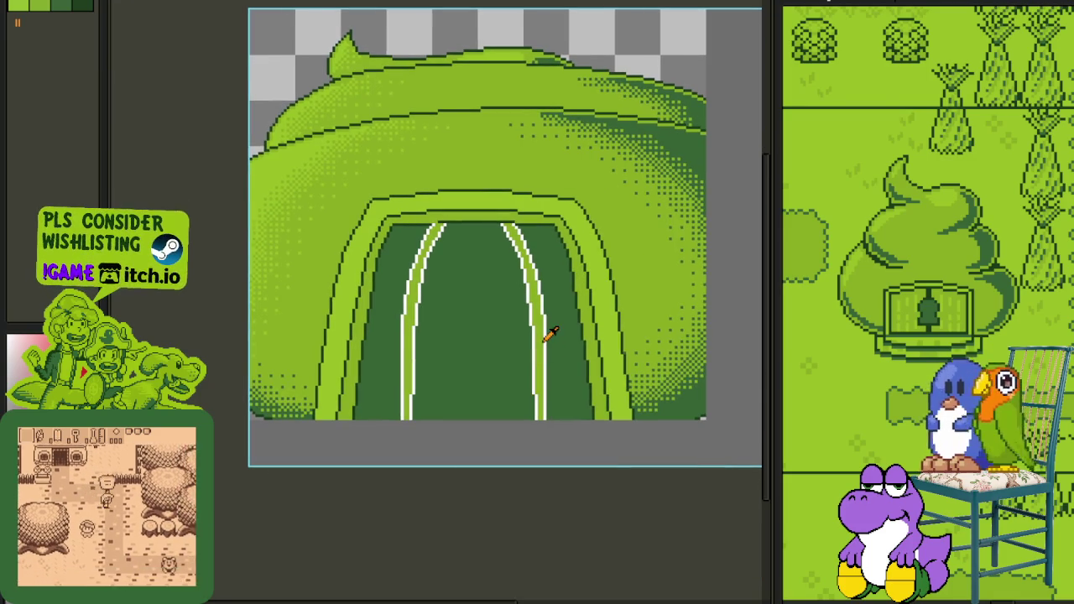
scroll(548, 355, up, 1)
scroll(564, 401, up, 1)
scroll(573, 384, down, 1)
scroll(562, 360, up, 1)
scroll(491, 328, down, 1)
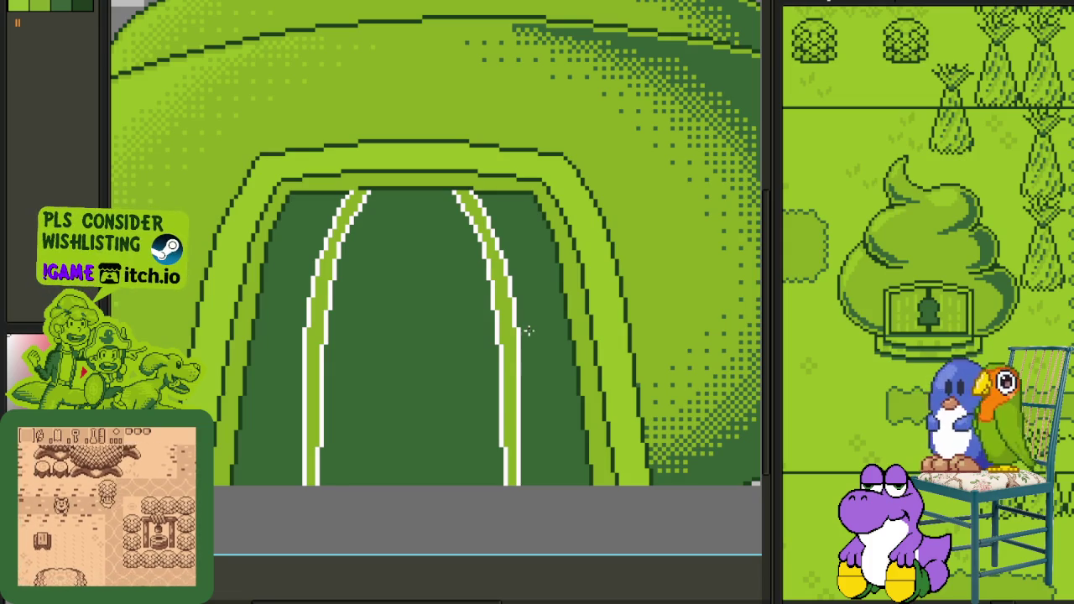
scroll(517, 232, up, 1)
drag(517, 232, 479, 156)
scroll(454, 116, down, 1)
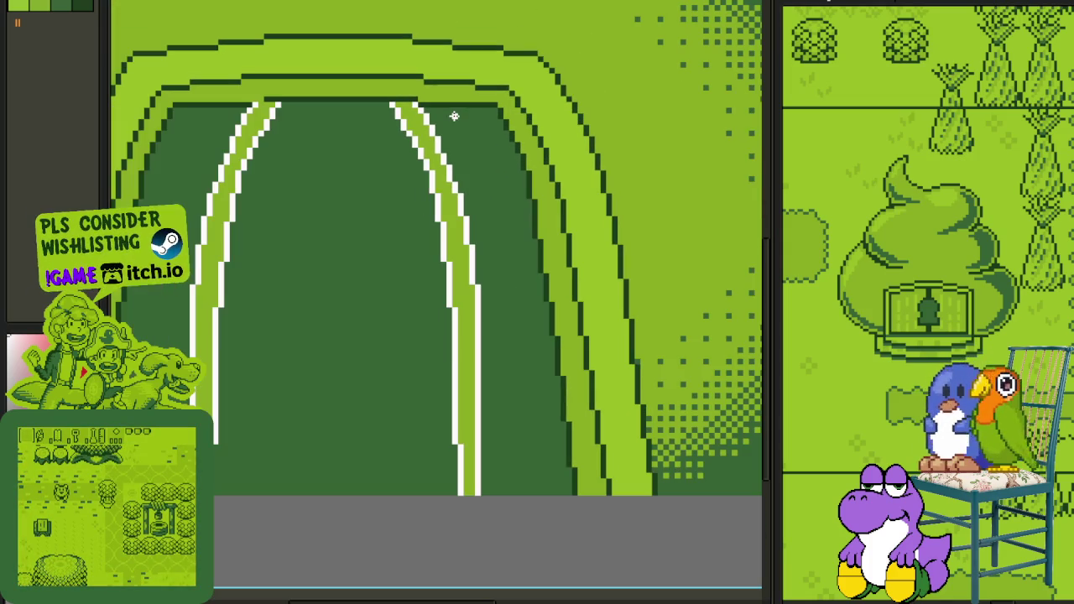
drag(452, 110, 515, 490)
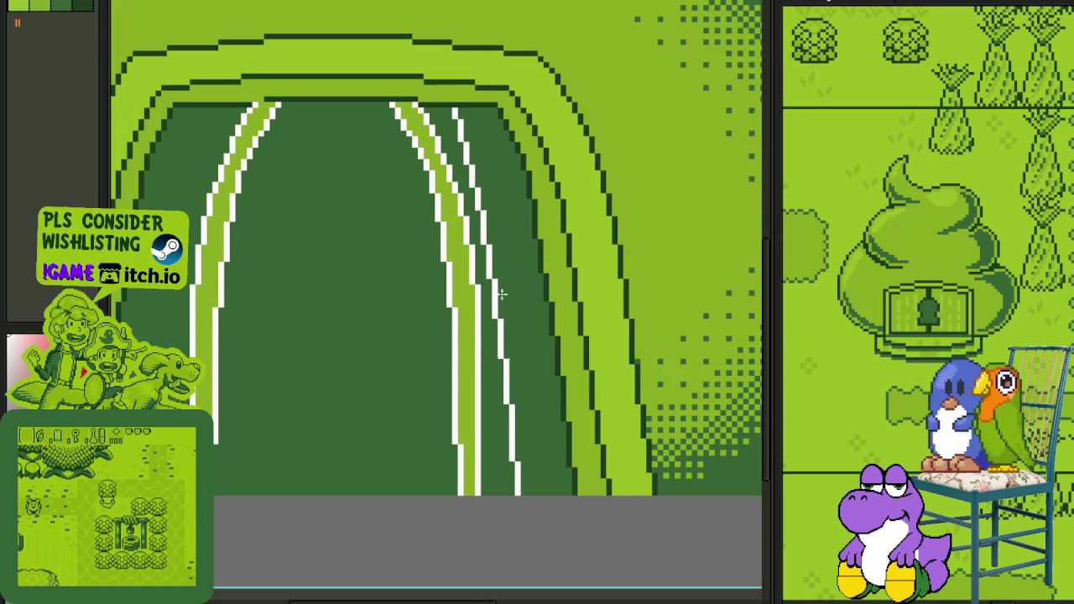
key(ctrl+z)
key(ctrl+z)
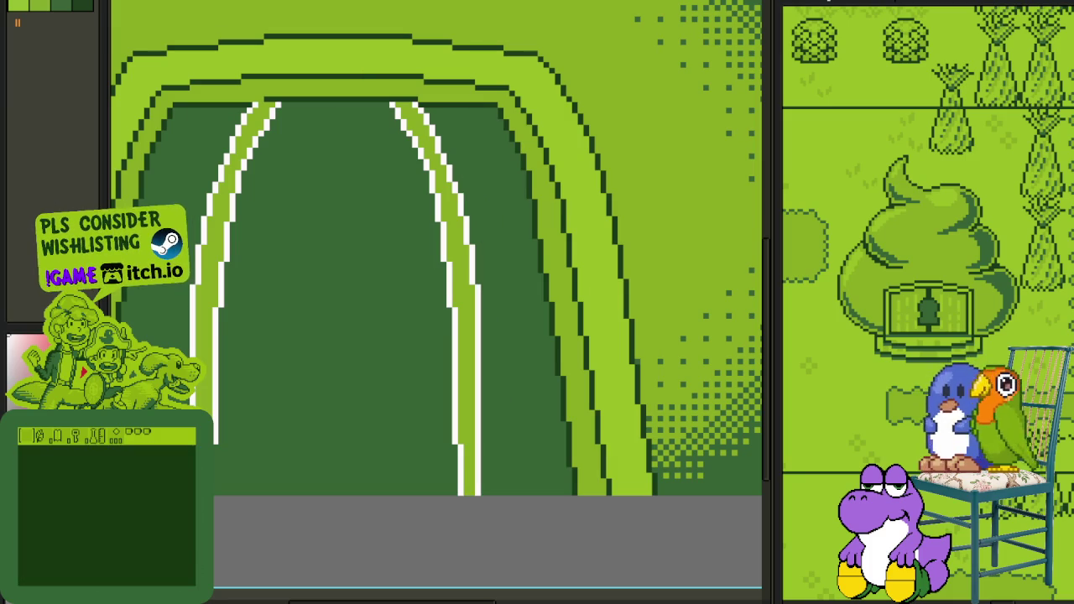
mouse_move(452, 109)
mouse_down()
mouse_move(506, 290)
mouse_move(520, 481)
mouse_move(511, 493)
mouse_move(508, 270)
mouse_up()
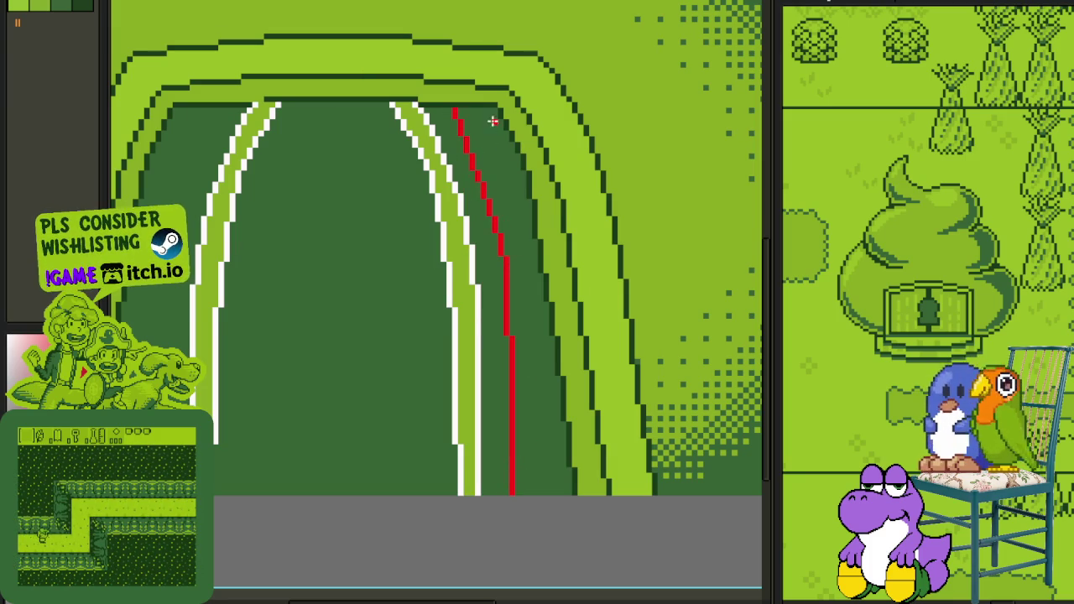
Step: Draw a second red guide further right, then touch up its top and extend a short mark
mouse_move(487, 110)
mouse_down()
mouse_move(547, 492)
mouse_move(546, 312)
mouse_up()
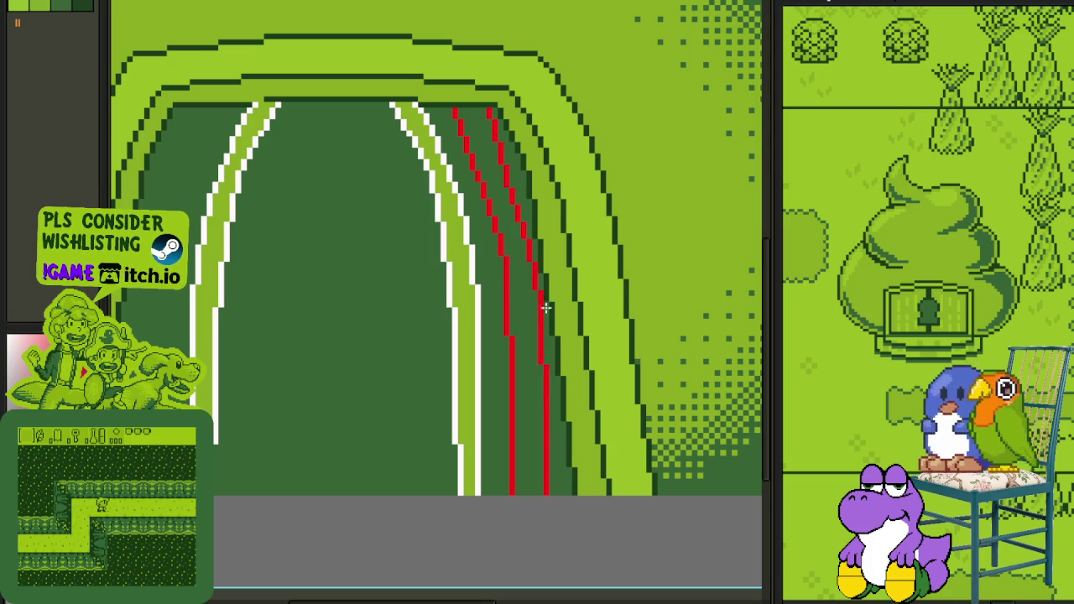
scroll(541, 285, up, 1)
scroll(533, 272, up, 1)
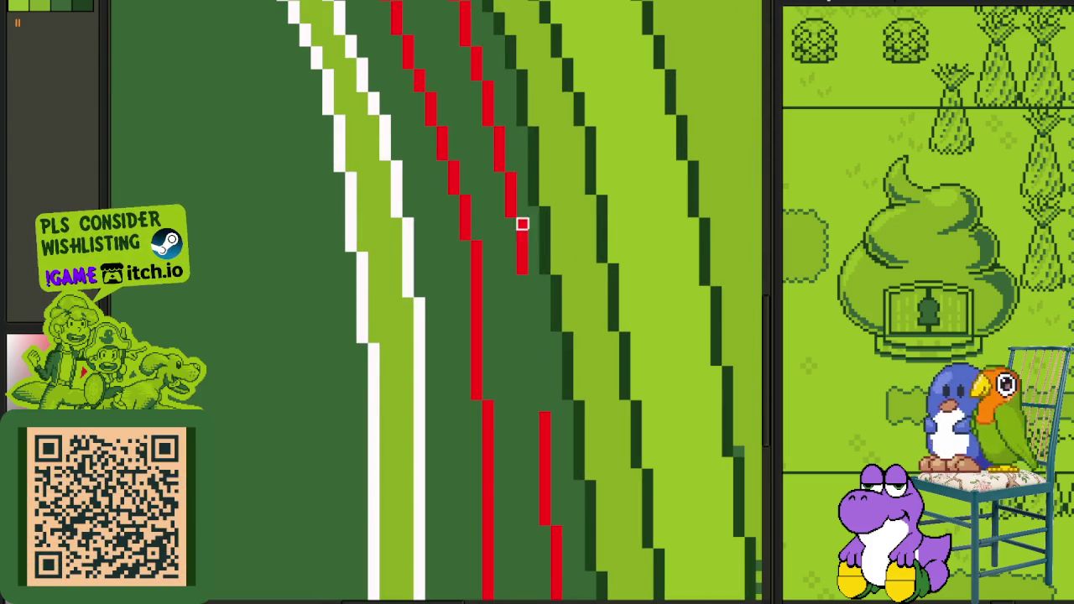
drag(487, 121, 475, 86)
scroll(487, 87, down, 3)
scroll(511, 206, up, 2)
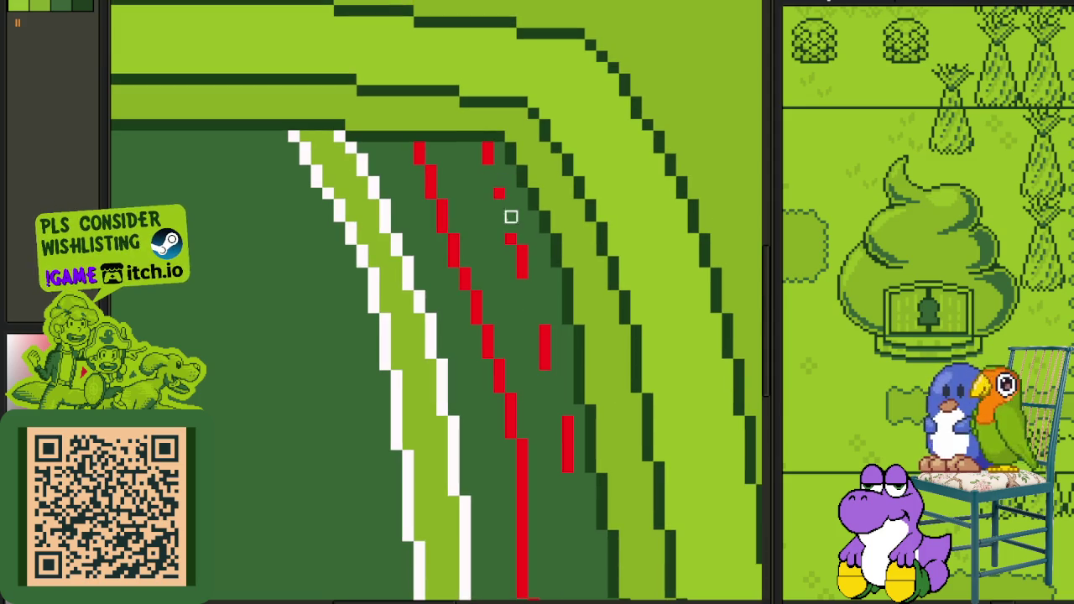
drag(501, 206, 502, 215)
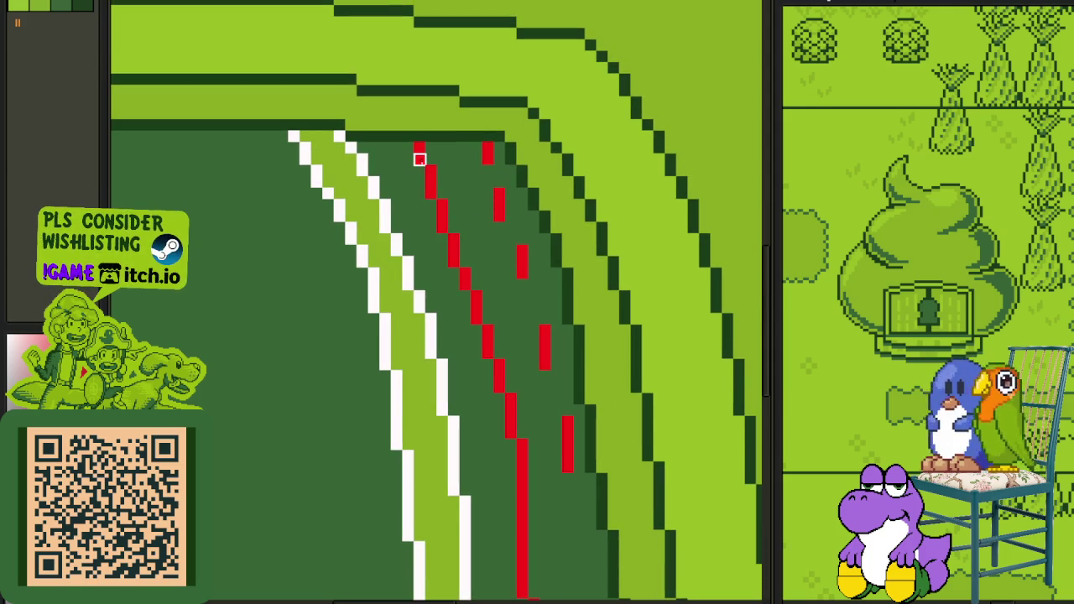
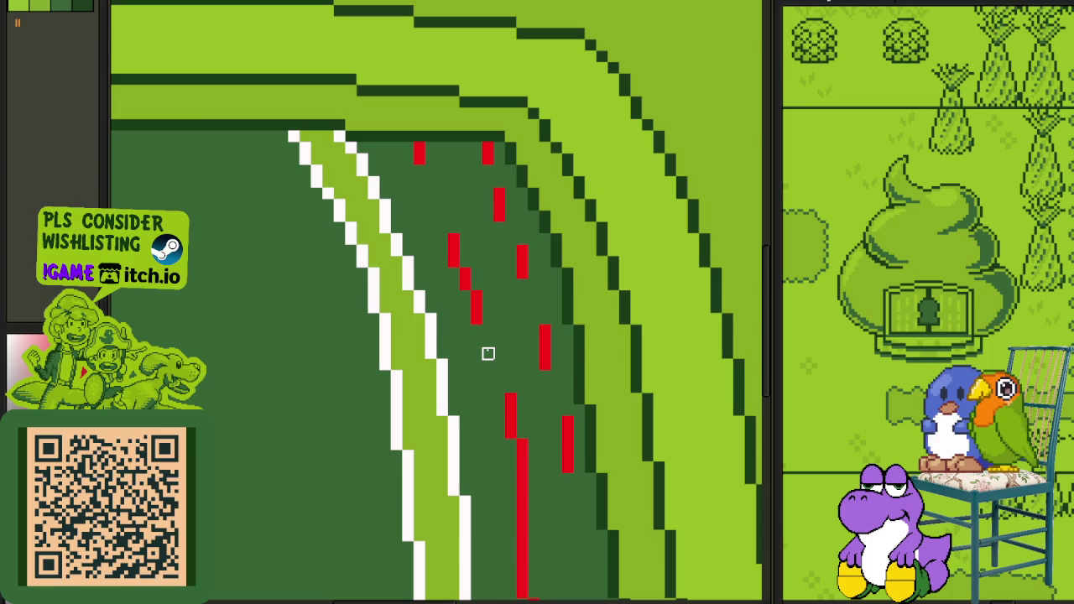
Step: Erase three gaps in the doorway's right red guide line to break it into dashes
scroll(488, 353, down, 2)
scroll(510, 342, down, 3)
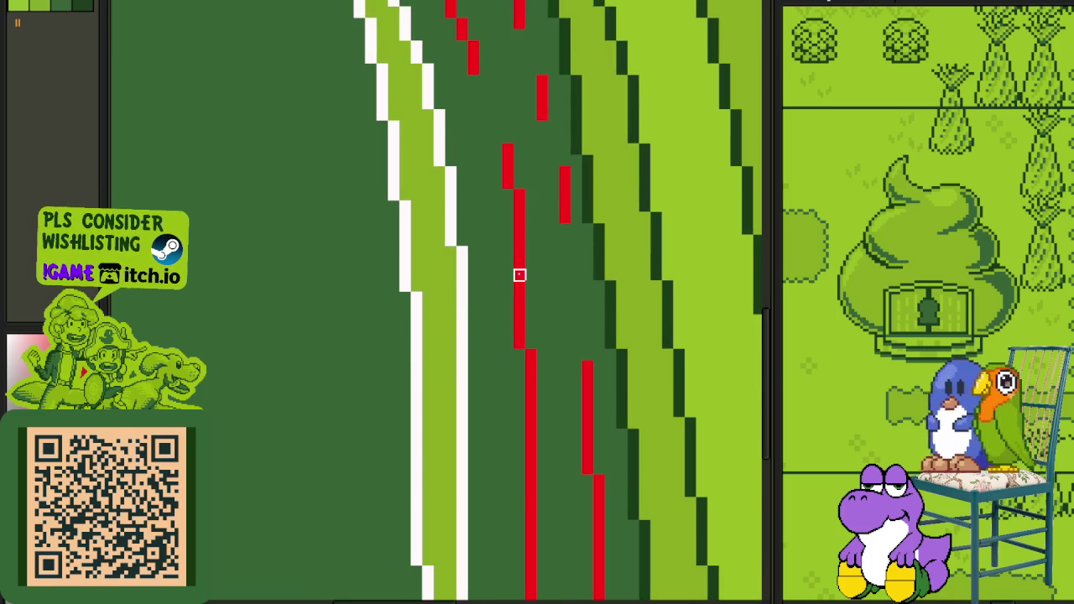
scroll(519, 379, down, 2)
drag(522, 260, 533, 363)
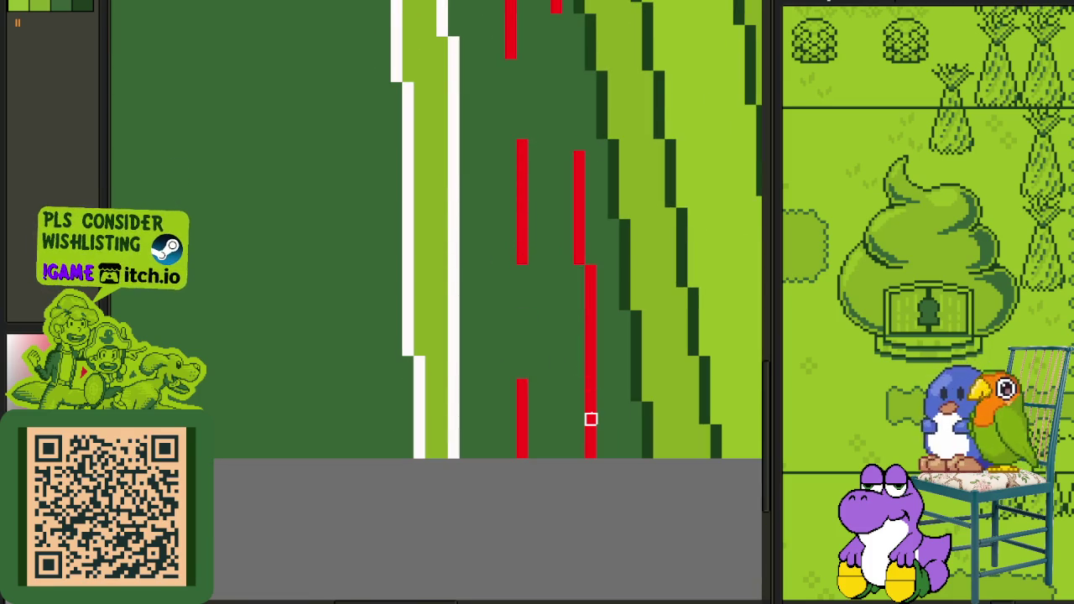
drag(590, 419, 591, 373)
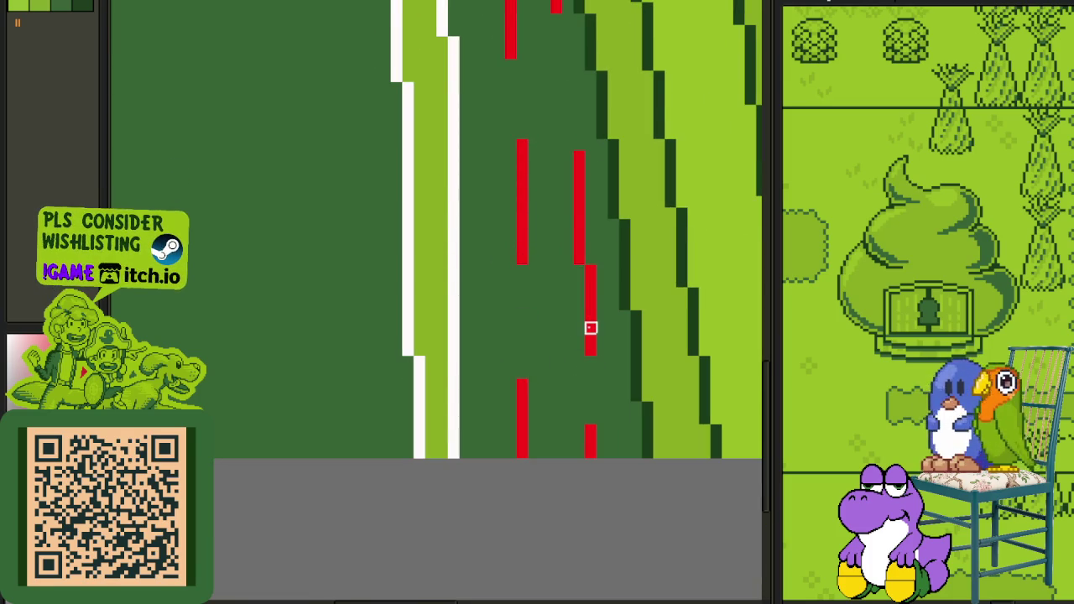
mouse_move(580, 187)
mouse_down()
mouse_move(579, 177)
mouse_move(580, 213)
mouse_up()
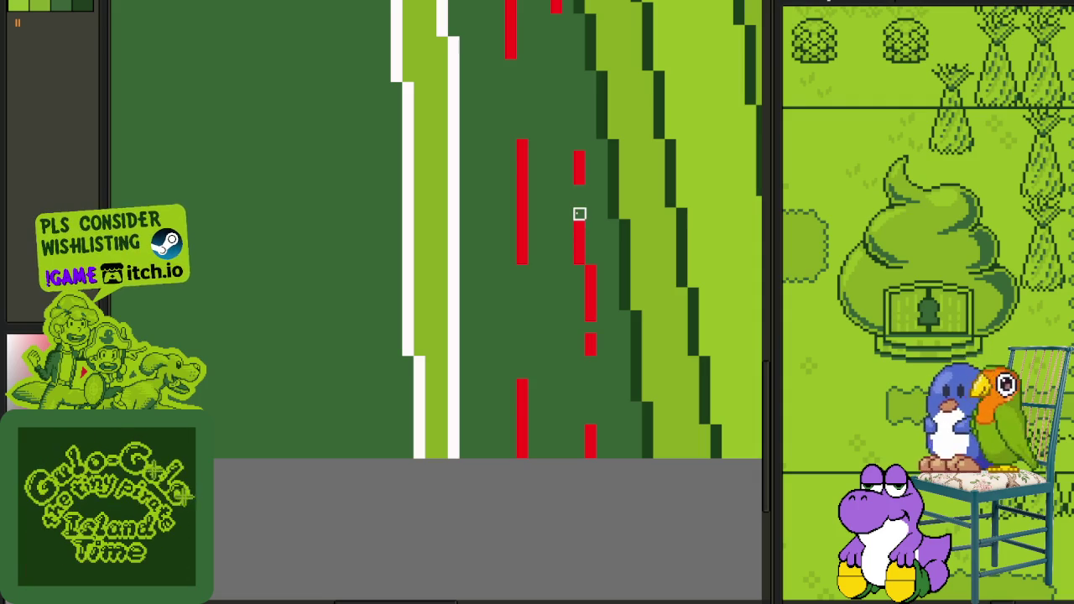
Step: Move the arch's left white stripe one pixel right and deselect it
scroll(580, 214, down, 3)
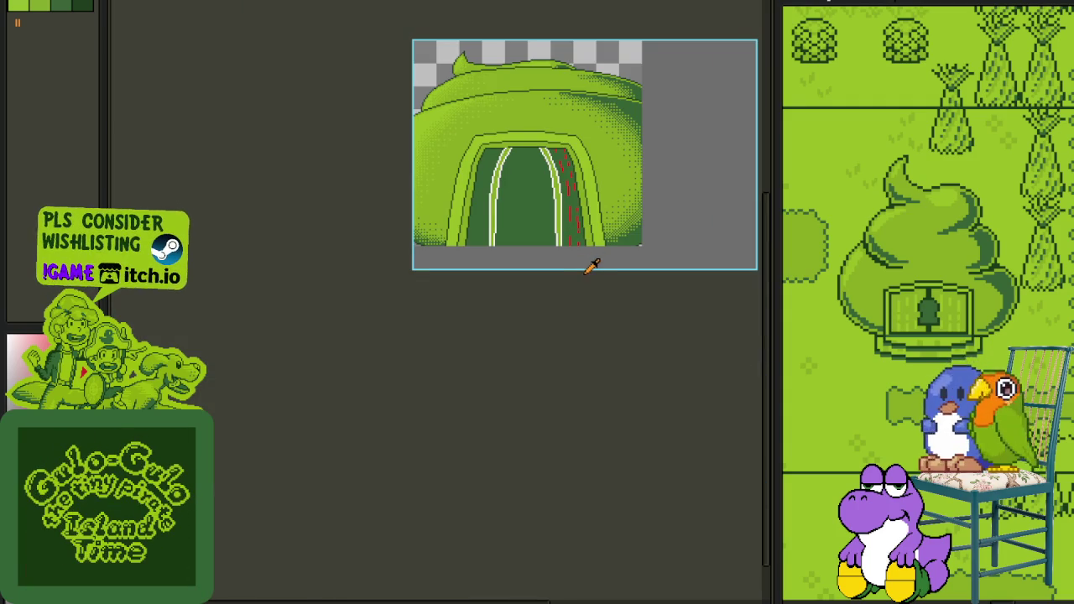
scroll(510, 217, up, 3)
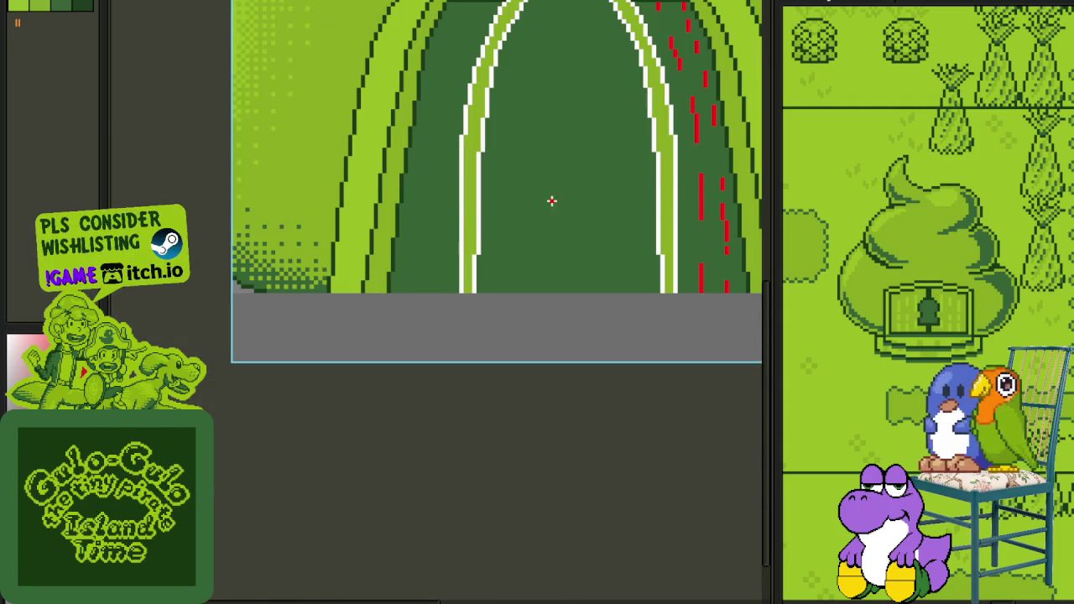
scroll(468, 223, down, 2)
scroll(500, 118, up, 3)
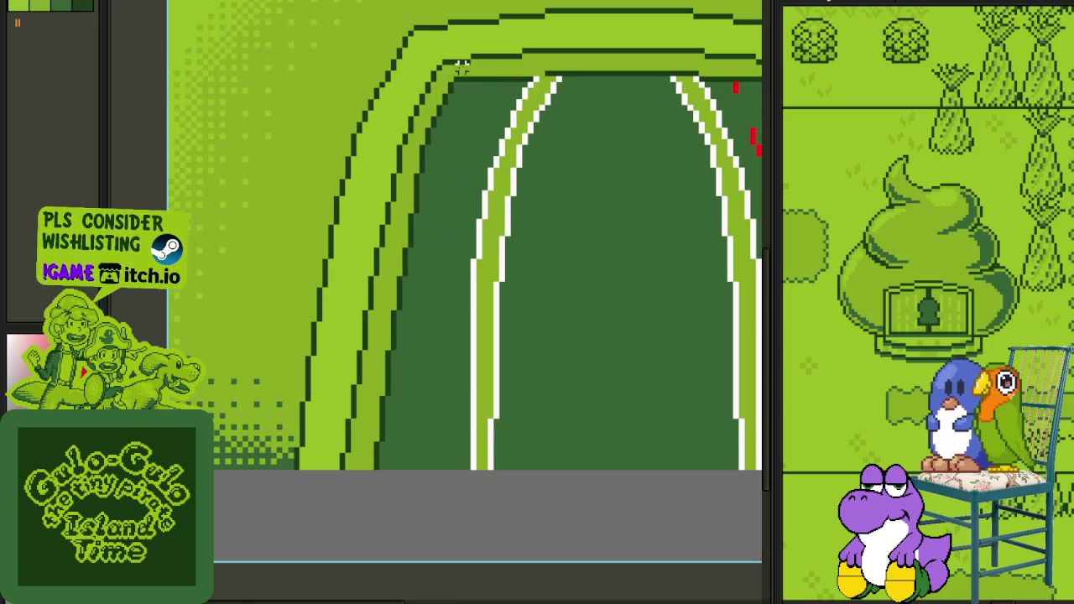
drag(460, 67, 582, 522)
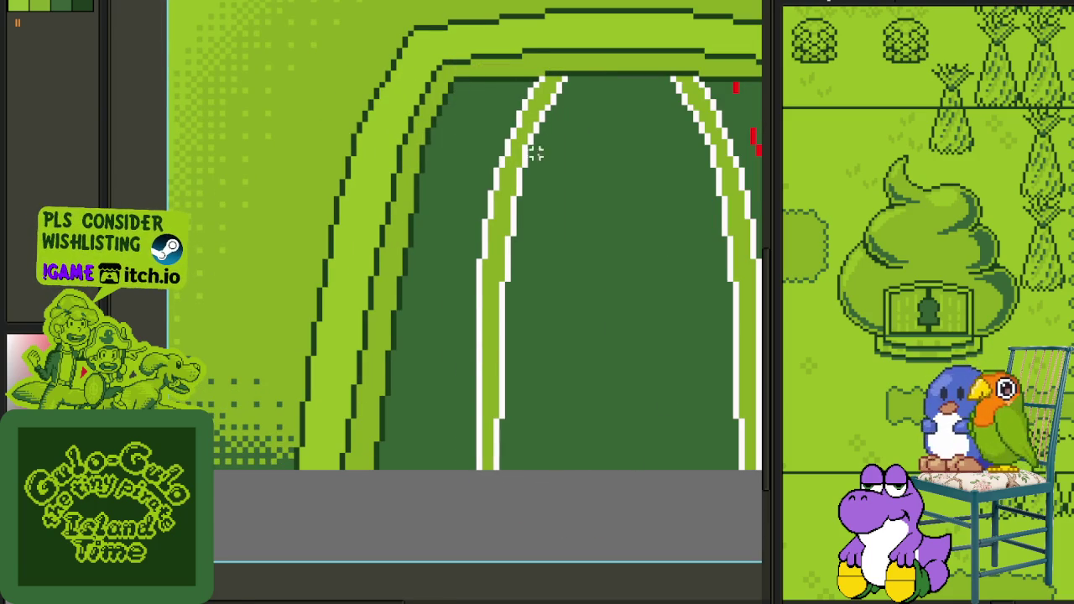
scroll(535, 170, up, 1)
scroll(553, 104, down, 2)
drag(388, 84, 545, 408)
key(Right)
key(Right)
key(ctrl+d)
scroll(453, 126, up, 1)
Step: Draw two red pencil lines down the doorway's left side, the second as a slanted staircase
key(b)
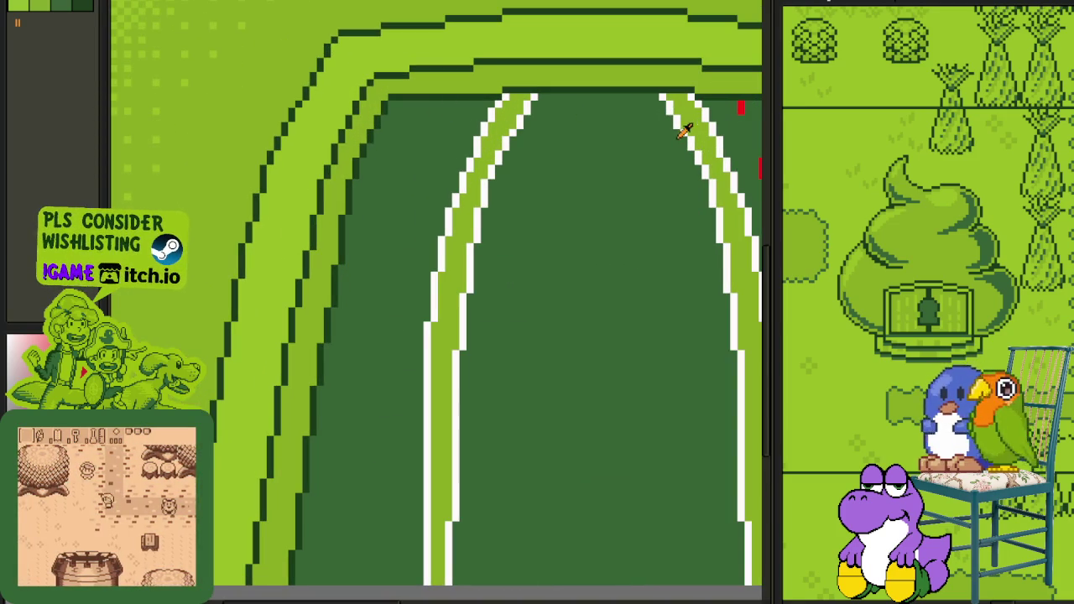
scroll(468, 160, down, 1)
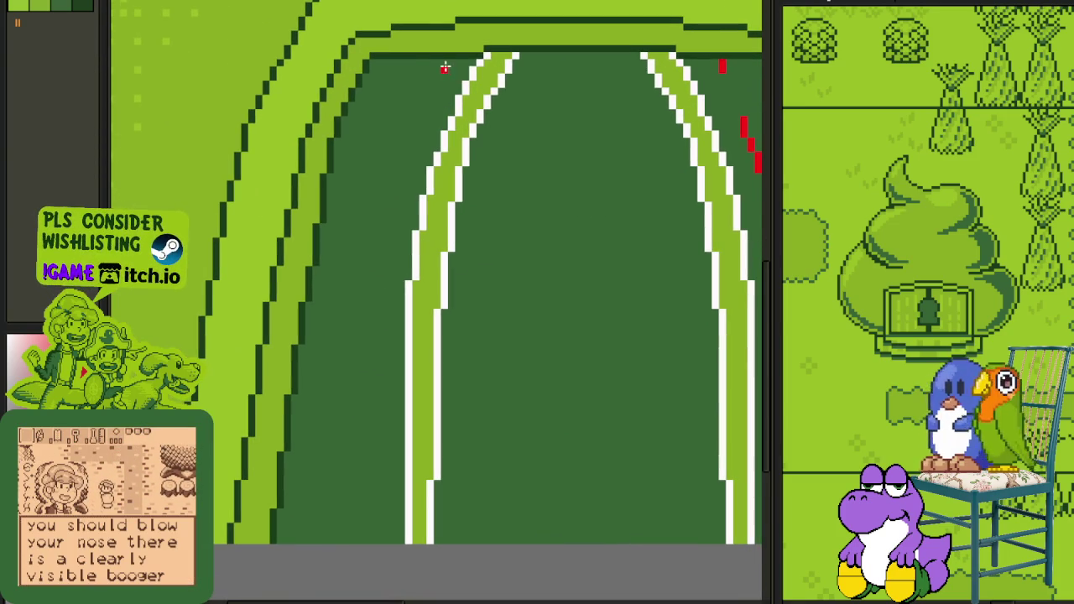
mouse_move(439, 64)
mouse_down()
mouse_move(322, 520)
mouse_move(359, 537)
mouse_up()
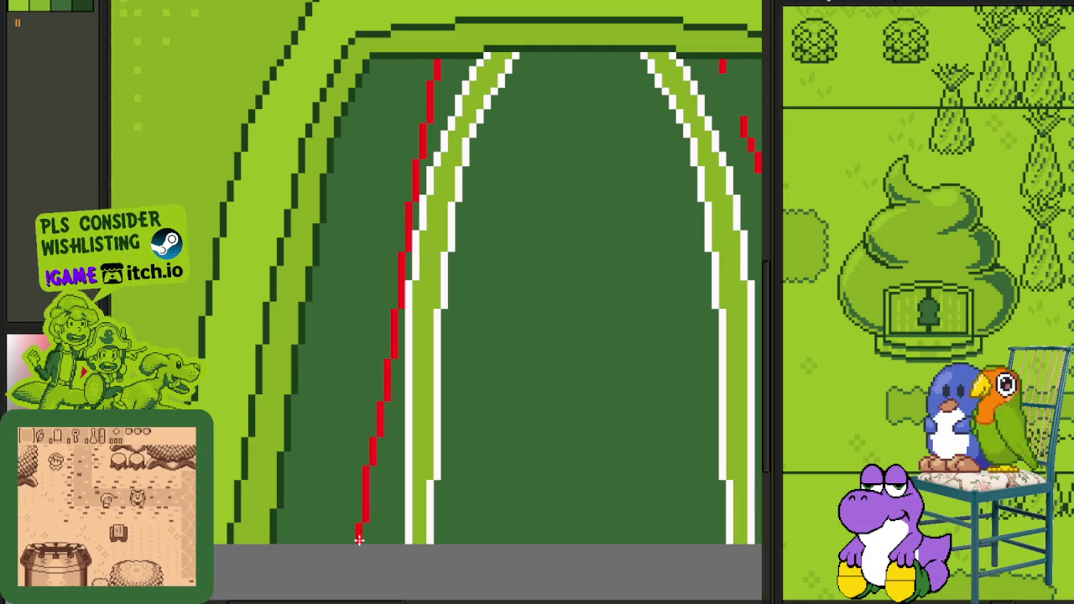
mouse_move(364, 487)
mouse_down()
mouse_move(364, 244)
mouse_move(374, 247)
mouse_up()
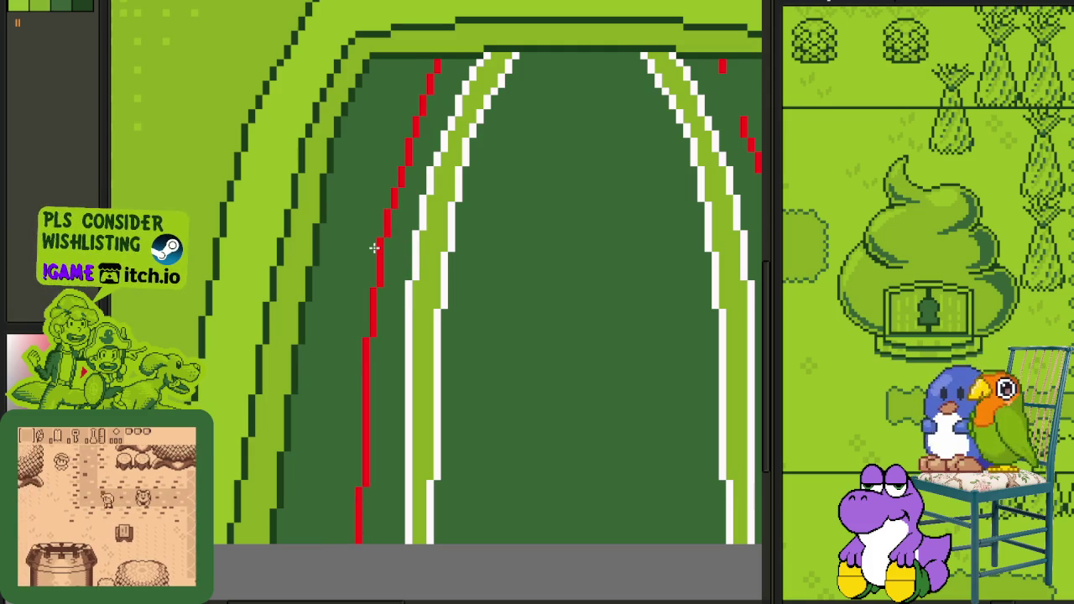
mouse_move(393, 62)
mouse_down()
mouse_move(314, 532)
mouse_move(337, 474)
mouse_move(342, 271)
mouse_up()
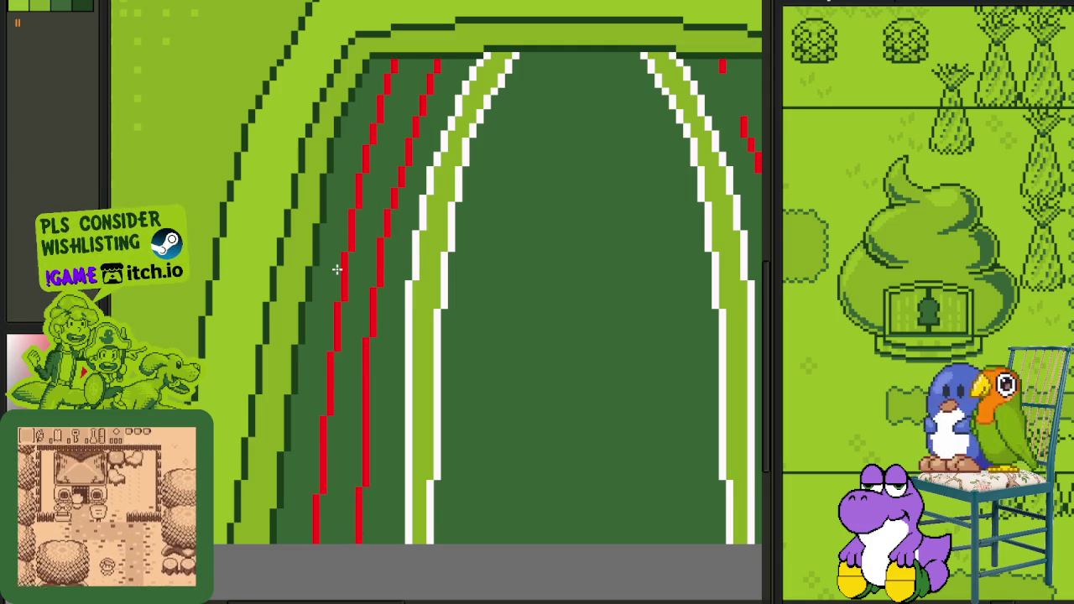
scroll(317, 475, up, 1)
scroll(323, 510, up, 1)
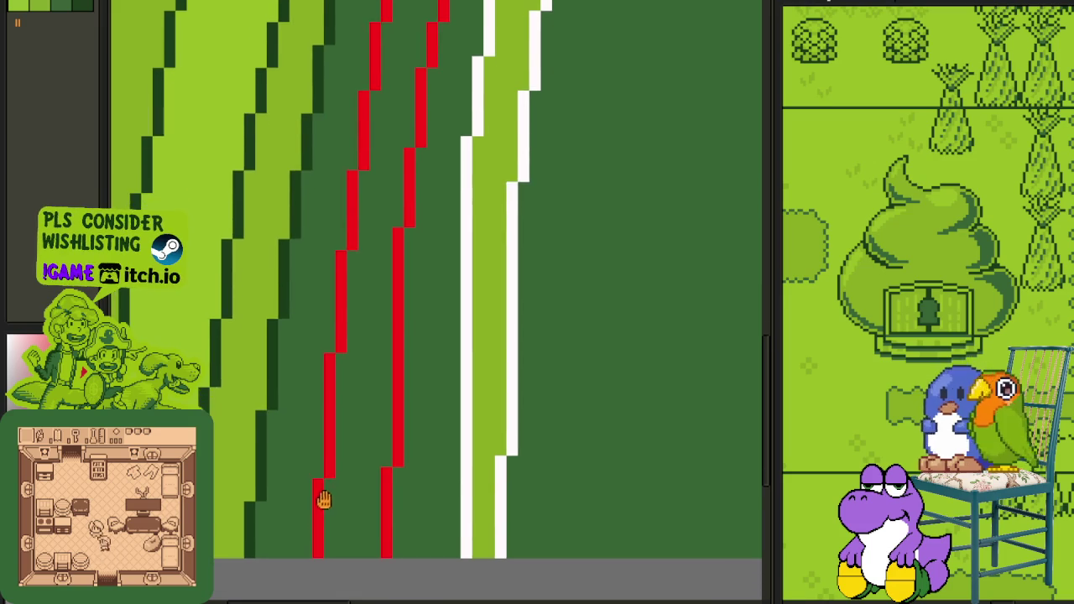
scroll(319, 496, up, 1)
mouse_move(338, 352)
mouse_down()
mouse_move(408, 456)
mouse_move(381, 292)
mouse_up()
mouse_move(380, 202)
mouse_down()
mouse_move(424, 290)
mouse_move(374, 293)
mouse_up()
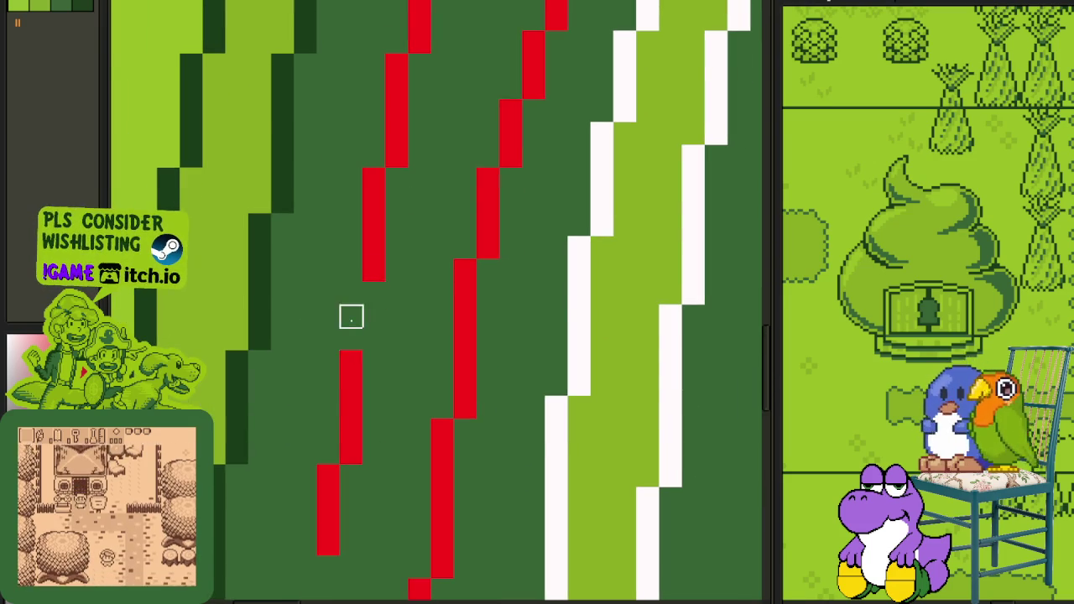
Step: Erase red blocks near the top of the left lines to start the dash gaps
scroll(350, 314, down, 1)
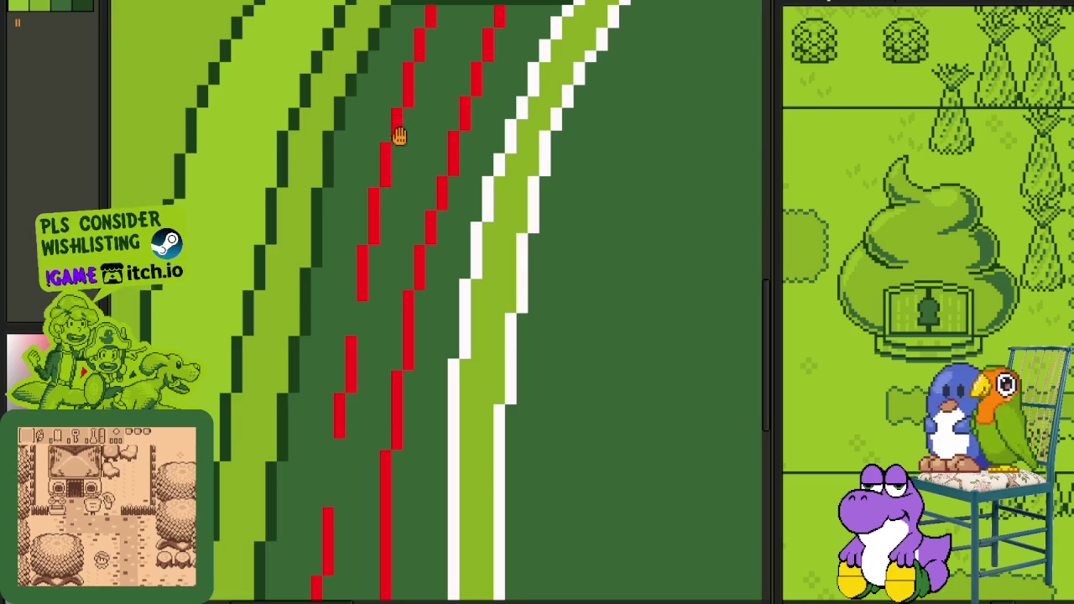
scroll(360, 333, up, 1)
click(359, 286)
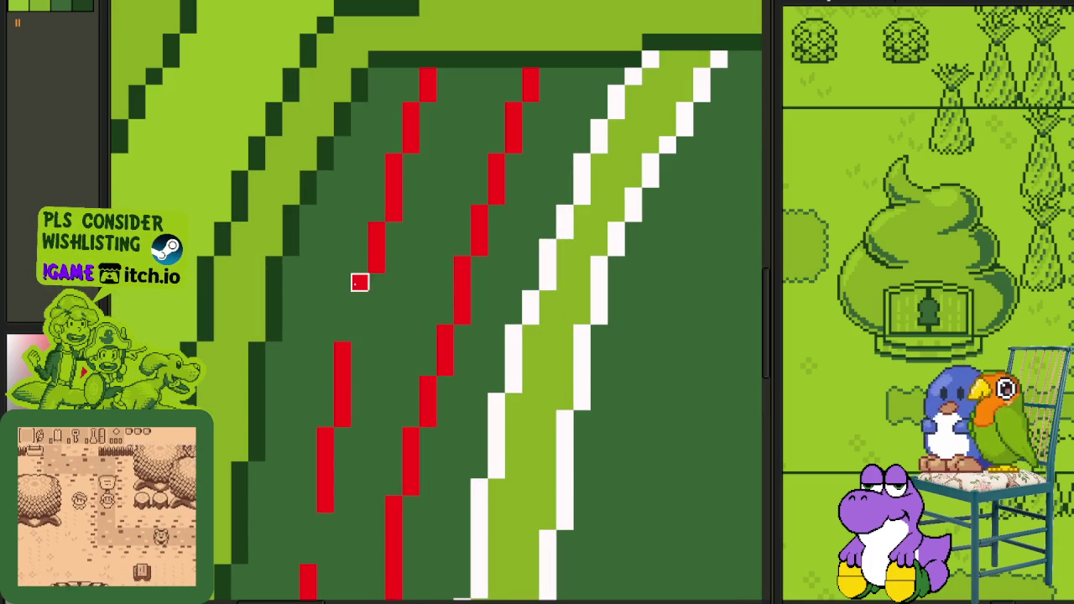
click(395, 175)
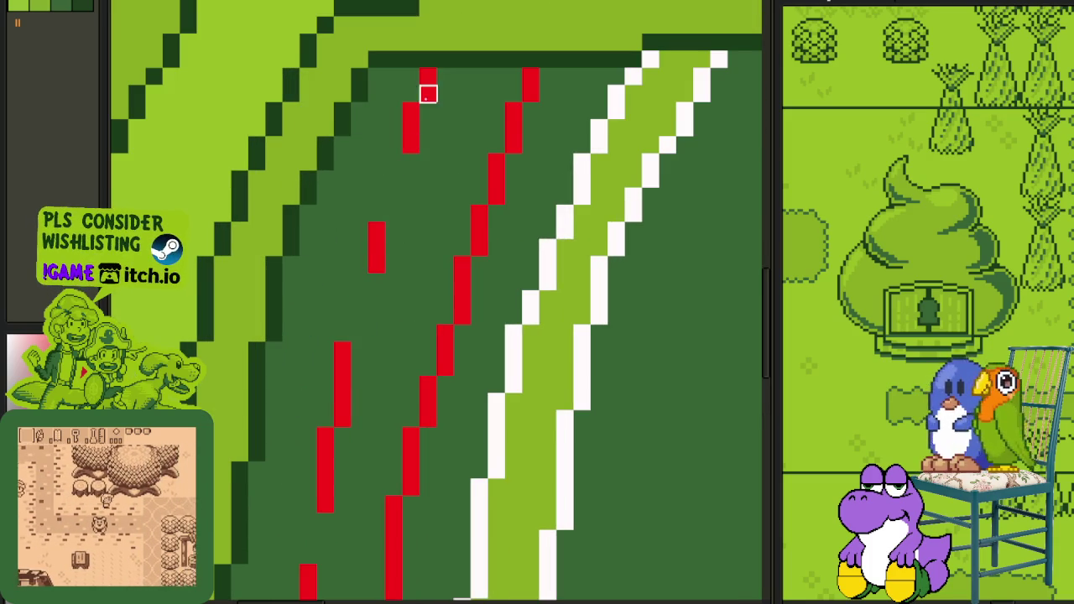
scroll(426, 107, down, 2)
scroll(477, 91, up, 2)
click(493, 48)
click(477, 92)
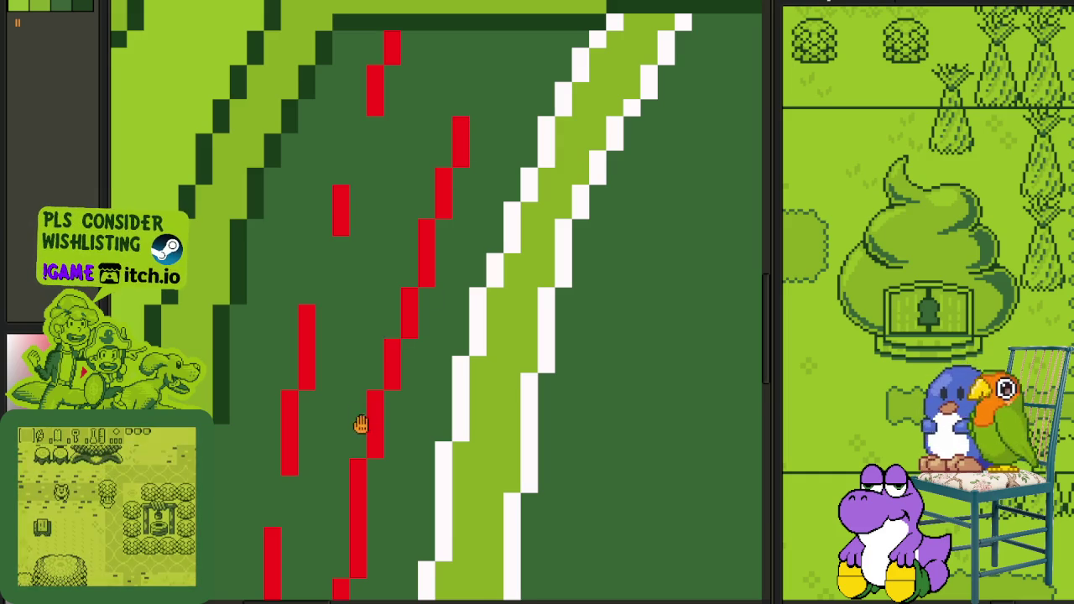
Step: Erase red segments lower down so the left lines become dashes
drag(357, 416, 377, 329)
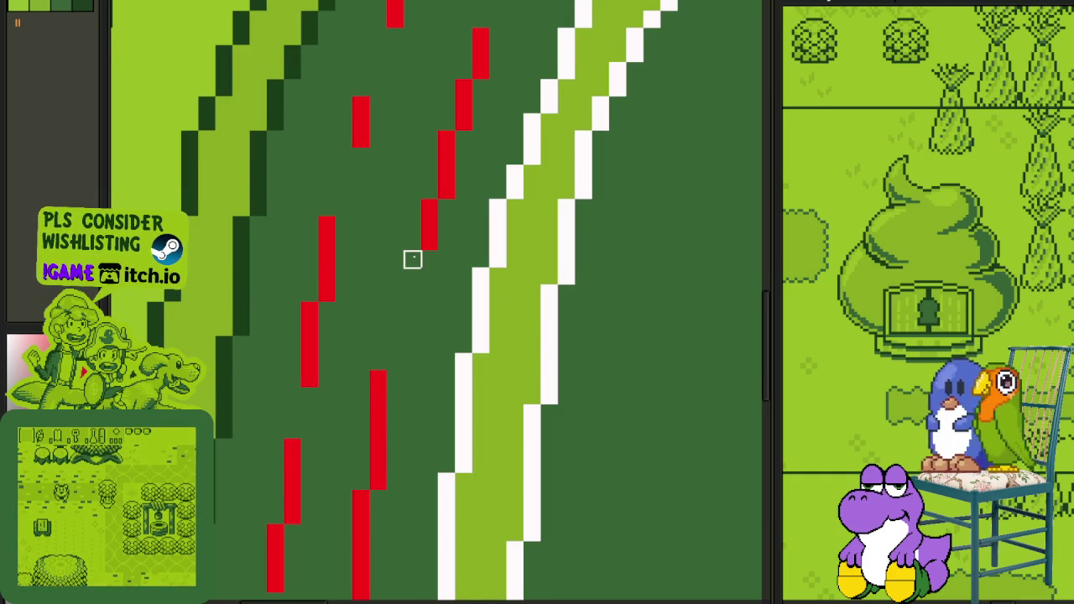
scroll(402, 243, down, 3)
mouse_move(389, 311)
mouse_down()
mouse_move(371, 376)
mouse_move(372, 482)
mouse_move(356, 518)
mouse_move(375, 395)
mouse_up()
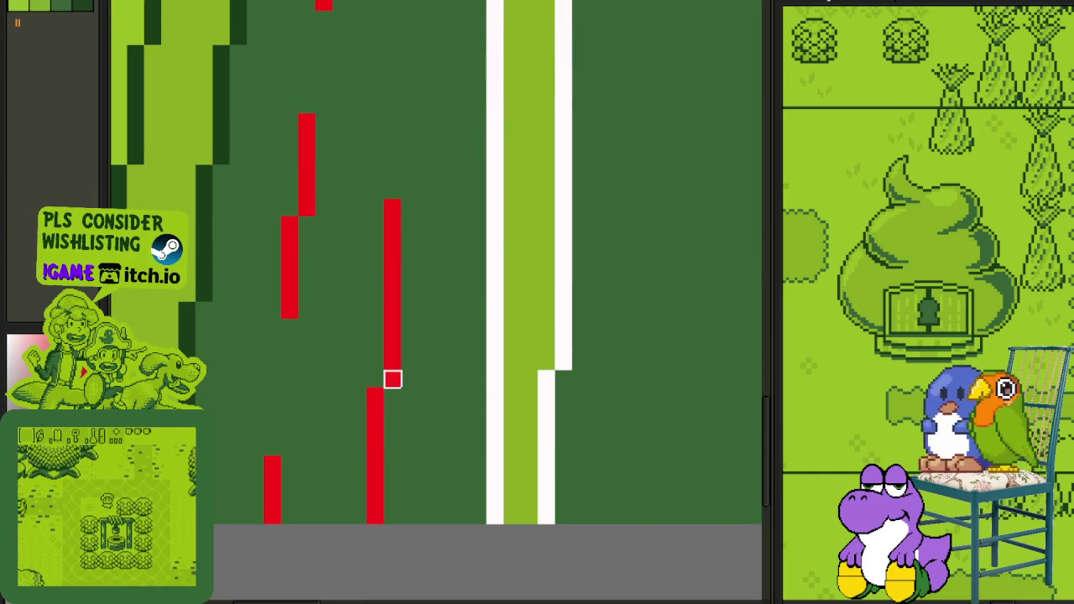
drag(394, 326, 393, 270)
drag(374, 462, 375, 498)
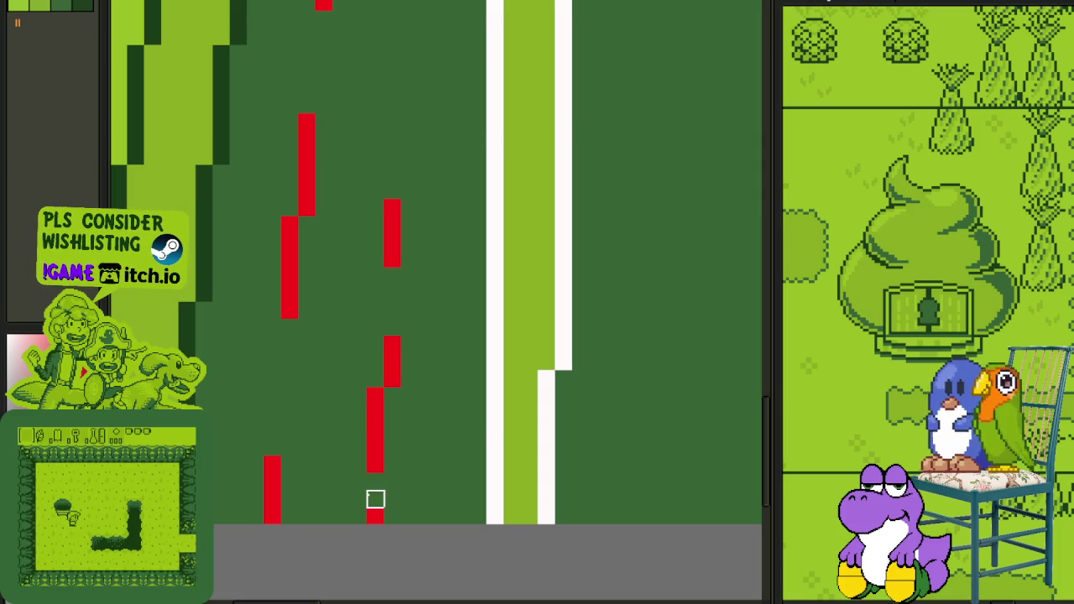
scroll(394, 461, down, 2)
scroll(402, 439, down, 2)
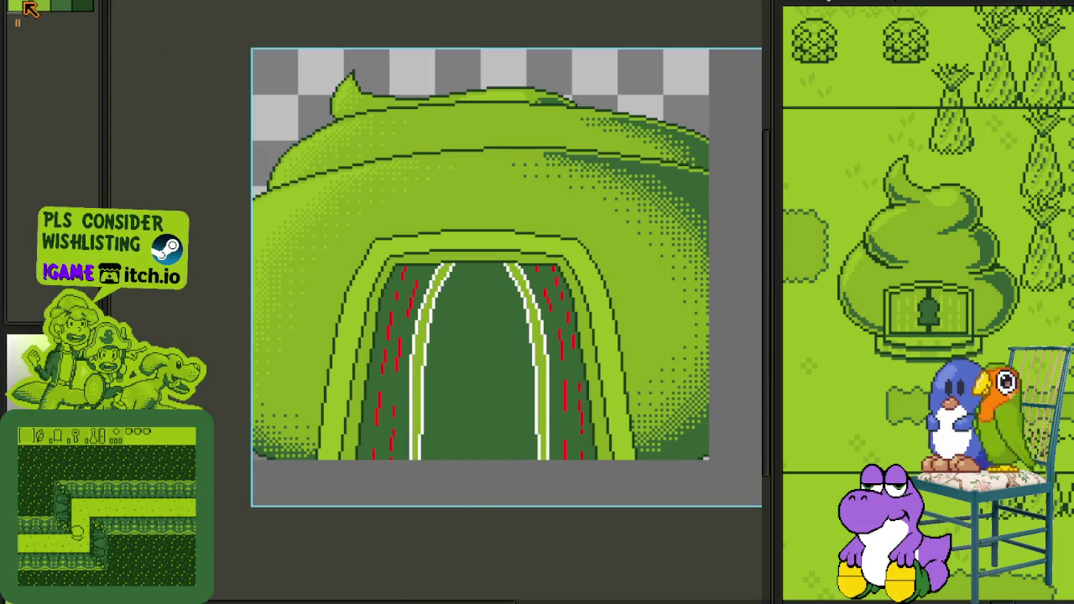
Step: Replace color #FF0000 with palette index 0 light green across the doorway
scroll(420, 305, up, 3)
scroll(417, 303, up, 1)
key(shift+r)
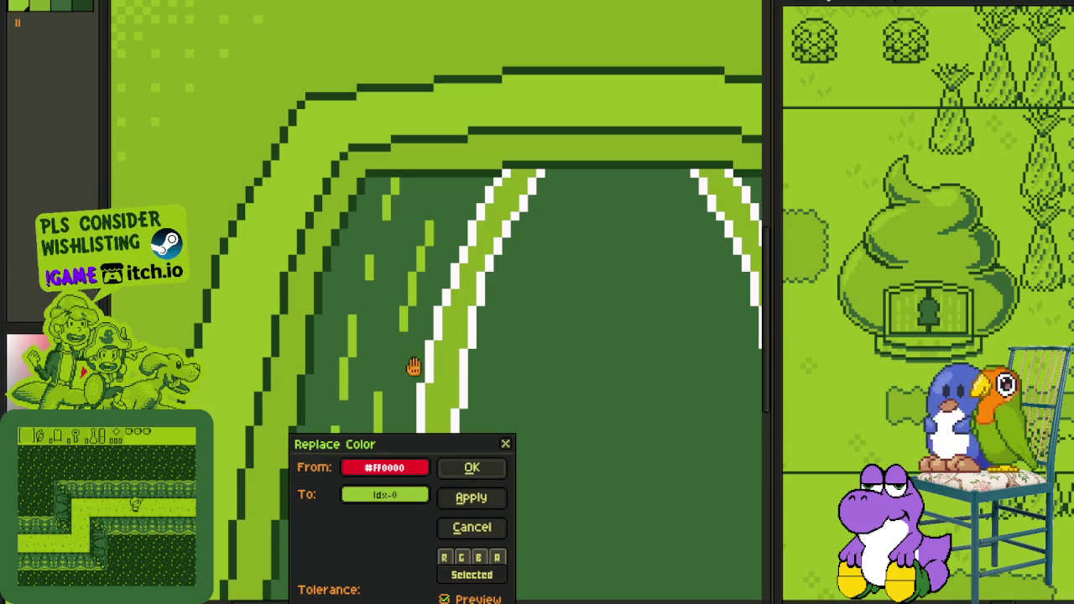
click(471, 468)
scroll(472, 447, down, 3)
scroll(465, 436, up, 1)
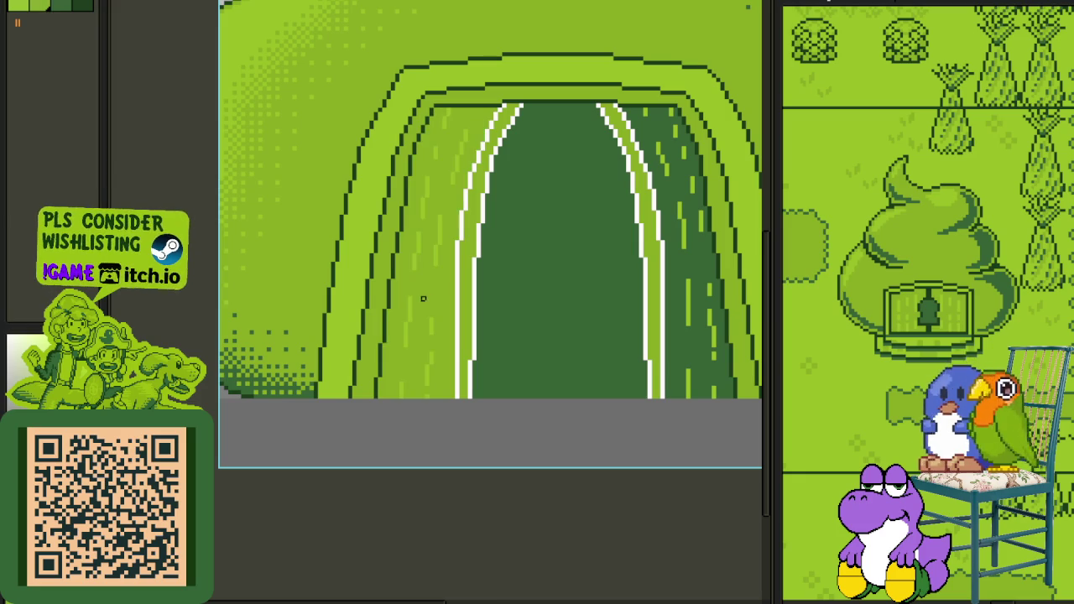
scroll(595, 279, up, 1)
scroll(557, 383, down, 4)
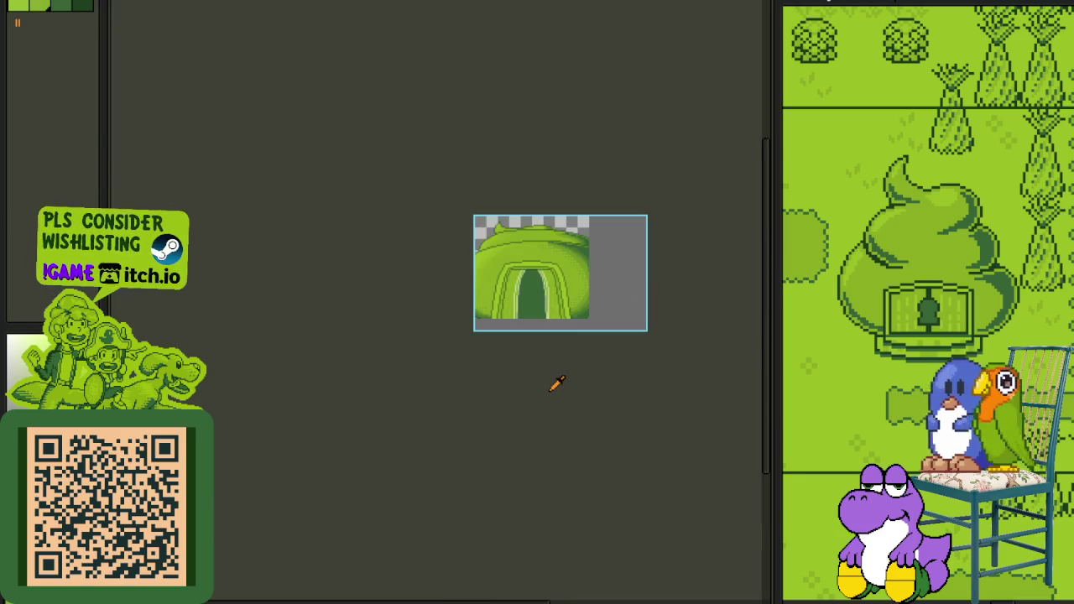
Step: Paint dark green strokes up the doorway and along the left white arch line
scroll(547, 337, up, 2)
drag(549, 312, 544, 358)
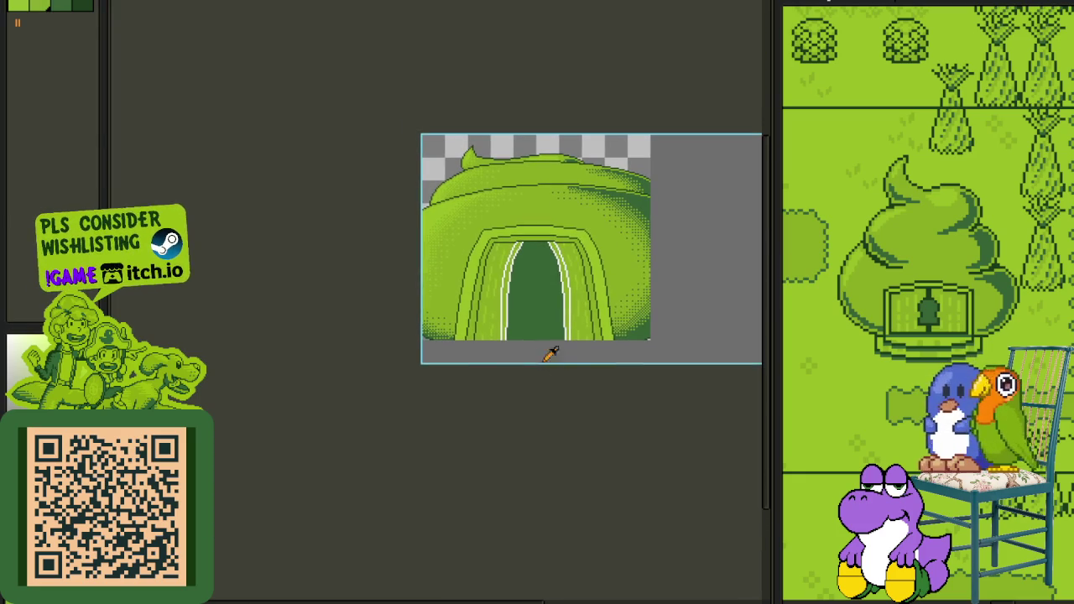
scroll(515, 306, up, 3)
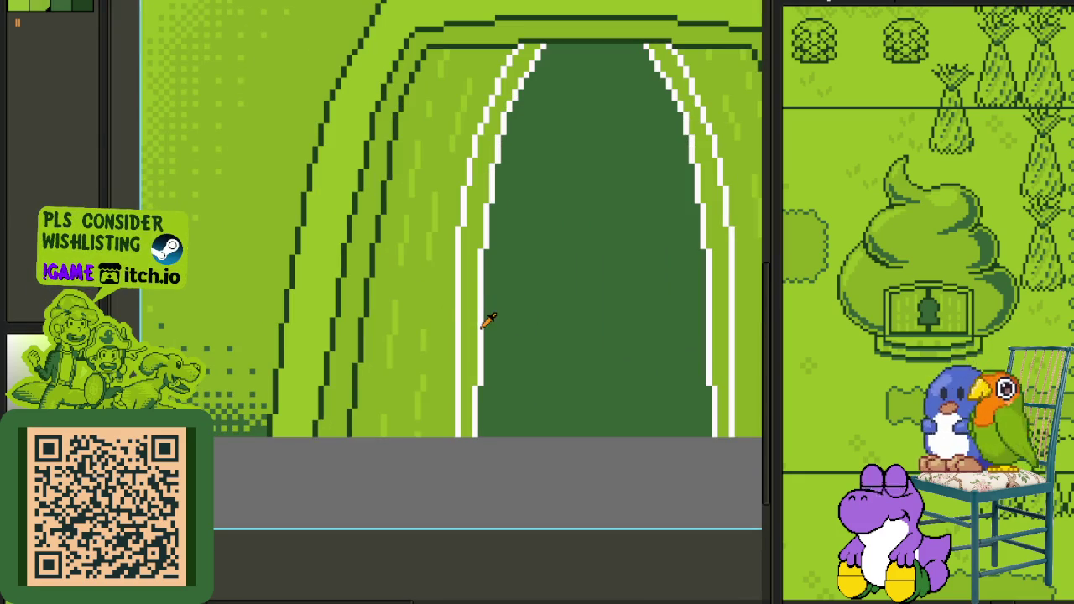
scroll(444, 437, up, 2)
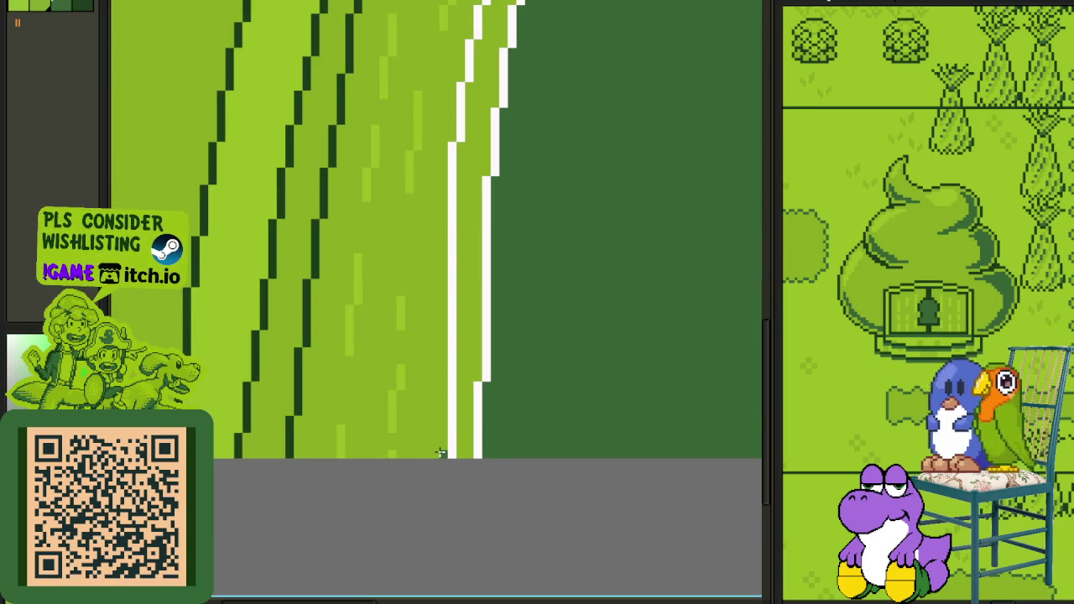
drag(442, 453, 442, 168)
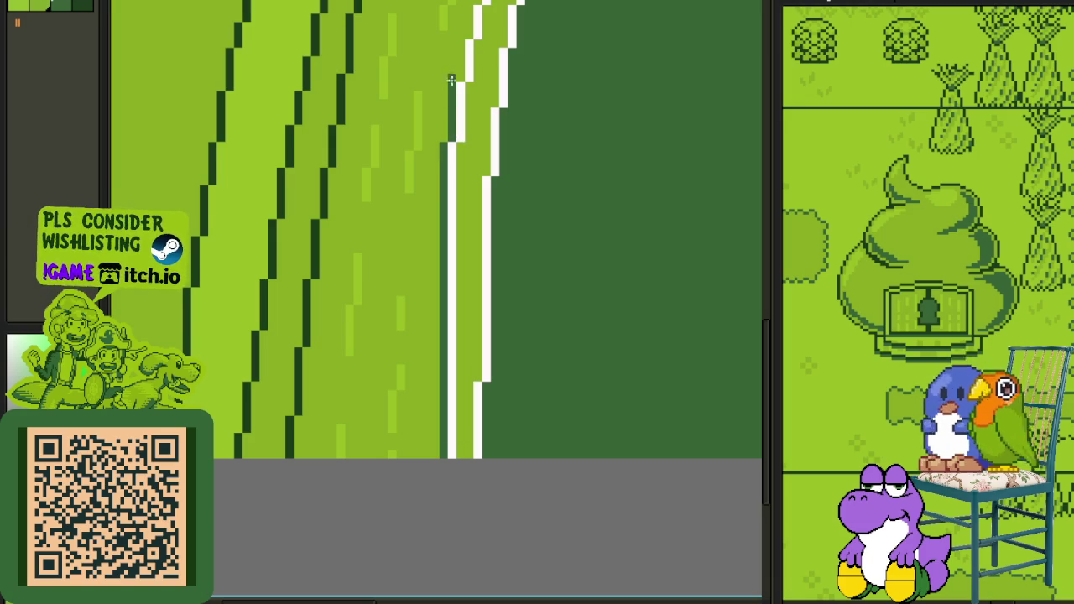
scroll(459, 56, down, 2)
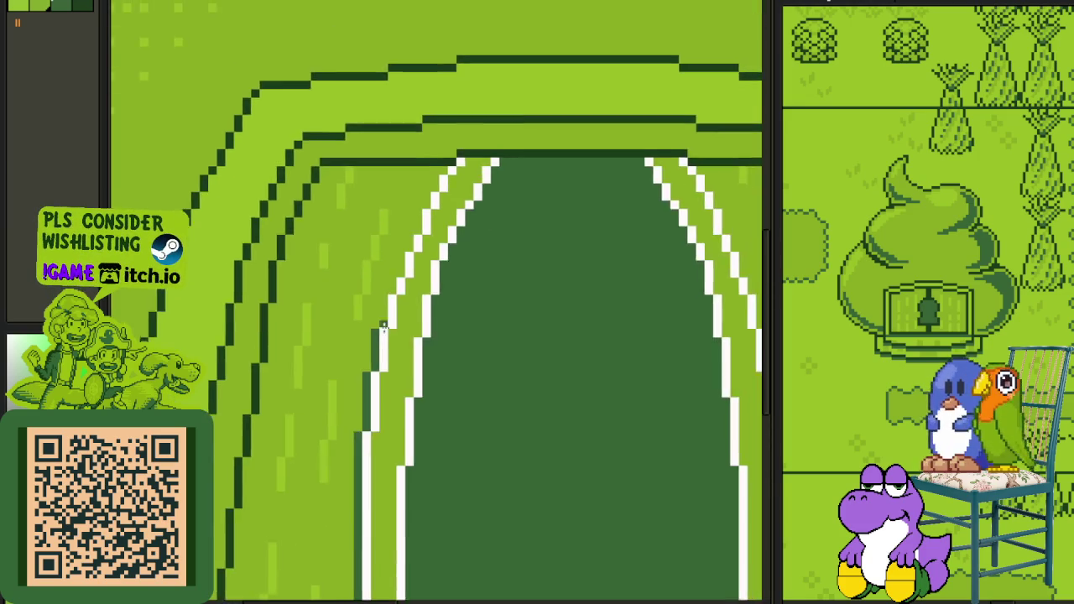
scroll(383, 311, up, 3)
drag(383, 327, 404, 243)
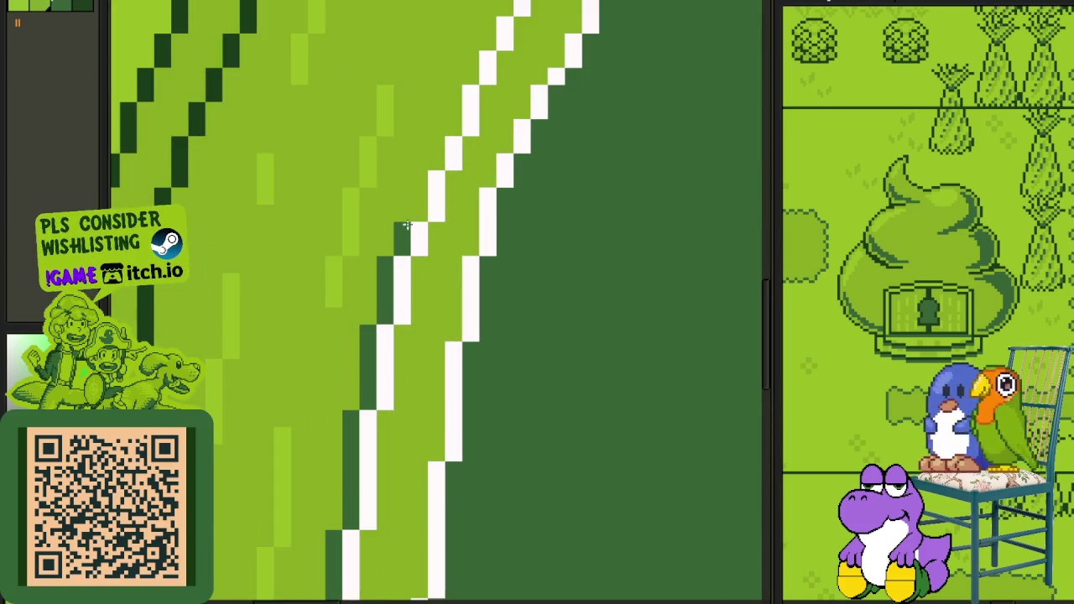
mouse_move(434, 144)
mouse_down()
mouse_move(466, 67)
mouse_move(390, 289)
mouse_up()
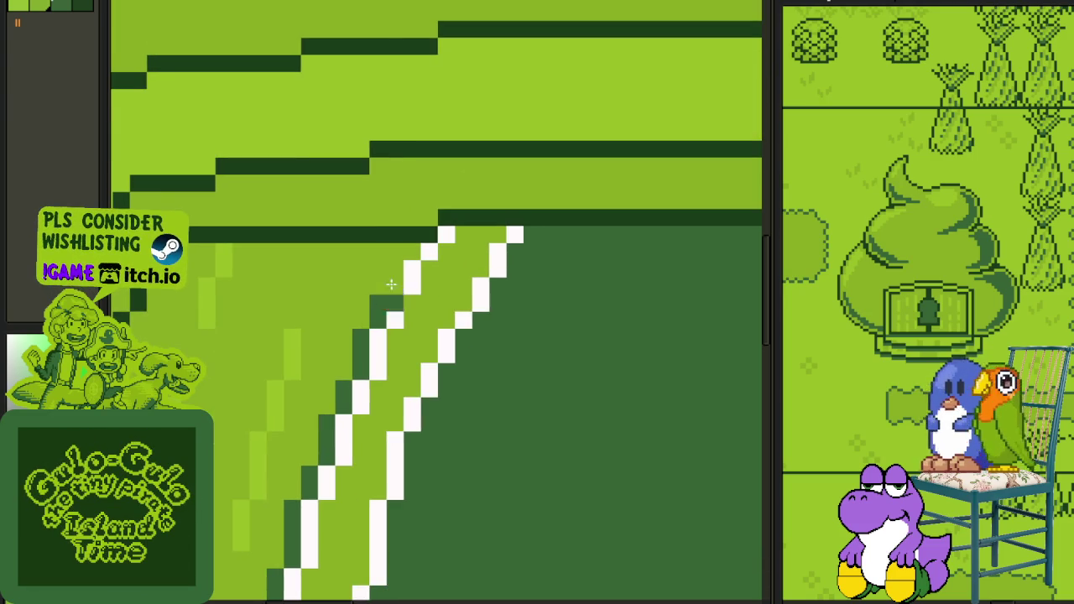
Step: Paint a dark green stroke beside the right white line up to the arch top
scroll(504, 268, down, 2)
scroll(593, 369, up, 1)
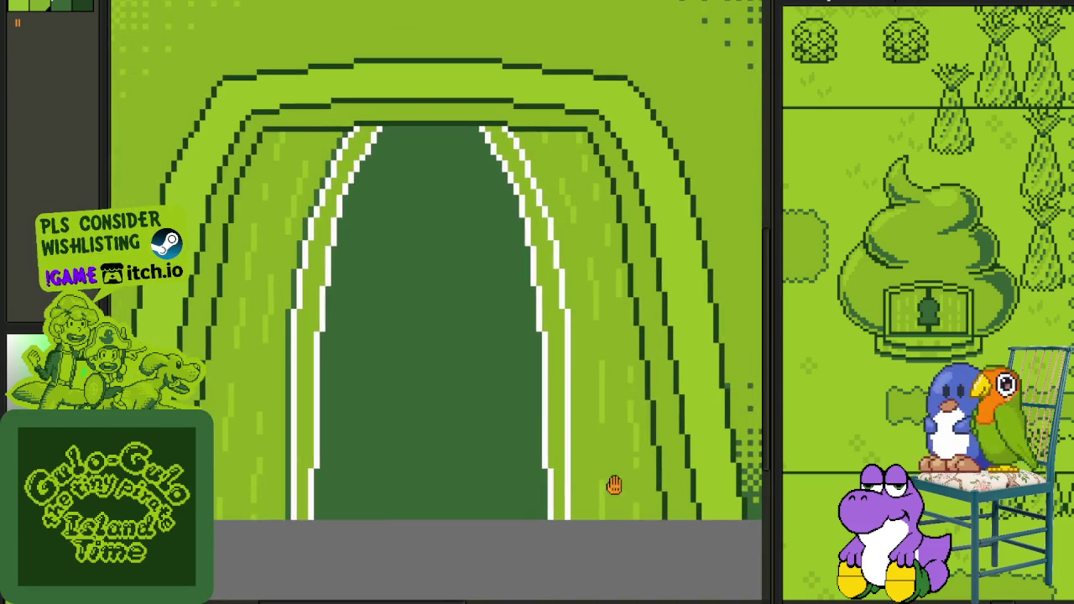
scroll(584, 470, up, 1)
scroll(570, 515, up, 1)
drag(557, 520, 559, 122)
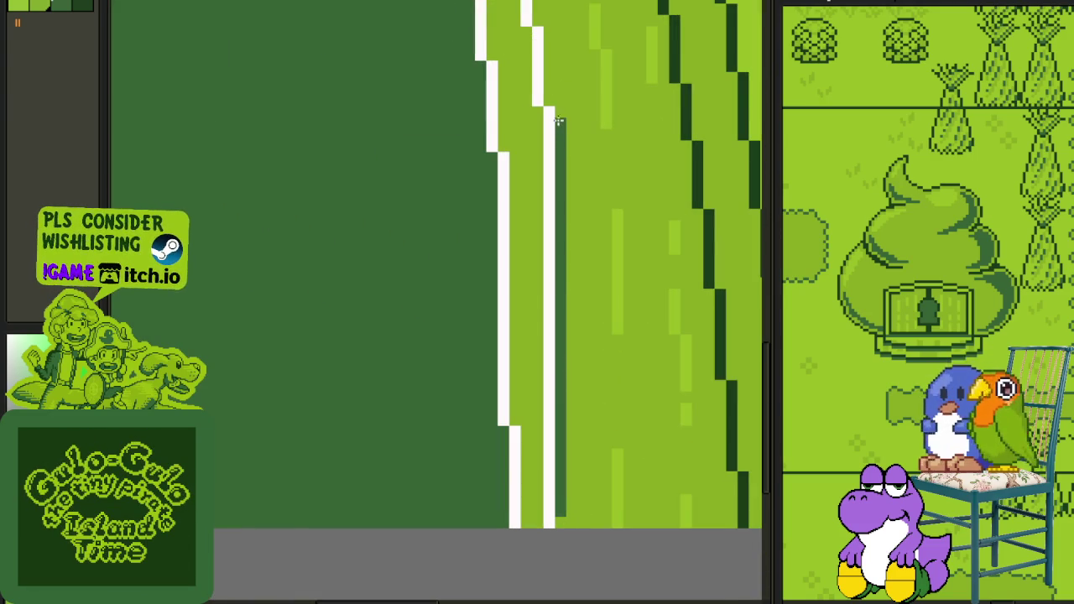
mouse_move(554, 106)
mouse_down()
mouse_move(543, 23)
mouse_move(568, 312)
mouse_up()
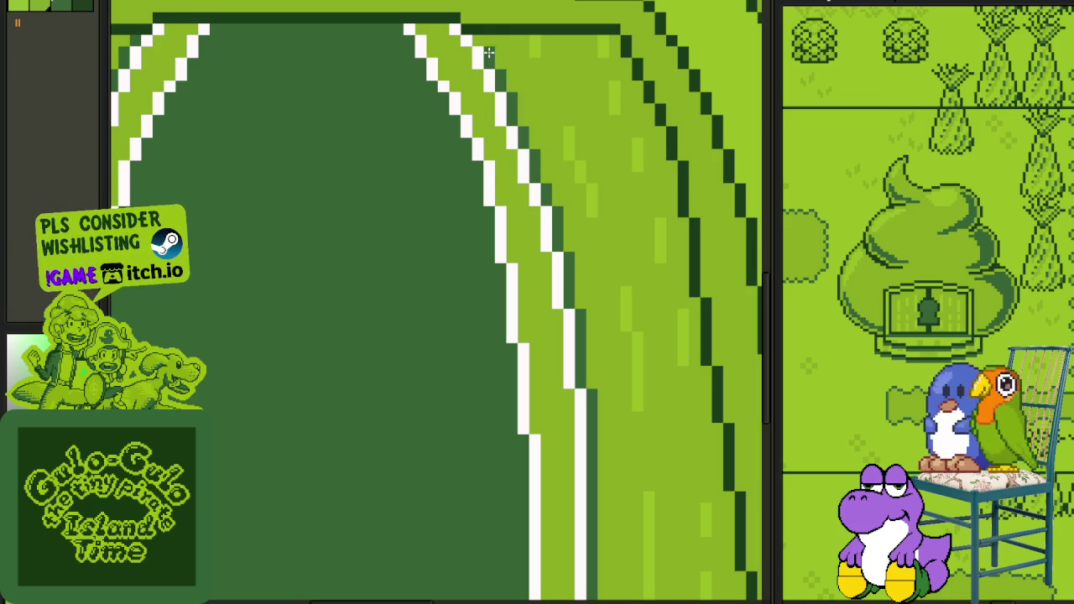
Step: Replace color #FFFBFB with dark green #0F380F in the arch stripes
scroll(479, 41, down, 5)
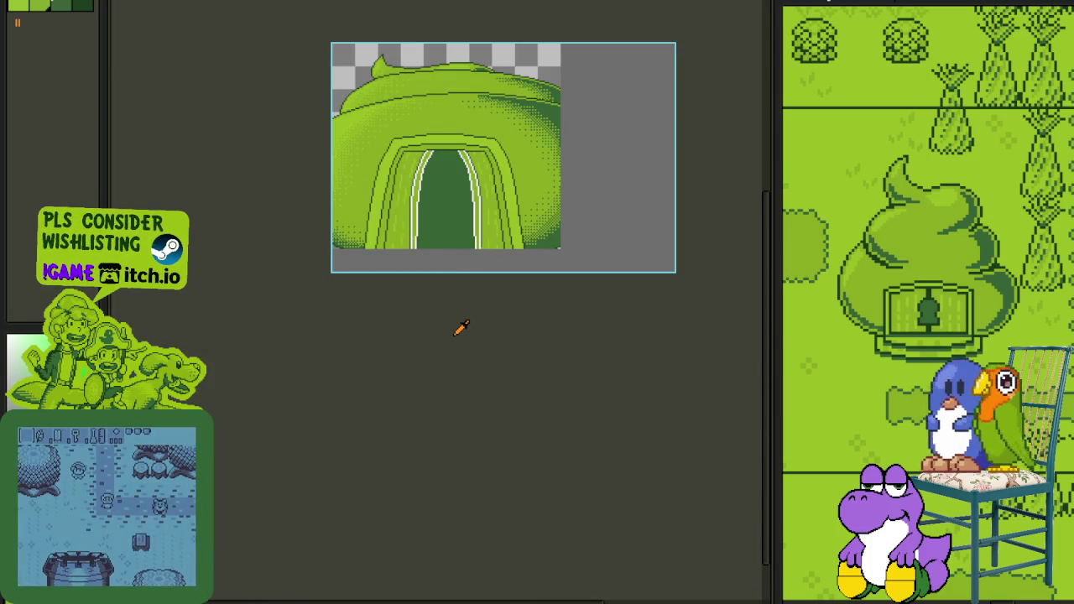
scroll(464, 309, up, 2)
scroll(360, 175, up, 2)
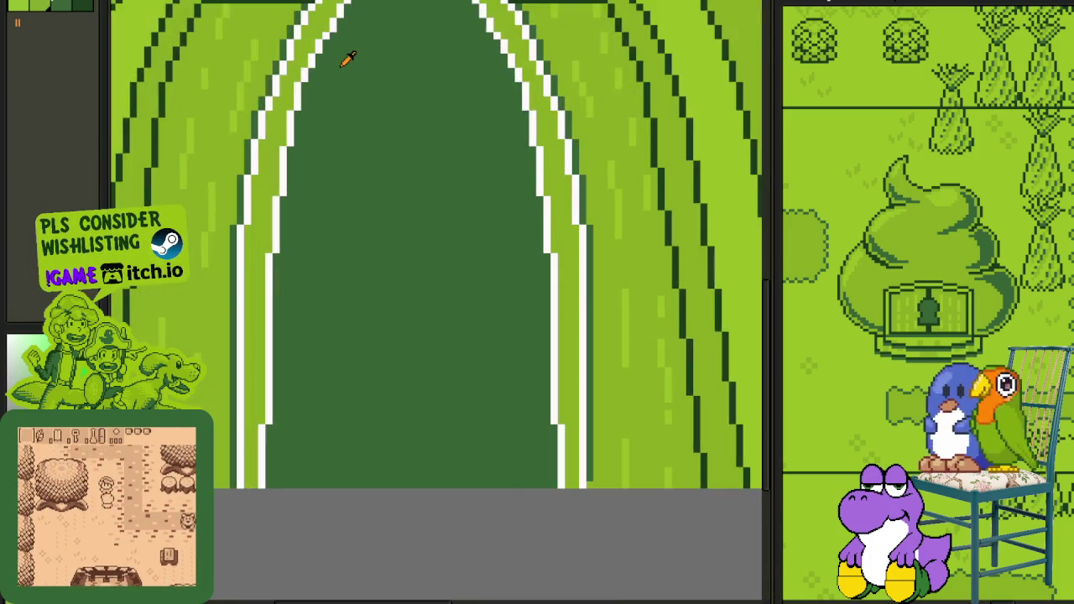
scroll(347, 67, up, 1)
scroll(360, 232, up, 1)
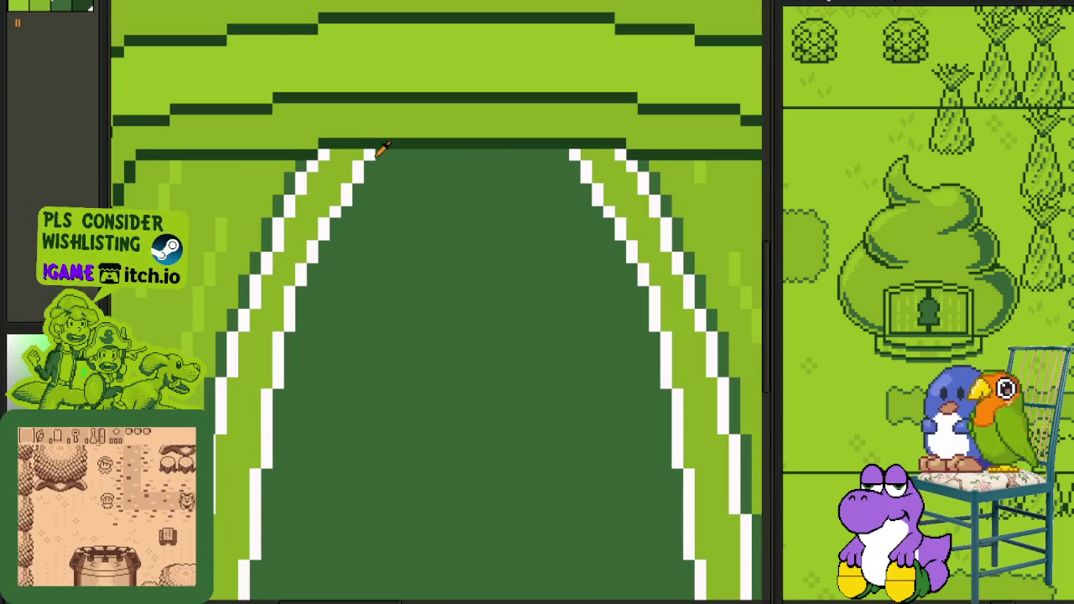
key(shift+r)
click(472, 467)
scroll(437, 421, down, 2)
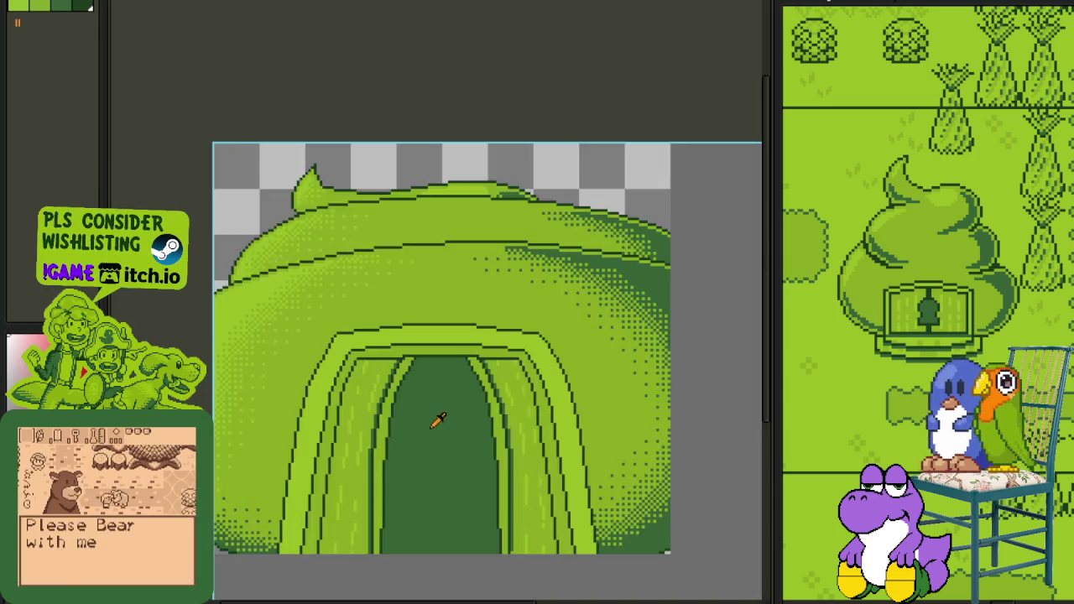
scroll(431, 489, down, 1)
scroll(419, 554, down, 1)
scroll(415, 537, up, 1)
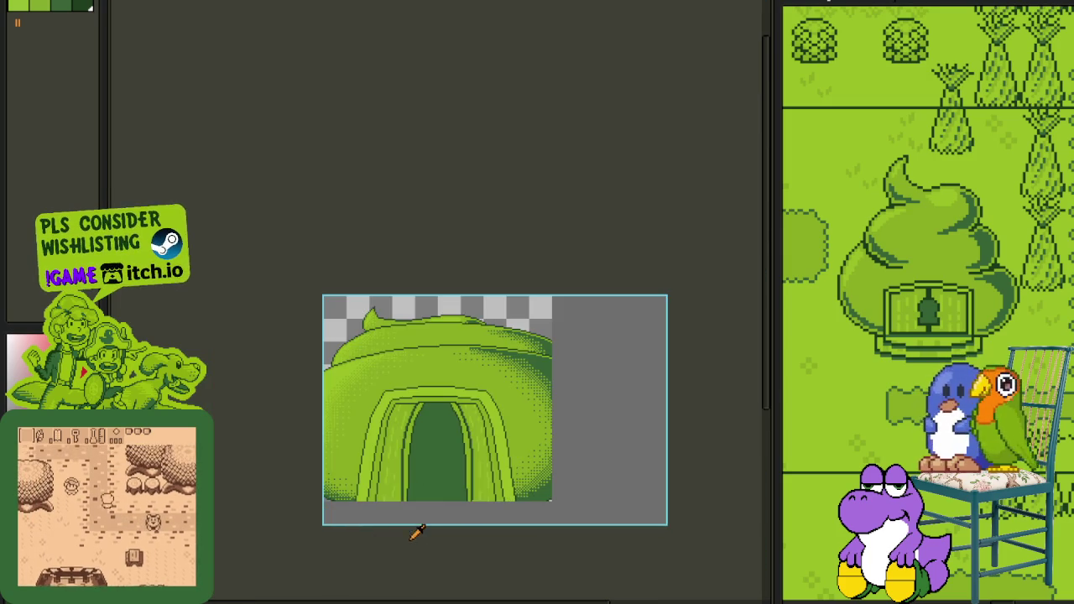
scroll(386, 420, up, 1)
Step: Show the timeline, reorder a layer near Layer 2, and make Layer 1 Copy active
key(Tab)
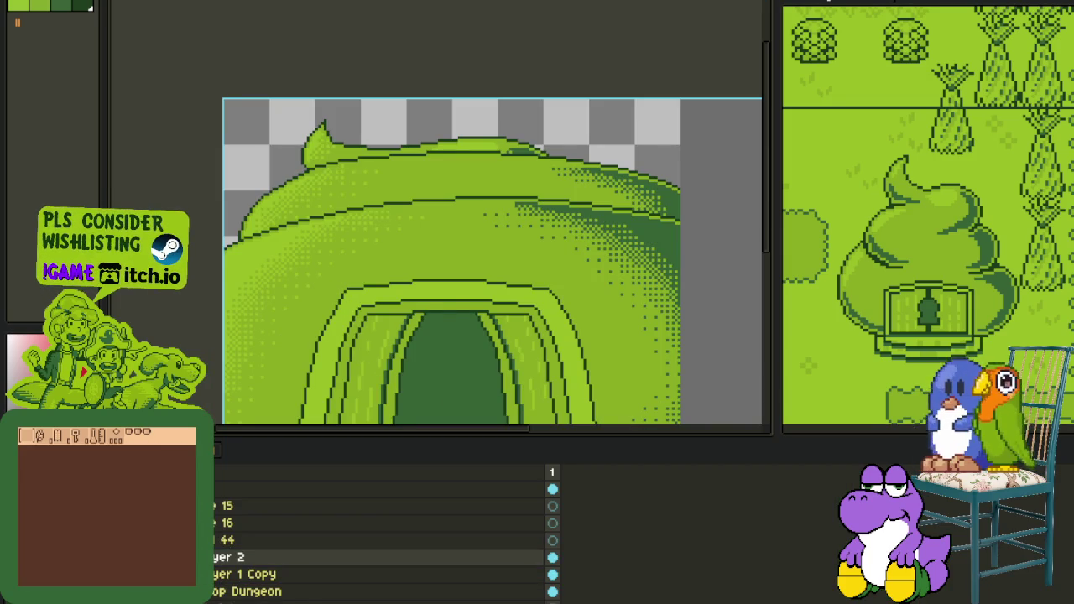
drag(211, 558, 217, 578)
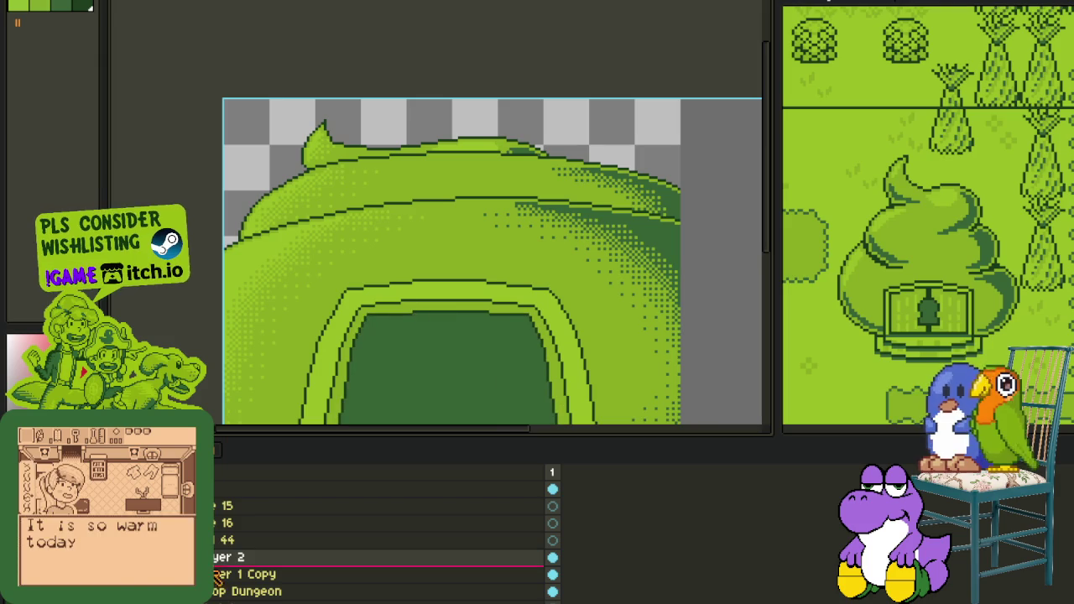
click(398, 411)
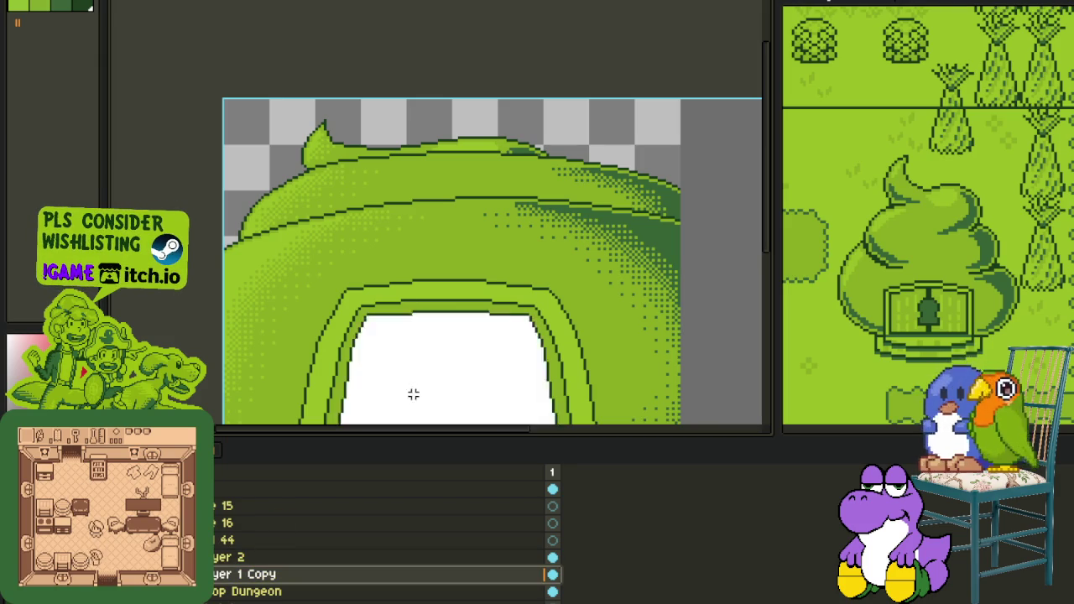
scroll(411, 393, down, 1)
scroll(422, 406, down, 1)
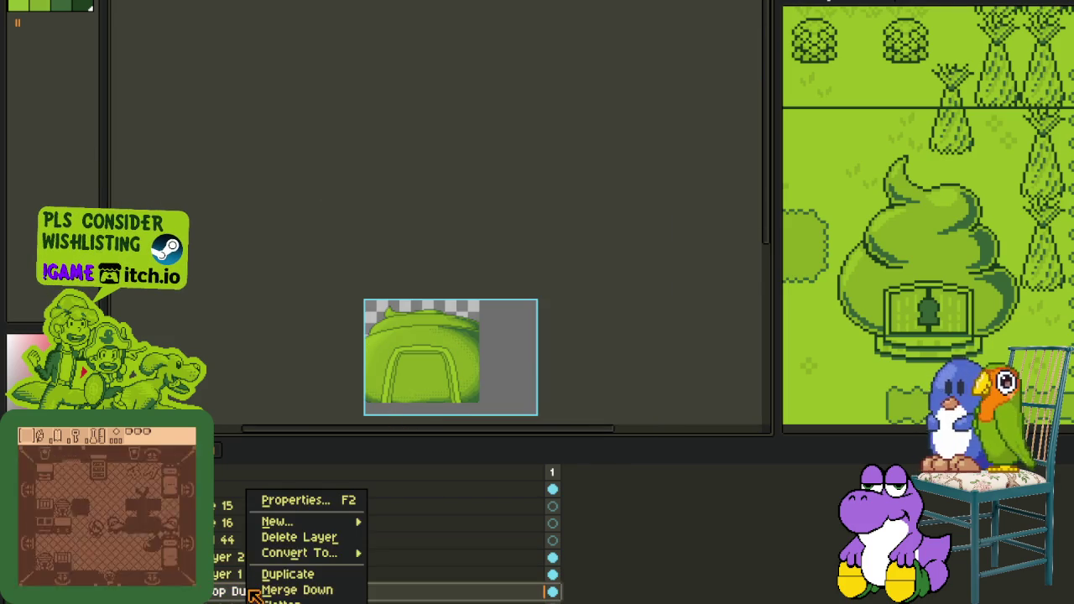
Step: Add a new Layer 3, put Layer 2 below Layer 1 Copy, and hide the timeline
right_click(250, 495)
mouse_move(289, 522)
click(396, 517)
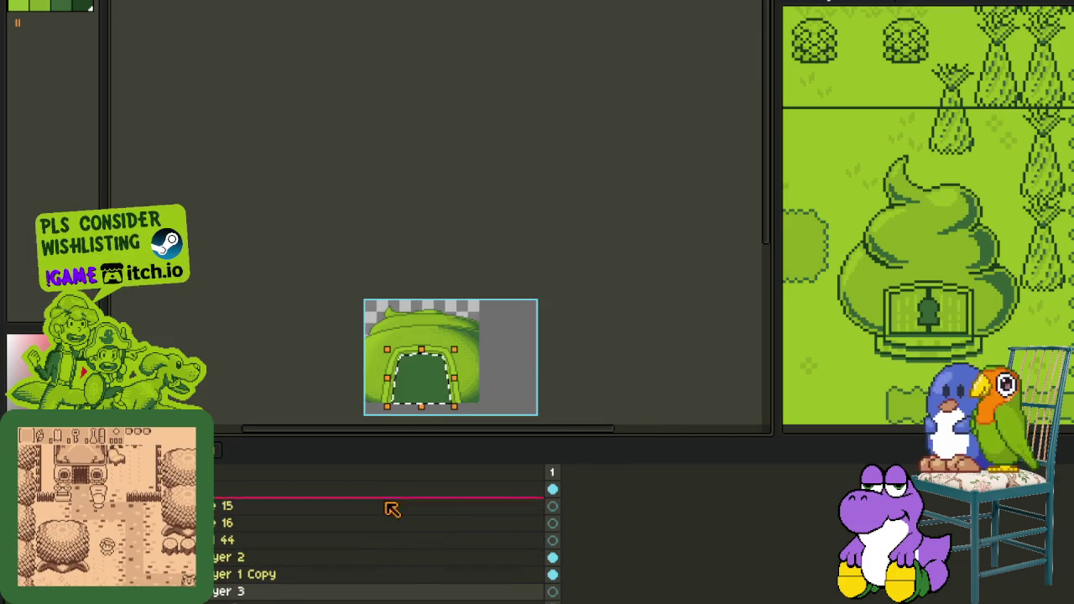
drag(243, 591, 318, 547)
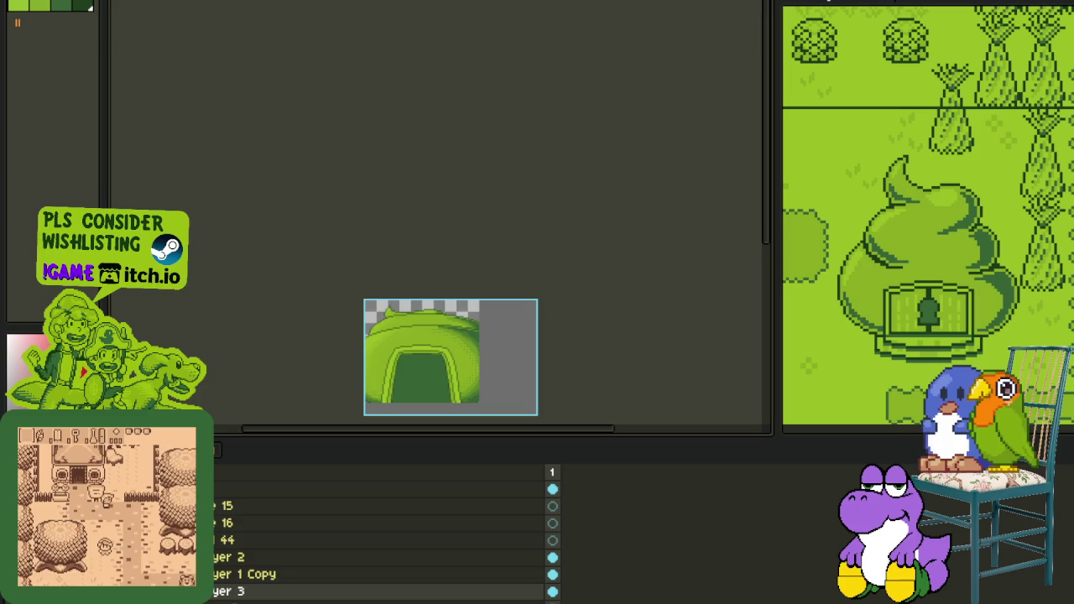
drag(252, 557, 252, 578)
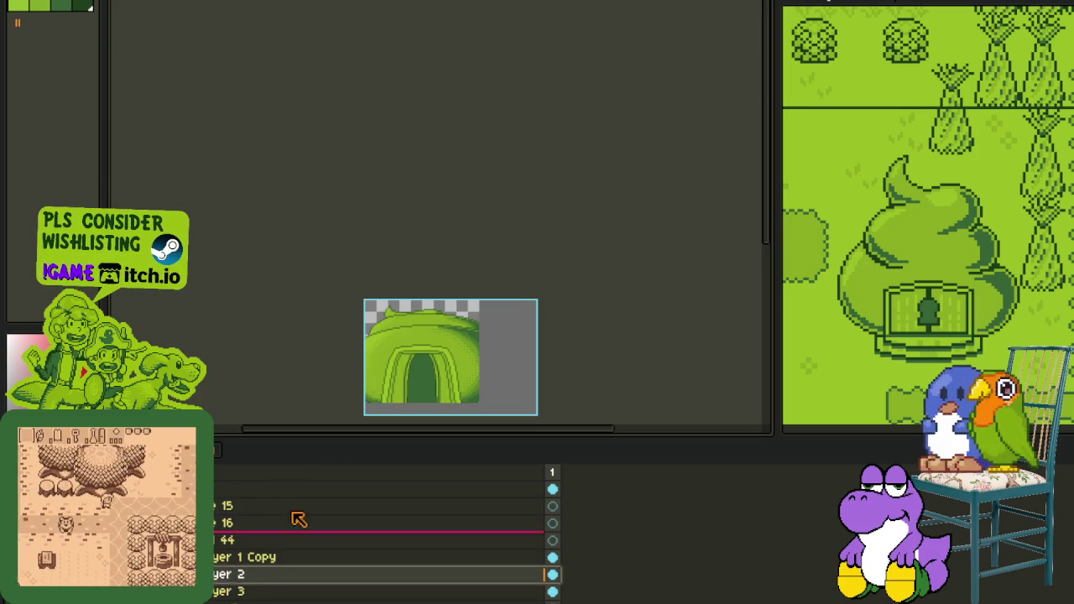
key(Tab)
scroll(407, 277, up, 1)
key(ctrl+a)
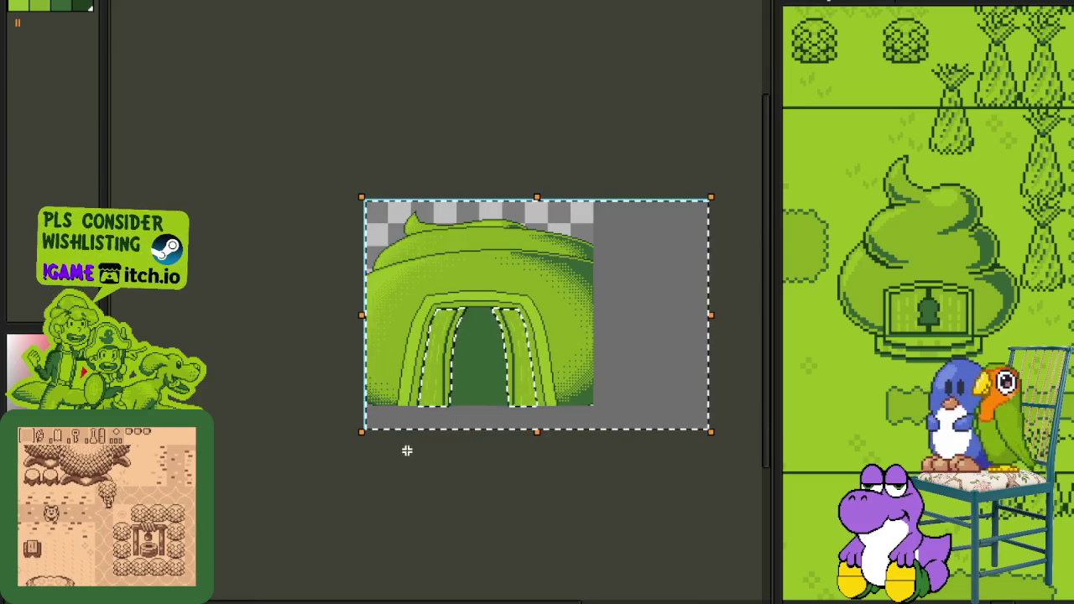
Step: Nudge a rectangular slice of the arch's right side a pixel left, then deselect
key(ctrl+d)
drag(387, 246, 474, 489)
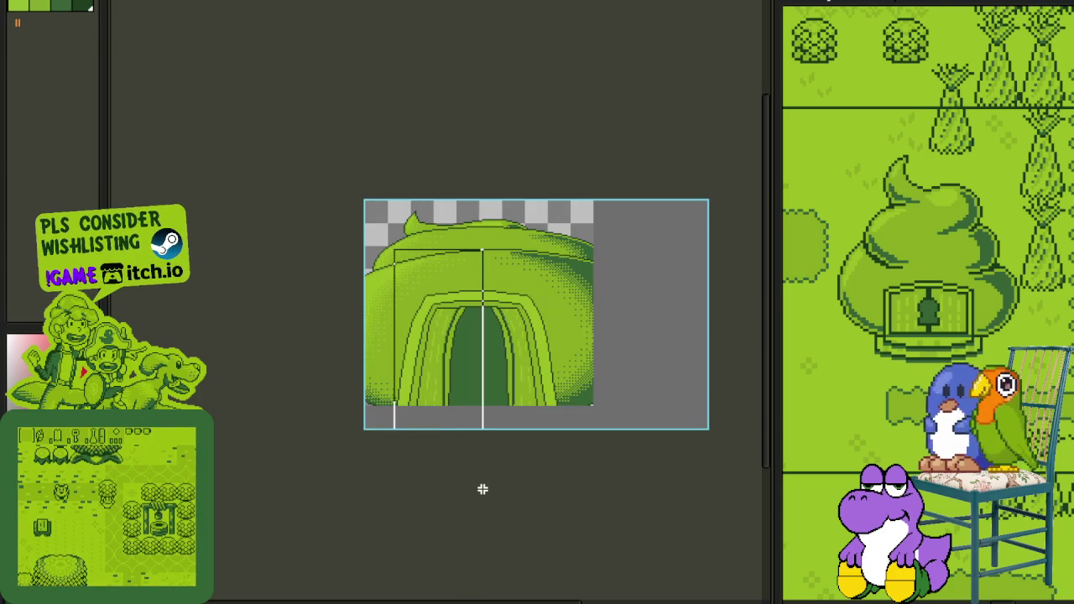
key(Left)
key(Left)
key(Left)
key(Left)
key(Left)
key(ctrl+d)
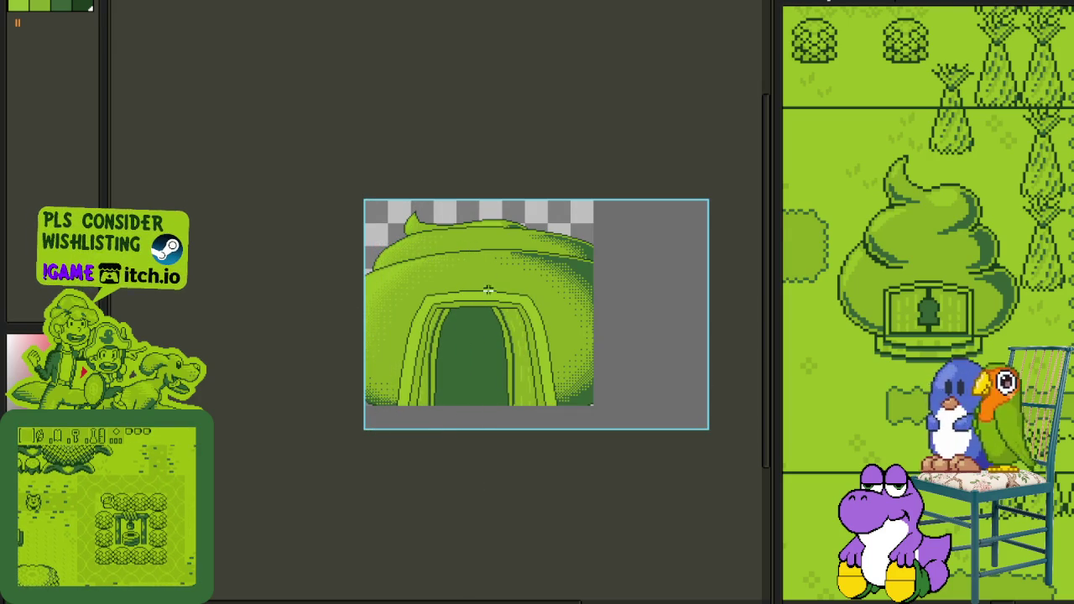
mouse_move(470, 251)
mouse_down()
mouse_move(558, 487)
mouse_move(582, 470)
mouse_up()
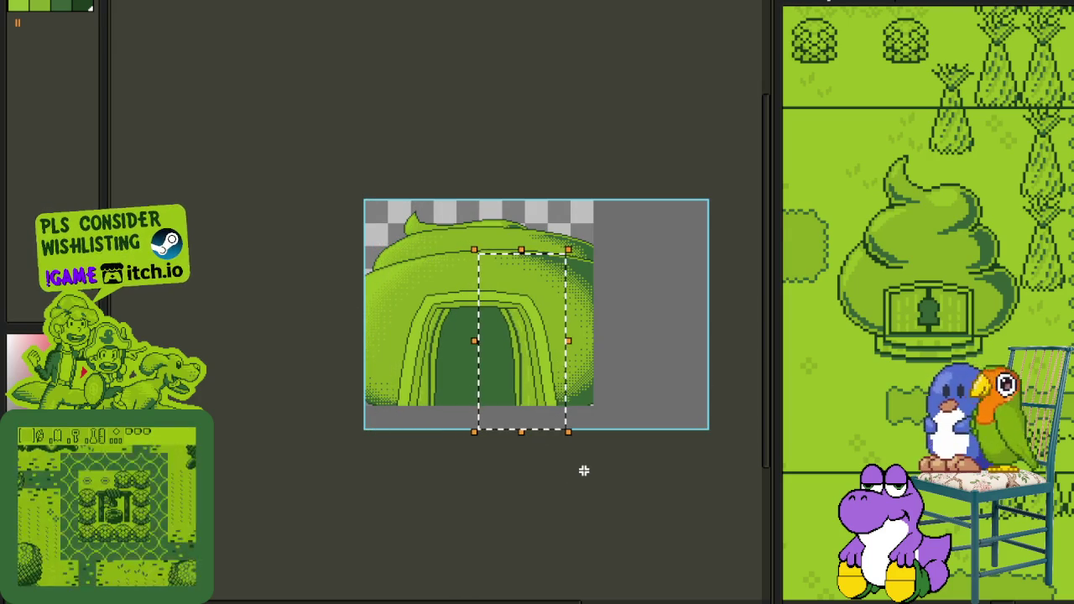
key(ctrl+d)
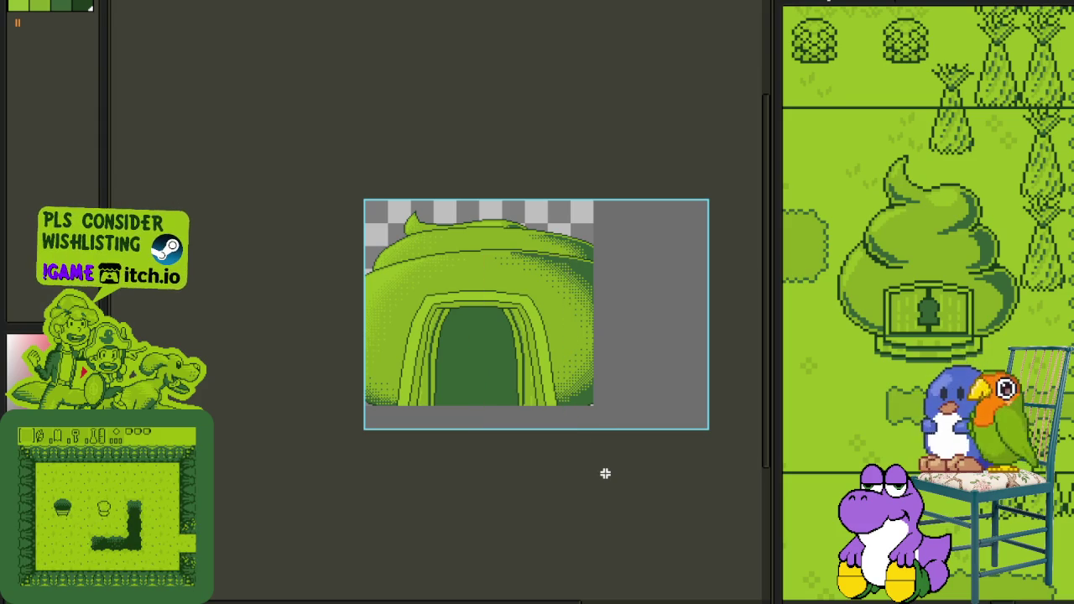
Step: Clear any selection, show the Layers timeline, and open Layer 1 Copy's context menu
scroll(603, 463, down, 1)
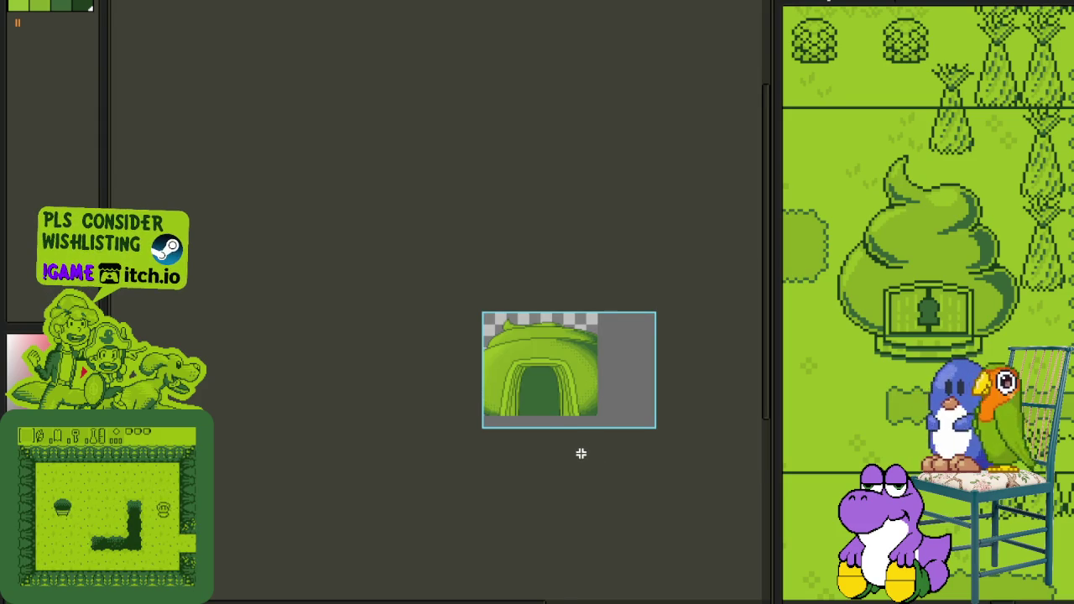
scroll(582, 453, up, 1)
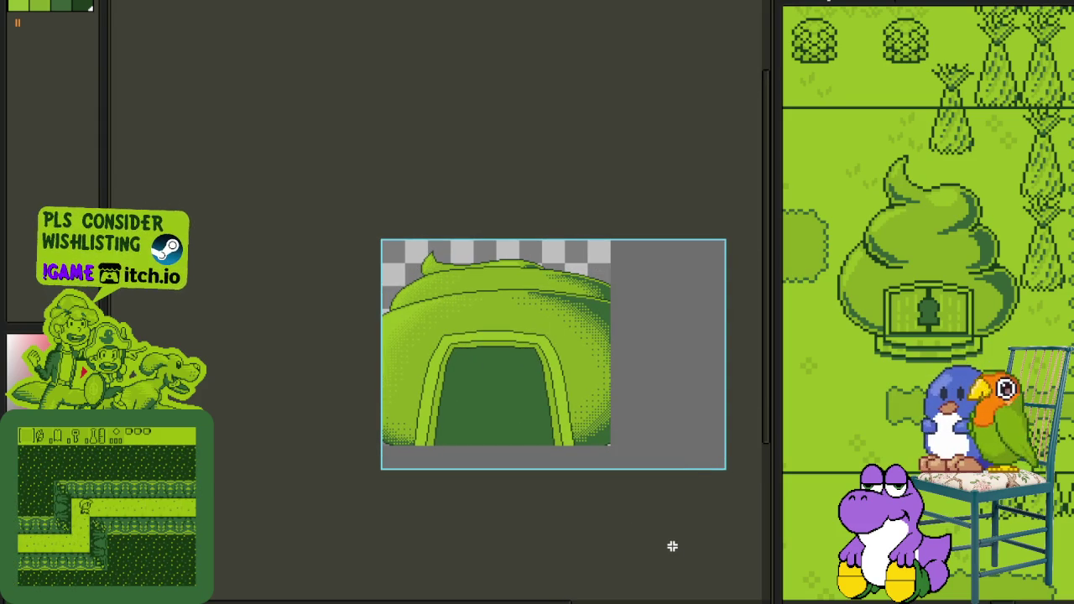
key(ctrl+a)
key(ctrl+d)
scroll(532, 445, up, 1)
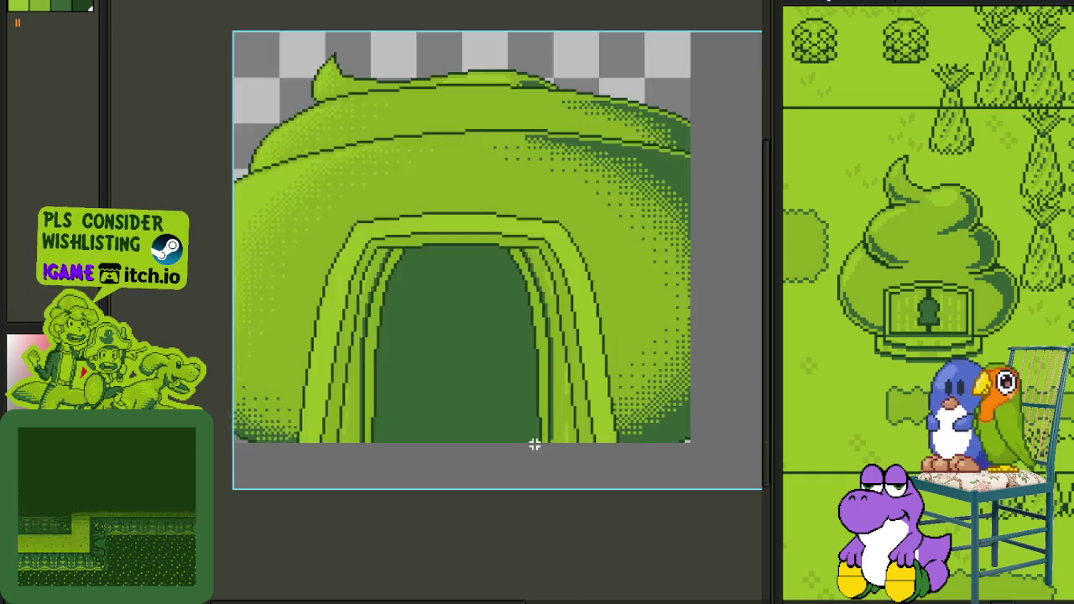
scroll(562, 401, up, 1)
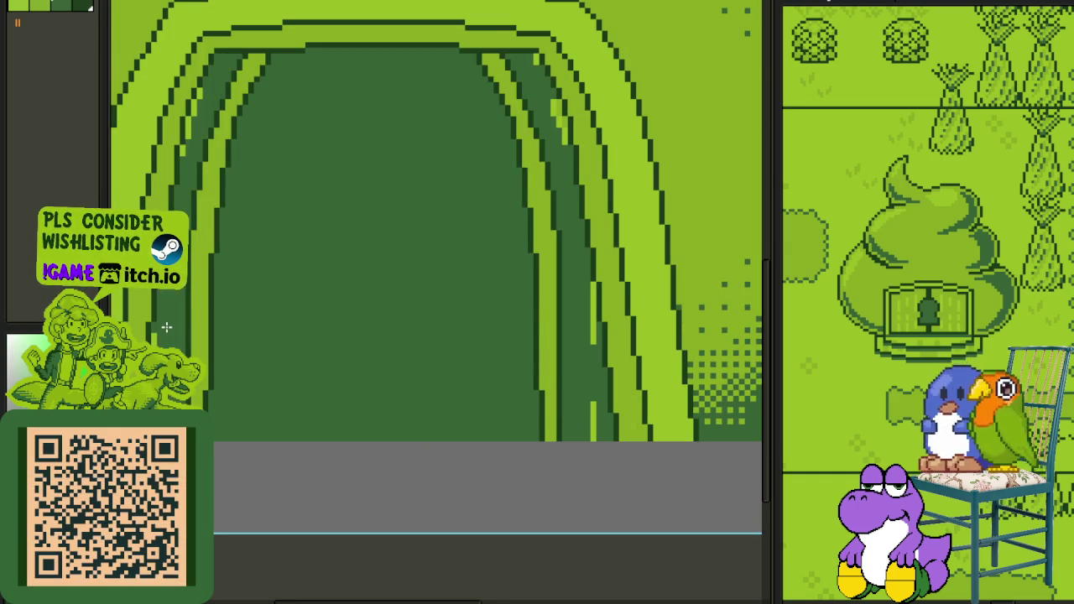
scroll(168, 327, down, 1)
scroll(279, 384, down, 2)
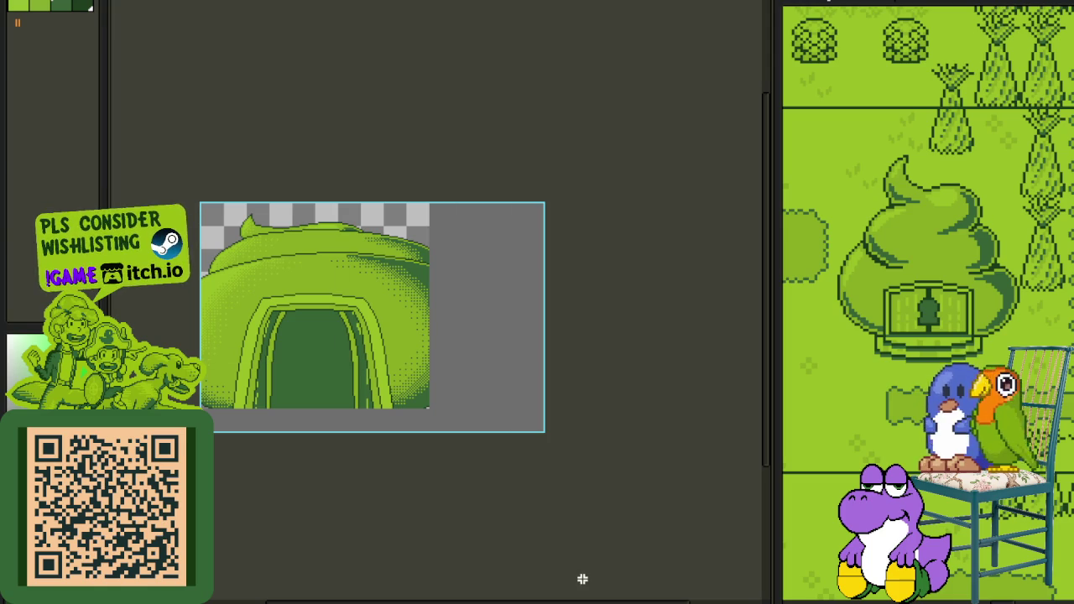
key(Tab)
right_click(242, 558)
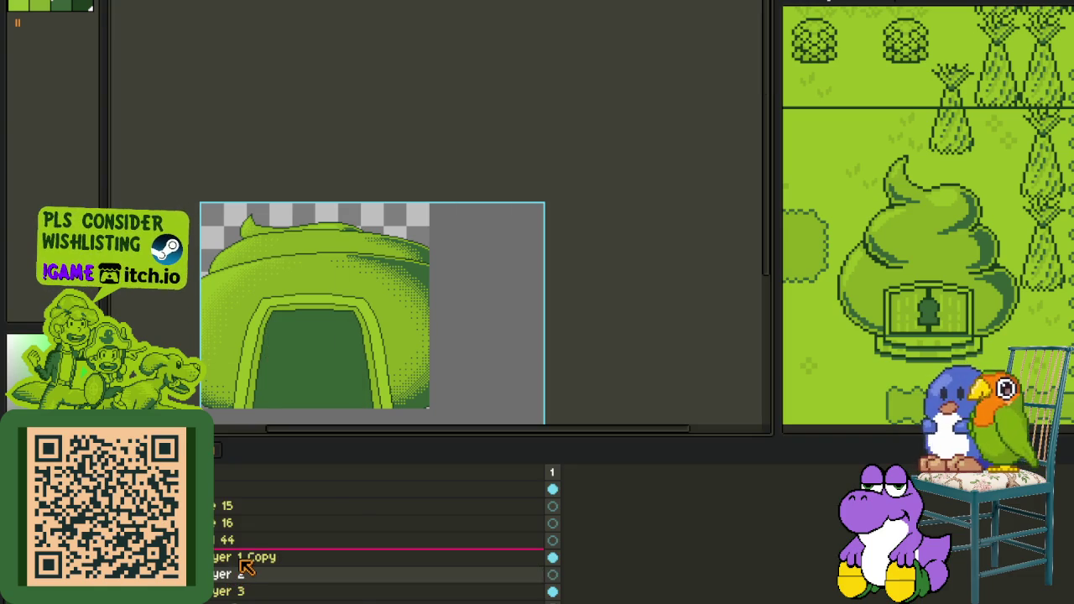
Step: Merge Layer 1 Copy down into Layer 2, then merge the next layer down too
click(288, 589)
right_click(264, 563)
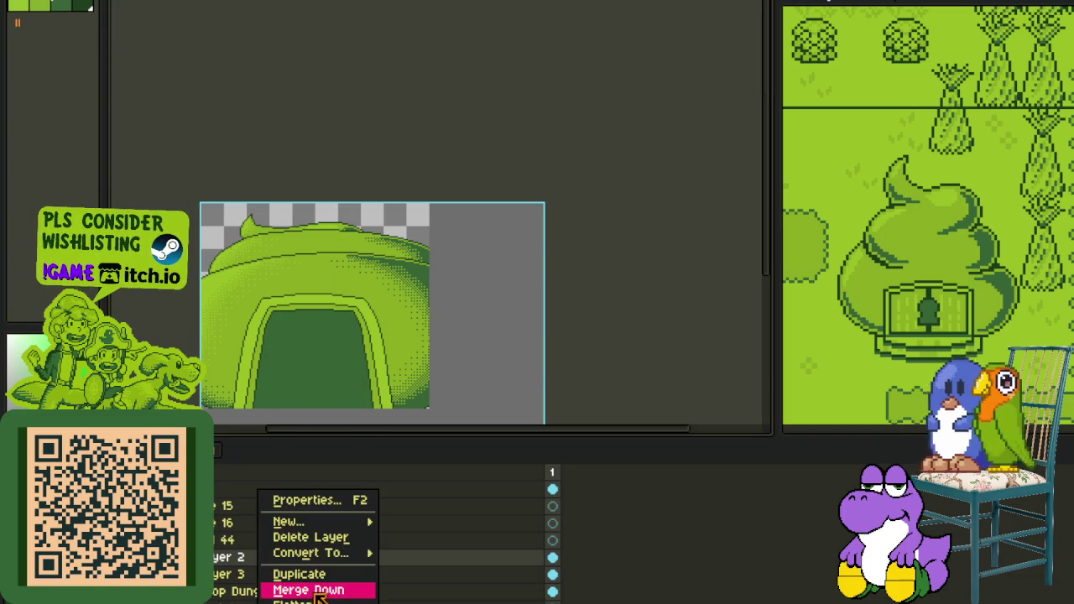
click(288, 590)
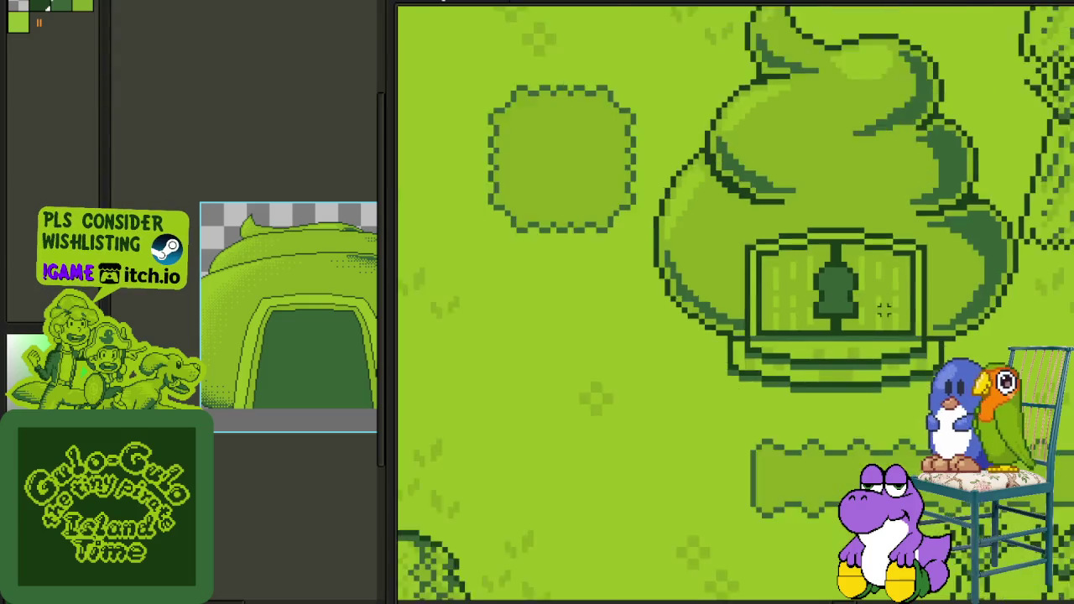
scroll(739, 311, down, 3)
scroll(740, 310, down, 2)
scroll(740, 310, down, 2)
drag(740, 310, 643, 305)
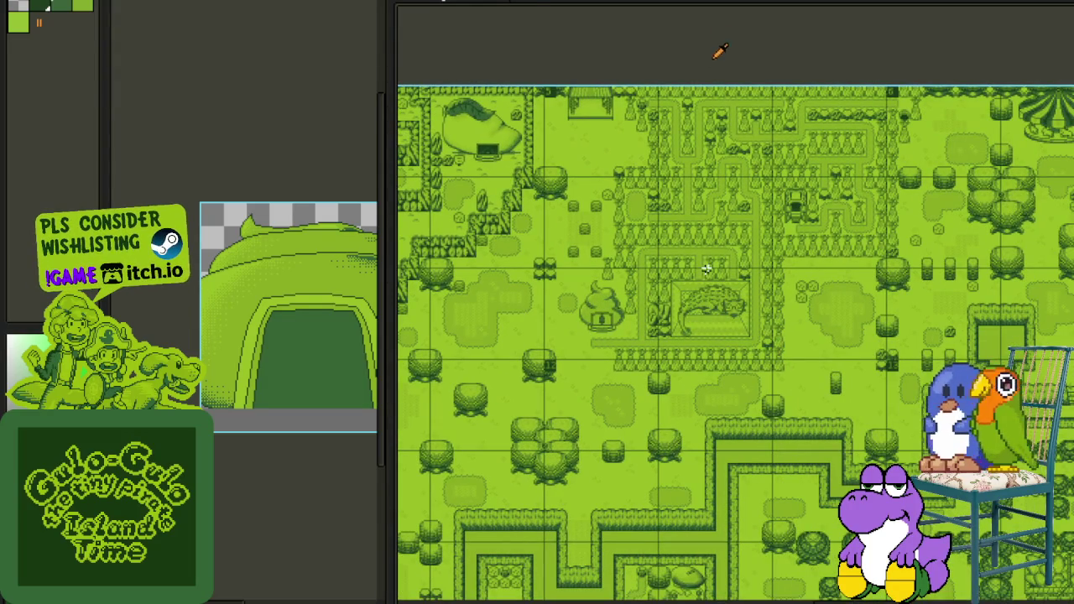
scroll(676, 311, up, 3)
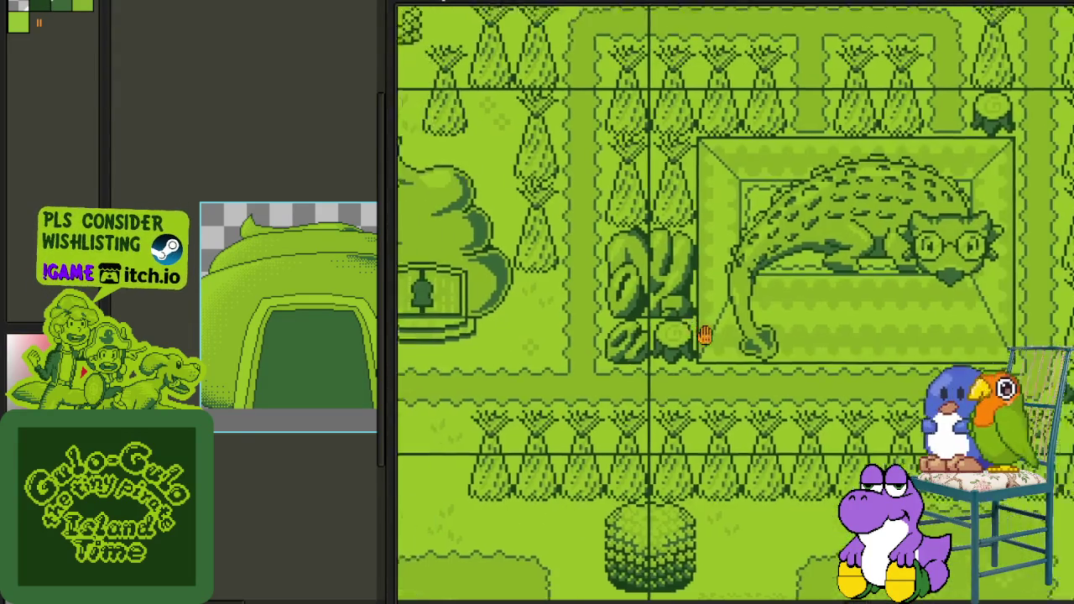
scroll(690, 319, down, 2)
scroll(770, 379, down, 2)
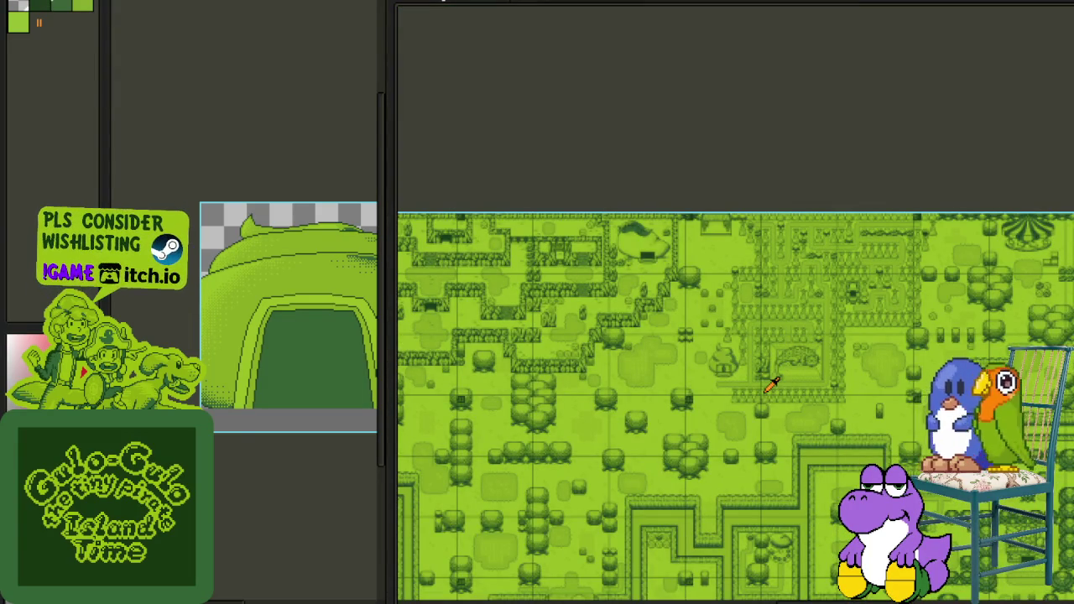
scroll(642, 283, down, 2)
scroll(551, 259, down, 2)
scroll(654, 278, down, 2)
scroll(590, 266, down, 2)
scroll(589, 266, down, 1)
scroll(640, 364, up, 1)
scroll(719, 355, up, 1)
scroll(719, 348, up, 1)
scroll(719, 344, down, 2)
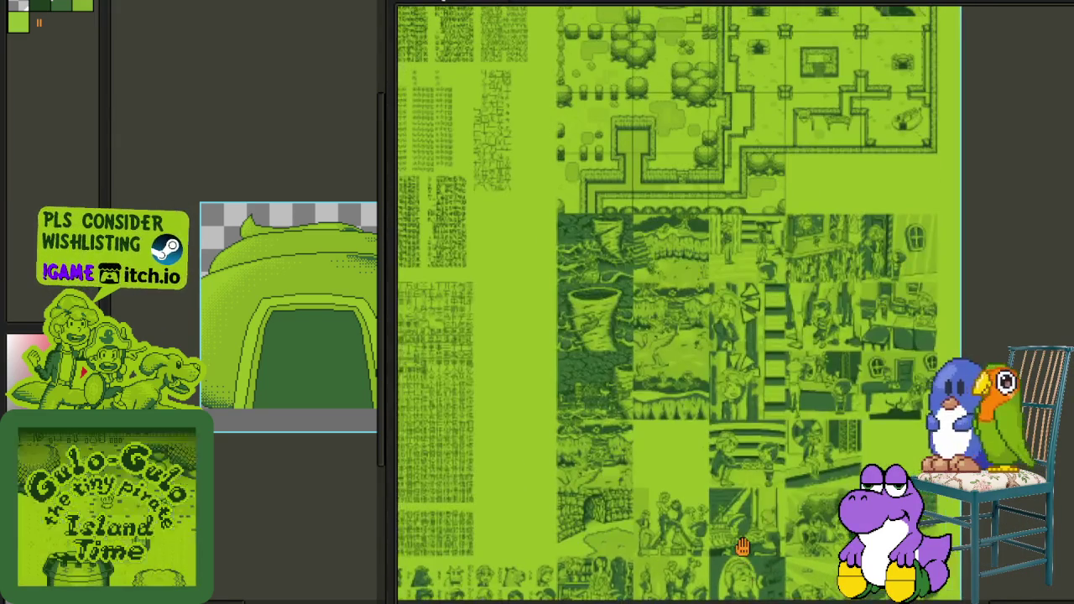
scroll(690, 304, up, 2)
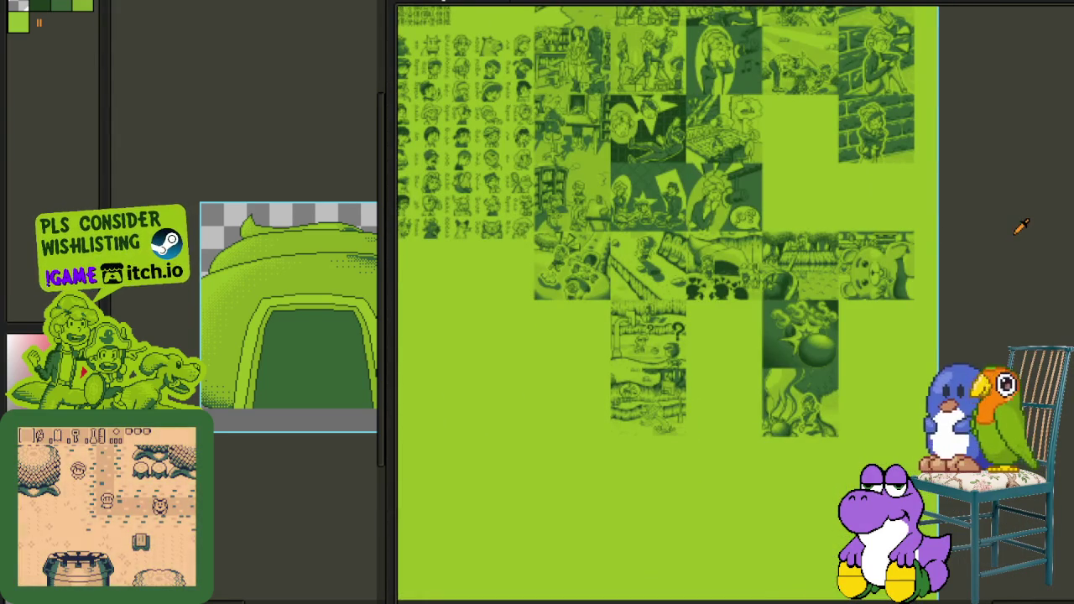
scroll(617, 251, up, 1)
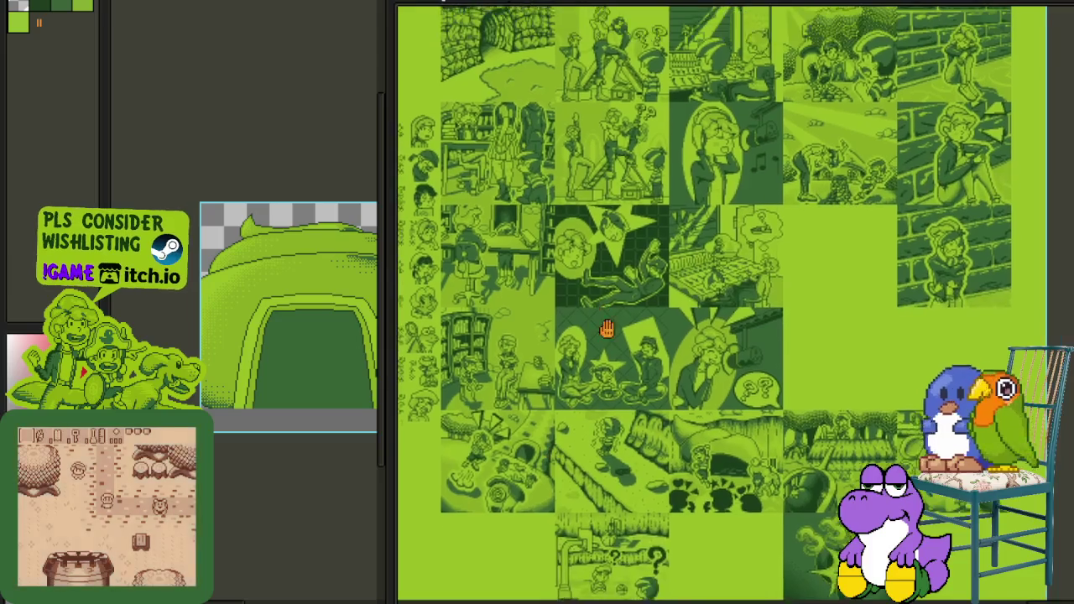
scroll(758, 232, up, 1)
scroll(847, 164, up, 2)
drag(848, 165, 761, 314)
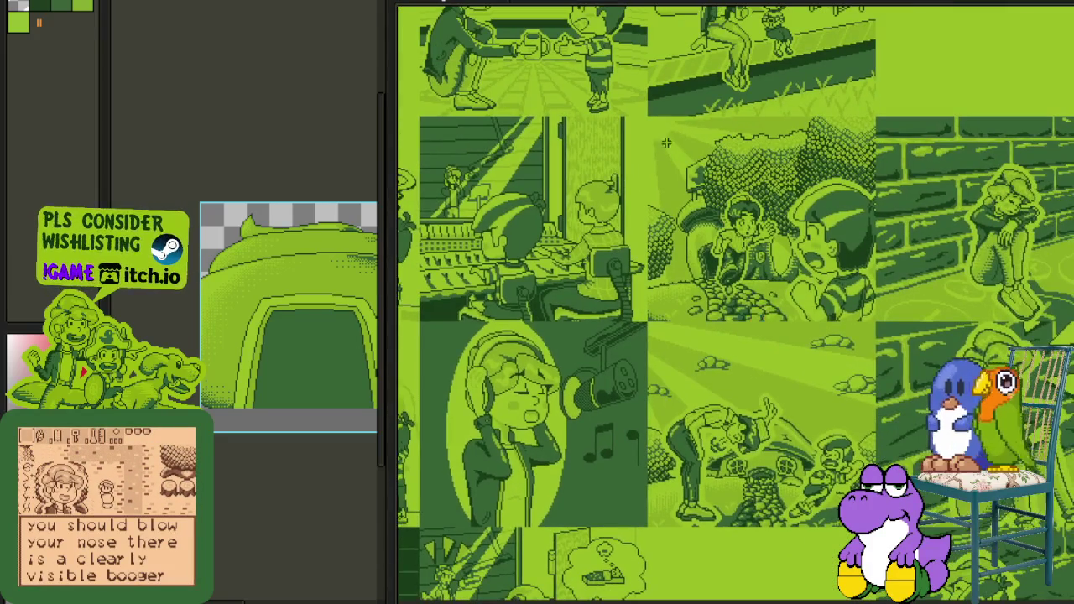
mouse_move(742, 452)
mouse_down()
mouse_move(743, 309)
mouse_move(678, 263)
mouse_move(635, 210)
mouse_up()
scroll(743, 310, down, 2)
scroll(635, 211, up, 2)
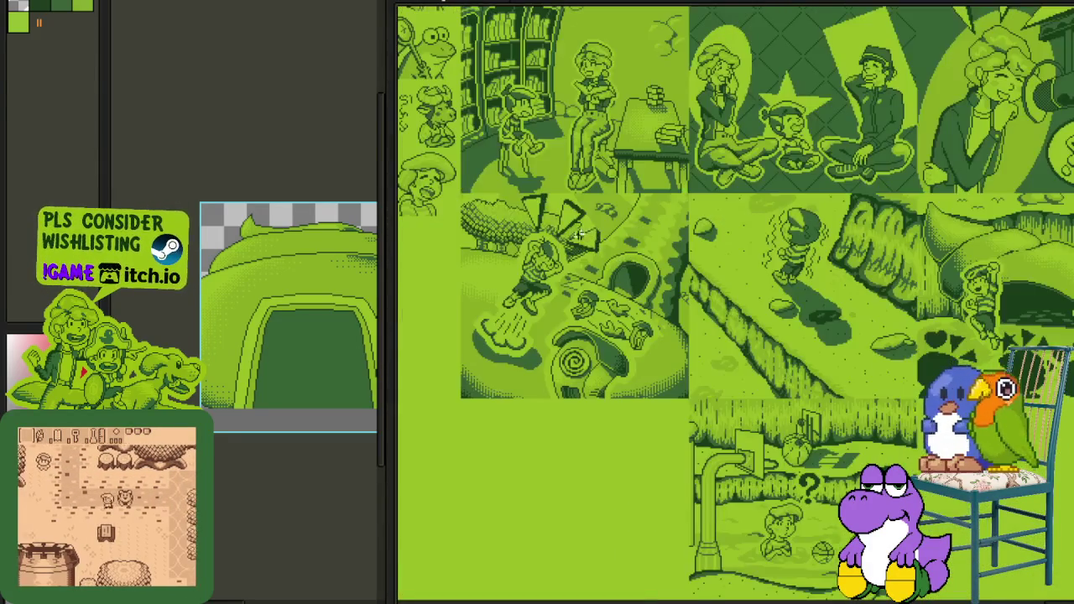
mouse_move(637, 168)
mouse_down()
mouse_move(764, 499)
mouse_move(654, 499)
mouse_up()
drag(675, 61, 1069, 591)
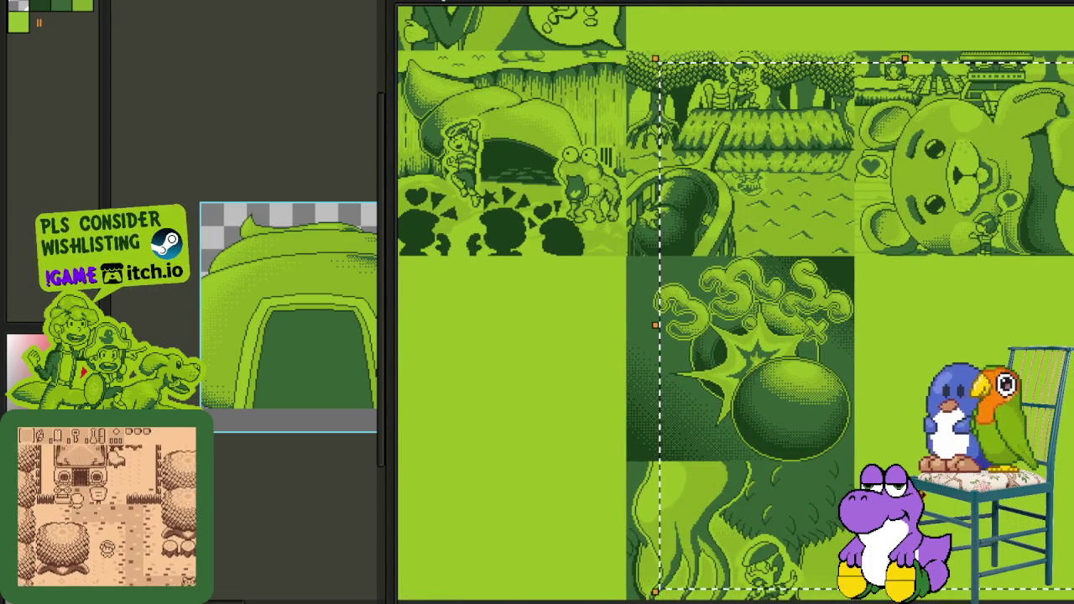
scroll(609, 403, down, 3)
scroll(618, 377, up, 3)
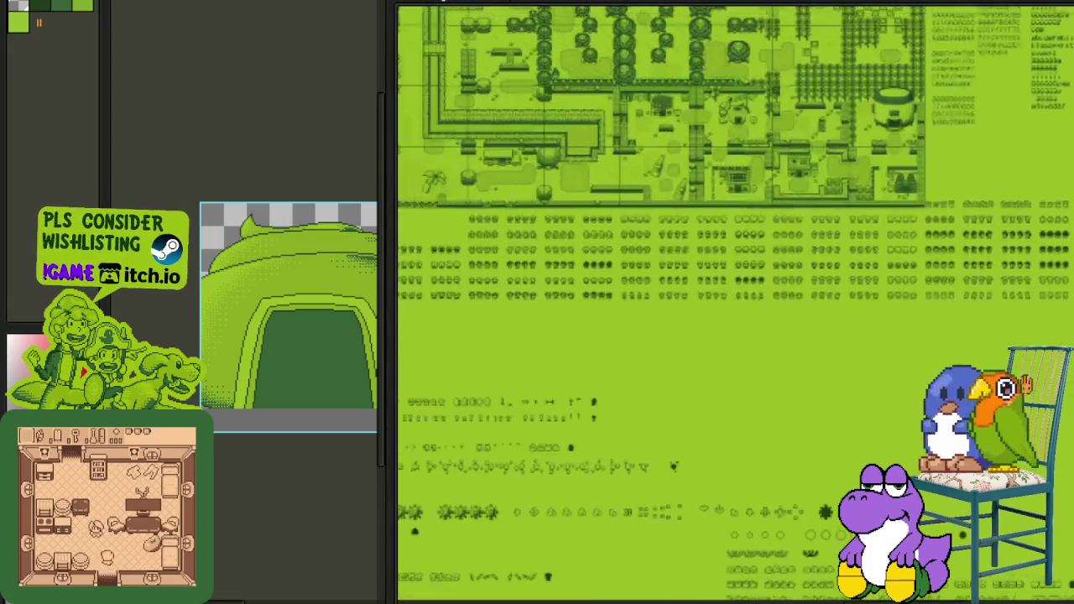
scroll(679, 335, up, 5)
scroll(679, 334, up, 3)
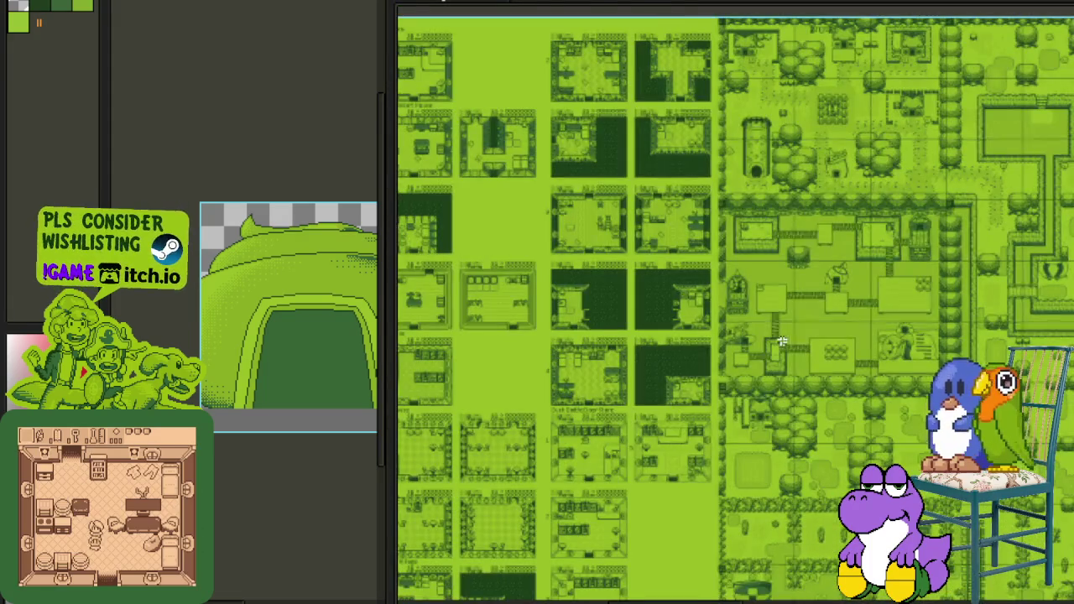
scroll(948, 364, up, 3)
scroll(948, 335, up, 3)
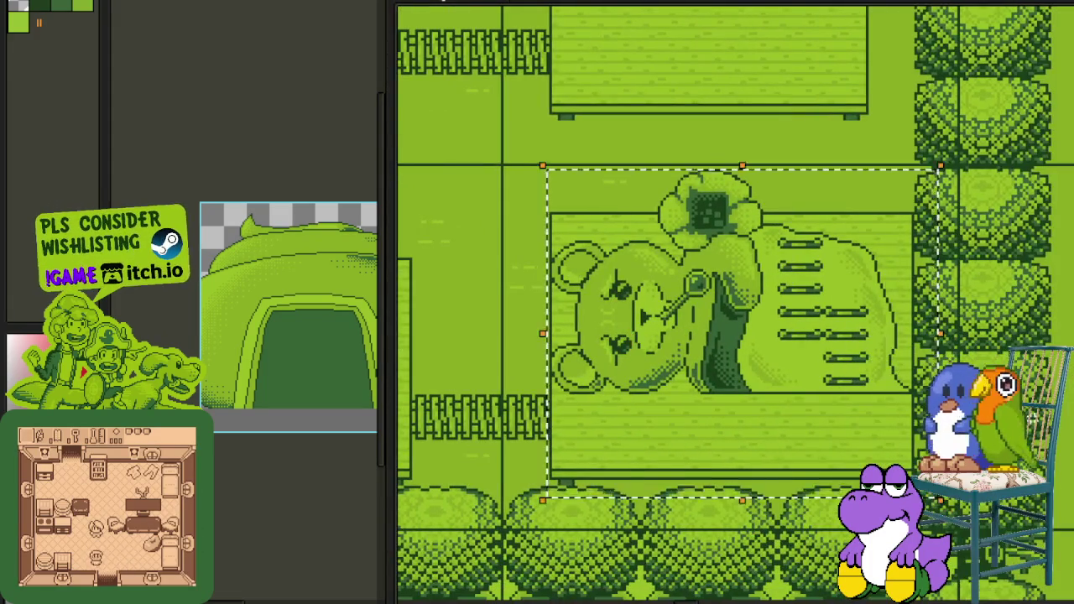
scroll(735, 335, down, 5)
scroll(735, 394, down, 2)
scroll(671, 313, down, 3)
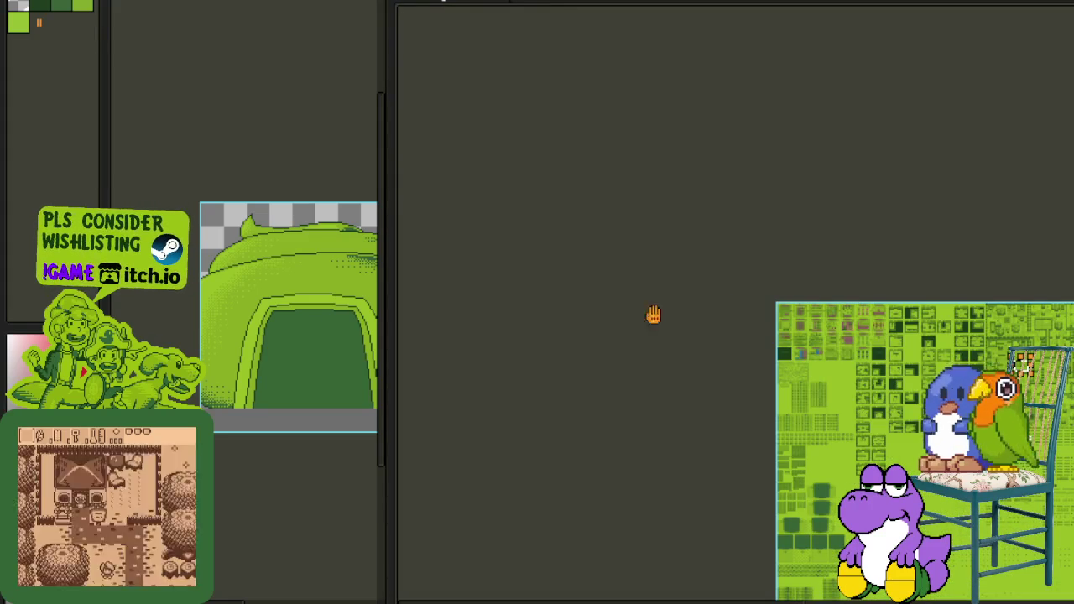
Step: Bring the whole reference sheet into view and zoom in on it
drag(515, 305, 507, 230)
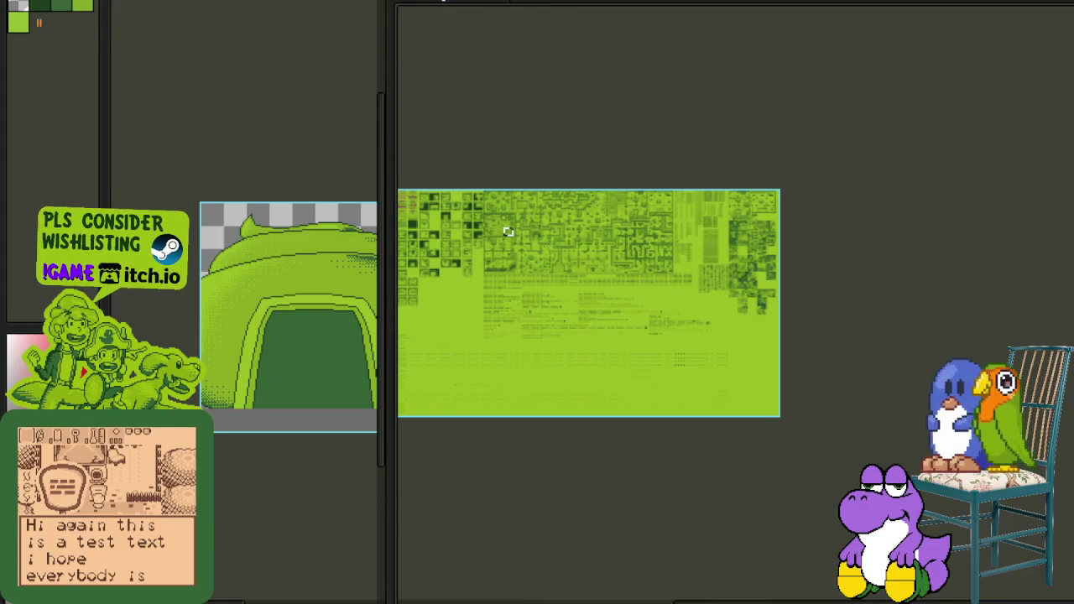
click(507, 230)
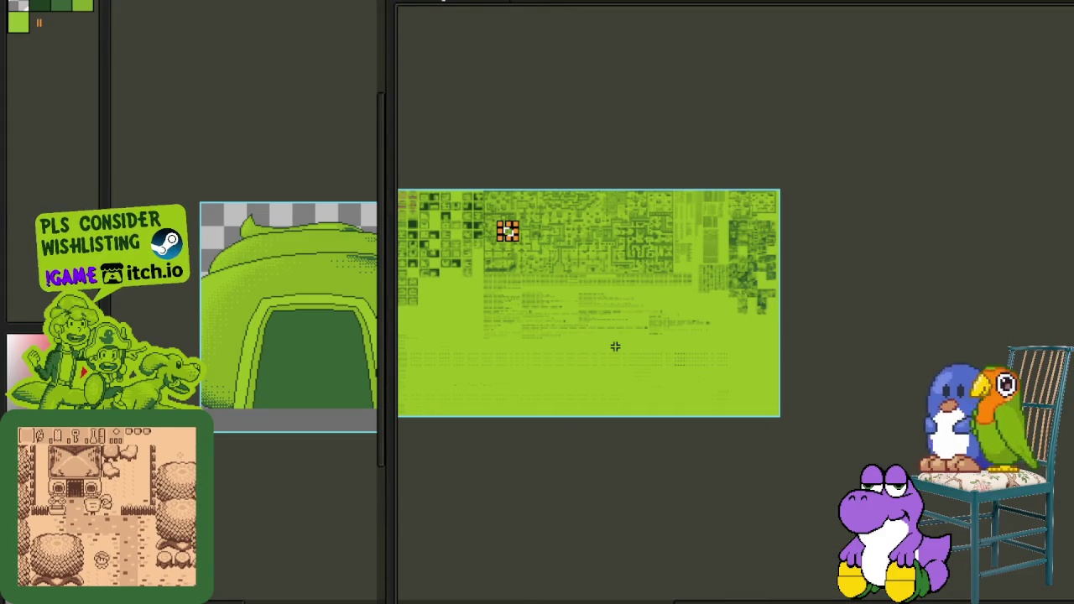
scroll(615, 346, up, 2)
scroll(604, 255, up, 2)
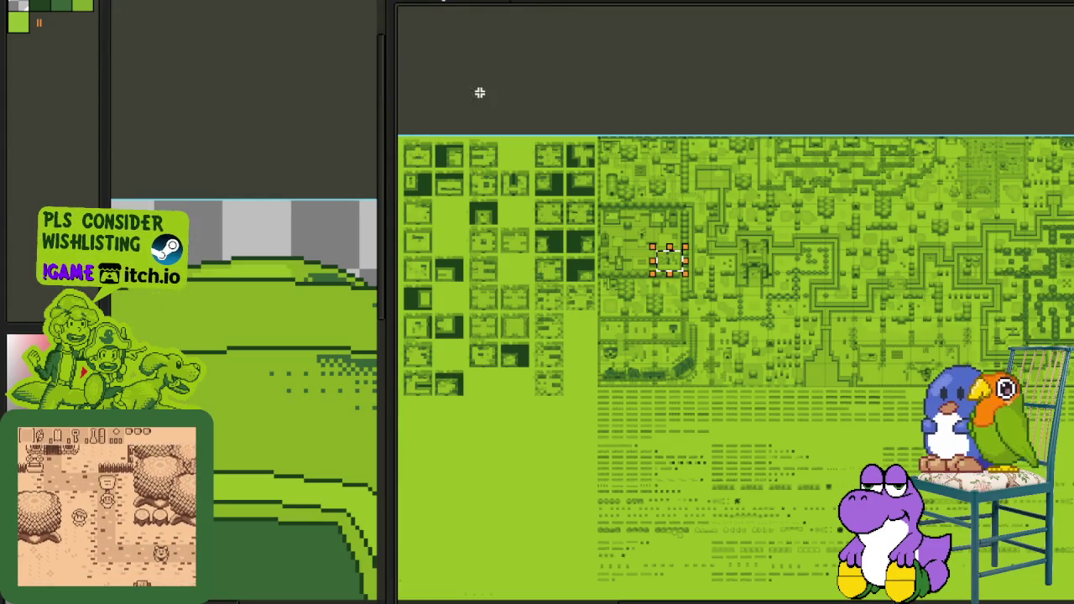
scroll(655, 243, up, 1)
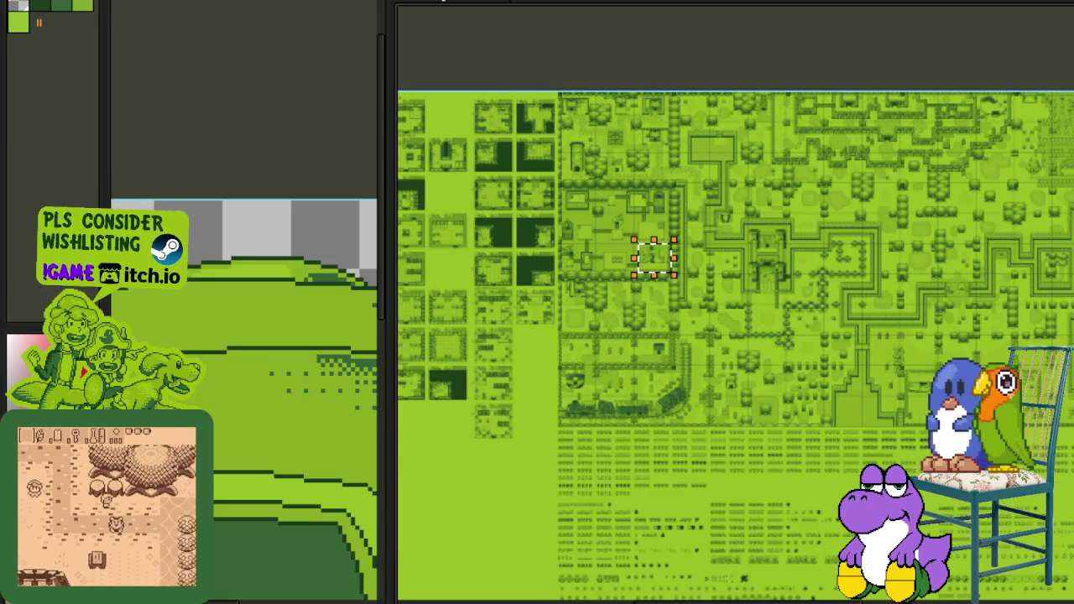
scroll(692, 207, up, 1)
scroll(692, 207, up, 1)
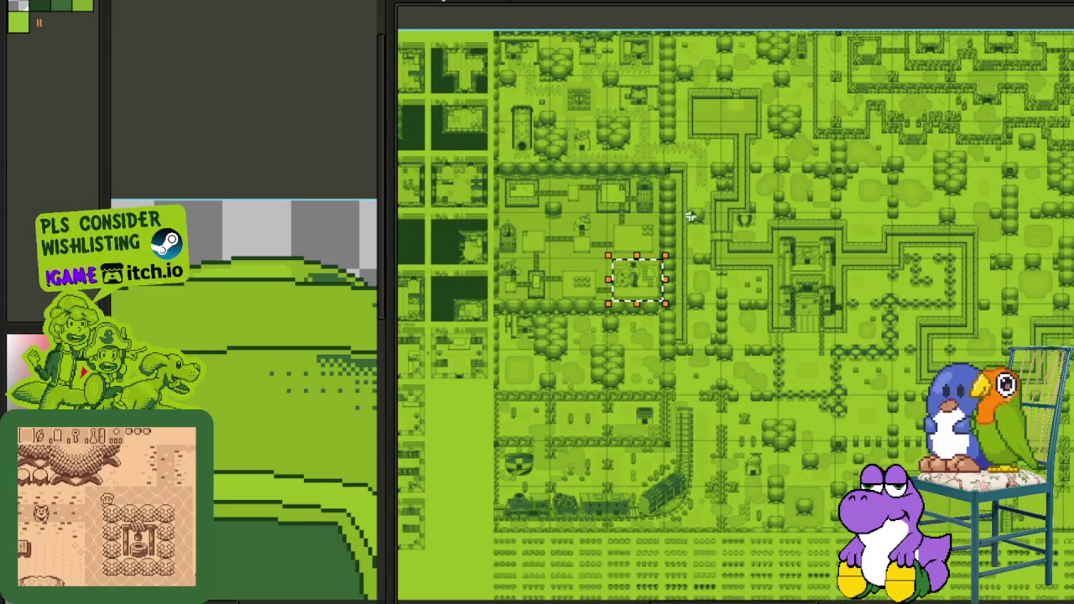
scroll(671, 231, up, 1)
scroll(620, 235, up, 2)
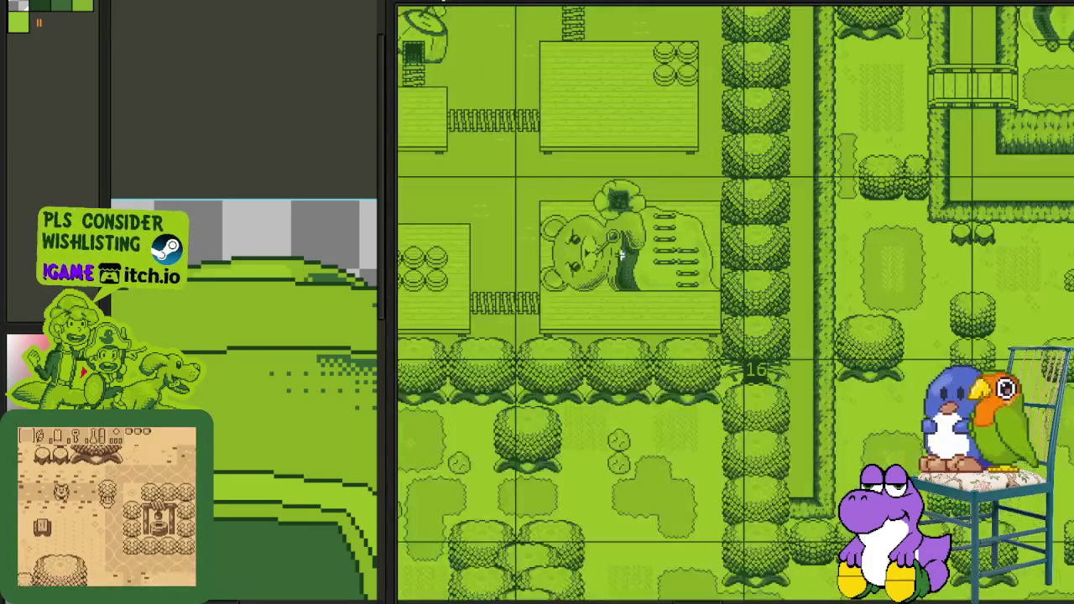
scroll(592, 237, up, 2)
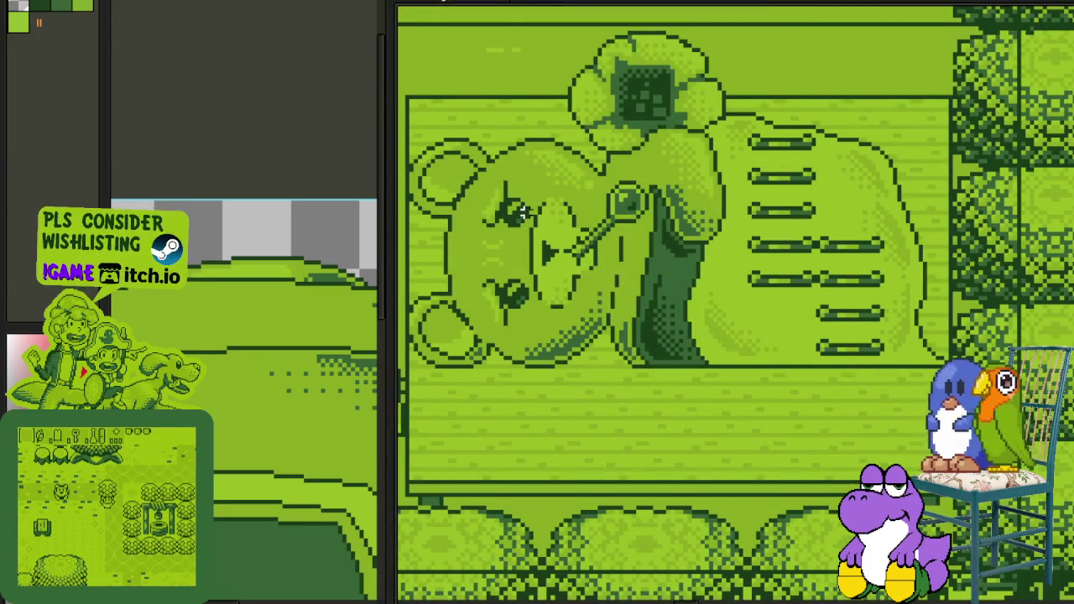
scroll(506, 216, down, 1)
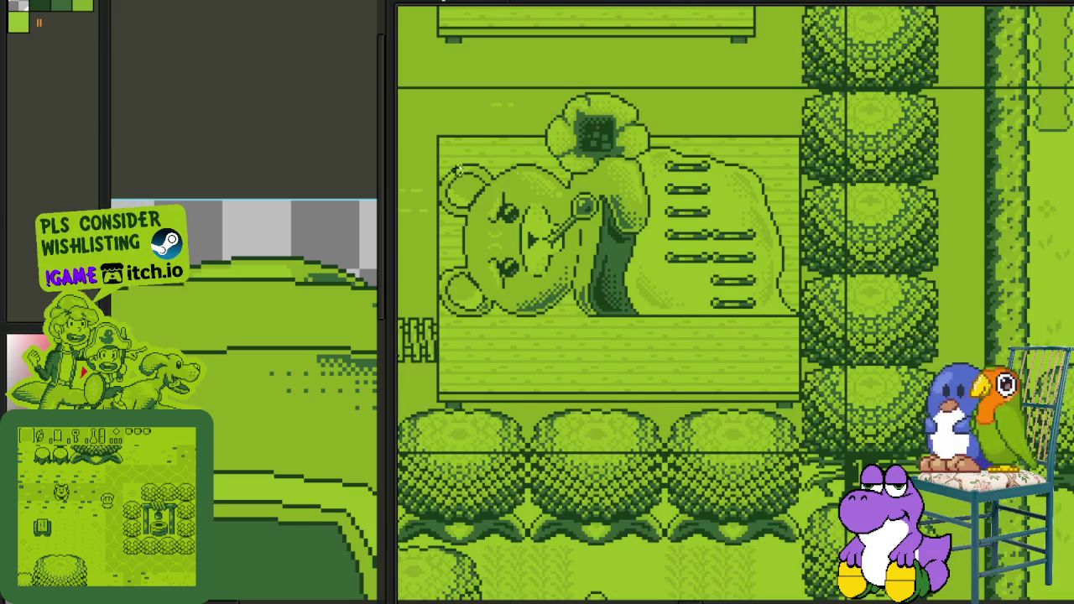
Step: Frame the bear sign, then the tower, on the reference map, zooming and panning between them
drag(421, 98, 839, 420)
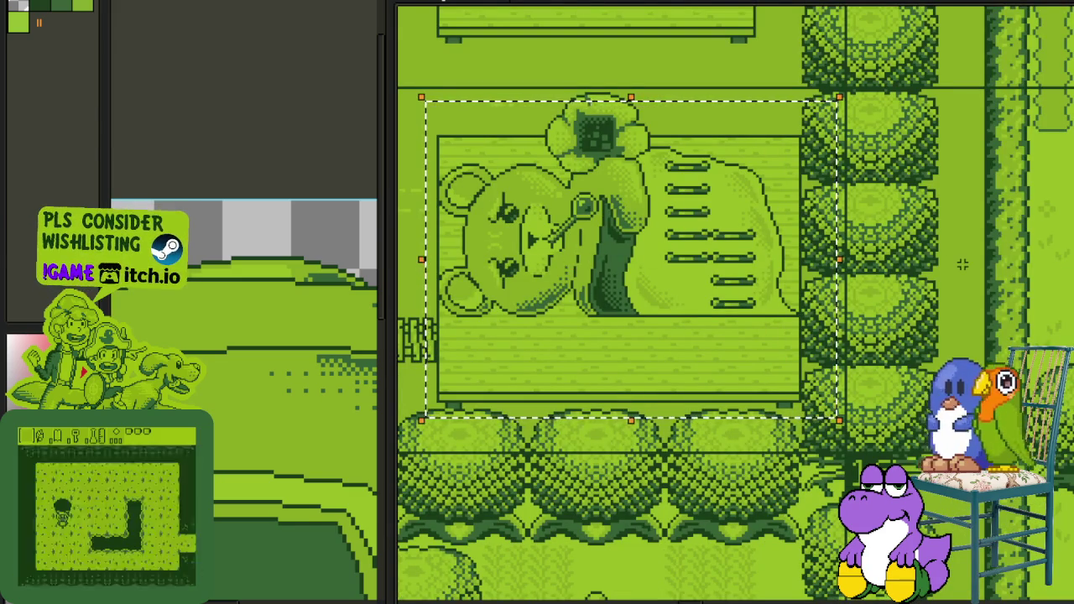
scroll(962, 265, down, 2)
scroll(735, 302, up, 10)
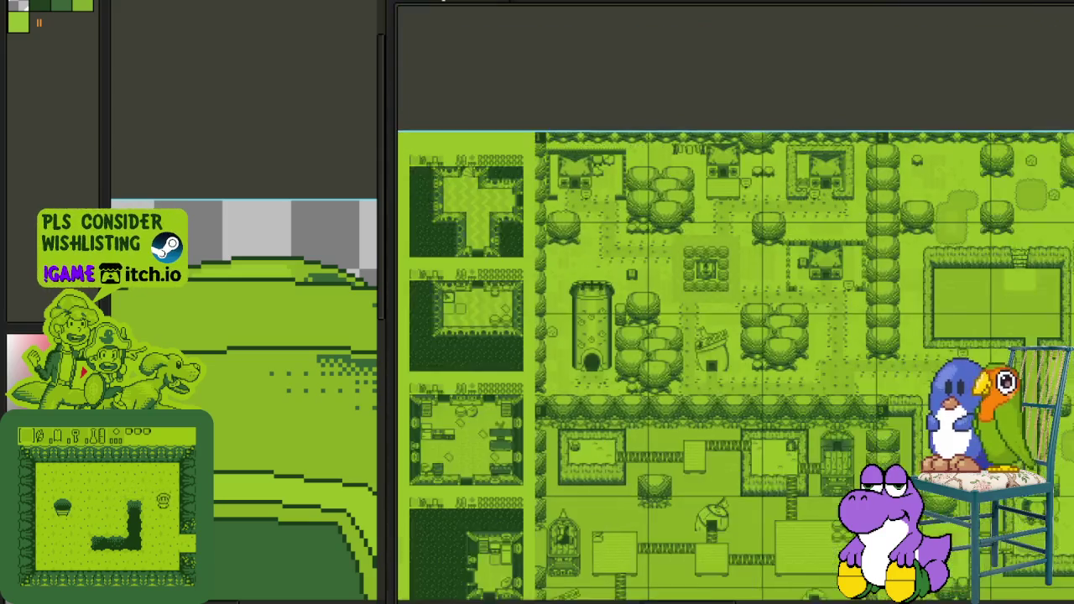
scroll(592, 328, up, 2)
scroll(713, 277, up, 2)
drag(547, 25, 829, 389)
scroll(828, 388, down, 4)
scroll(868, 395, down, 2)
scroll(881, 390, right, 3)
scroll(889, 388, right, 3)
scroll(897, 387, right, 3)
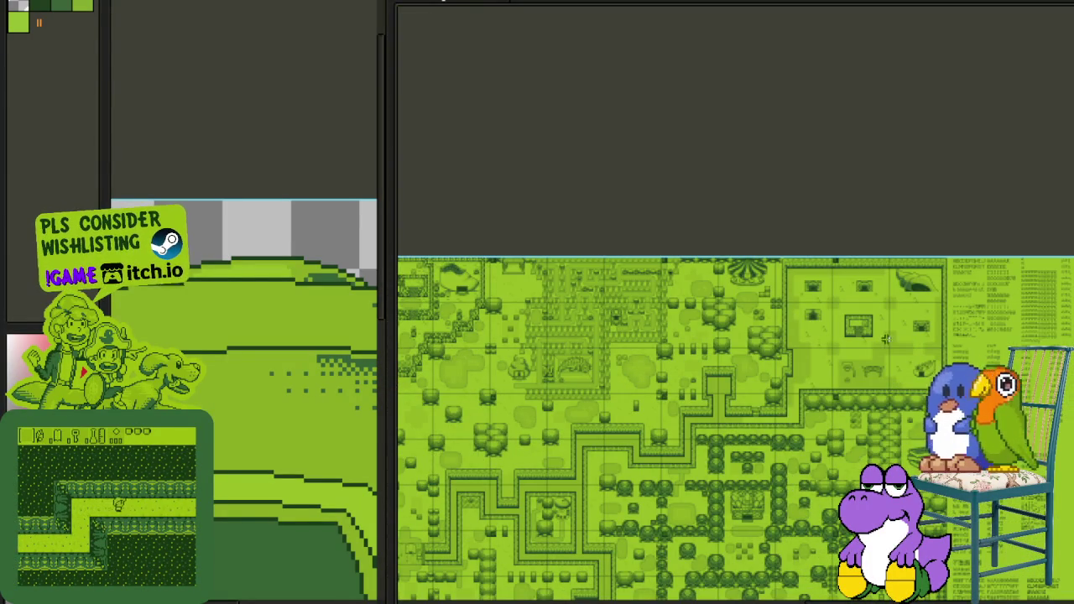
scroll(939, 336, up, 1)
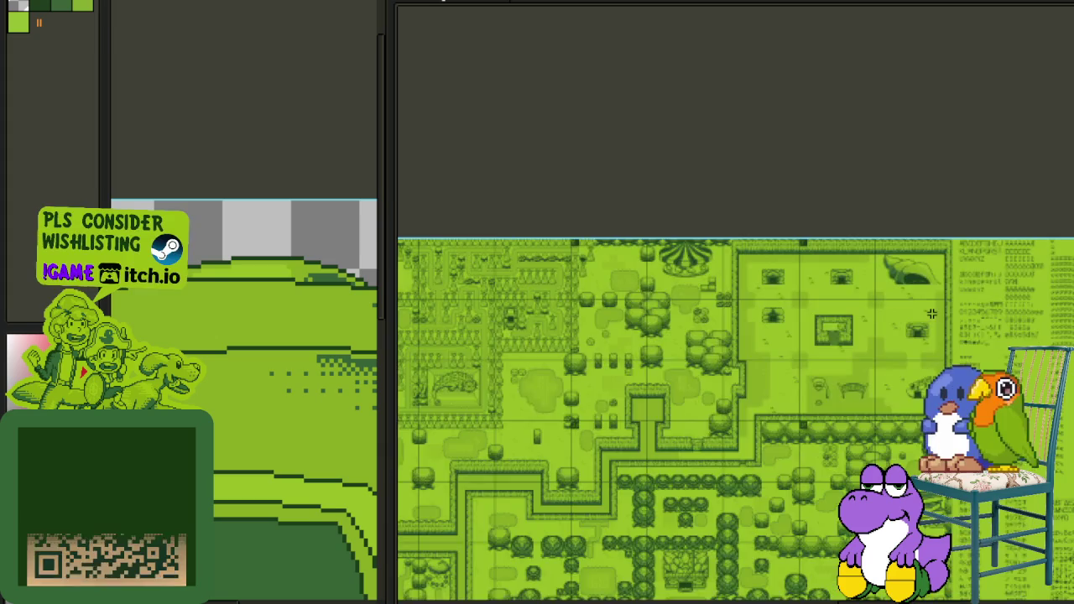
scroll(932, 322, up, 1)
scroll(923, 324, up, 1)
scroll(889, 326, up, 1)
scroll(847, 327, up, 1)
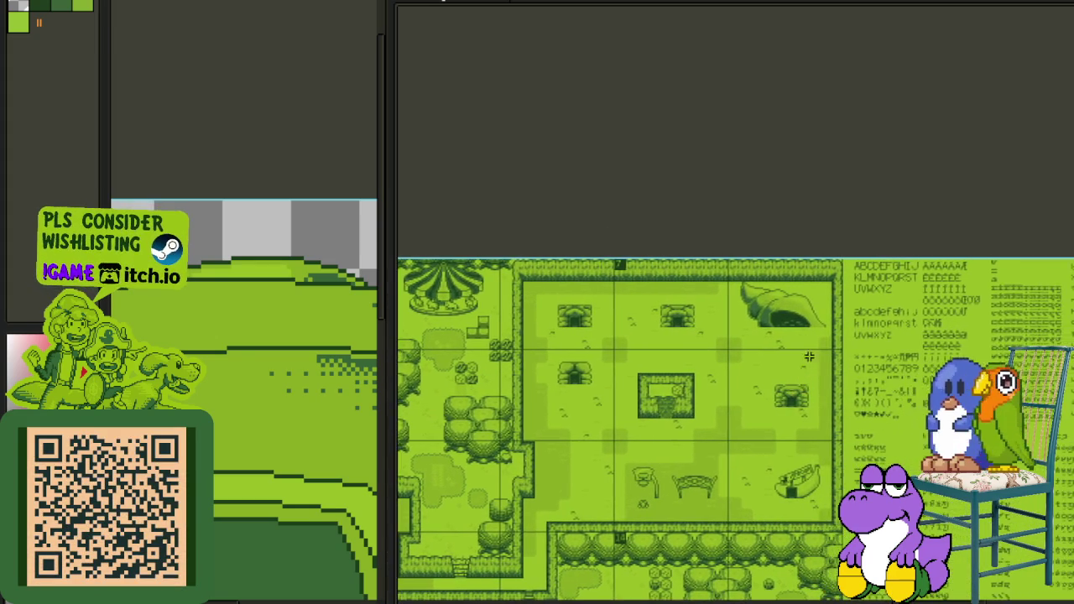
scroll(810, 329, up, 1)
scroll(772, 317, up, 1)
Step: Frame the shell-shaped house area on the reference map
drag(549, 157, 911, 394)
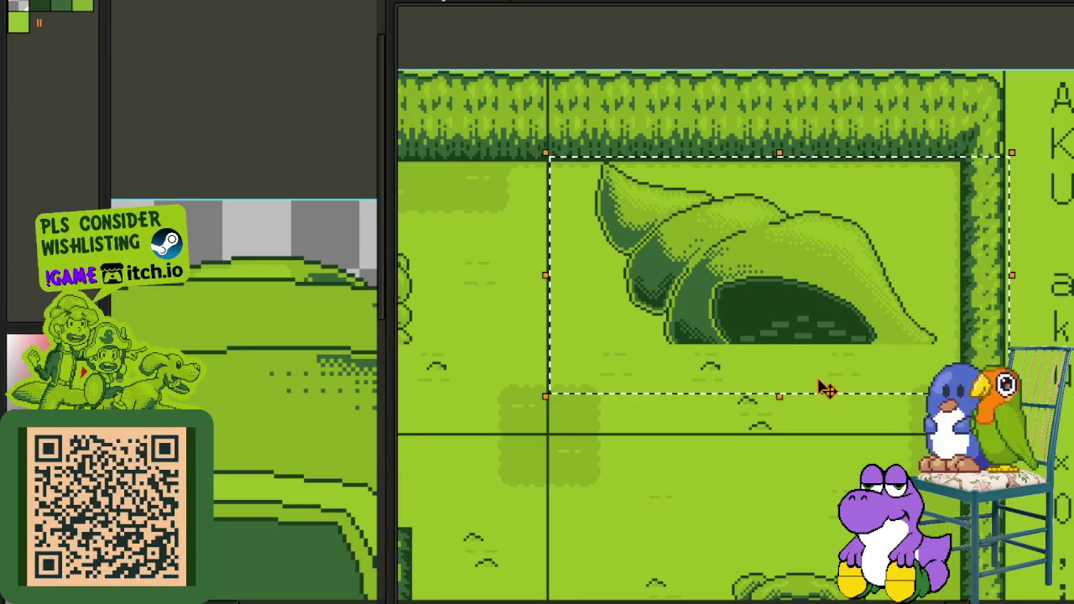
scroll(910, 394, down, 4)
drag(827, 385, 860, 351)
scroll(860, 351, down, 2)
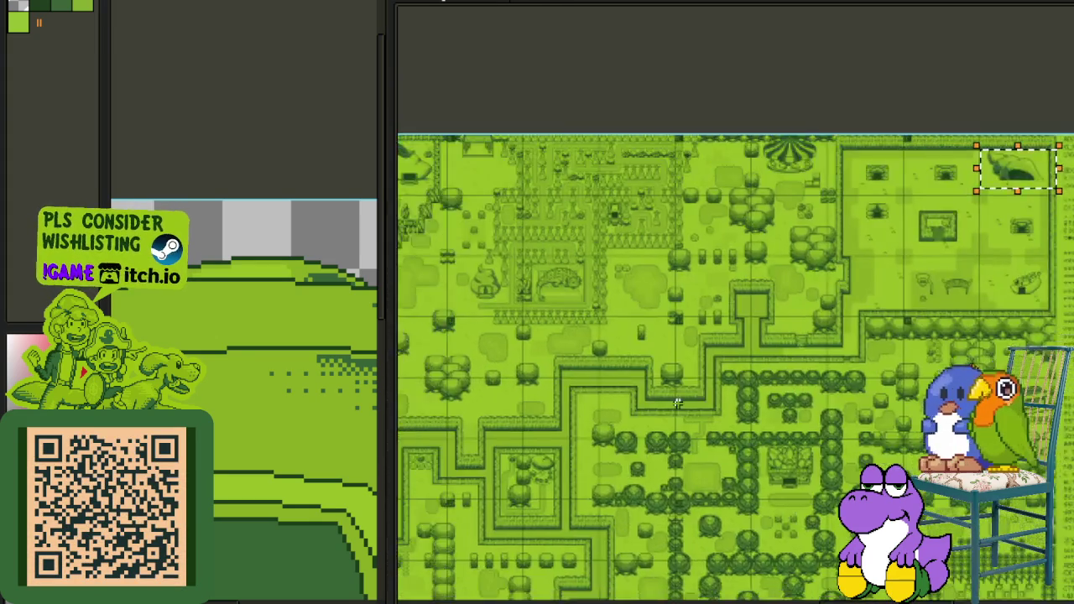
scroll(655, 307, up, 2)
scroll(882, 244, up, 3)
drag(726, 194, 1072, 401)
scroll(711, 376, down, 2)
scroll(754, 361, down, 1)
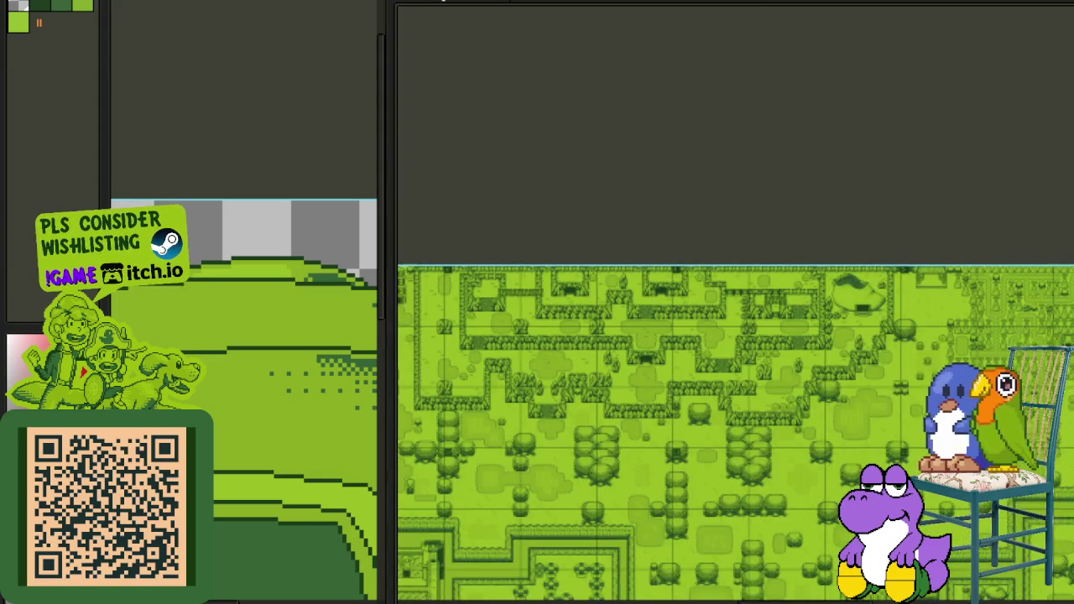
scroll(793, 350, up, 1)
scroll(793, 351, up, 1)
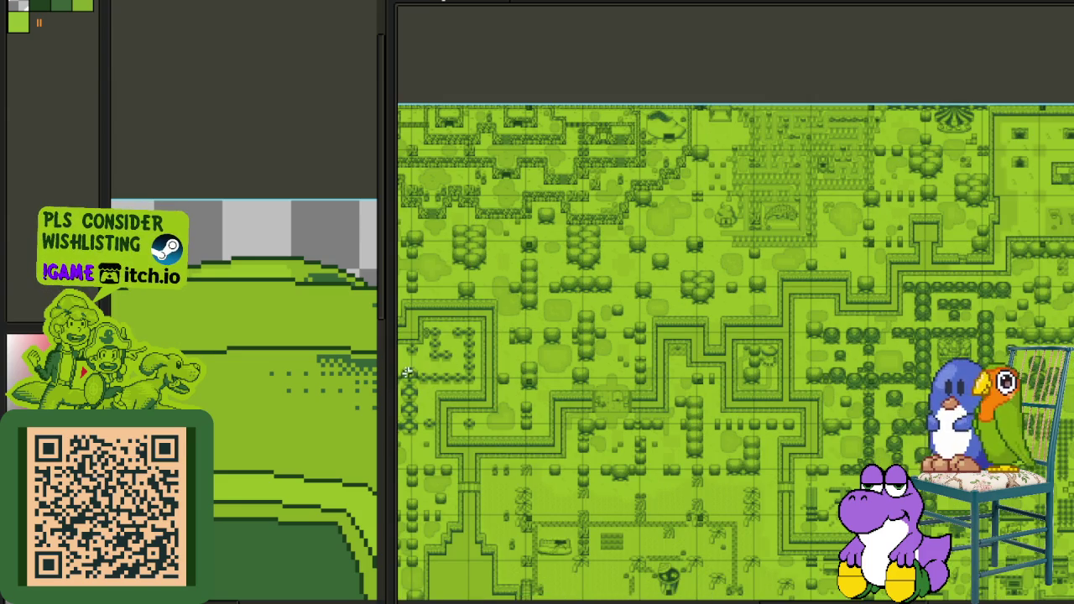
Step: Widen the drawing area beside the reference map and bring the green arch back into view
drag(392, 372, 859, 419)
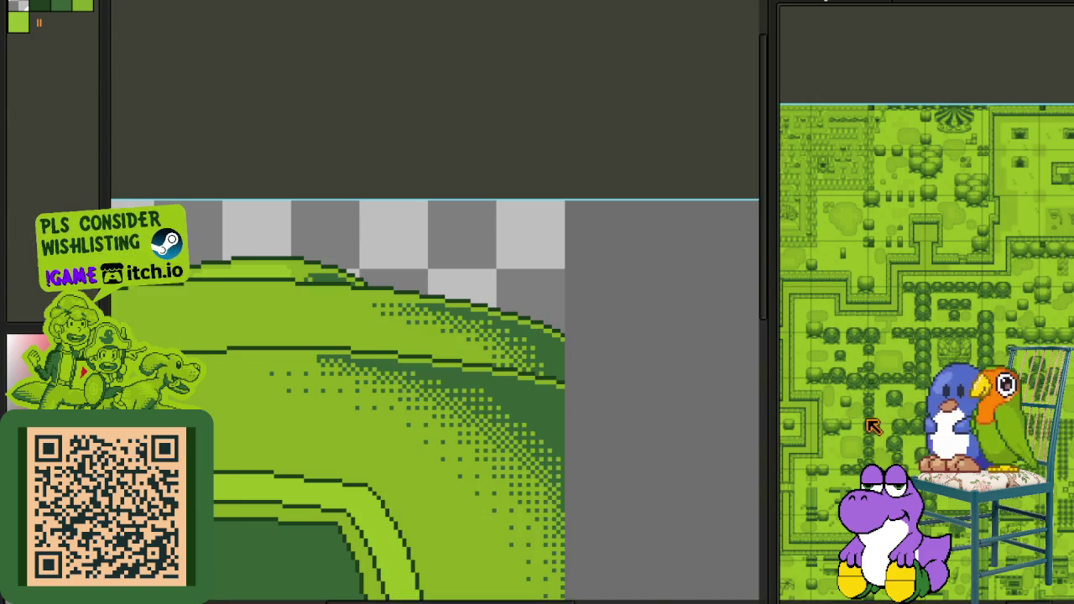
drag(1045, 265, 986, 353)
scroll(986, 352, up, 2)
scroll(985, 353, up, 2)
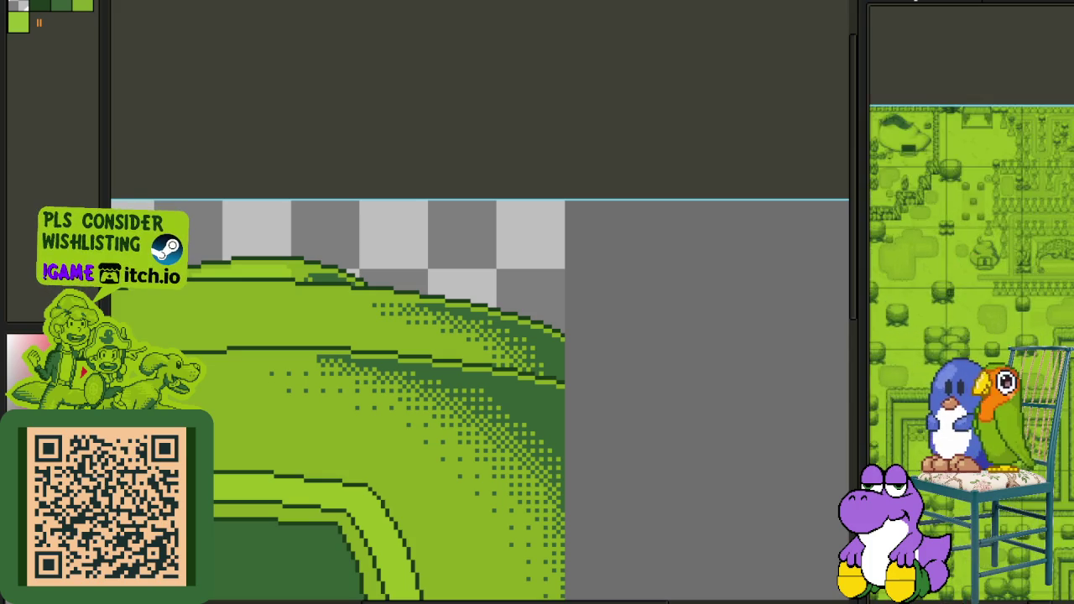
scroll(986, 352, up, 2)
scroll(986, 353, up, 1)
scroll(509, 344, down, 3)
drag(354, 388, 376, 323)
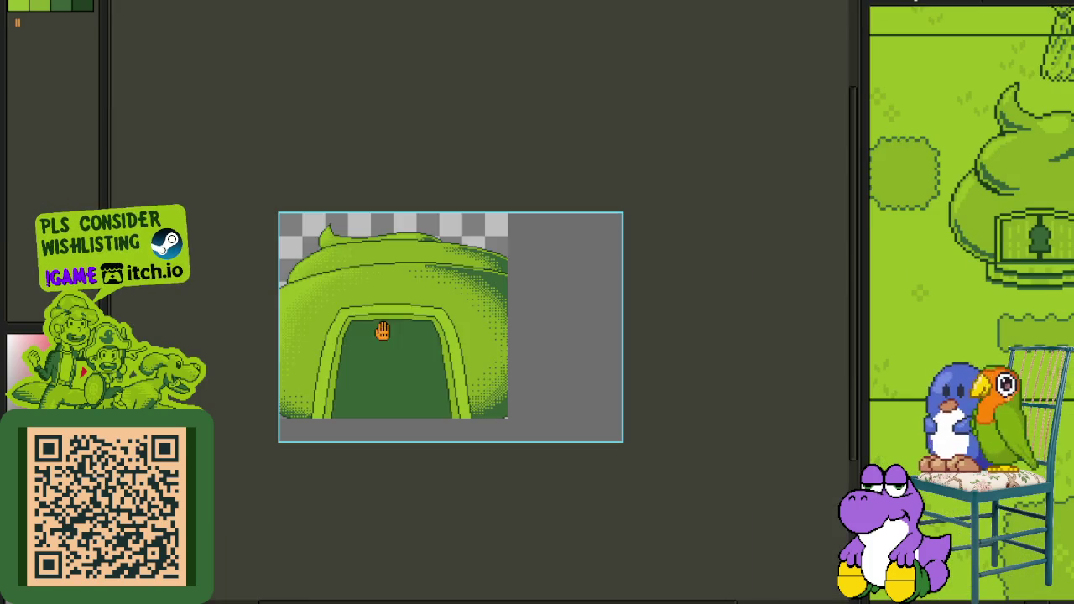
Step: Reveal the layers timeline and insert a new Layer 4 above Layer 3
scroll(358, 369, up, 2)
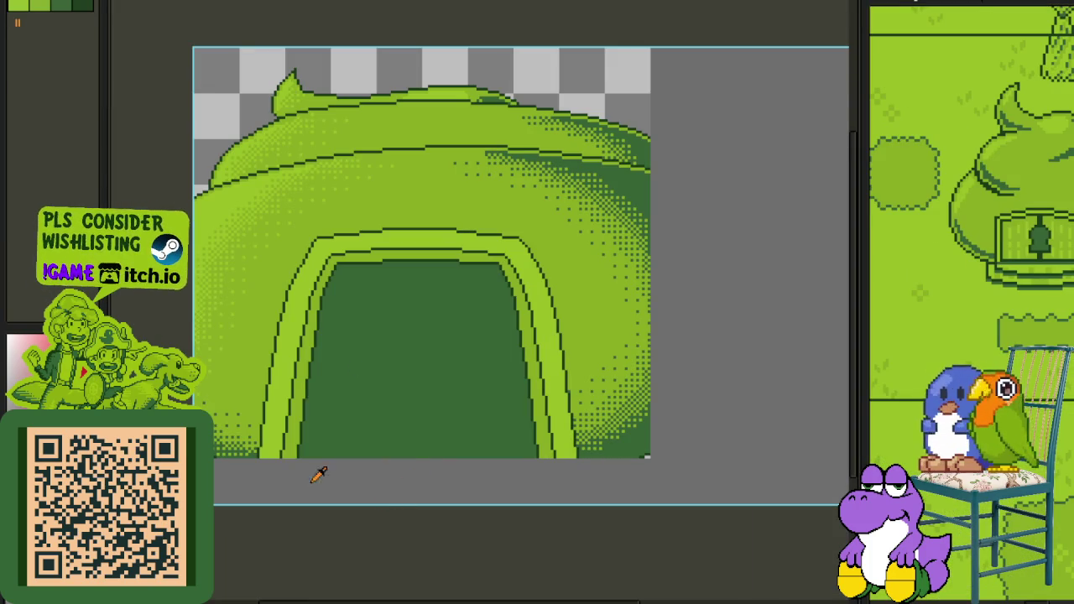
key(Tab)
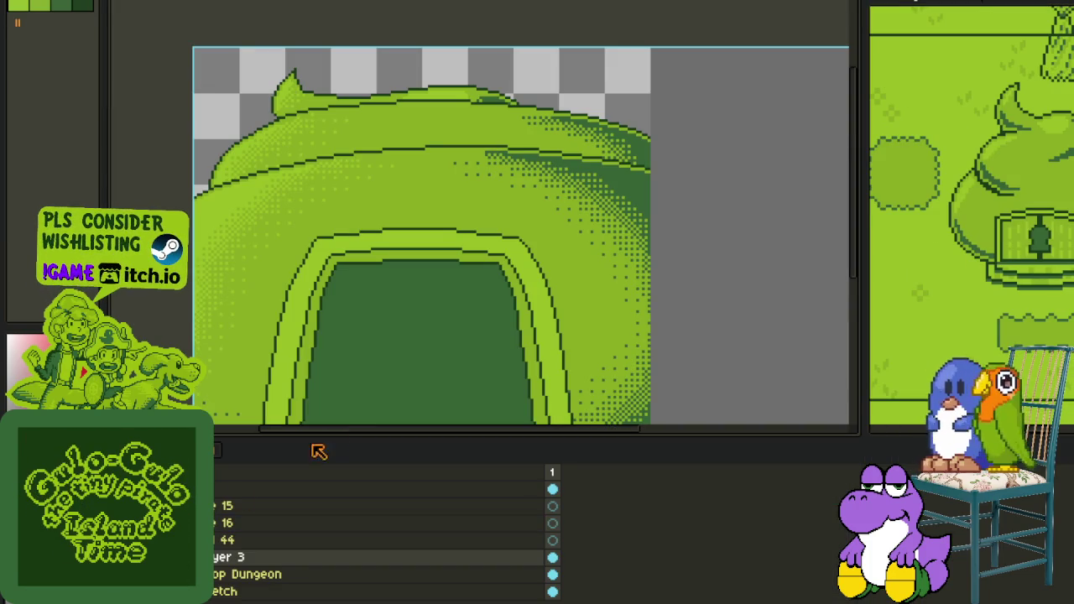
key(Tab)
drag(402, 364, 436, 260)
key(Tab)
key(Tab)
key(Tab)
right_click(215, 495)
mouse_move(243, 521)
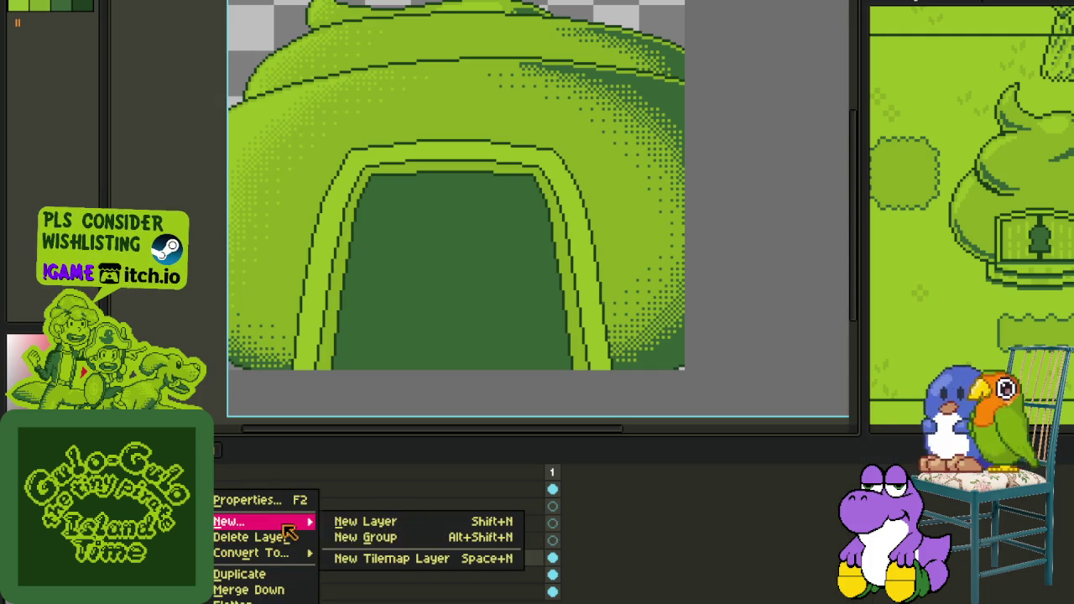
click(357, 520)
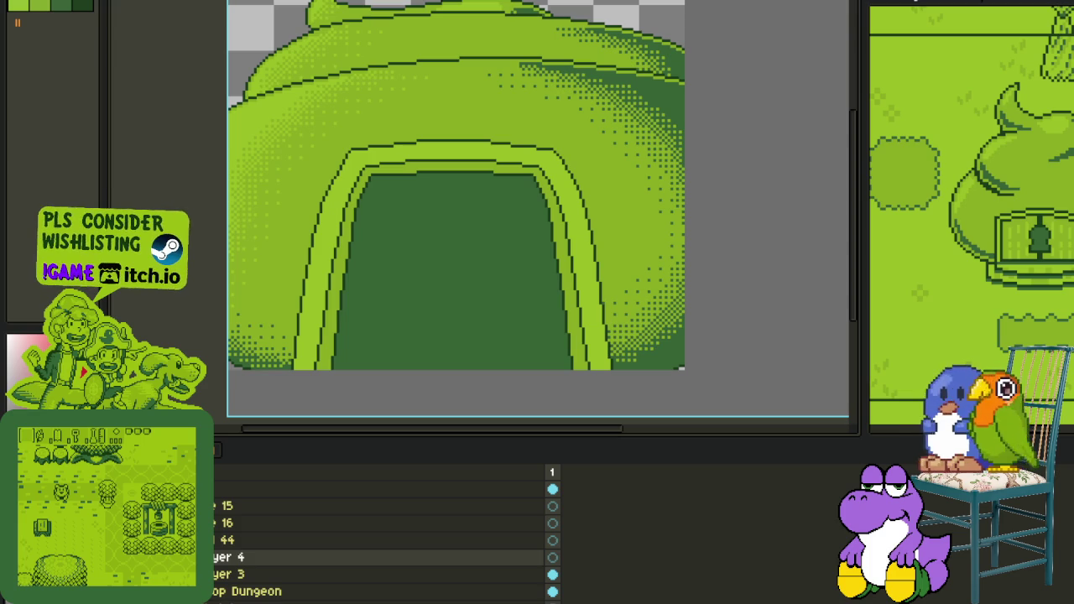
Step: Undo a trial red ellipse, switch the dither to Bayer Matrix 4x4, and test-spray red above the arch
drag(378, 183, 552, 320)
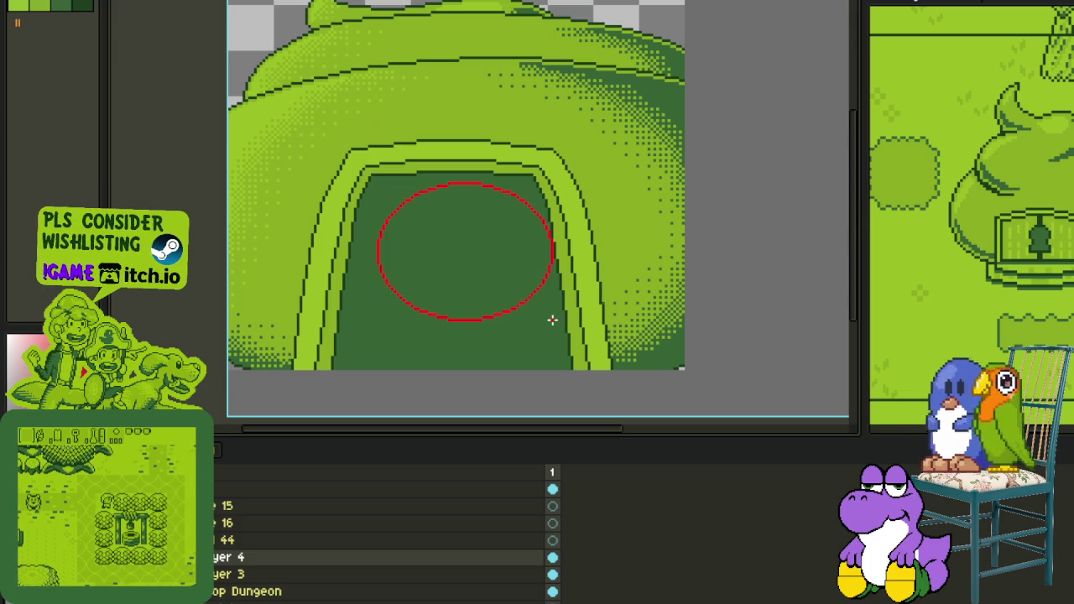
key(ctrl+z)
key(ctrl+z)
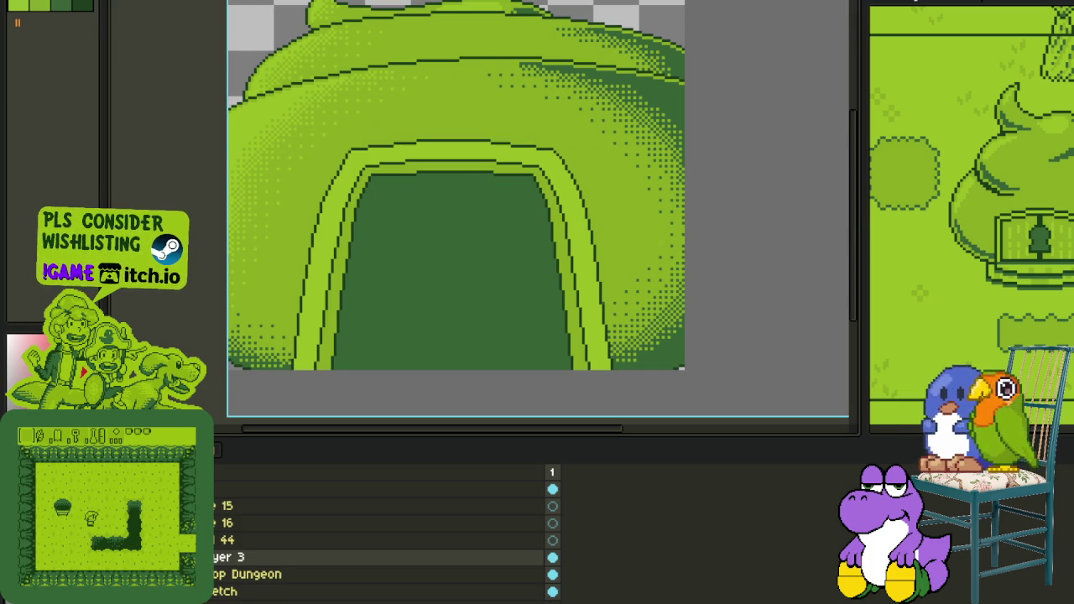
click(466, 3)
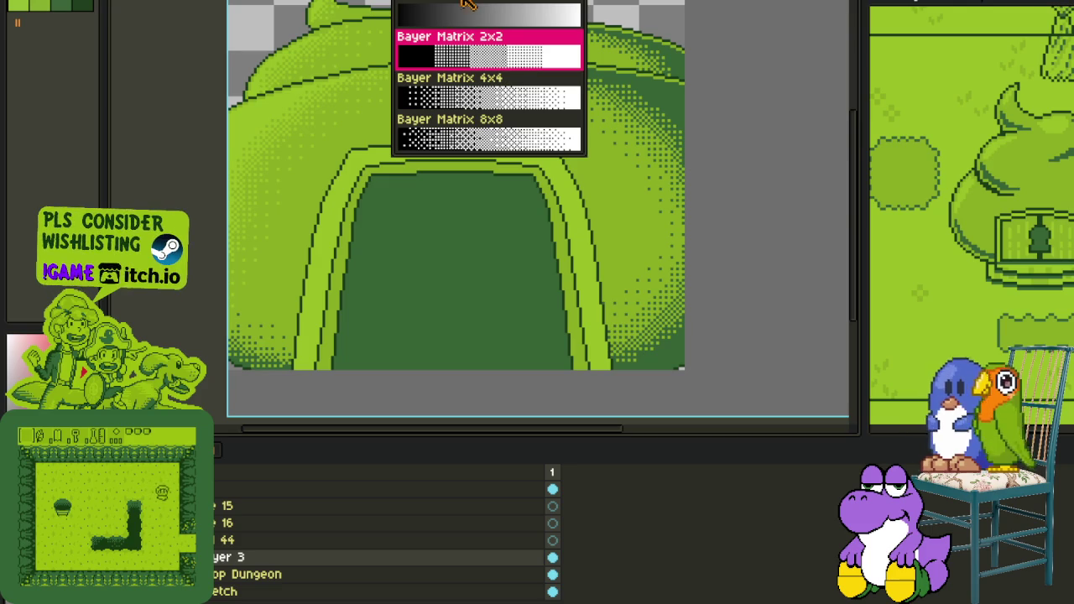
click(483, 94)
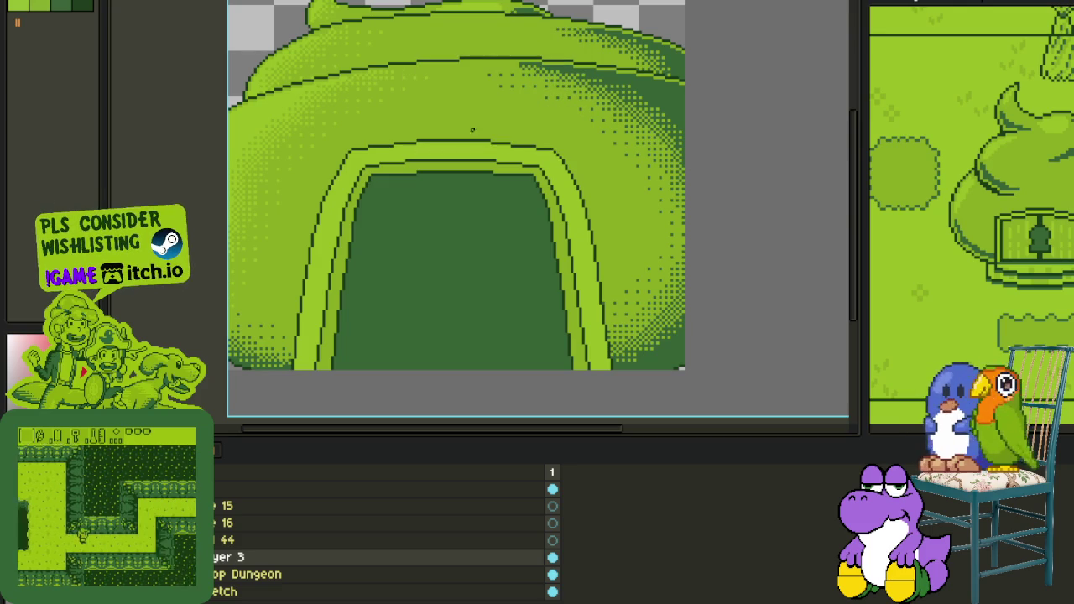
drag(439, 159, 439, 201)
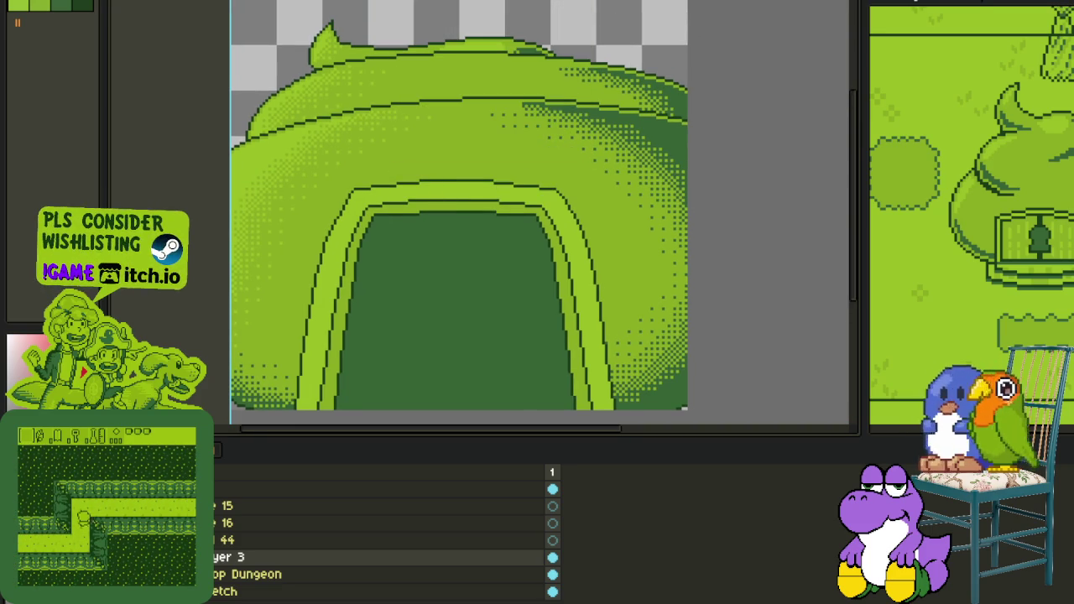
drag(344, 178, 504, 168)
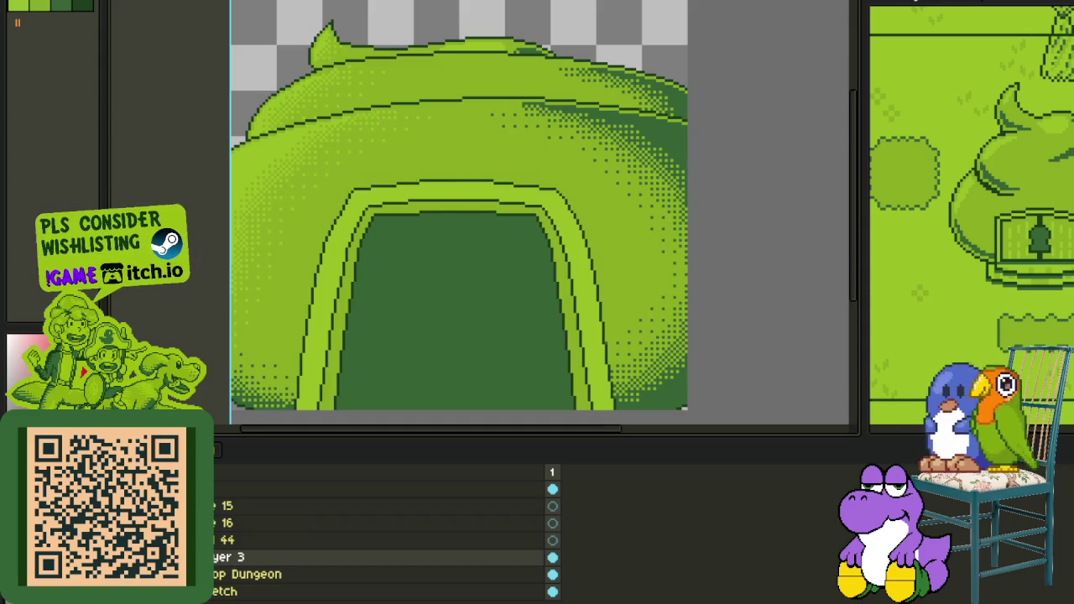
Step: On a new Layer 4, spray red 4x4 dither across the doorway top, then select it
right_click(227, 561)
click(377, 518)
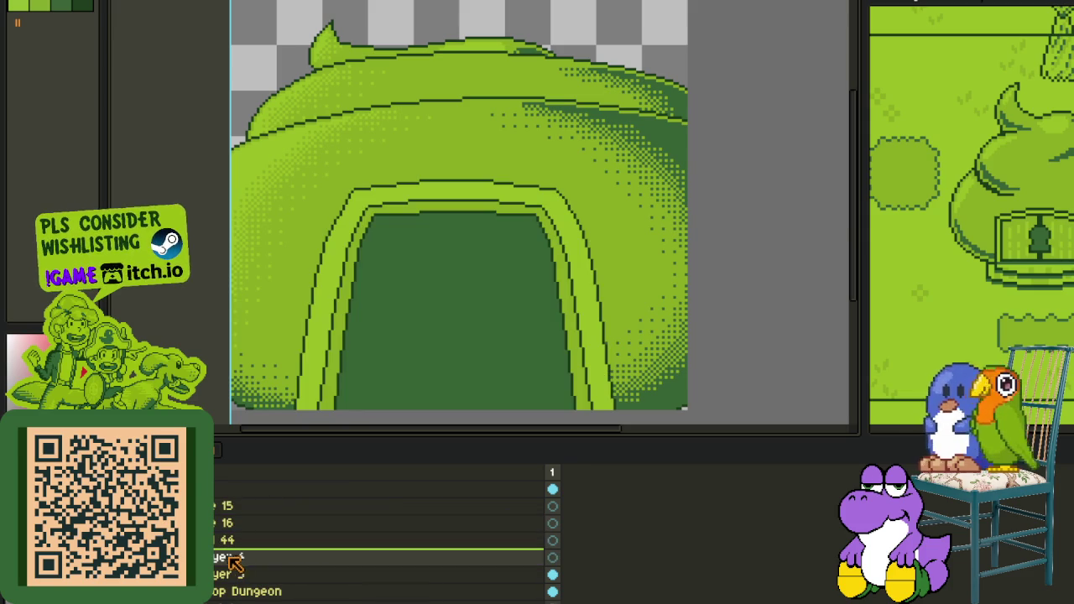
drag(369, 172, 518, 212)
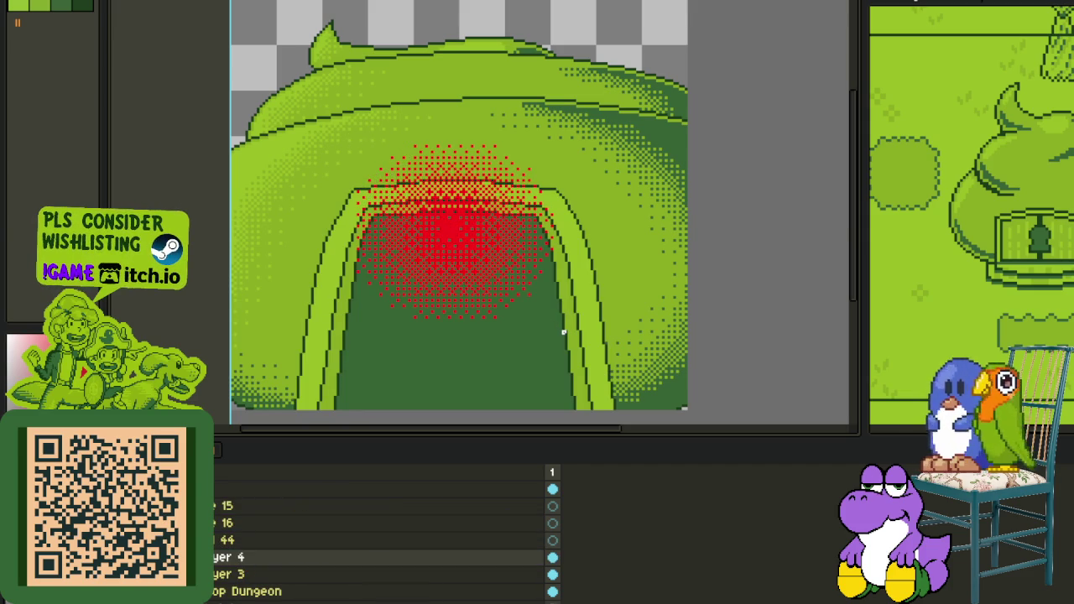
key(ctrl+z)
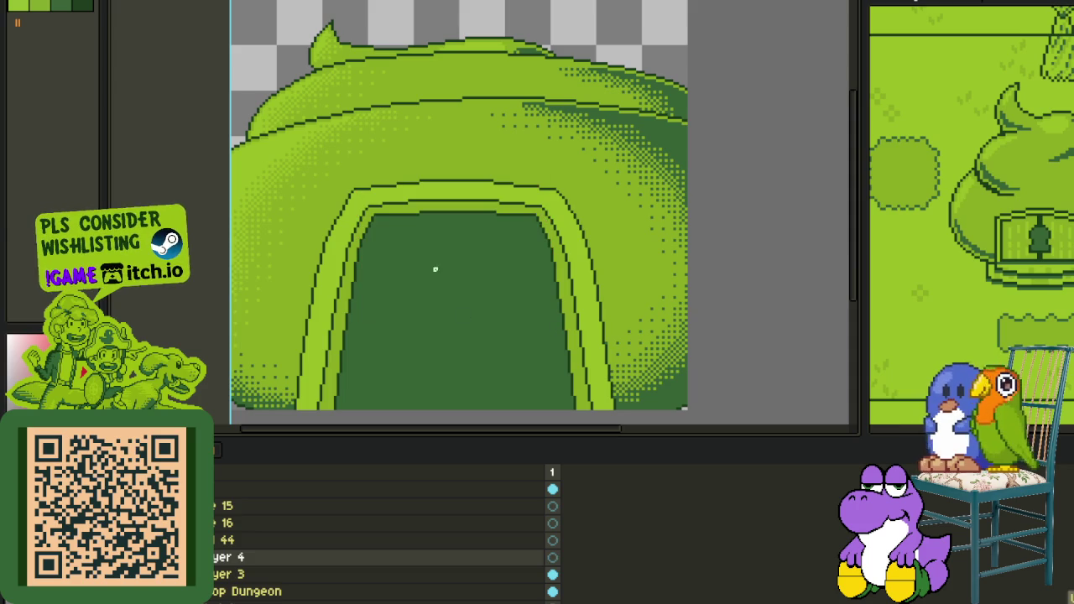
drag(352, 193, 469, 239)
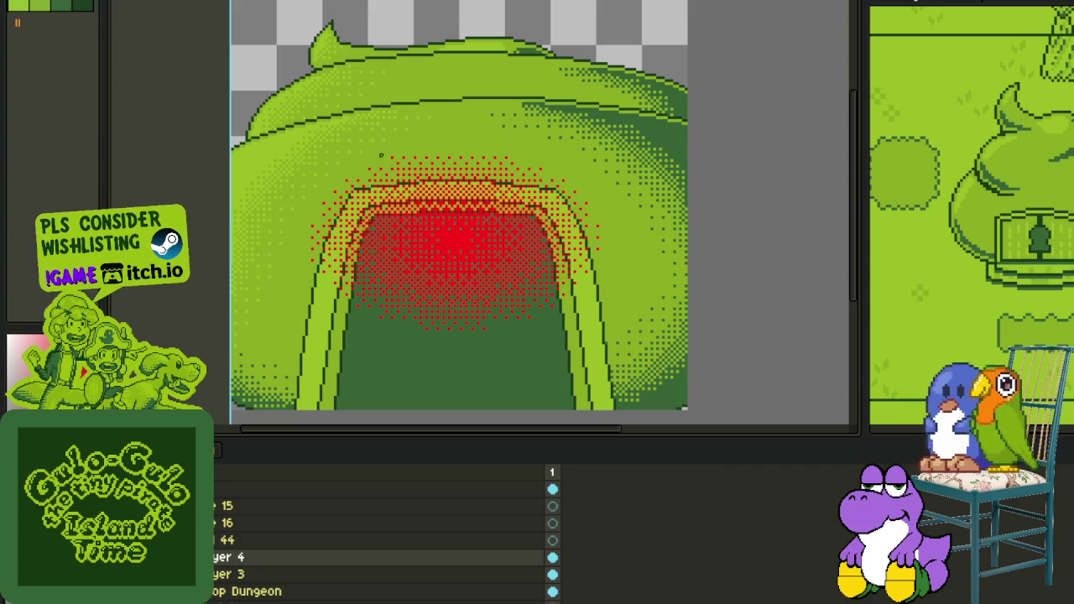
drag(253, 104, 707, 419)
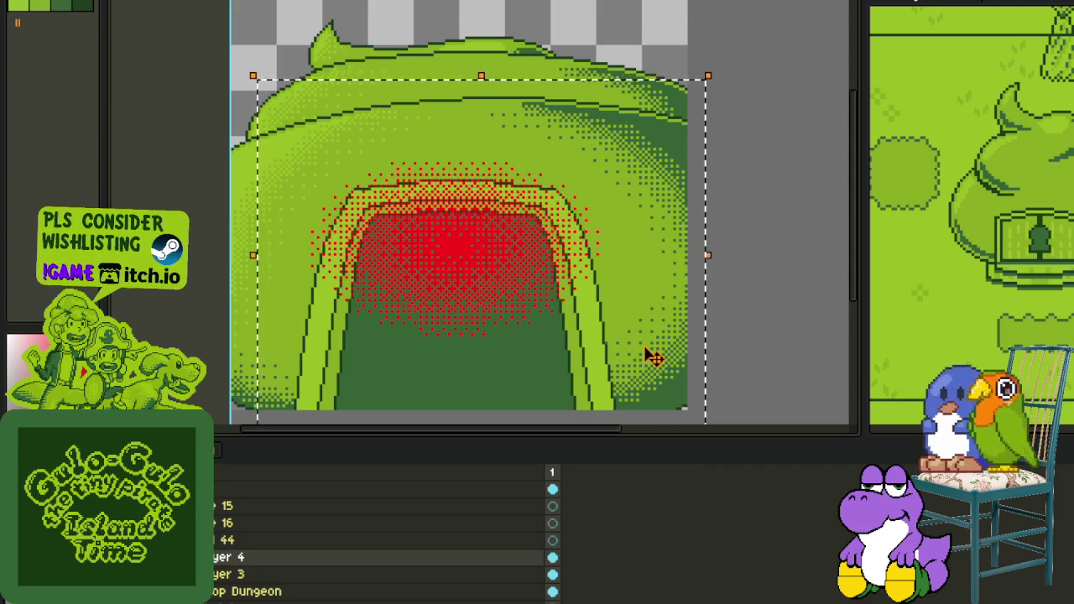
Step: Nudge the red dither down into the doorway and deselect it
key(Down)
key(Down)
key(Down)
key(Down)
key(Down)
key(Down)
key(Down)
key(Down)
key(Down)
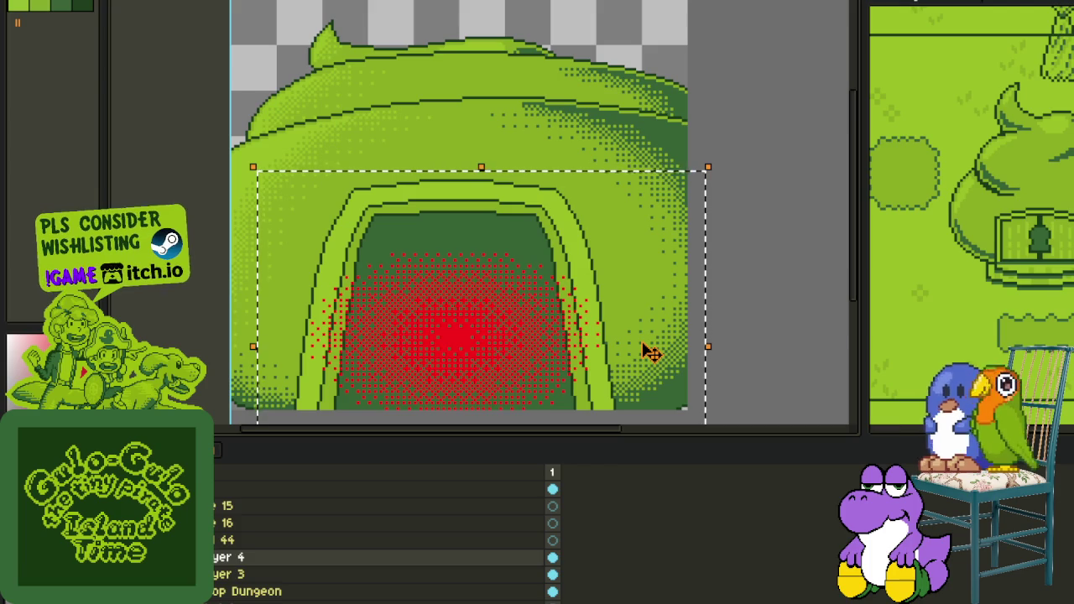
click(755, 319)
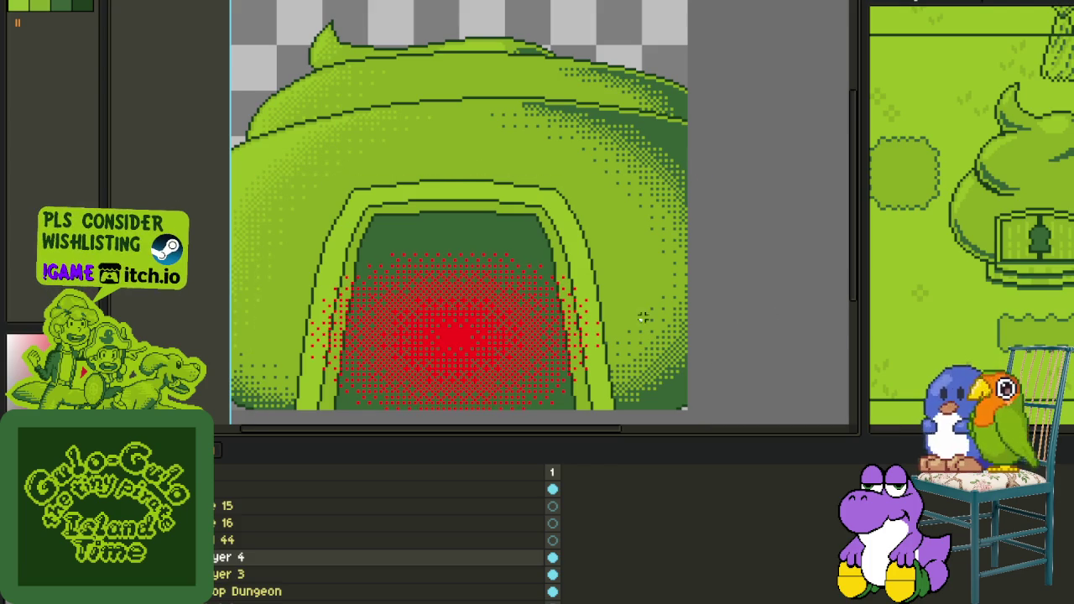
drag(321, 342, 347, 300)
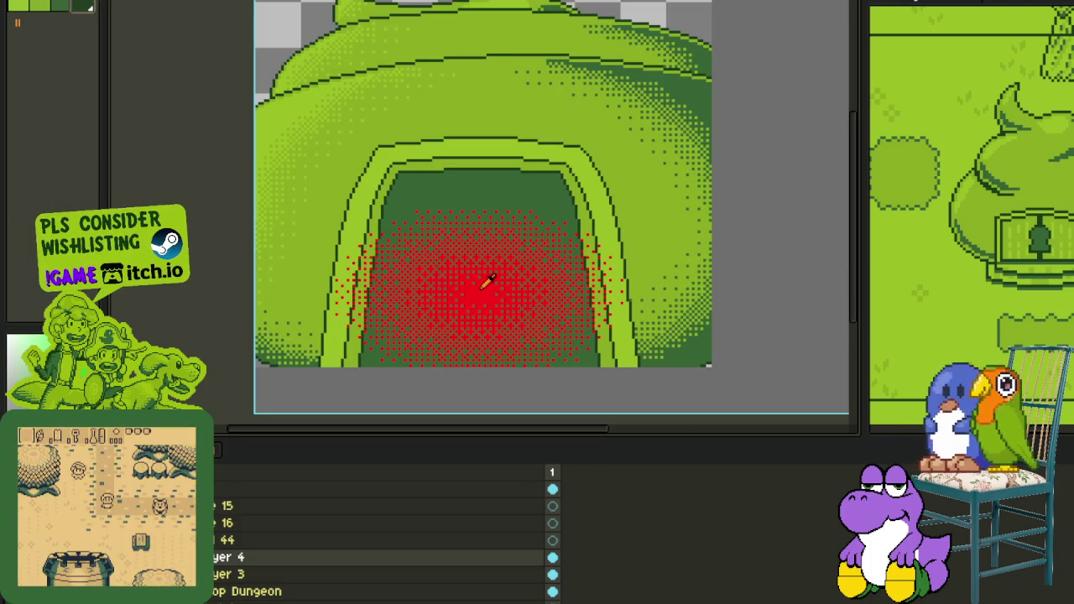
Step: Replace the red dither colour with dark green and zoom to check the shading
key(shift+r)
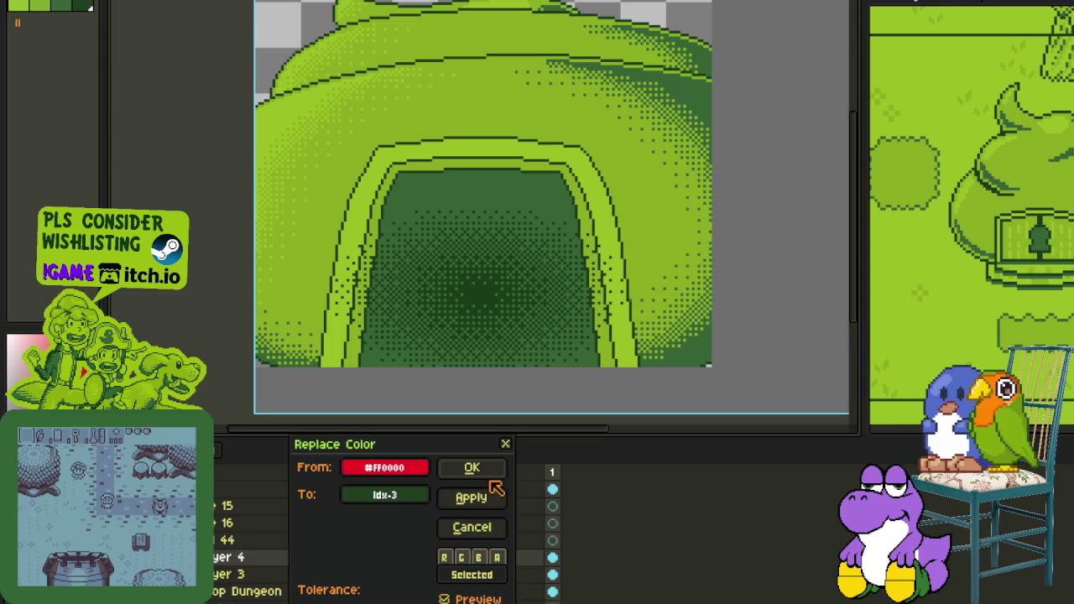
click(490, 466)
scroll(506, 405, down, 5)
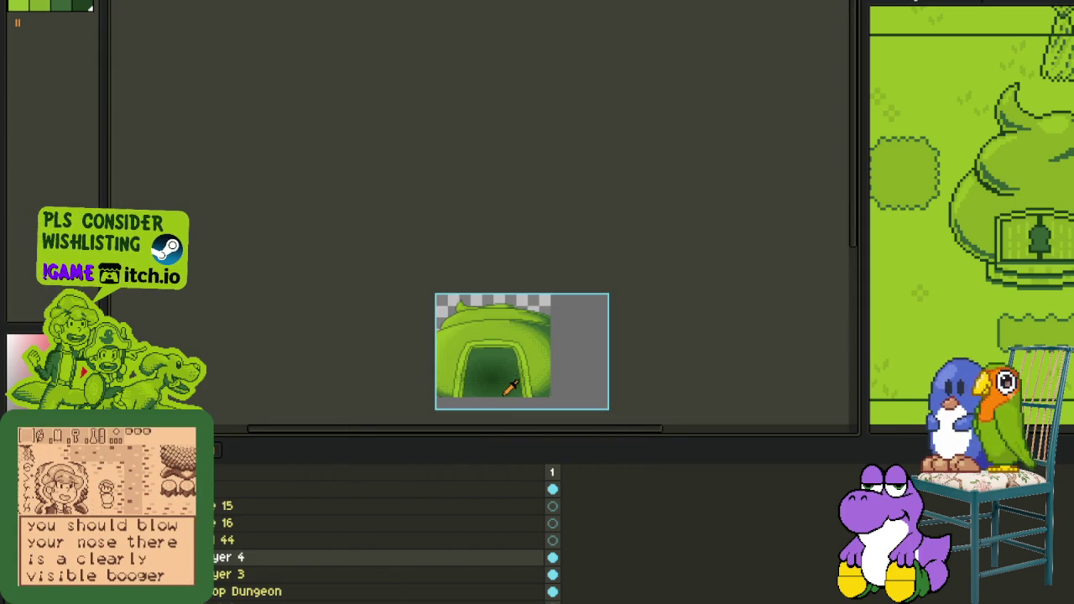
scroll(503, 384, up, 3)
scroll(504, 384, down, 2)
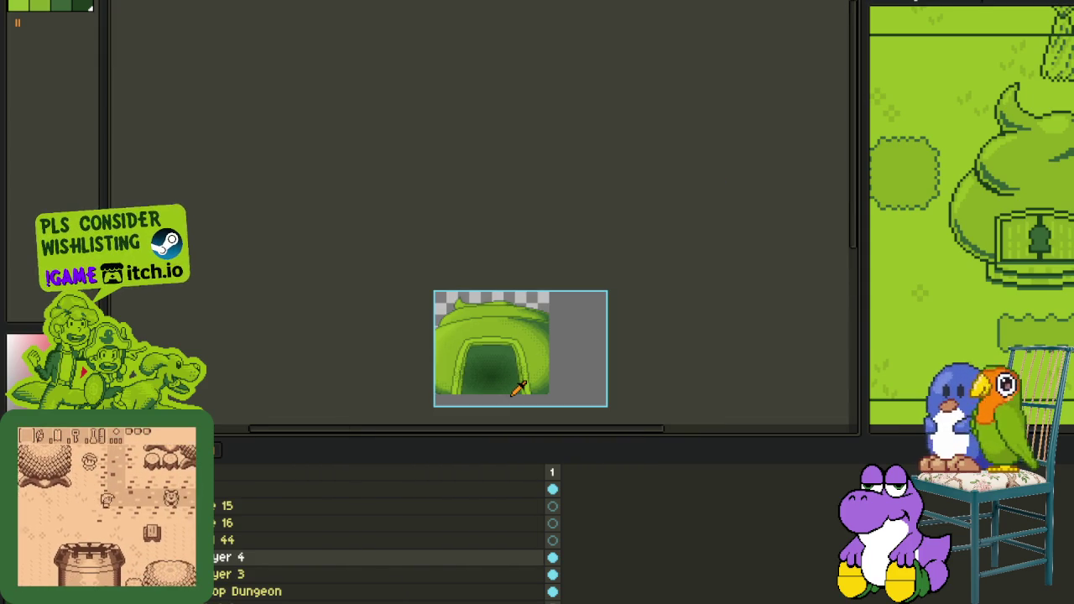
scroll(508, 384, up, 2)
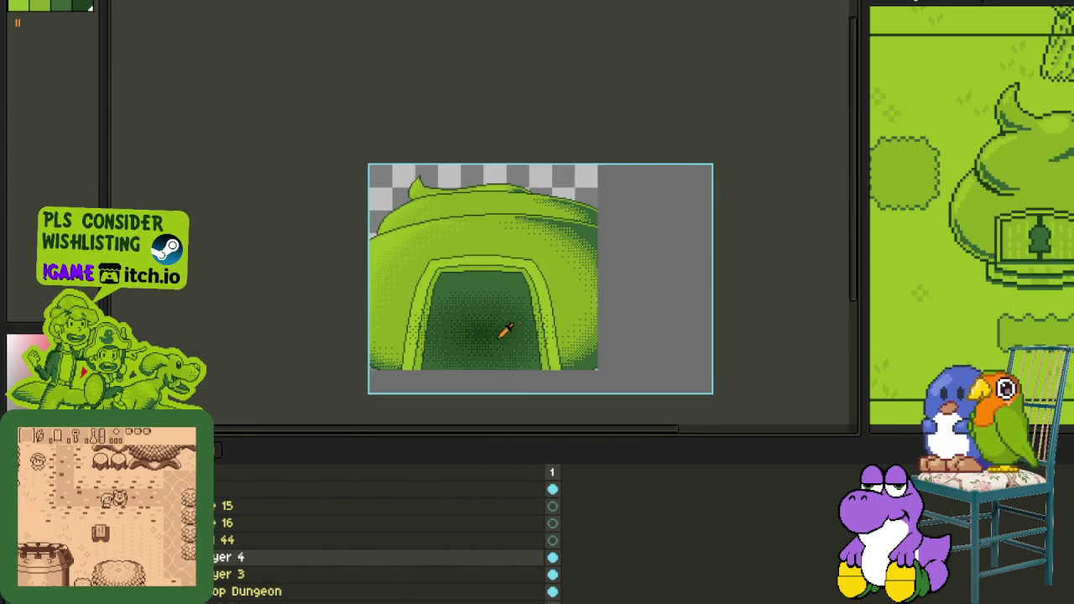
scroll(506, 333, up, 3)
scroll(336, 327, down, 1)
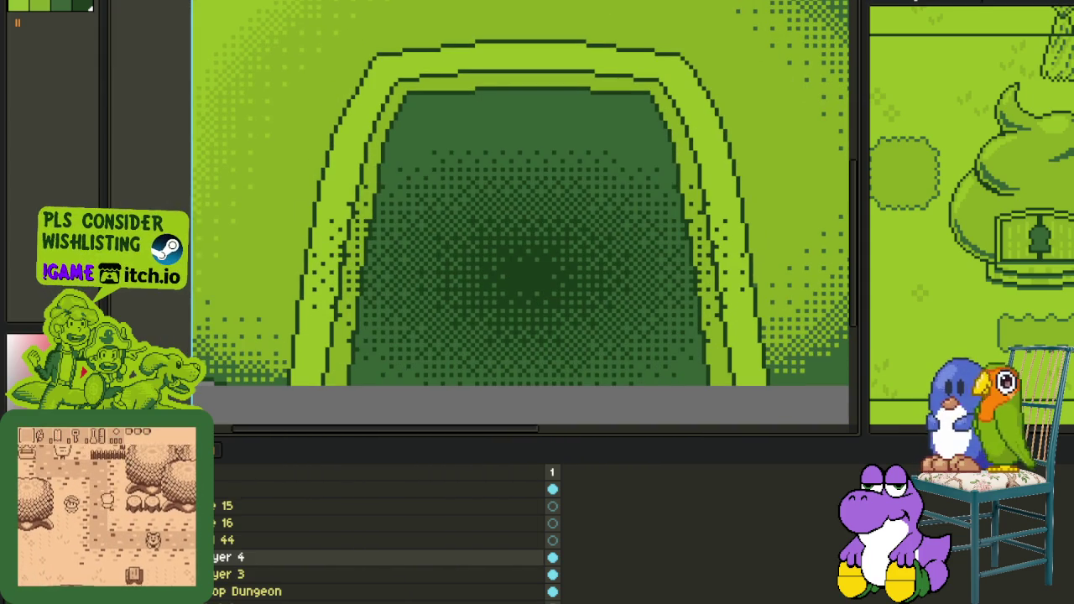
scroll(353, 337, up, 1)
drag(350, 375, 199, 60)
key(Delete)
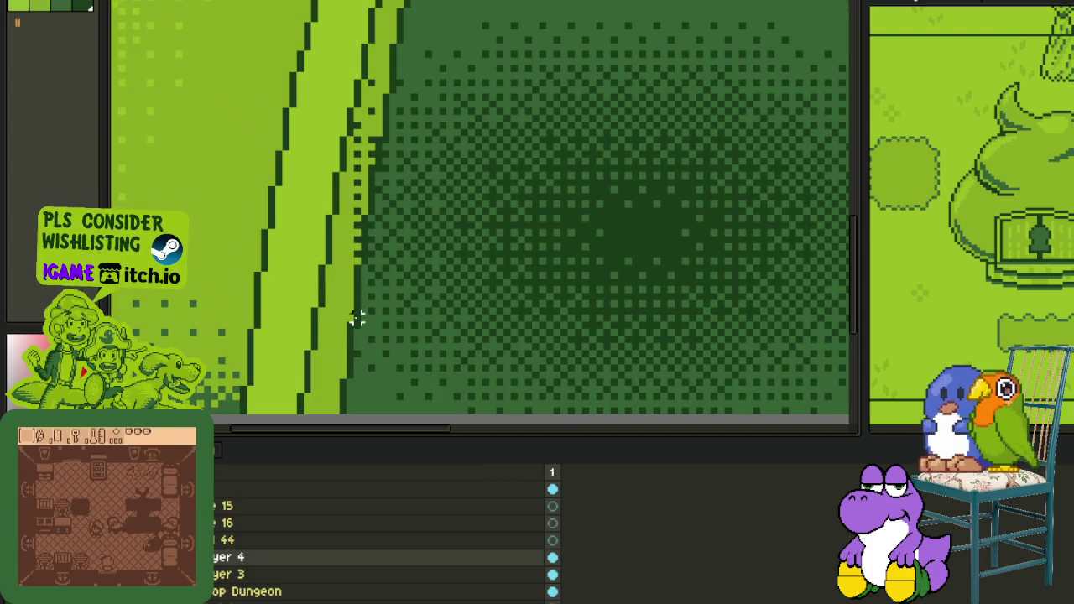
drag(356, 317, 293, 137)
key(Delete)
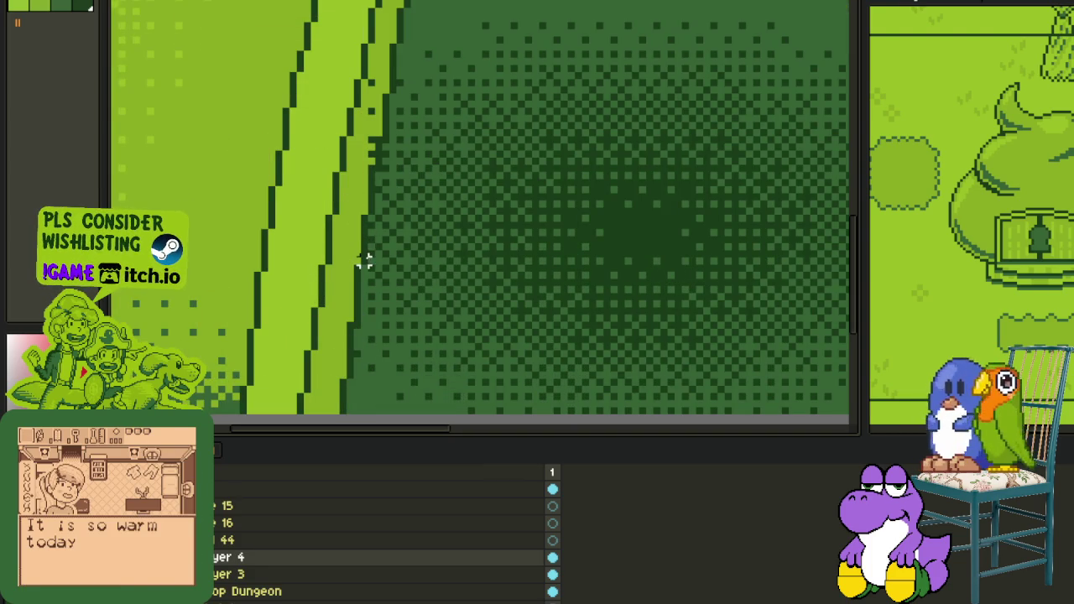
drag(372, 212, 215, 33)
key(Delete)
scroll(379, 167, down, 2)
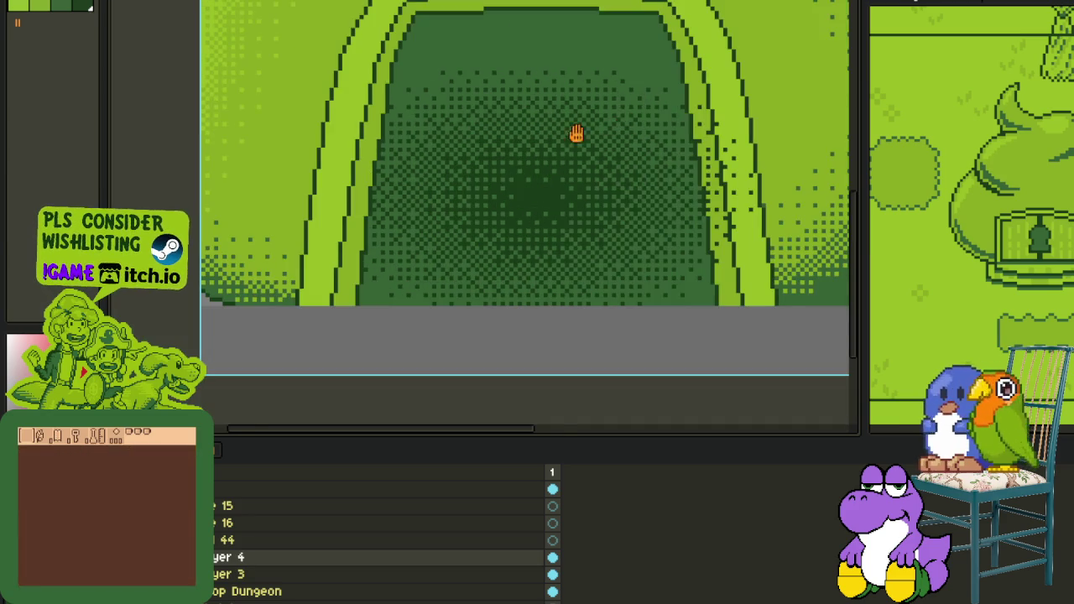
scroll(619, 120, up, 3)
scroll(592, 332, down, 2)
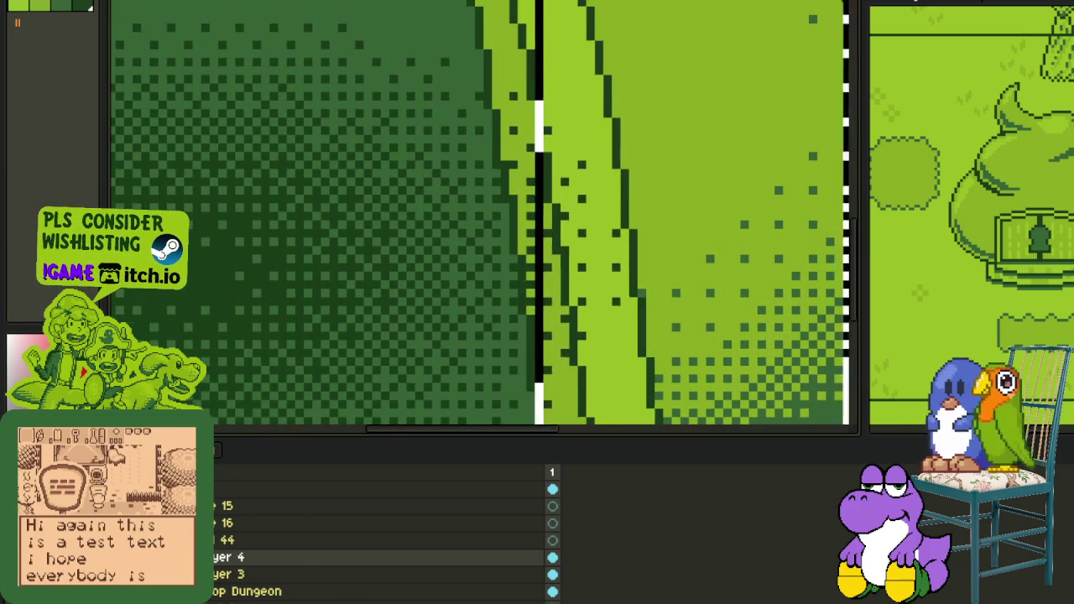
drag(529, 379, 720, 88)
key(Delete)
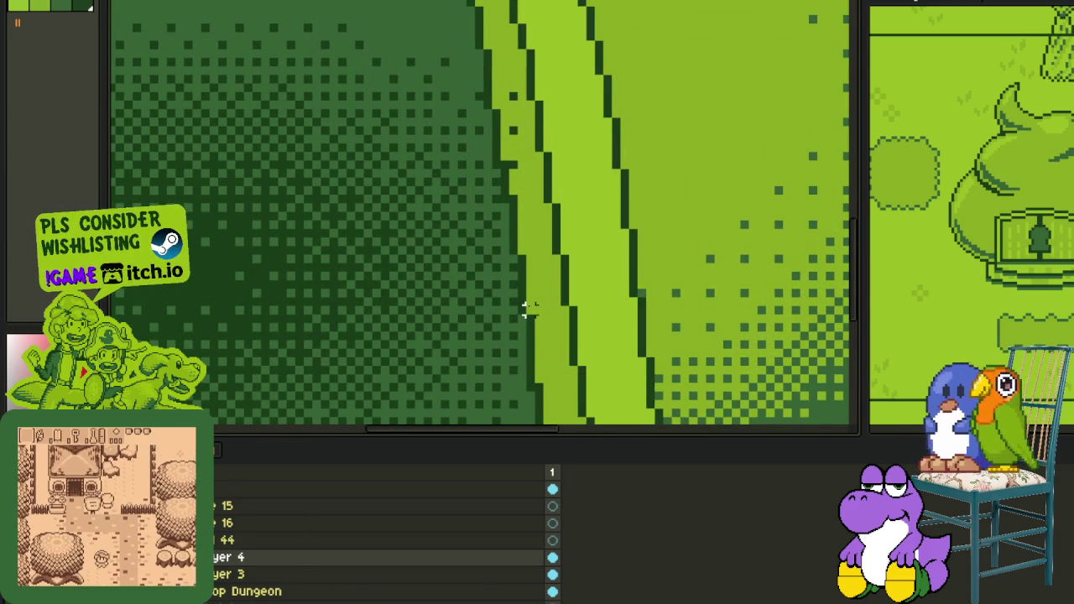
drag(520, 311, 659, 108)
key(ctrl+d)
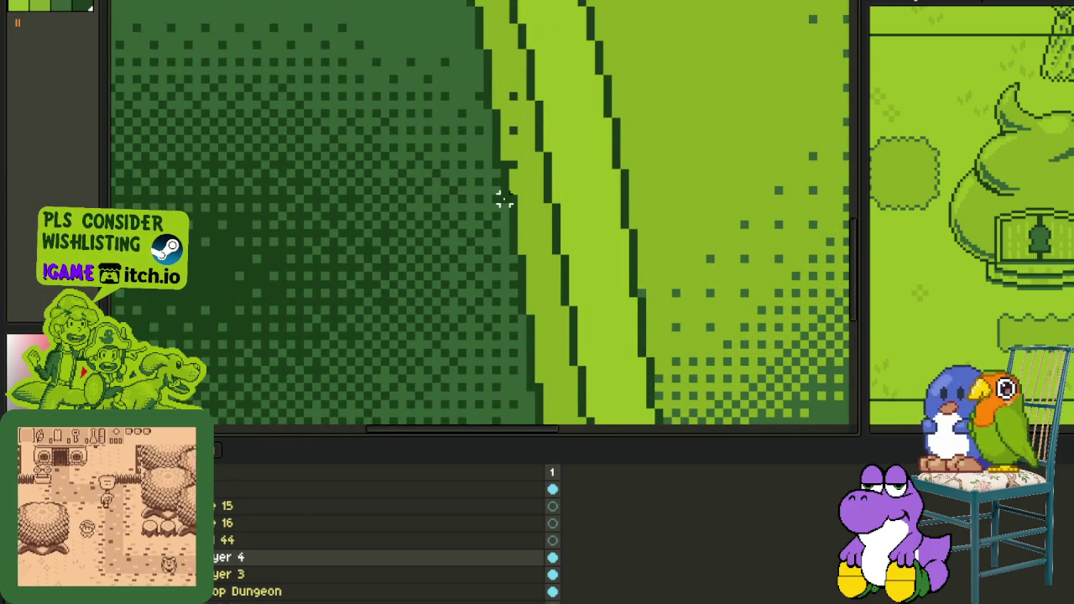
drag(501, 192, 589, 59)
key(ctrl+z)
scroll(492, 126, down, 1)
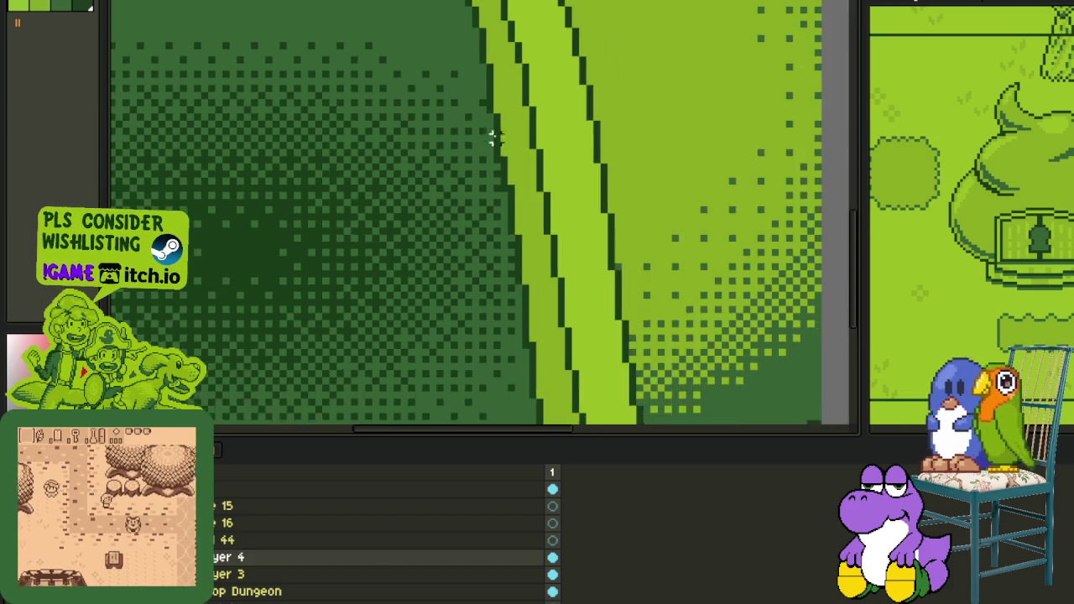
scroll(484, 139, down, 1)
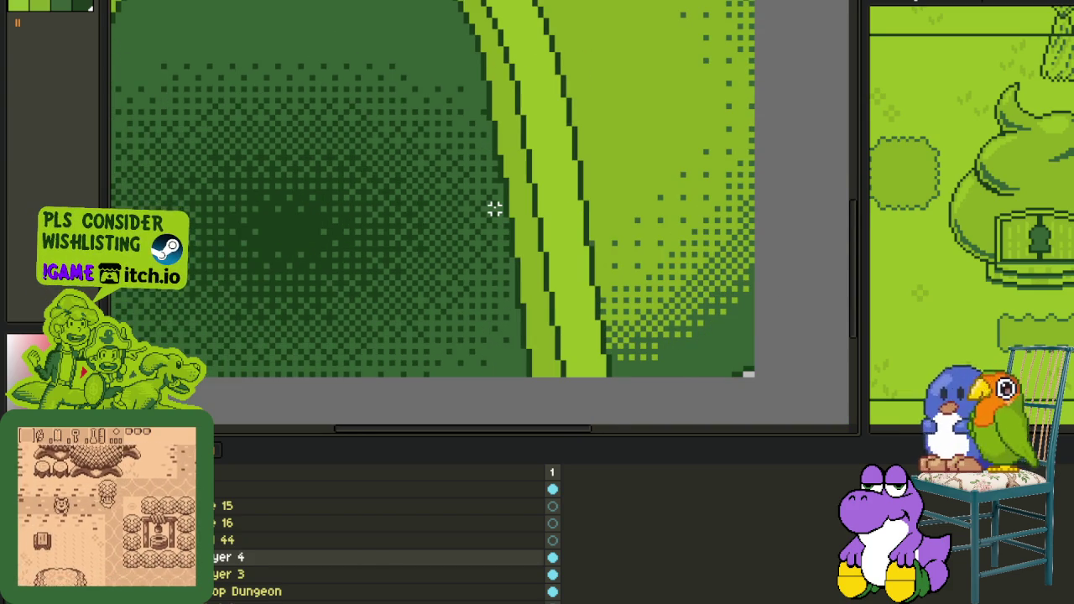
scroll(486, 323, down, 1)
drag(485, 330, 663, 333)
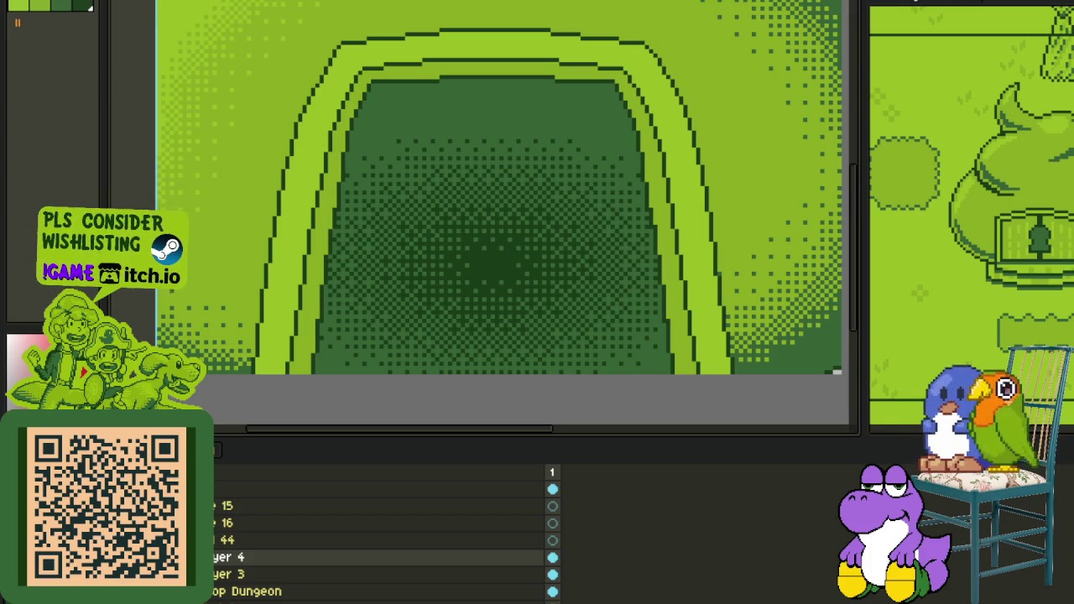
scroll(501, 271, down, 2)
Step: Select the whole arch area and clear the old dither shading from Layer 4
scroll(501, 271, down, 3)
scroll(501, 271, up, 4)
scroll(327, 159, down, 1)
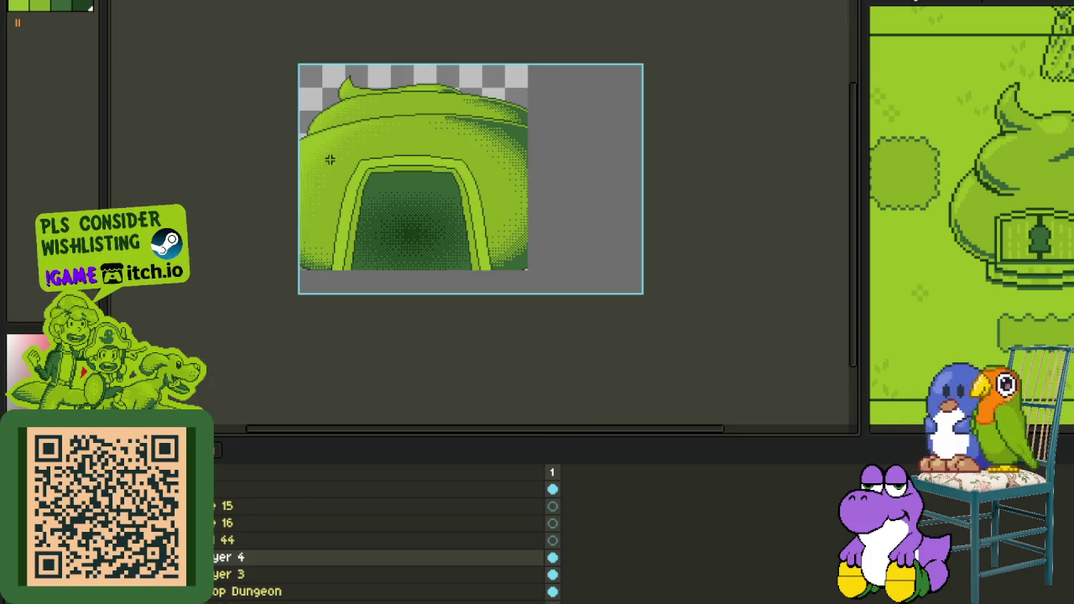
scroll(392, 161, down, 1)
scroll(436, 149, up, 1)
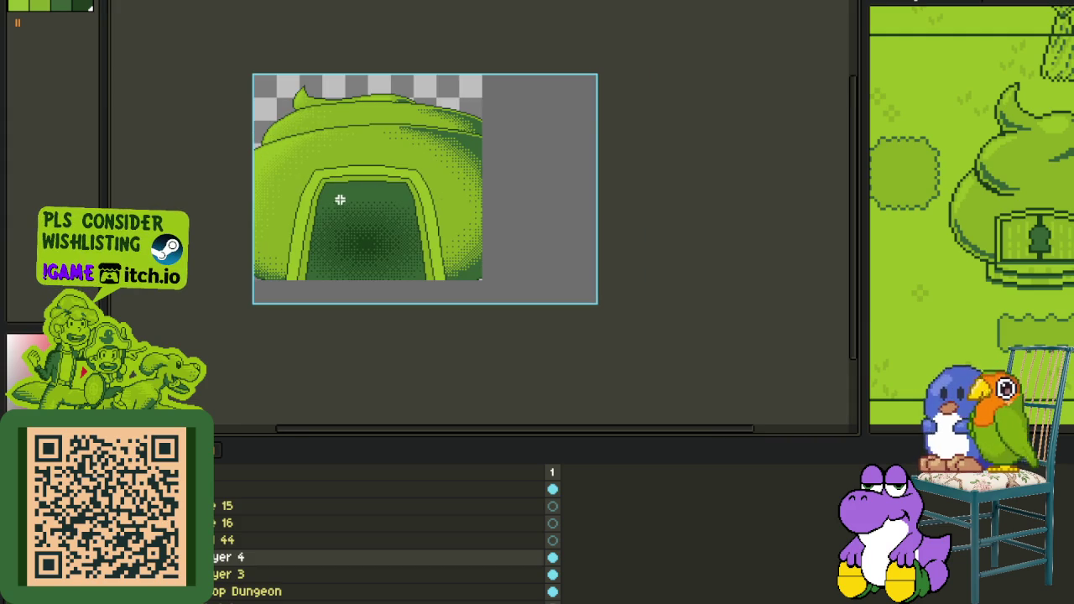
scroll(328, 235, up, 2)
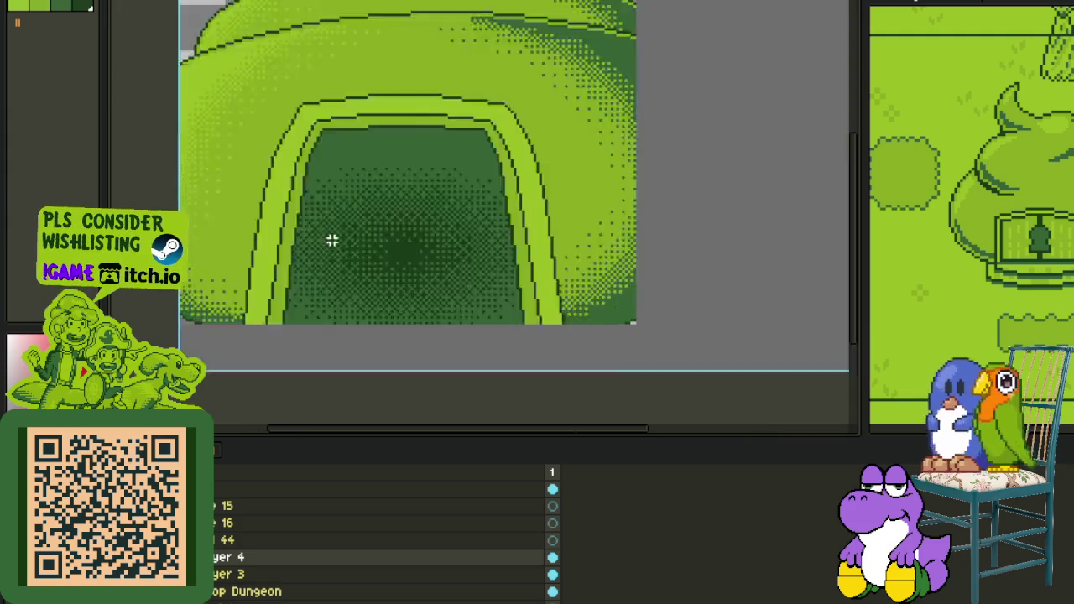
scroll(431, 259, up, 2)
scroll(450, 260, up, 1)
scroll(451, 259, down, 1)
drag(235, 96, 647, 330)
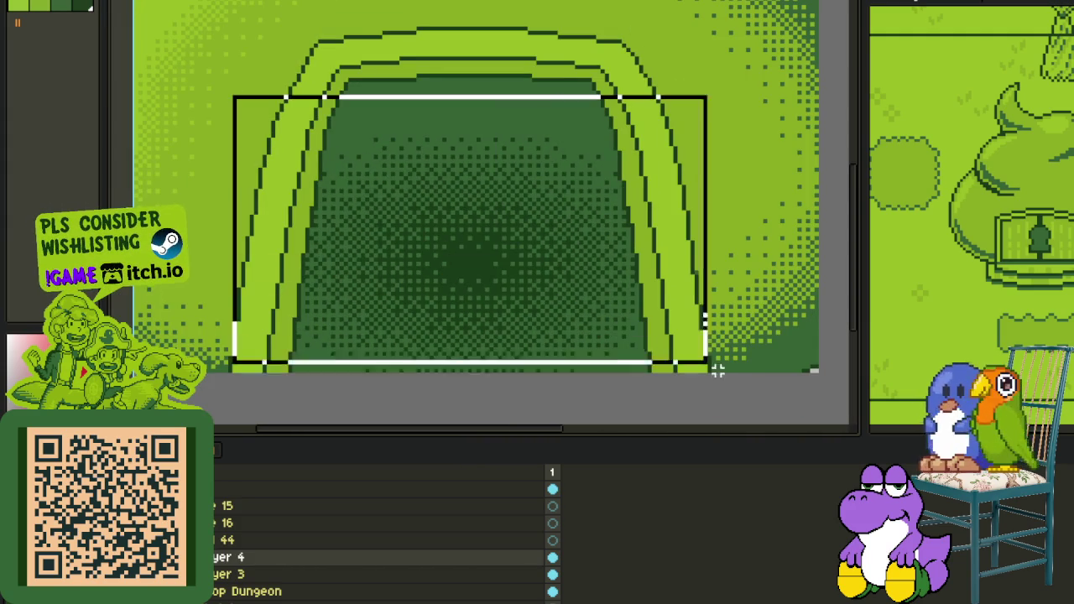
key(Delete)
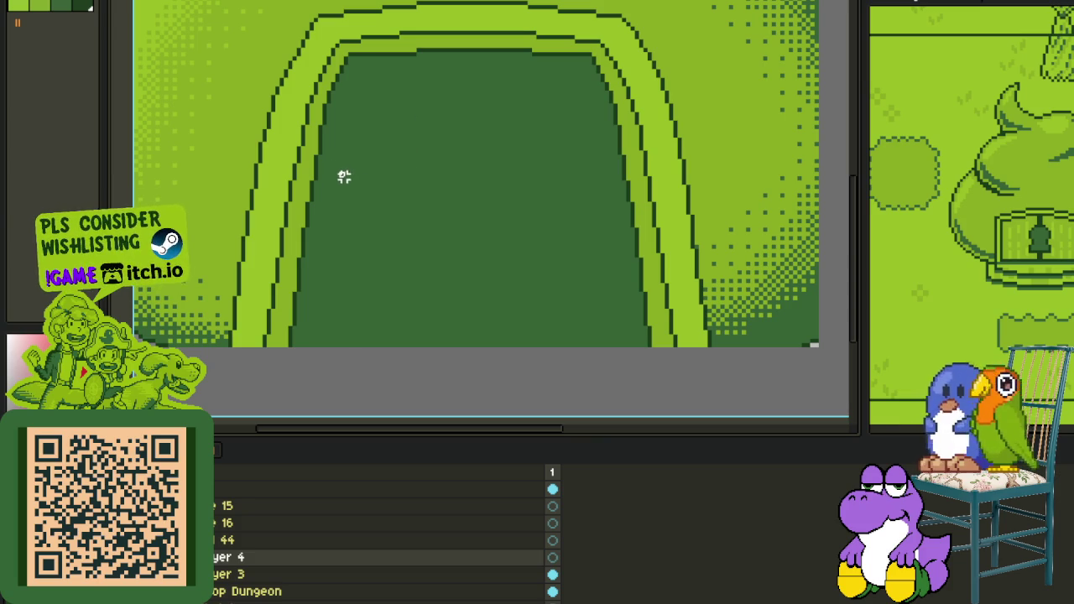
Step: Test dark dithered spray strokes inside the arched doorway
drag(352, 182, 487, 290)
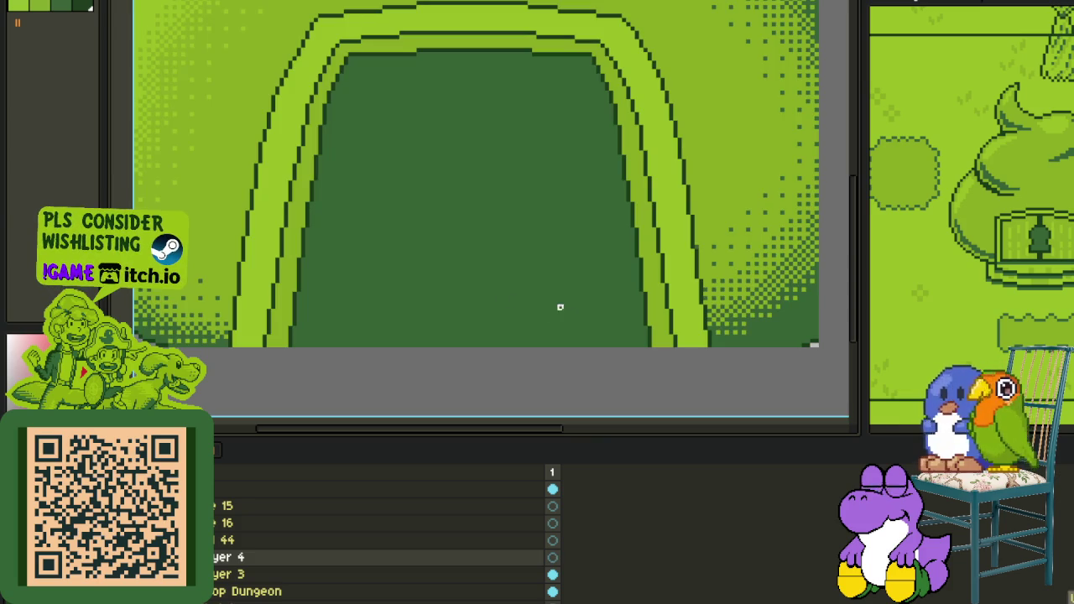
drag(547, 307, 364, 196)
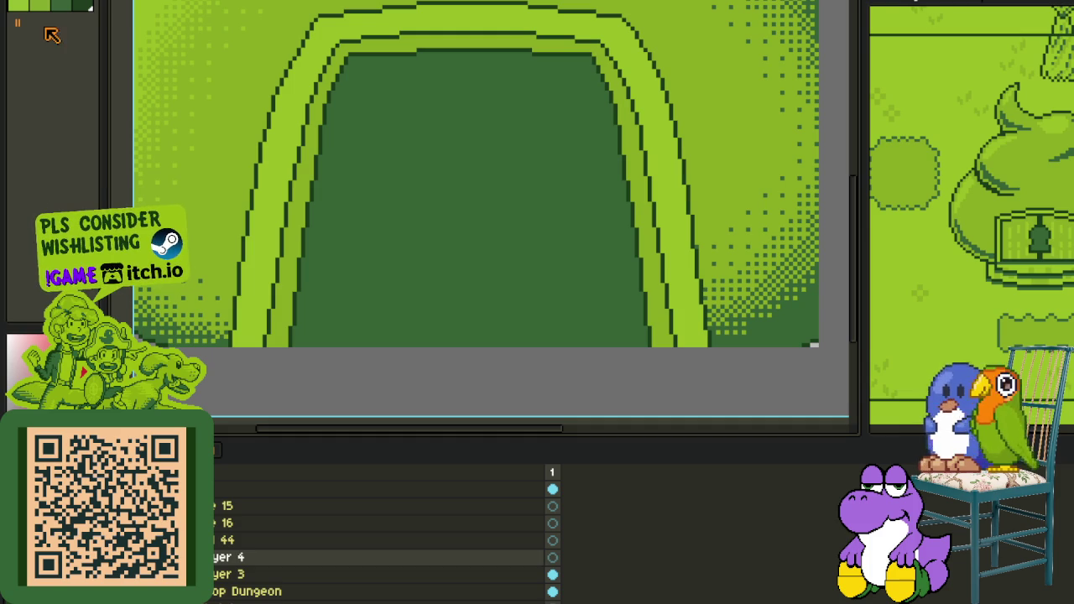
scroll(134, 126, down, 1)
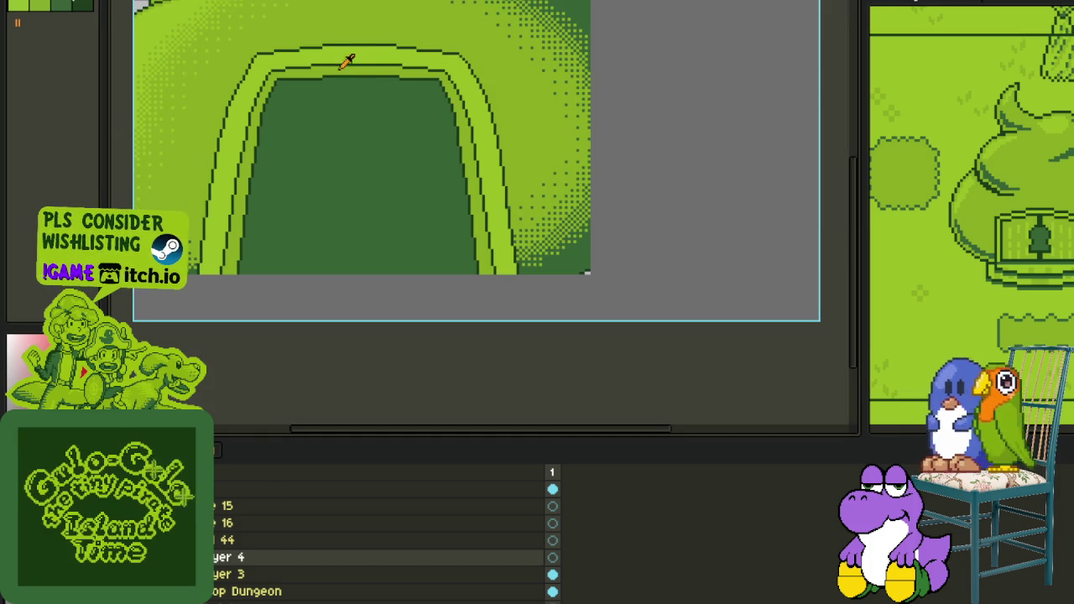
scroll(318, 177, up, 1)
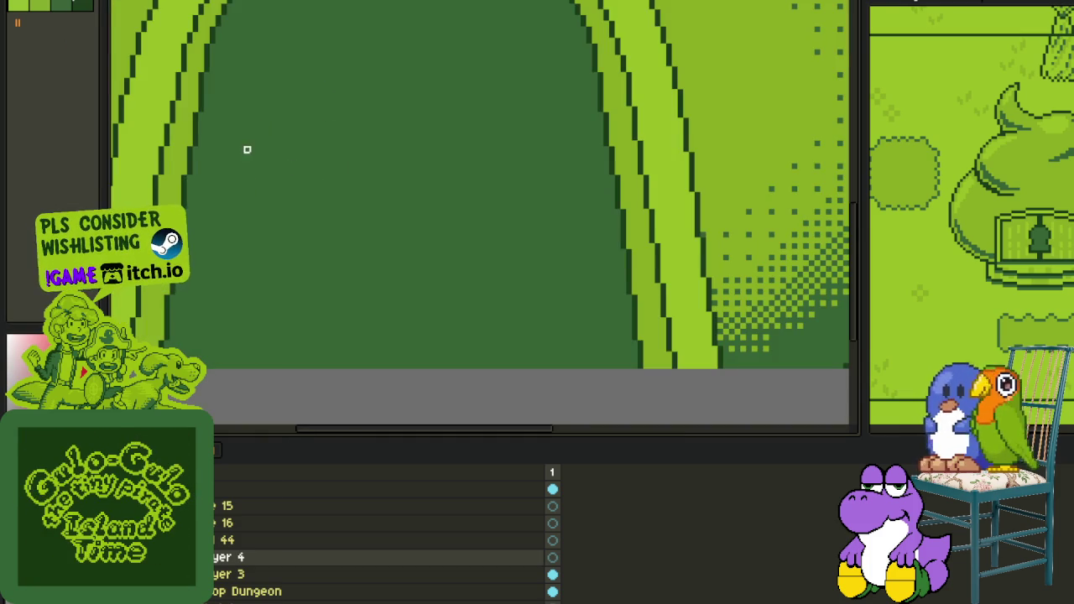
drag(206, 137, 577, 366)
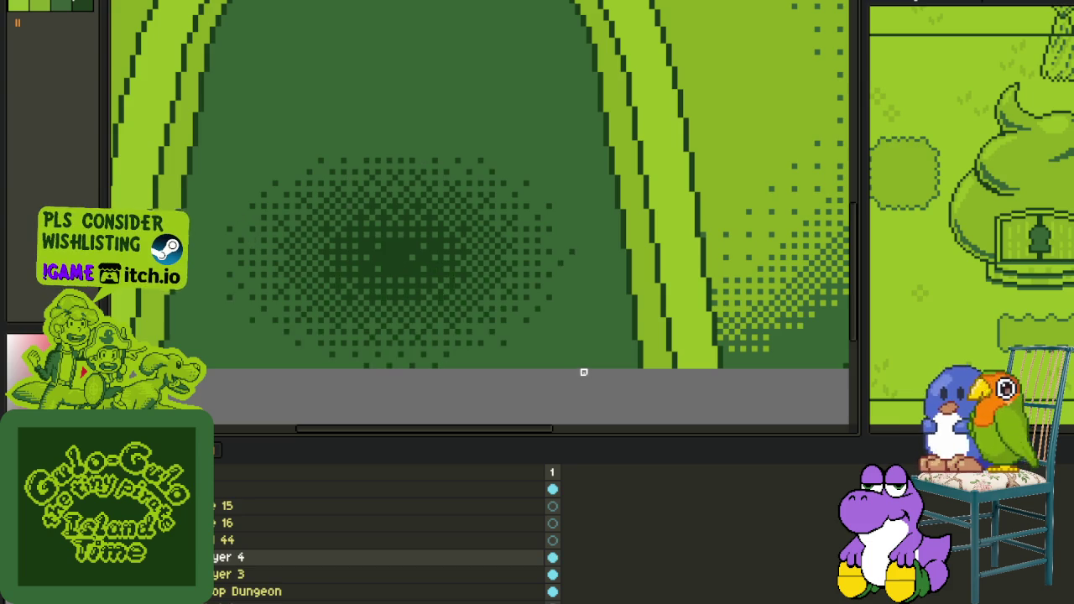
scroll(580, 374, down, 2)
scroll(578, 348, down, 2)
Step: Repeatedly clear and repaint the doorway shading until a denser dither pattern sits on Layer 4
key(Delete)
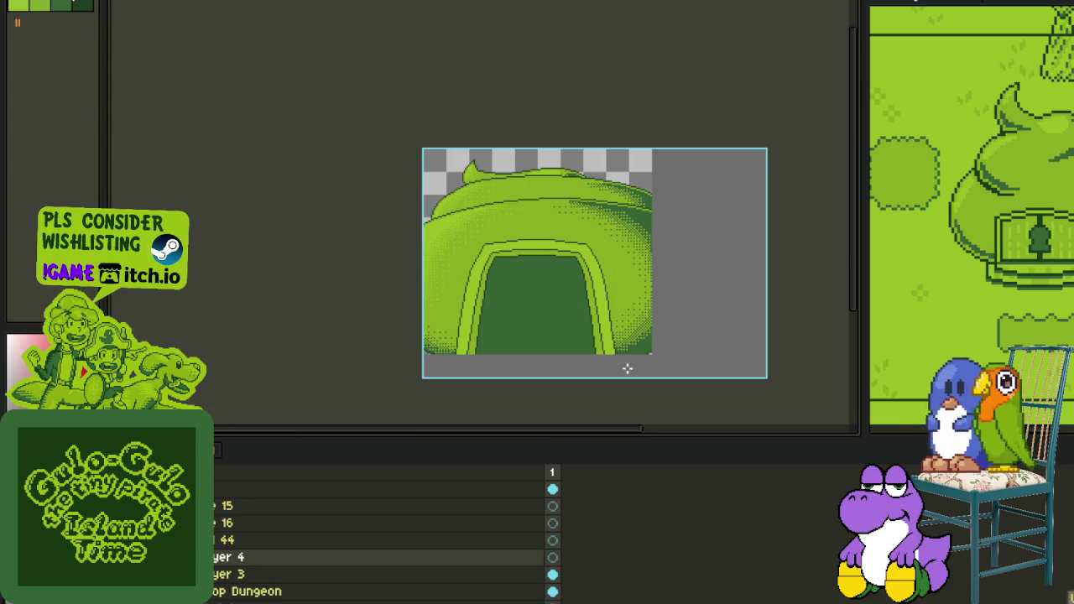
drag(579, 348, 450, 279)
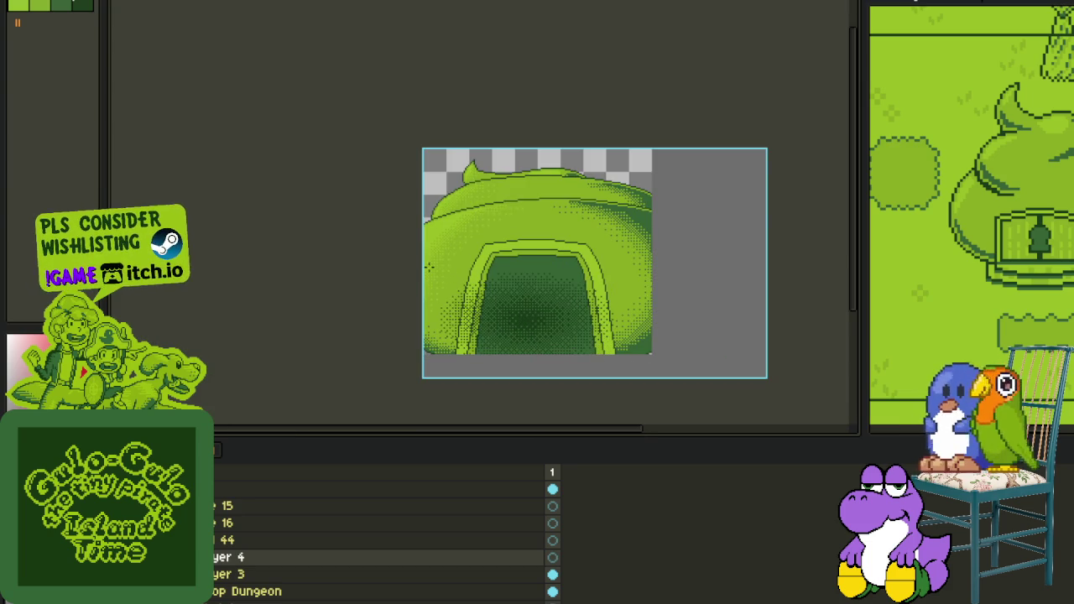
key(Delete)
mouse_move(400, 243)
mouse_down()
mouse_move(671, 412)
mouse_move(361, 227)
mouse_move(312, 234)
mouse_move(340, 234)
mouse_up()
key(Delete)
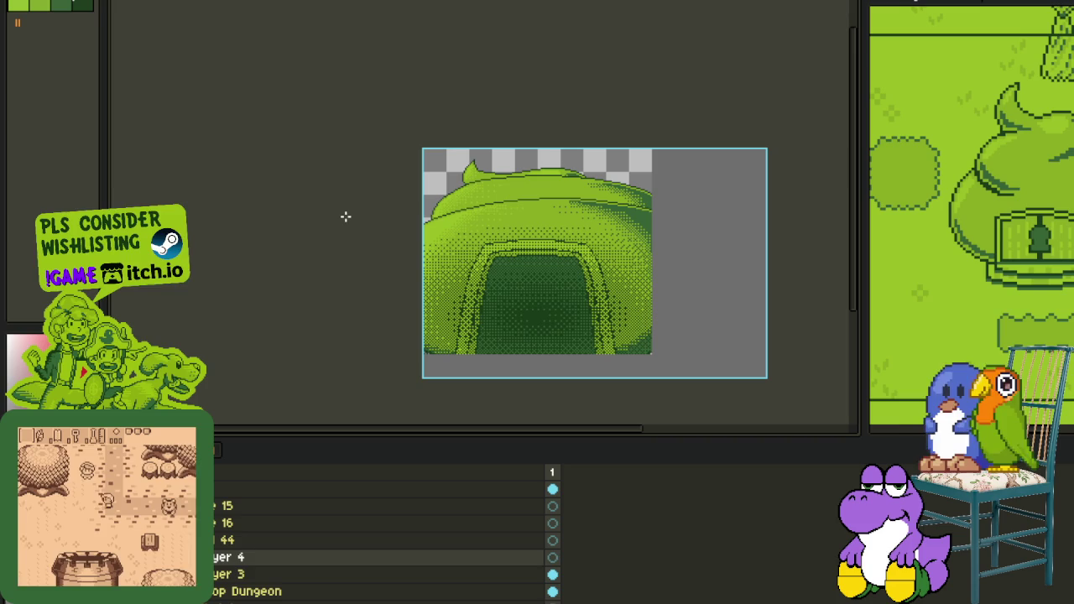
click(491, 274)
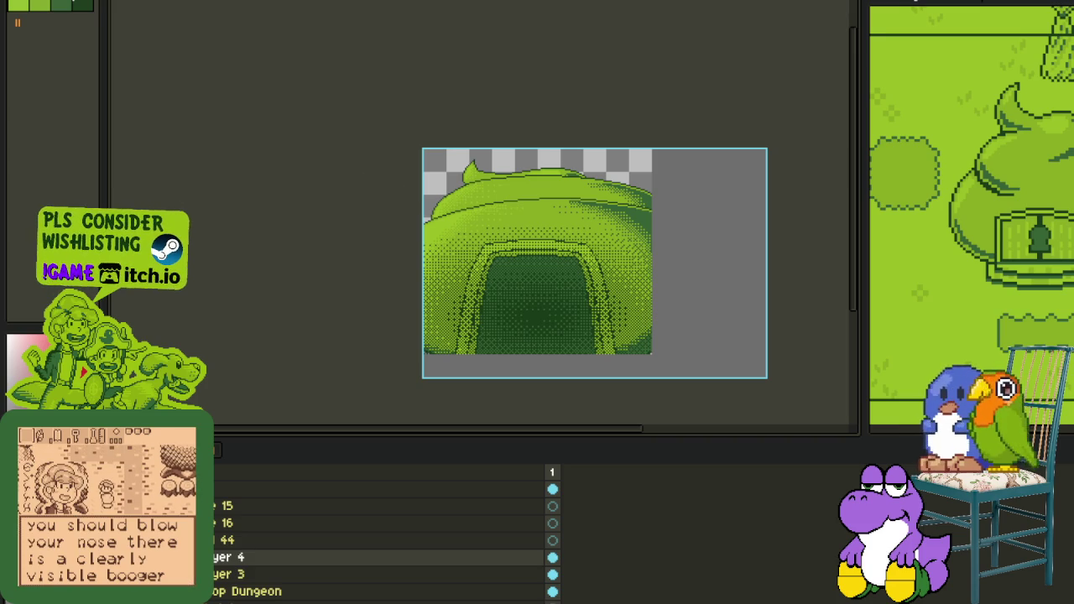
scroll(335, 109, down, 2)
Step: Select the whole canvas and replace the darkest green #0F380F with reddish brown
key(ctrl+a)
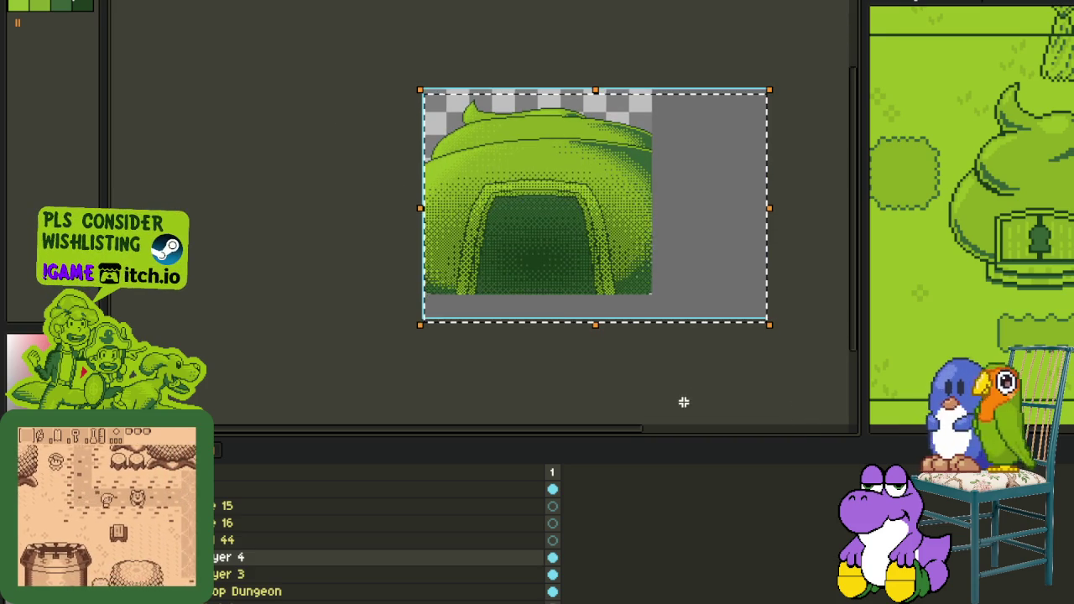
scroll(431, 311, up, 3)
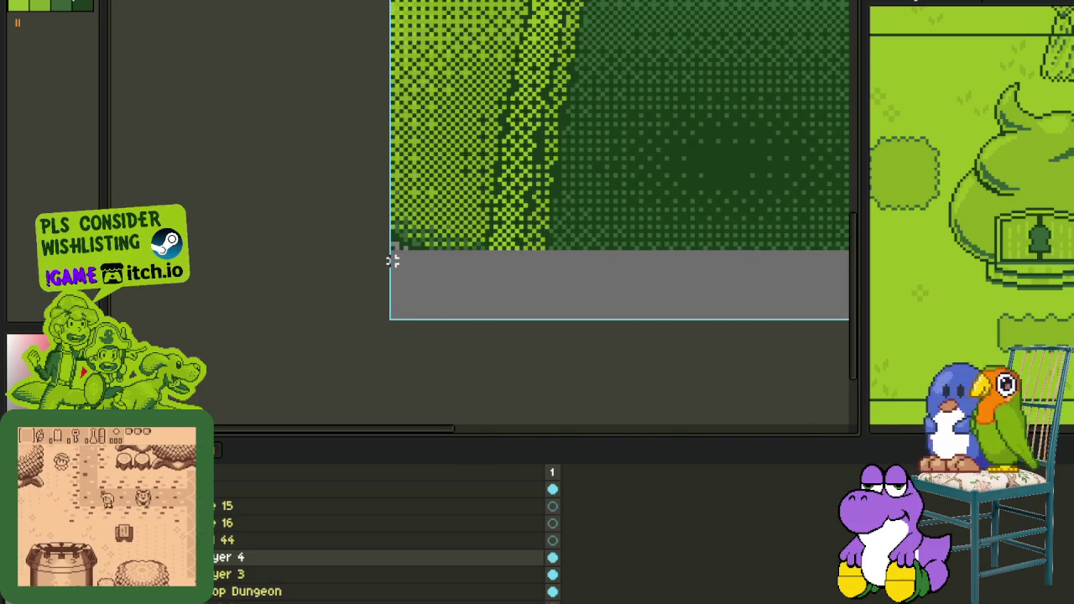
scroll(393, 261, right, 5)
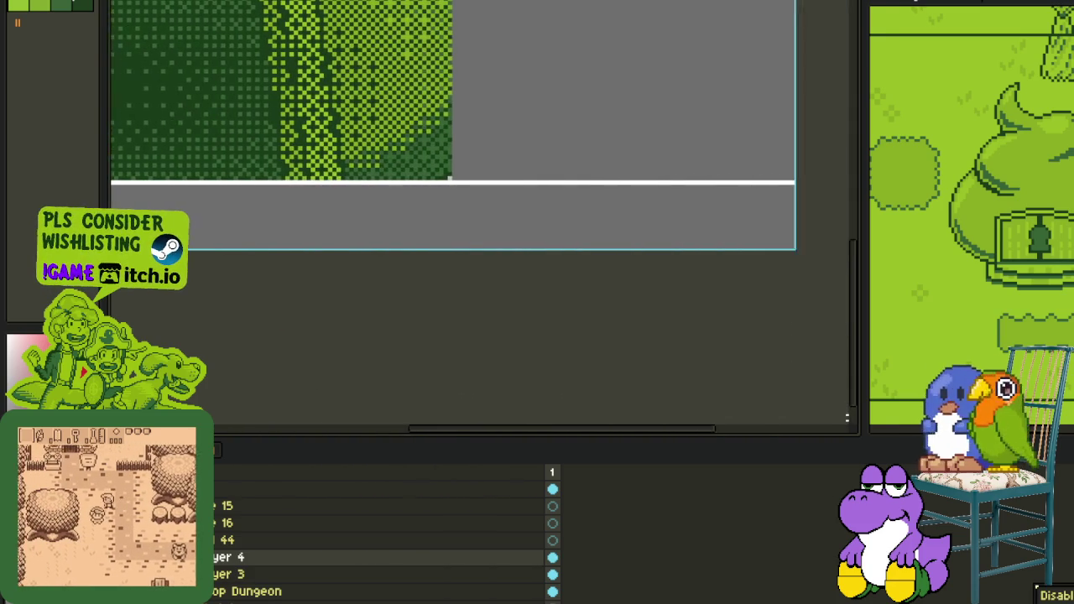
scroll(528, 299, down, 1)
scroll(528, 299, down, 2)
scroll(506, 231, up, 3)
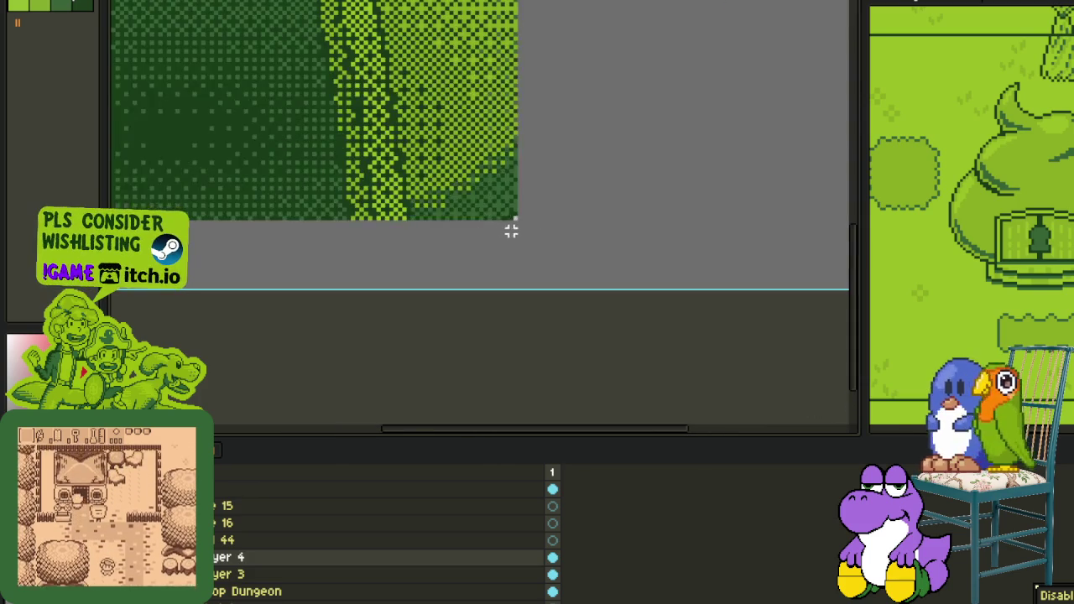
scroll(700, 115, down, 2)
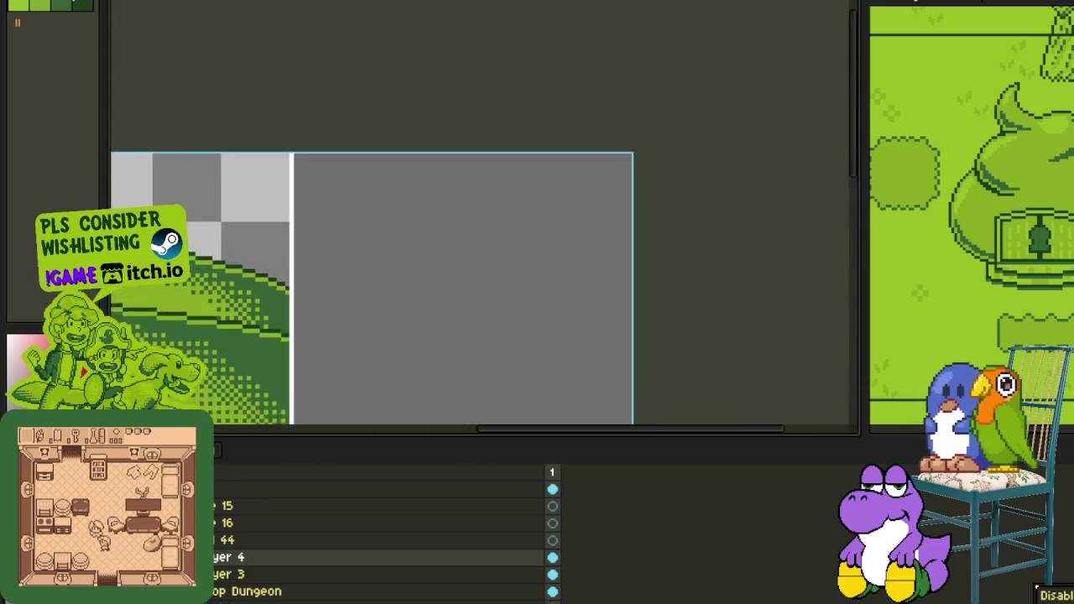
scroll(702, 120, down, 1)
scroll(482, 282, up, 1)
scroll(293, 314, up, 2)
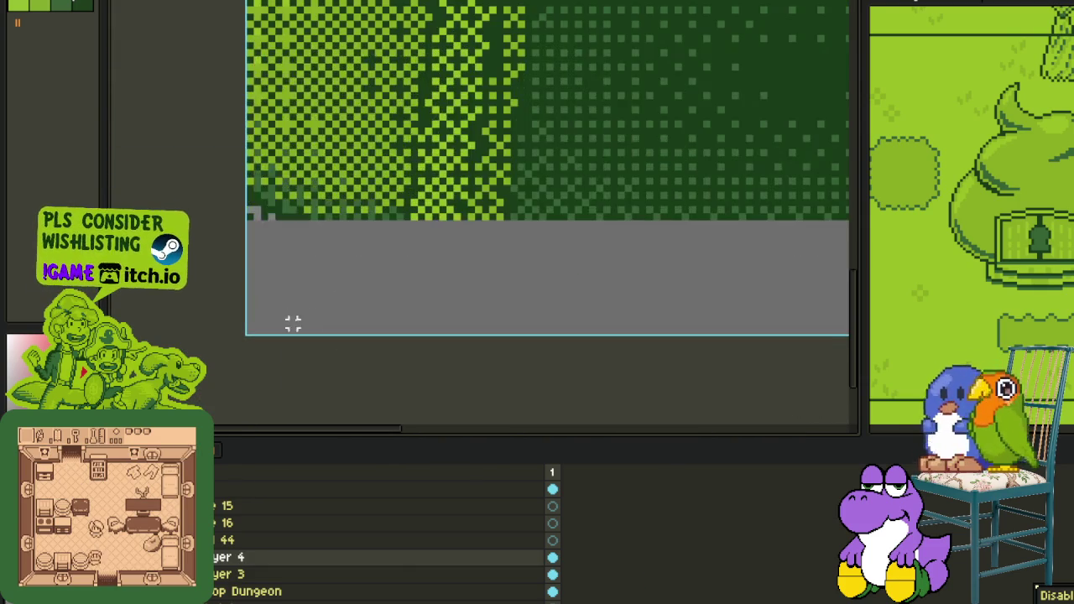
drag(436, 212, 374, 312)
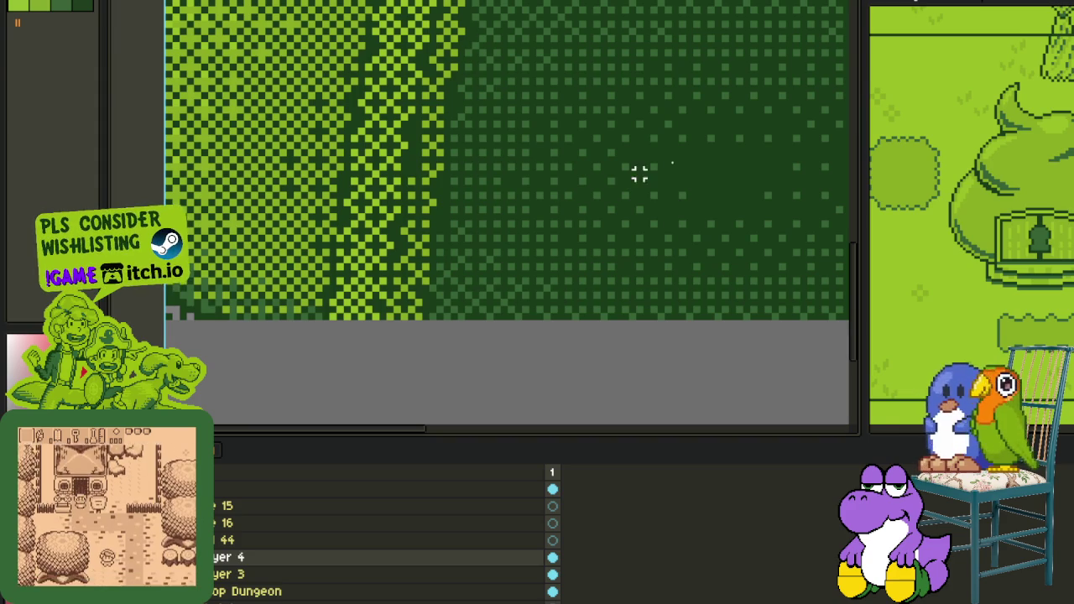
key(shift+r)
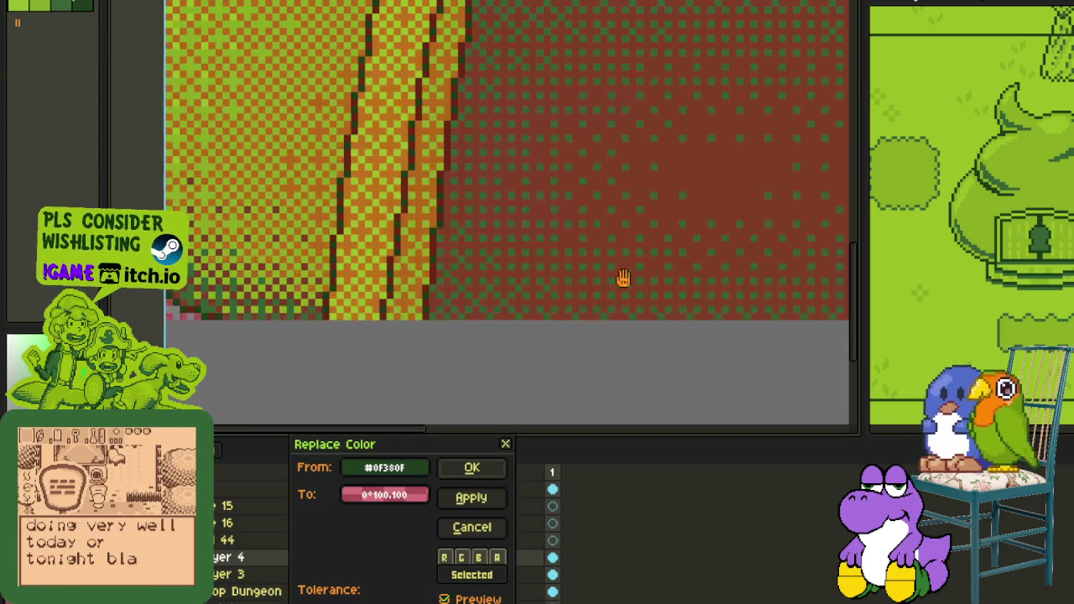
click(491, 467)
scroll(449, 378, down, 3)
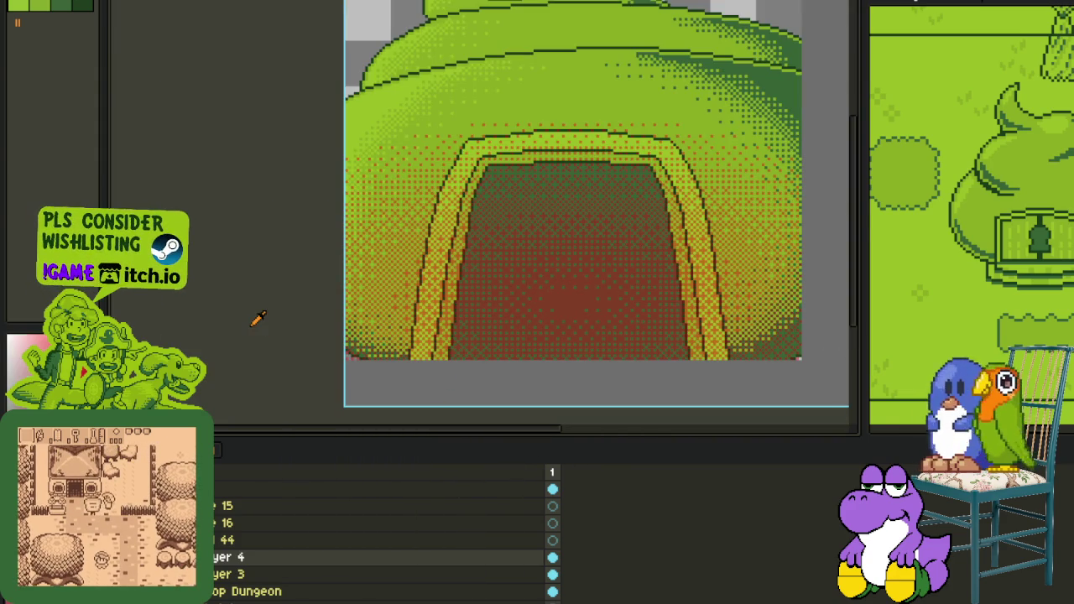
Step: Hide the timeline, zoom in, and marquee a patch of the orange dithered band
key(Tab)
scroll(447, 356, up, 3)
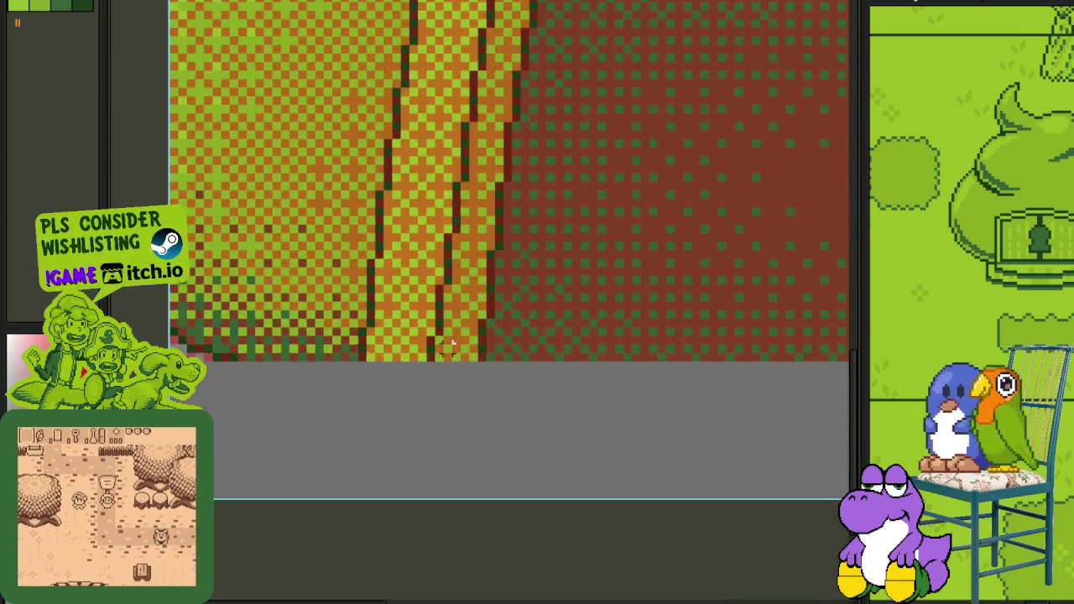
scroll(447, 356, up, 2)
drag(512, 367, 195, 116)
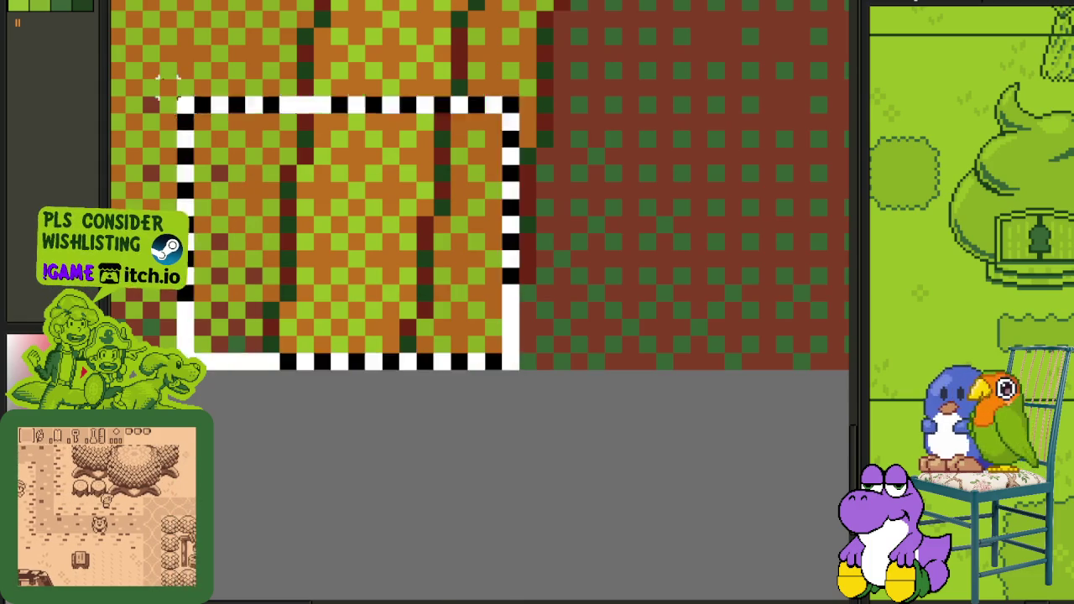
Step: Clear orange dots from the stripe's lower patches, undoing one mistaken edit
scroll(201, 117, down, 2)
scroll(184, 109, down, 1)
scroll(168, 97, down, 2)
scroll(142, 81, down, 2)
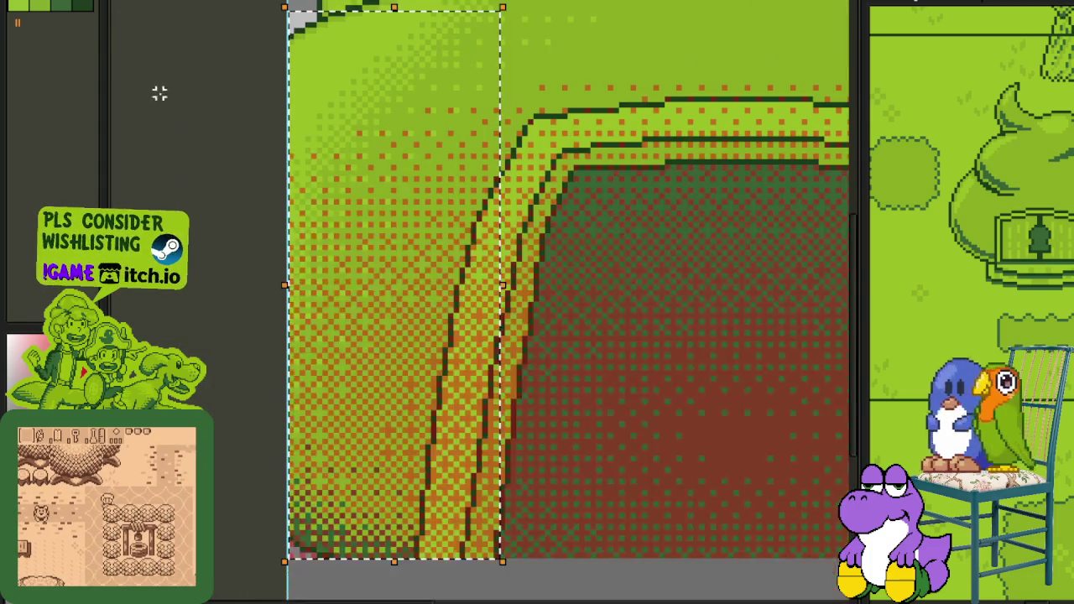
scroll(503, 515, up, 2)
drag(505, 535, 417, 336)
key(ctrl+z)
drag(513, 467, 367, 43)
scroll(424, 451, up, 2)
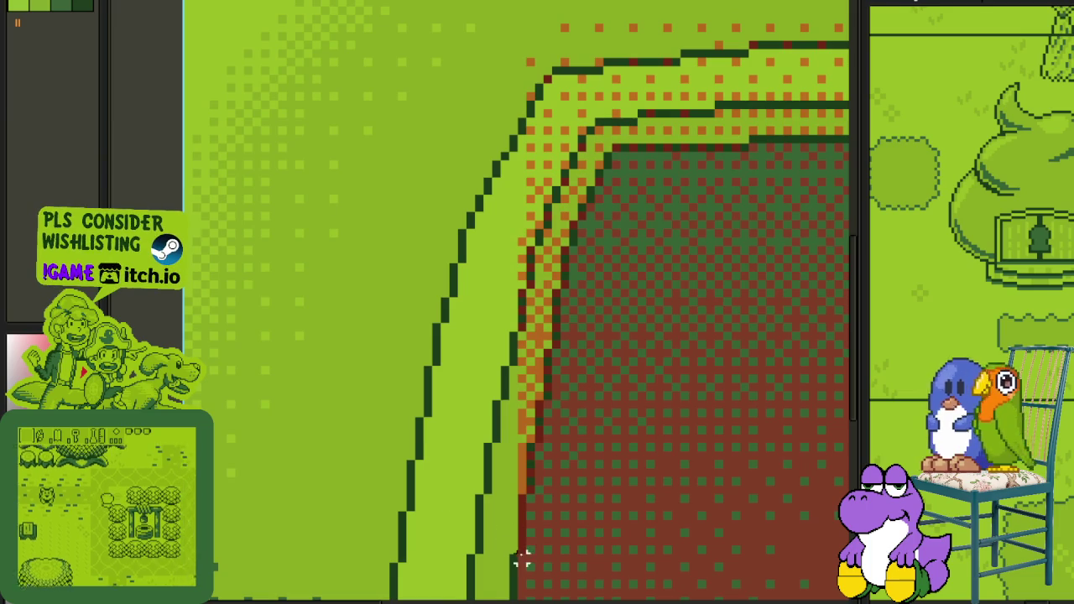
drag(522, 559, 263, 8)
scroll(478, 478, up, 2)
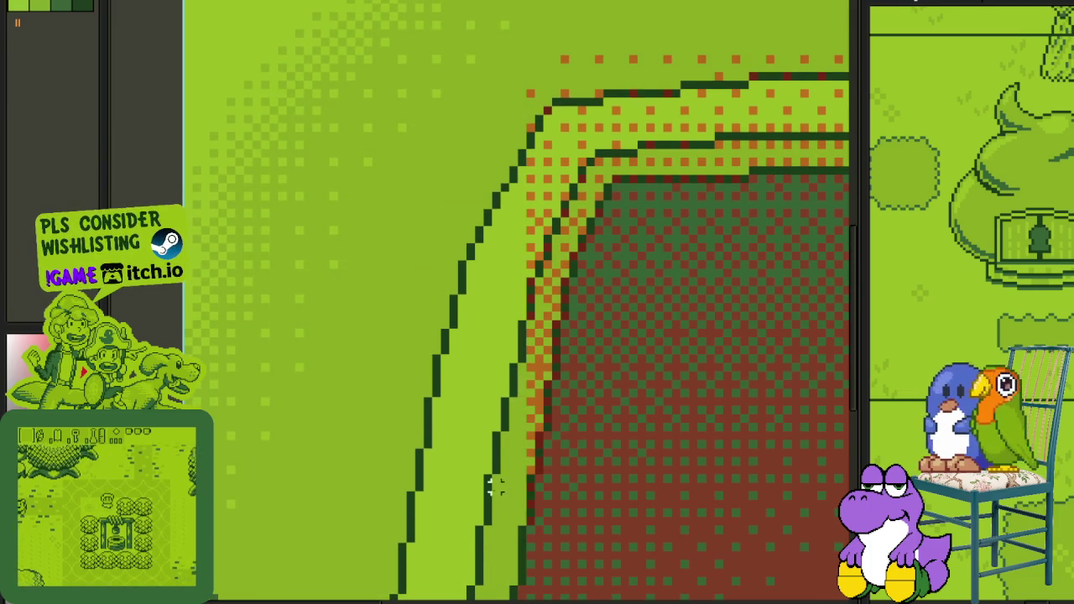
drag(538, 529, 378, 17)
key(ctrl+d)
Step: Clear orange dots from a narrow strip further up the green stripe
scroll(532, 491, up, 1)
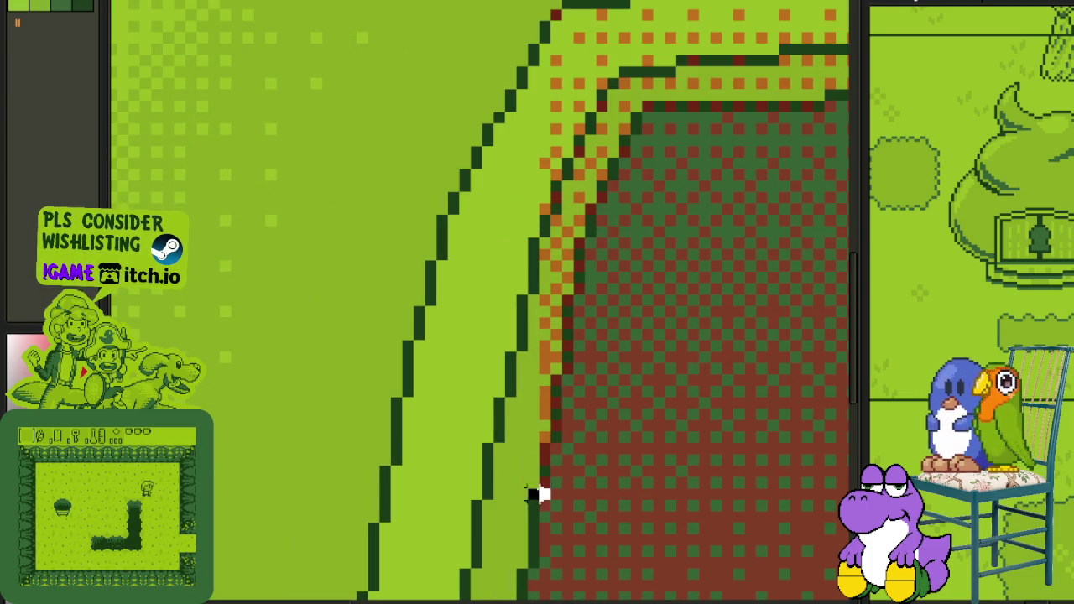
drag(542, 494, 311, 11)
scroll(282, 19, up, 5)
scroll(490, 445, down, 3)
scroll(495, 378, down, 7)
drag(490, 335, 392, 1)
scroll(364, 53, up, 5)
key(ctrl+d)
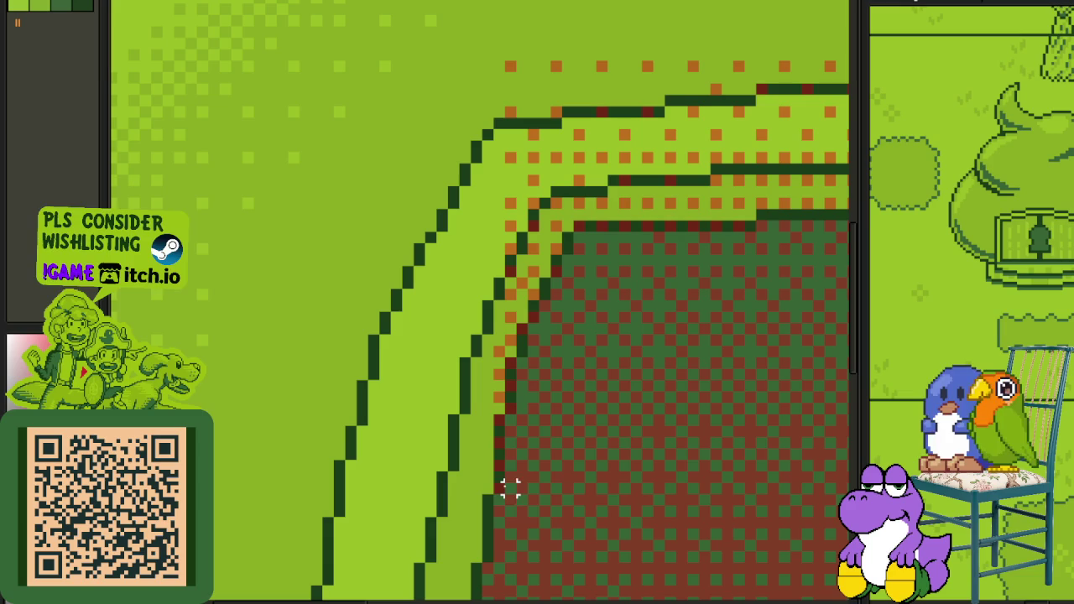
Step: Erase the remaining orange and faint dots along the band's edge near the curve
drag(500, 486, 340, 25)
click(521, 431)
scroll(512, 409, up, 3)
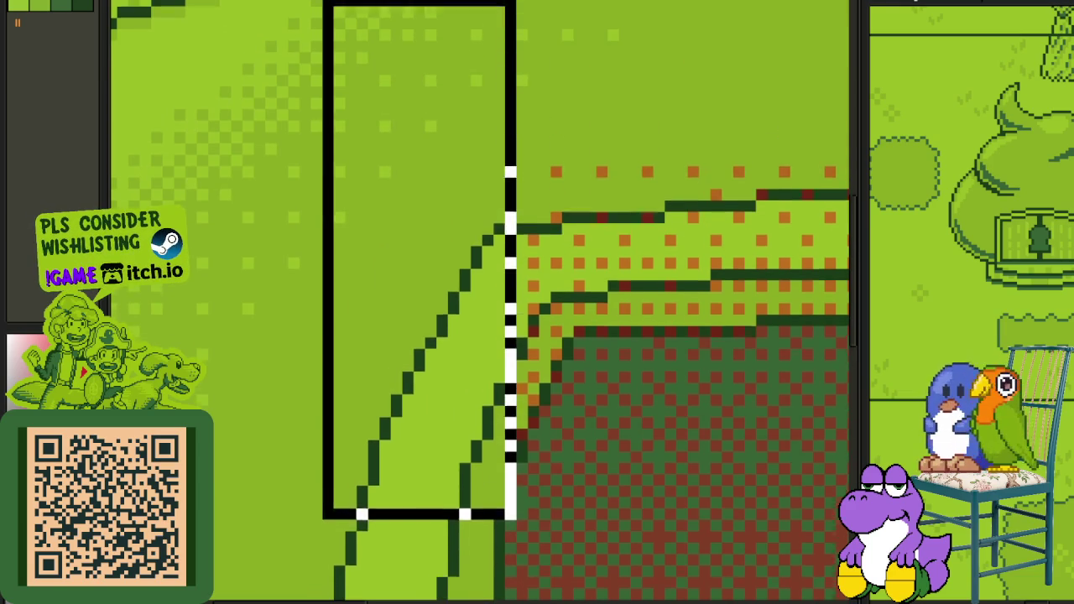
drag(521, 458, 363, 74)
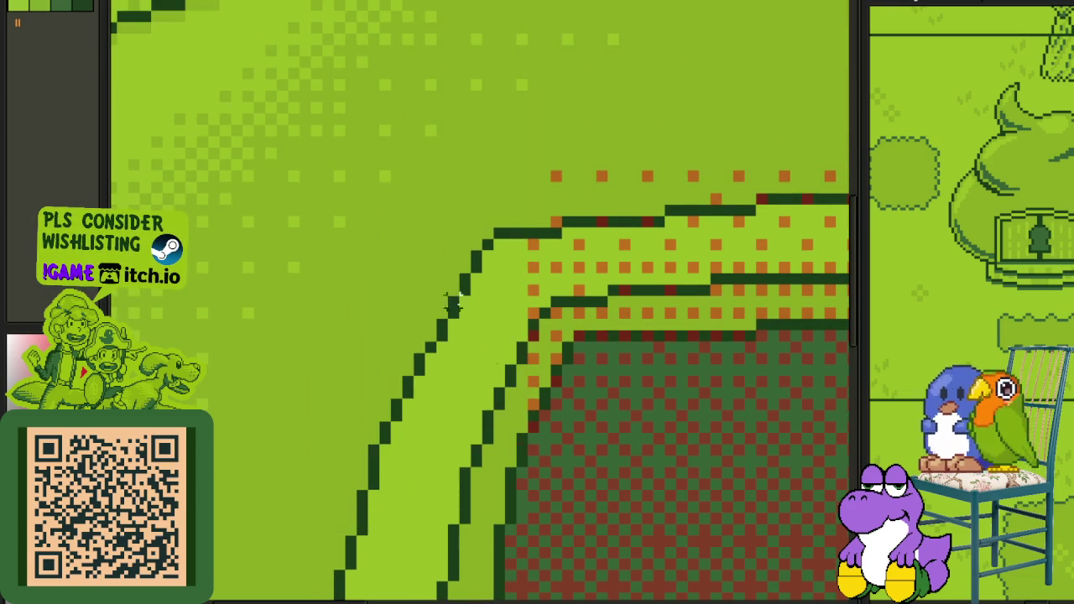
drag(534, 426, 405, 36)
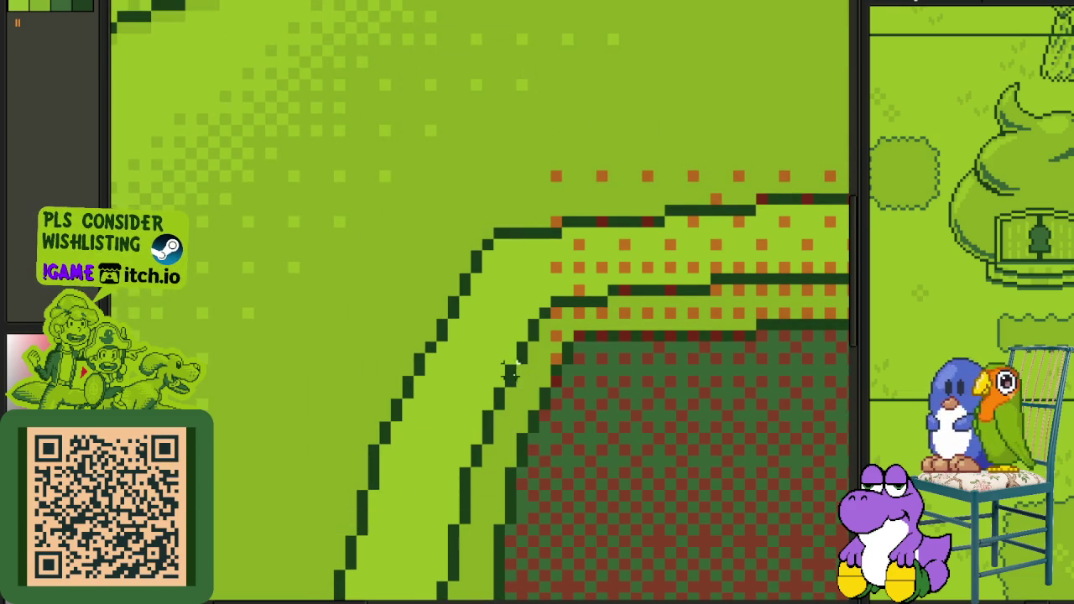
drag(557, 379, 462, 117)
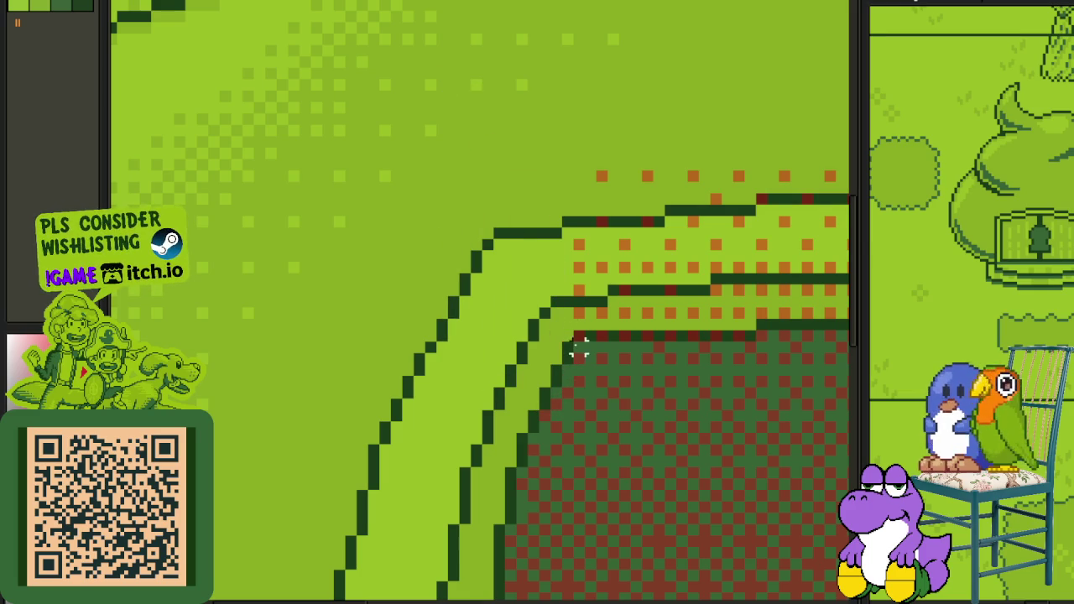
drag(567, 356, 515, 263)
drag(749, 335, 311, 24)
mouse_move(738, 327)
mouse_down()
mouse_move(361, 281)
mouse_move(828, 17)
mouse_up()
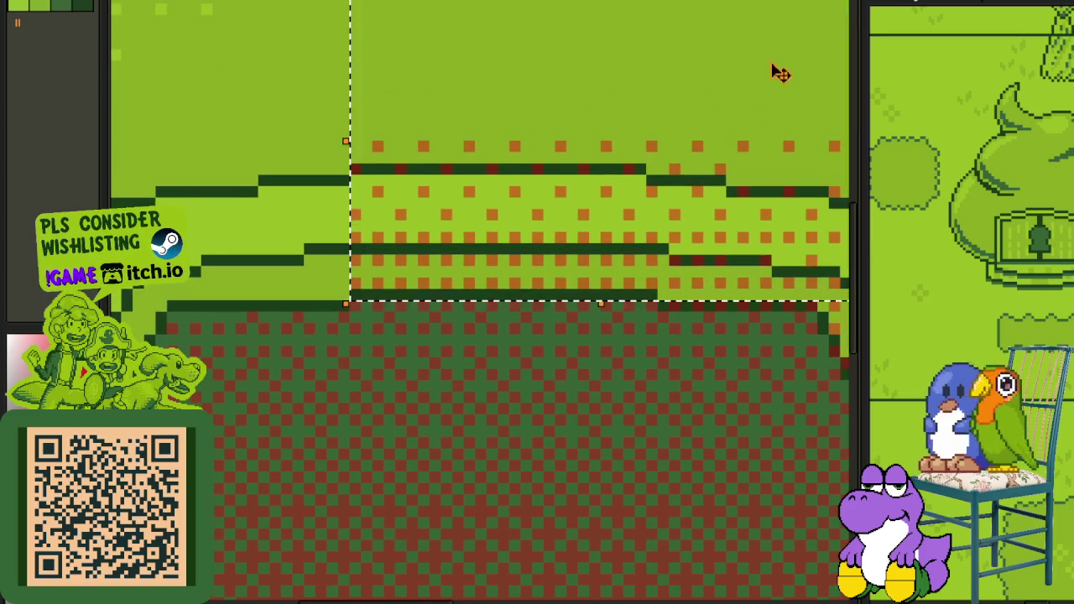
Step: Clear the orange dots from the band's right part and the area above the dither
drag(708, 227, 410, 234)
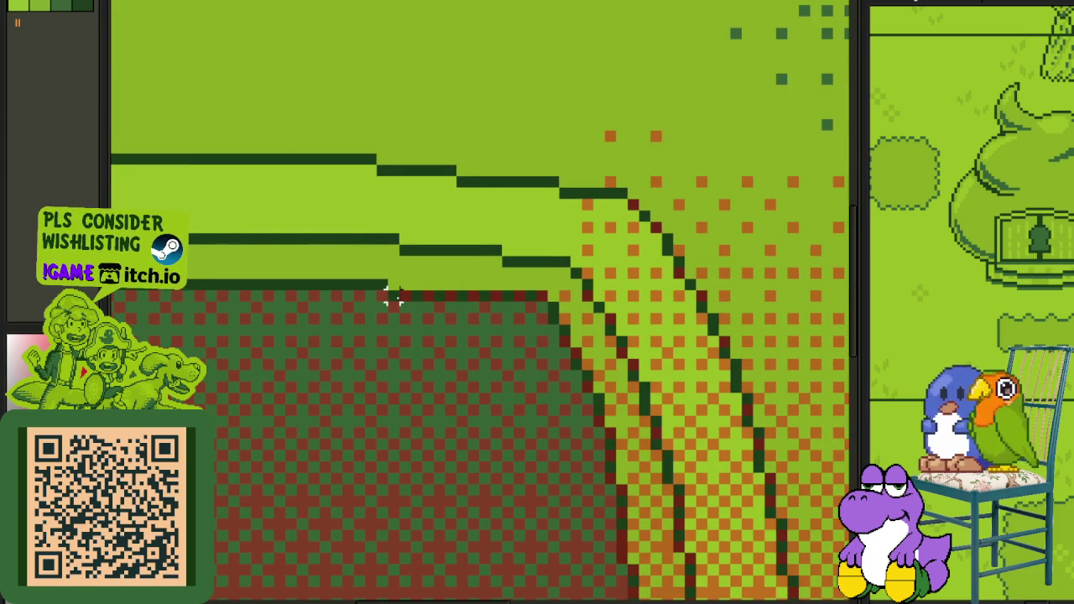
drag(394, 295, 844, 16)
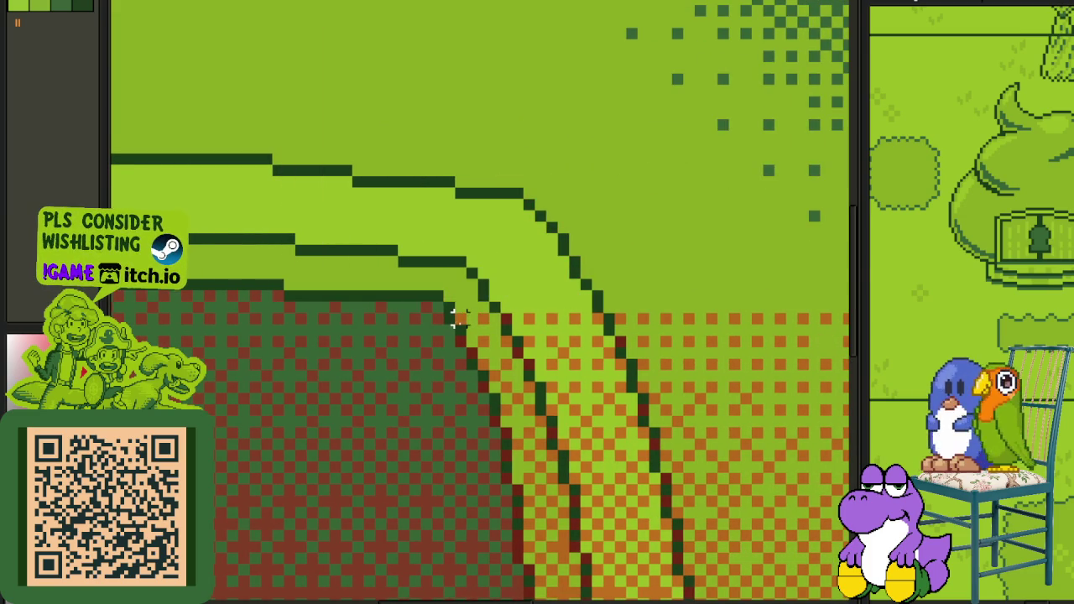
drag(458, 340, 791, 101)
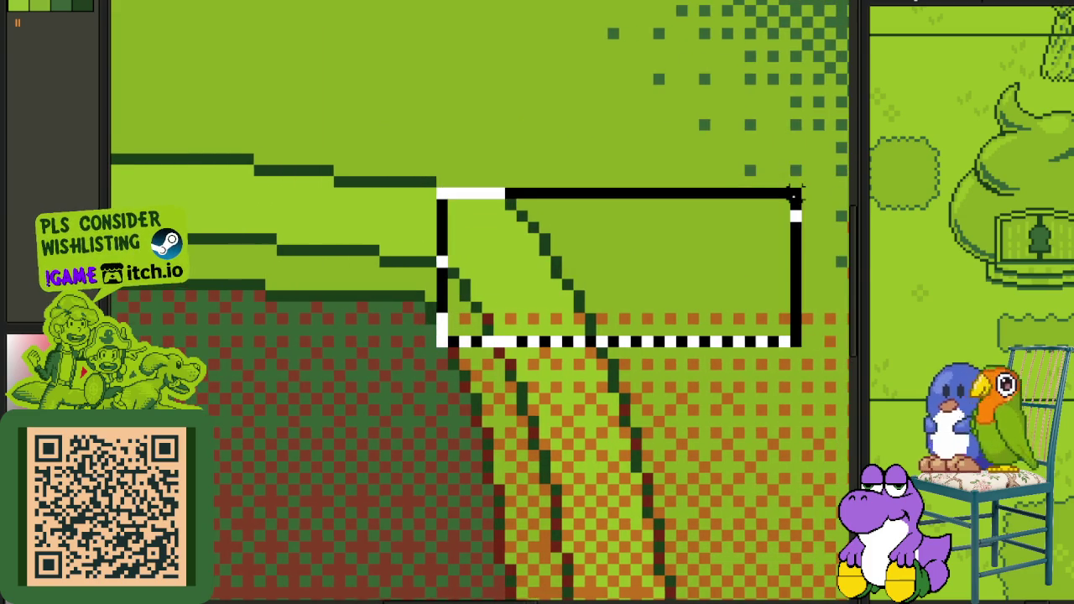
scroll(456, 257, down, 3)
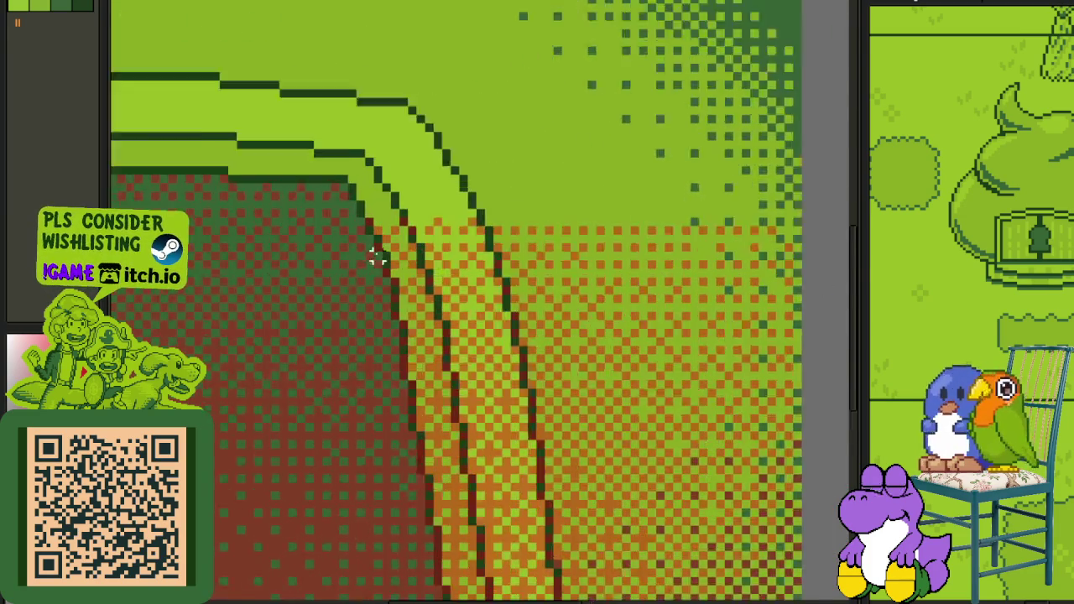
scroll(374, 243, up, 2)
drag(374, 220, 844, 28)
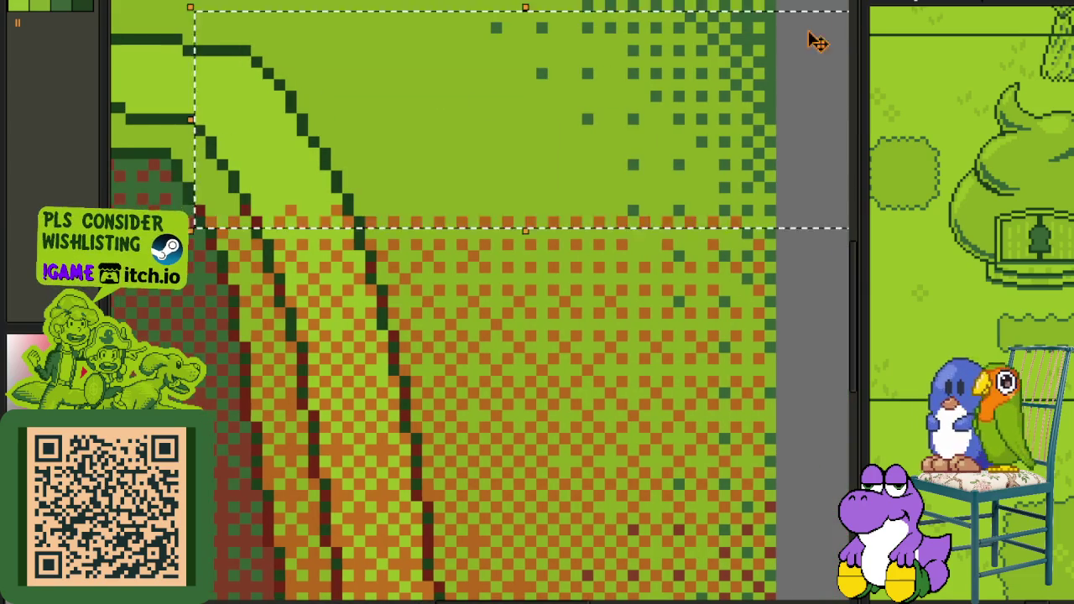
drag(209, 243, 839, 100)
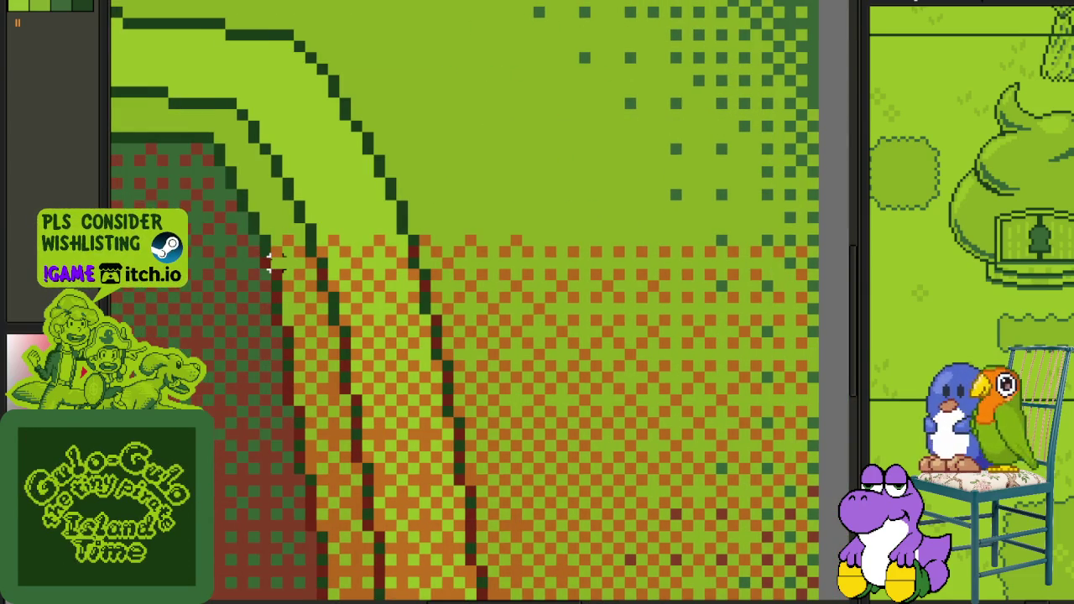
Step: Trim the orange dither's top edge progressively down the pillar to the bottom
drag(266, 261, 472, 207)
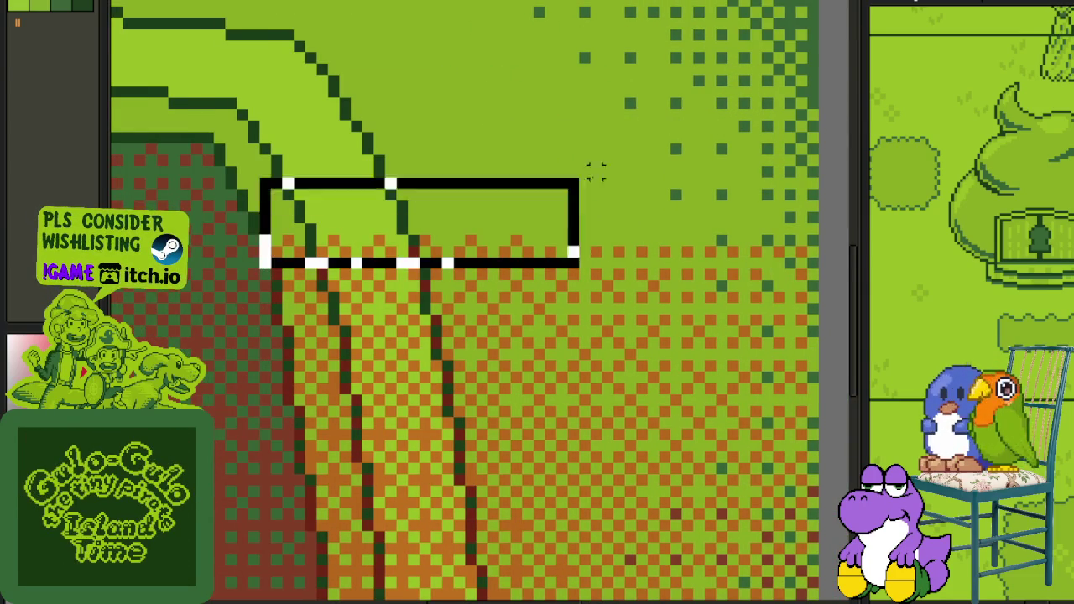
drag(267, 317, 839, 132)
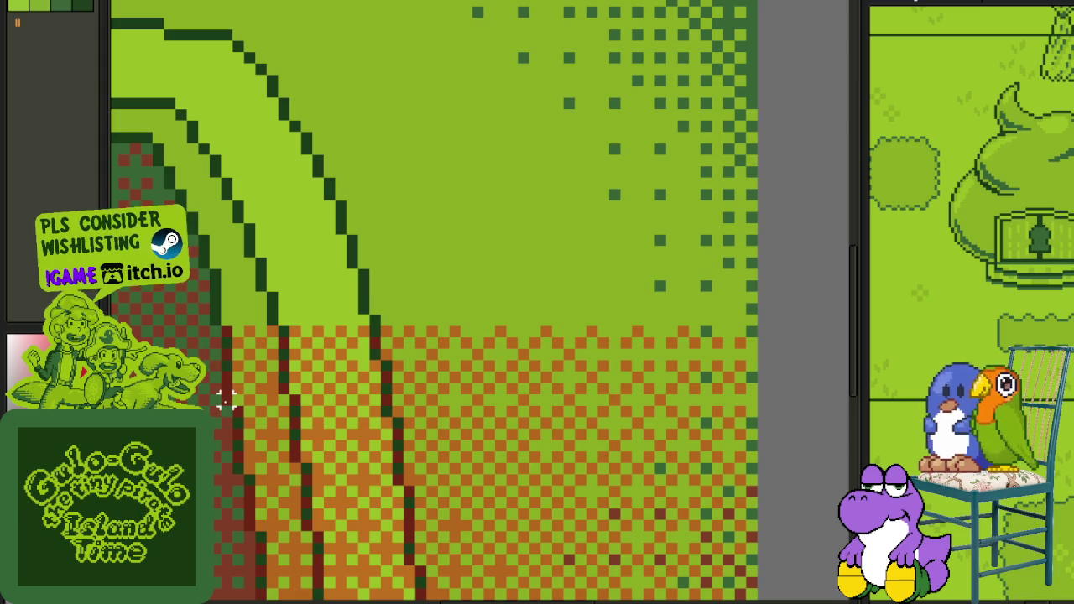
drag(225, 401, 839, 173)
mouse_move(311, 394)
mouse_down()
mouse_move(341, 279)
mouse_move(827, 96)
mouse_up()
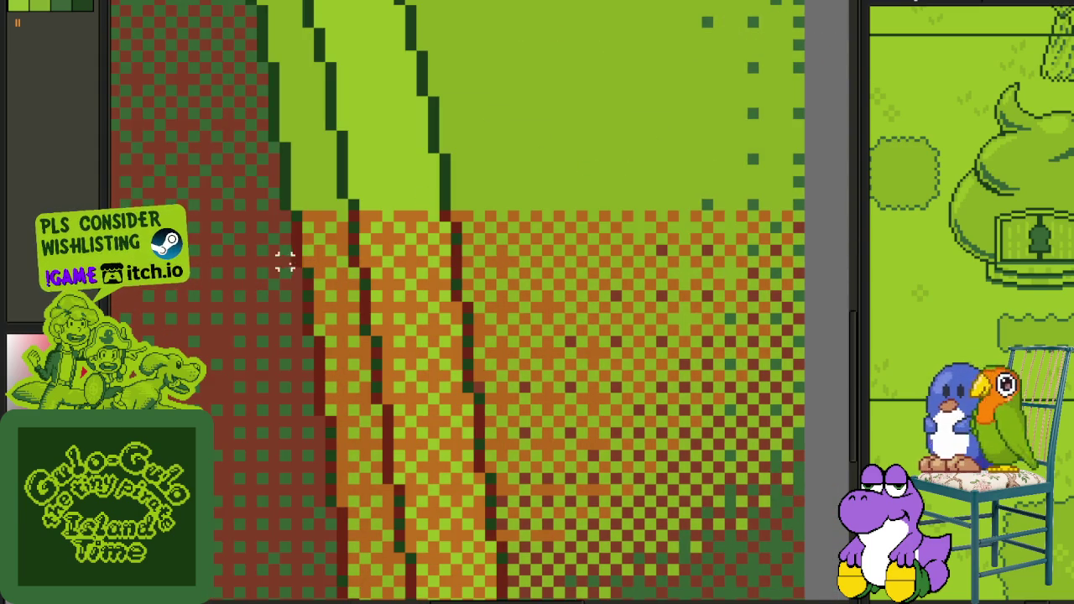
drag(293, 261, 842, 54)
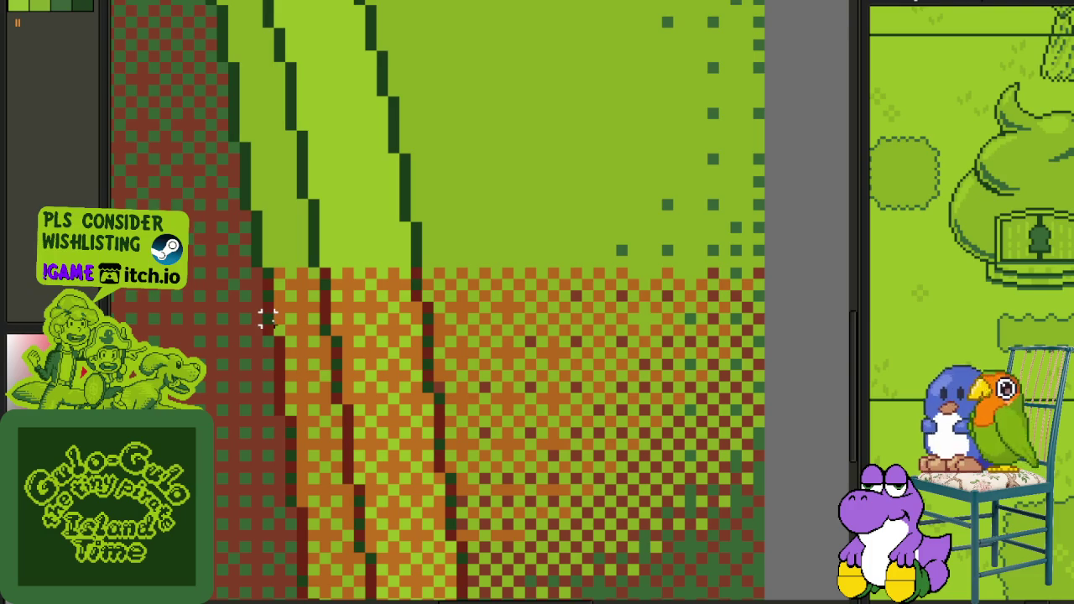
drag(266, 328, 797, 184)
drag(279, 409, 827, 215)
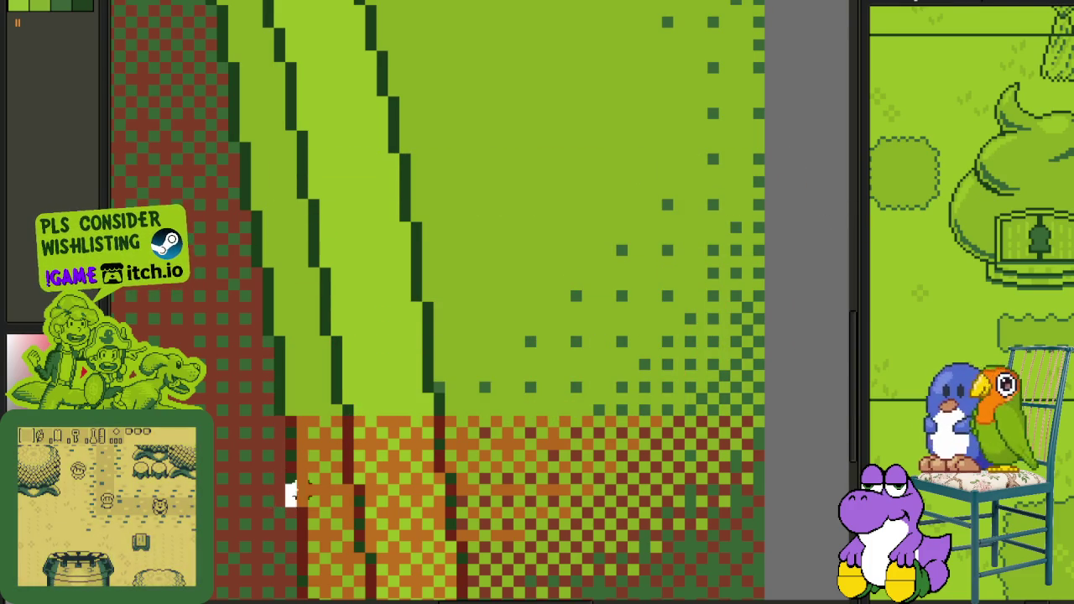
drag(285, 503, 834, 313)
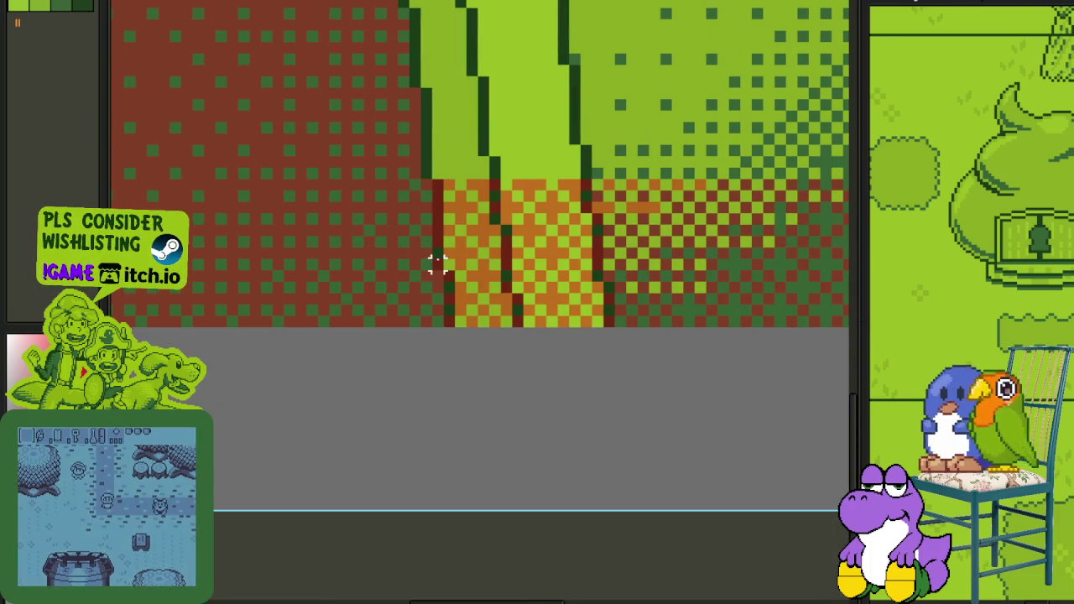
drag(453, 269, 827, 34)
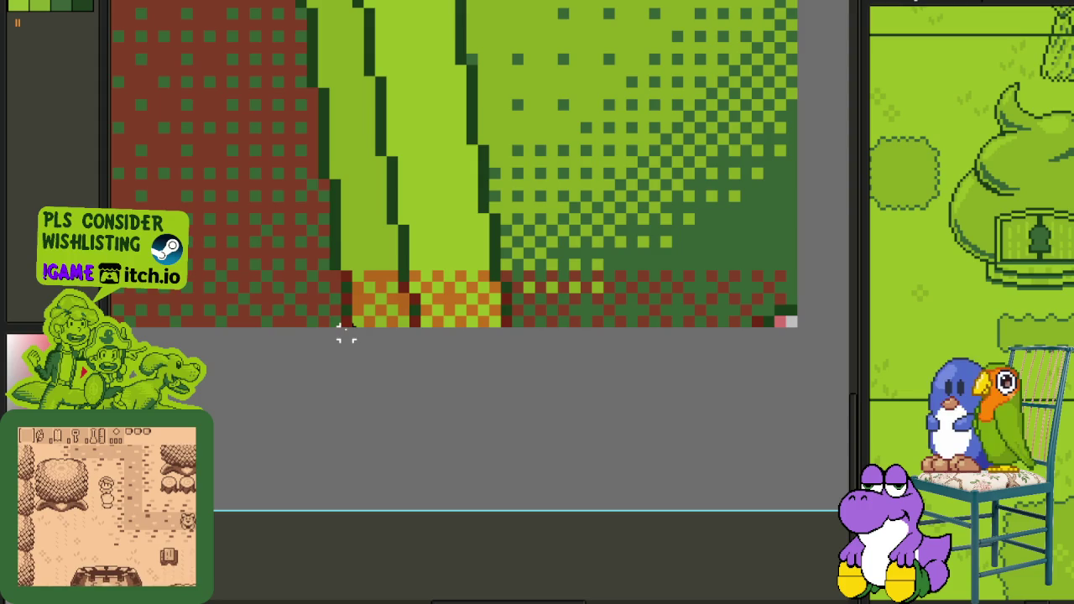
drag(355, 319, 849, 115)
scroll(645, 172, down, 2)
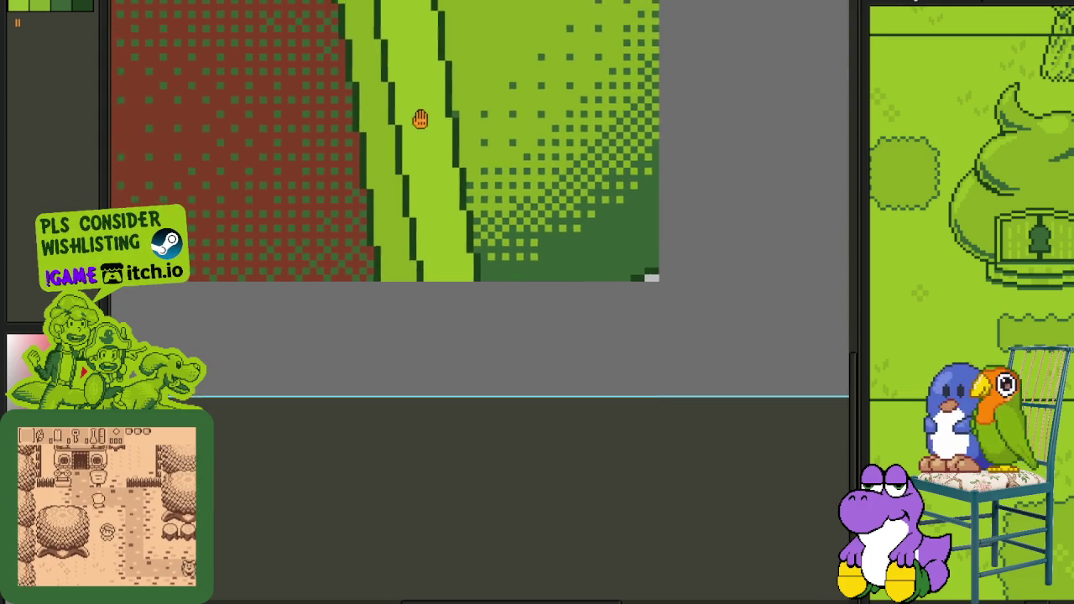
Step: Show only the red doorway layer and recolour its dither to dark green with Replace Color
drag(394, 108, 556, 220)
scroll(556, 220, down, 2)
scroll(571, 229, down, 1)
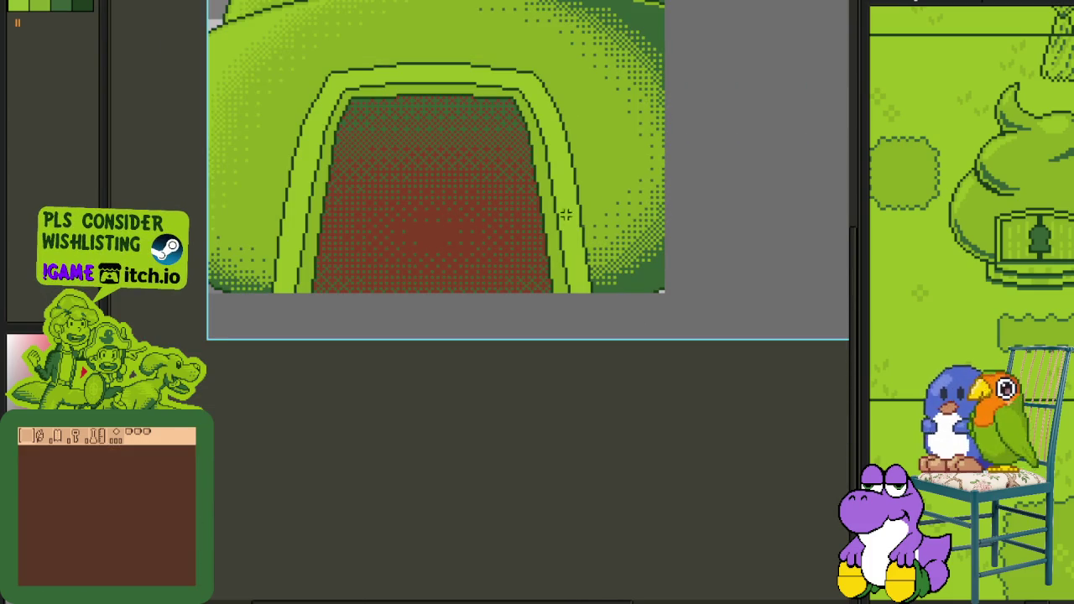
key(Tab)
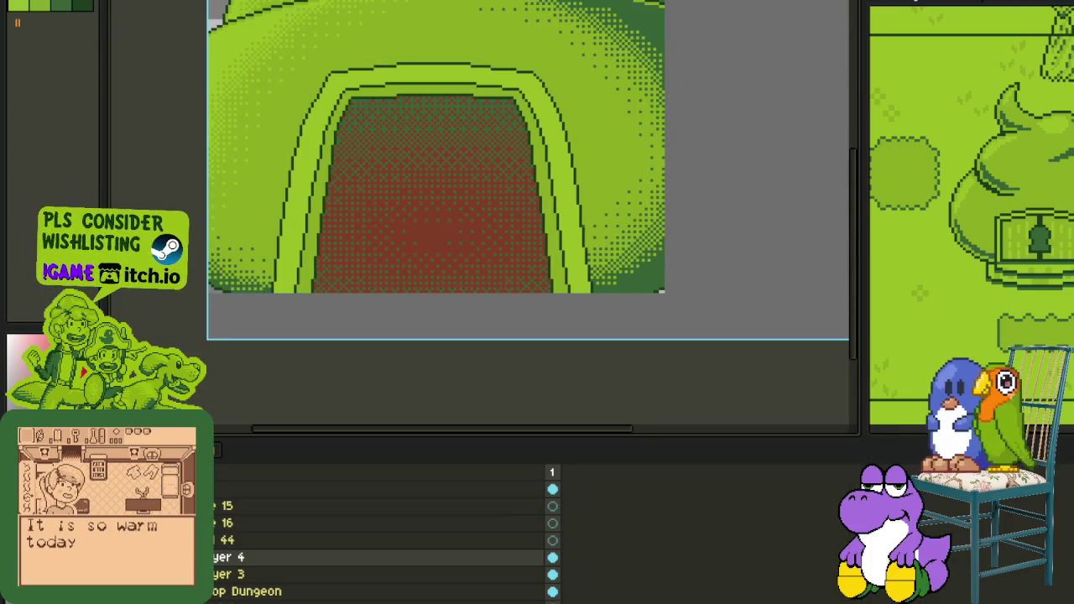
alt+click(172, 557)
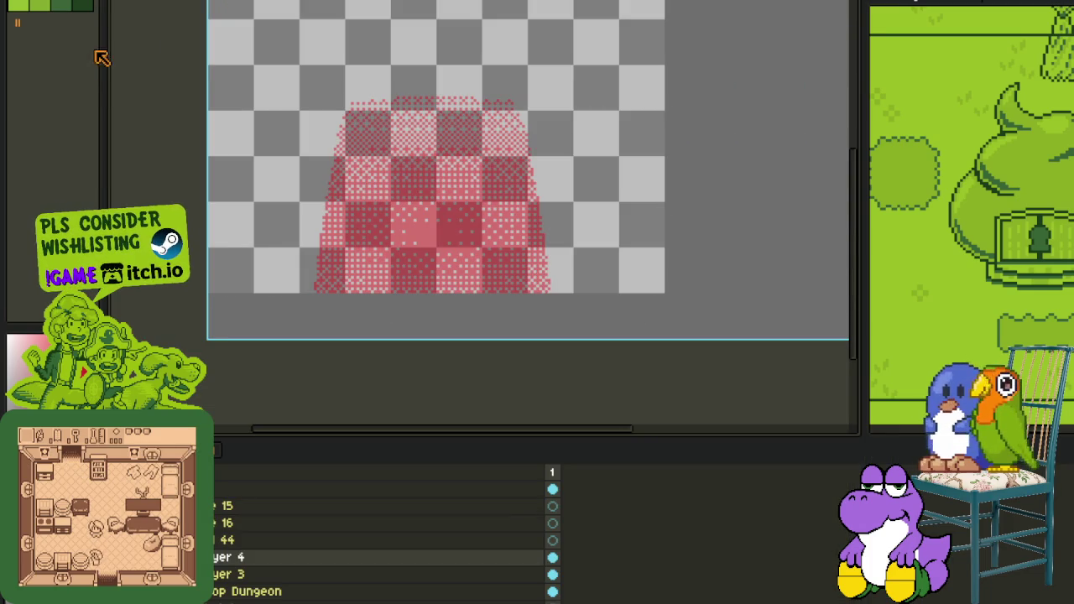
scroll(403, 214, up, 2)
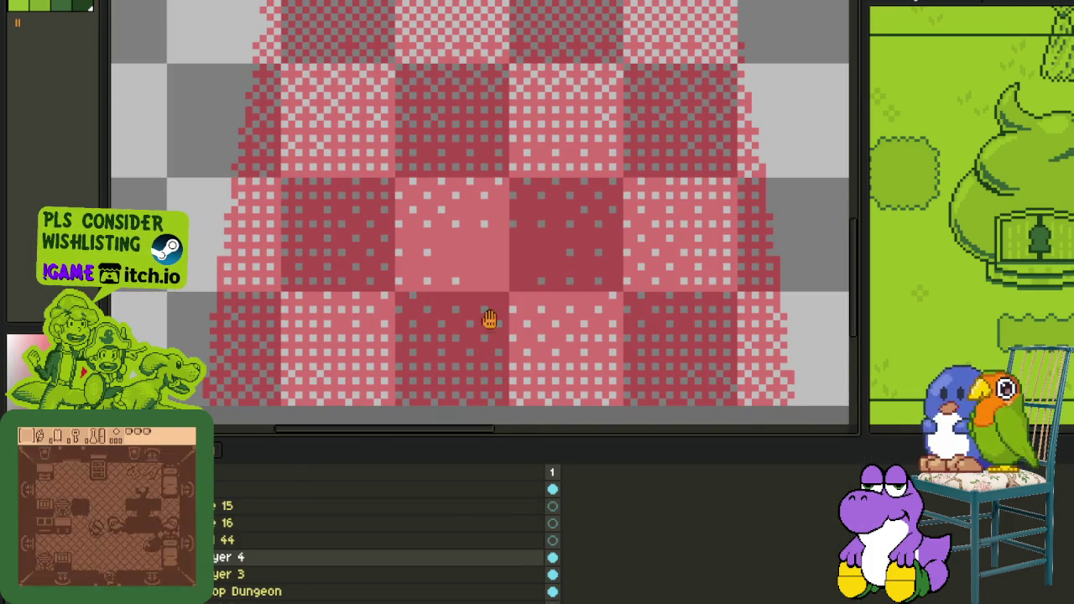
key(shift+r)
click(476, 467)
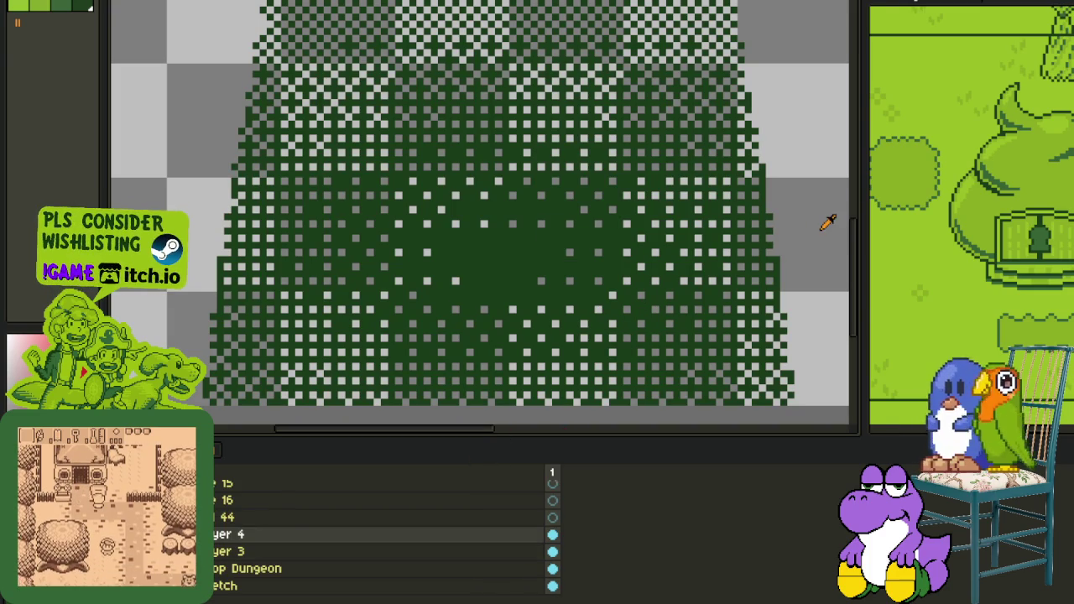
Step: Unhide the other layers and centre the whole dome sprite in view
alt+click(172, 557)
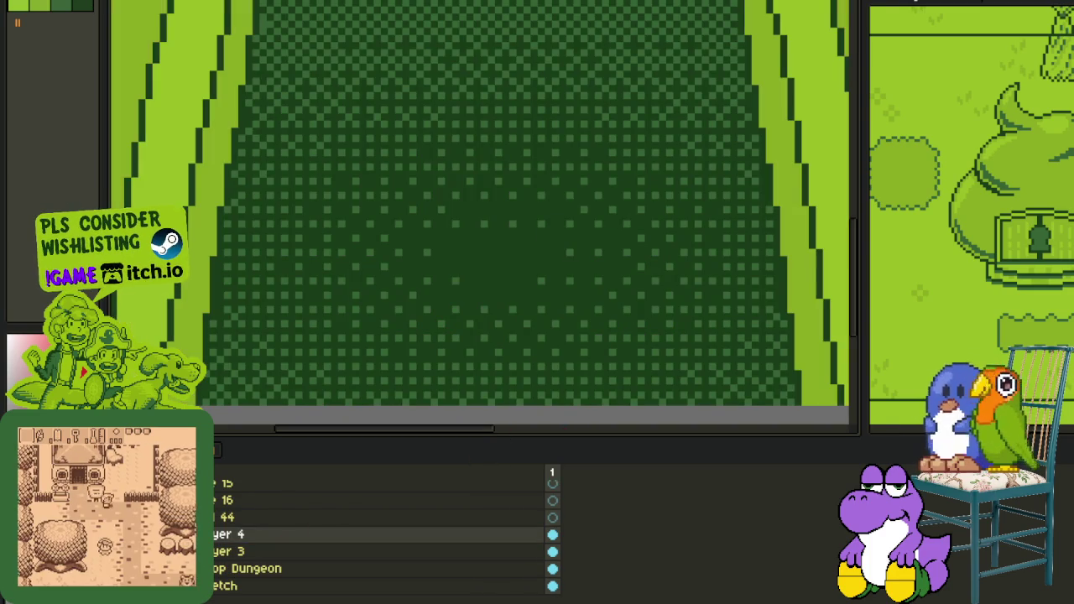
scroll(421, 275, down, 3)
scroll(390, 328, down, 1)
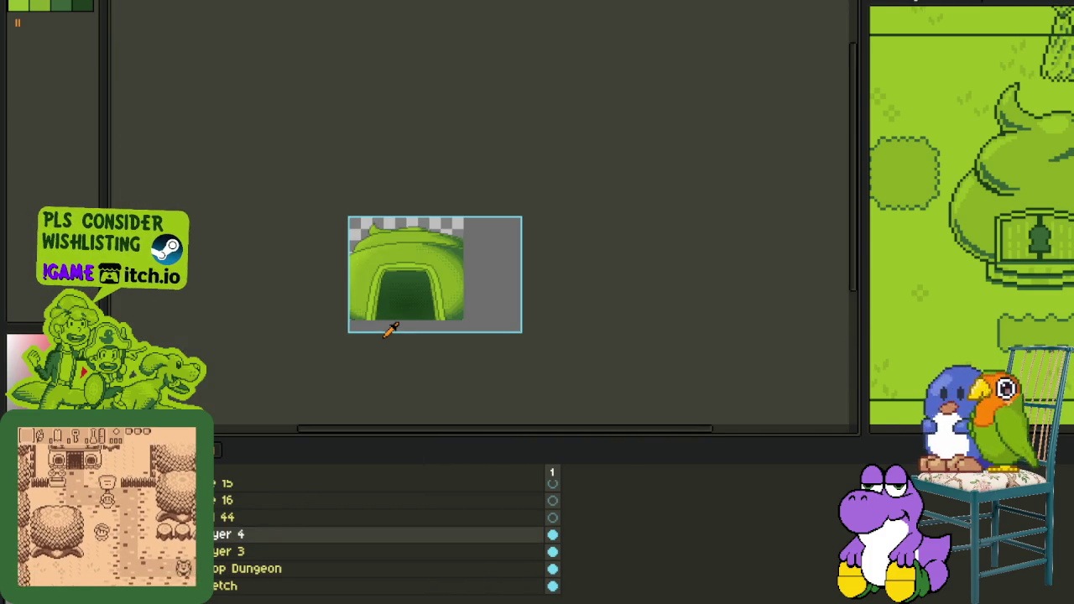
scroll(402, 351, up, 1)
drag(405, 331, 425, 367)
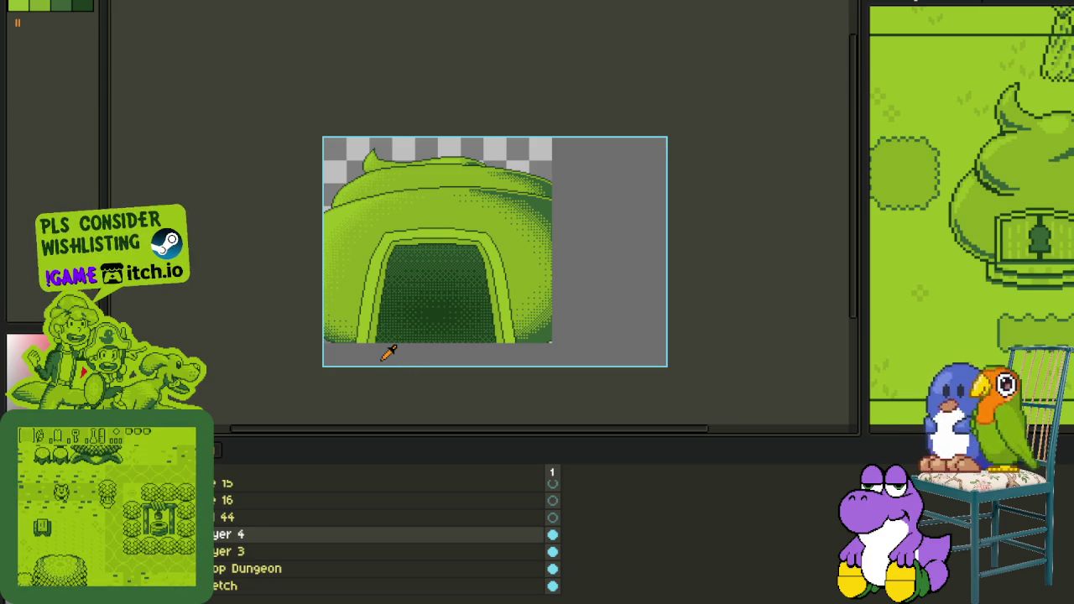
scroll(379, 356, down, 1)
scroll(379, 356, up, 1)
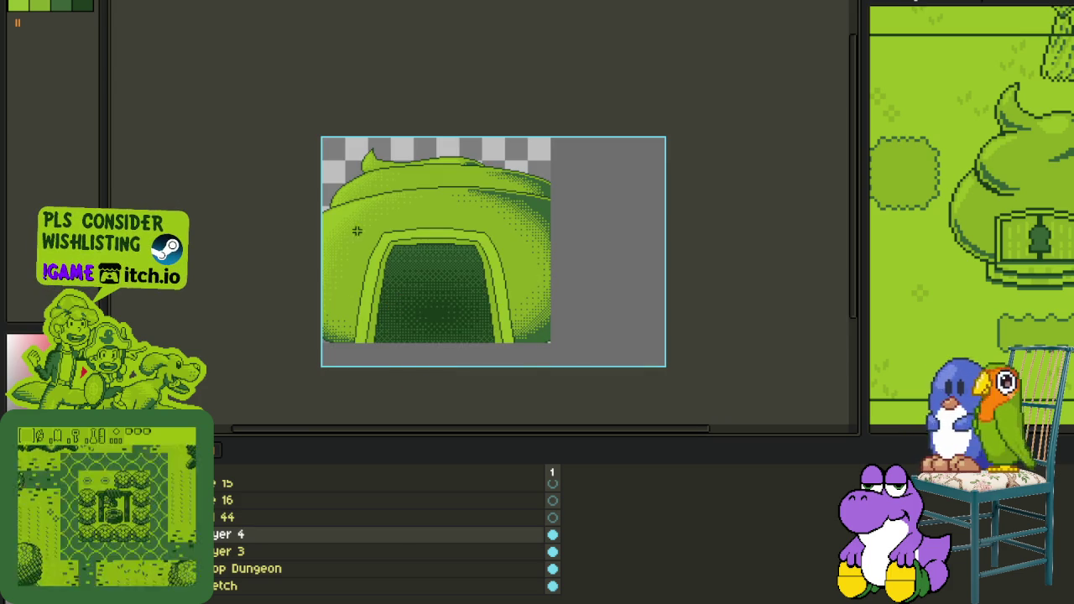
key(ctrl+a)
Step: Delete Layer 4's old dither and paint a red dithered blob in the lower doorway
key(Delete)
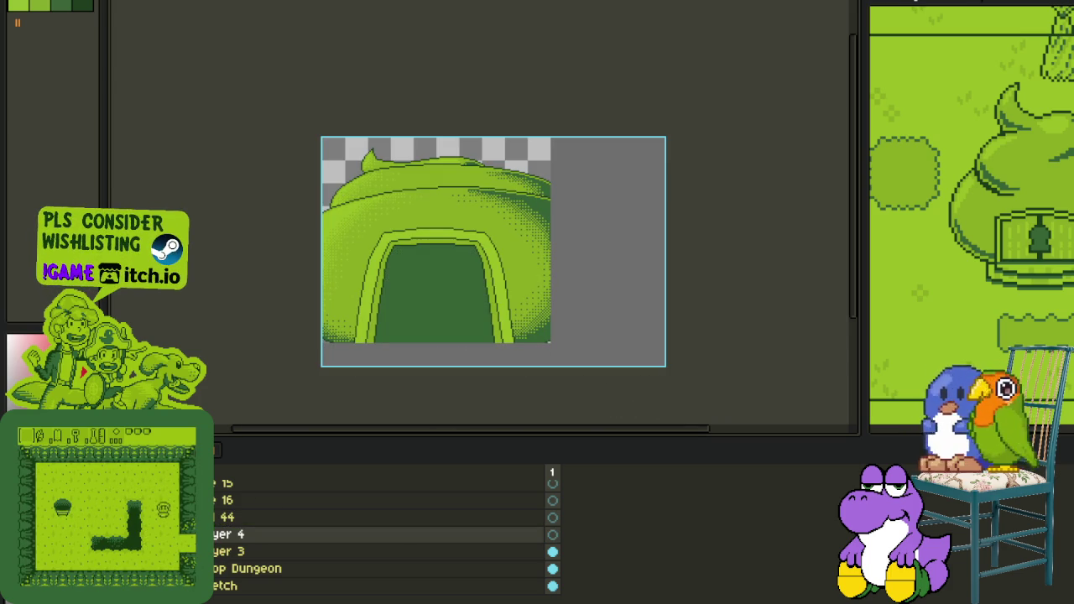
scroll(314, 364, up, 1)
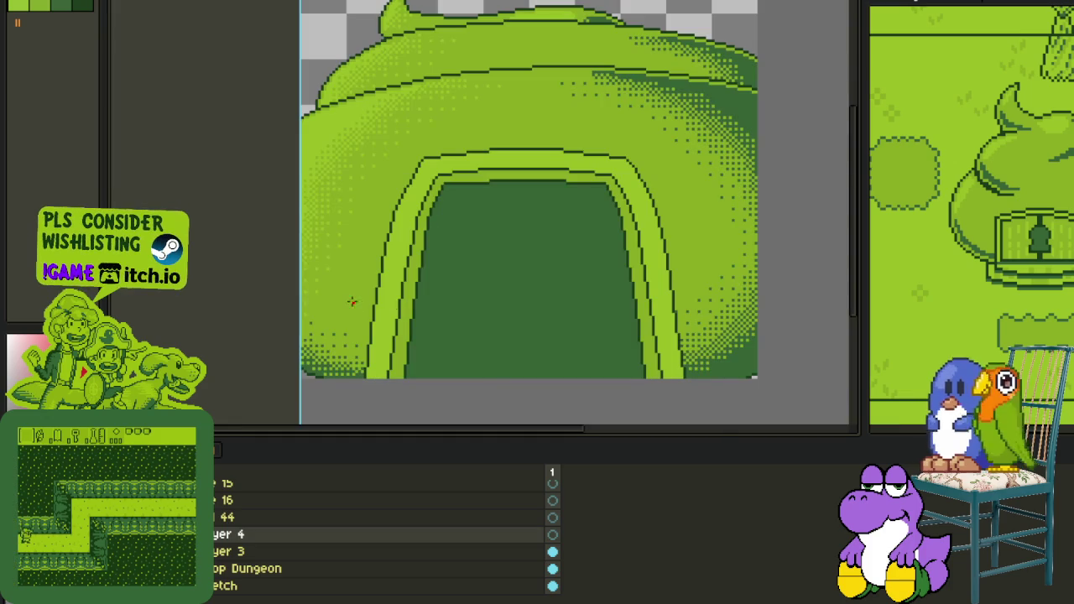
drag(405, 279, 587, 377)
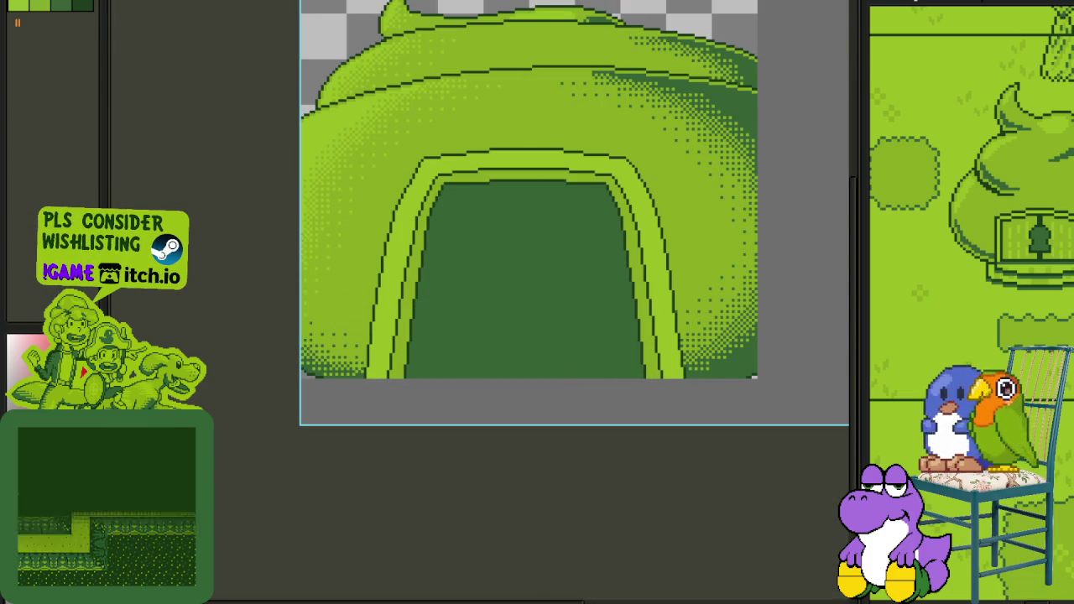
drag(627, 379, 525, 323)
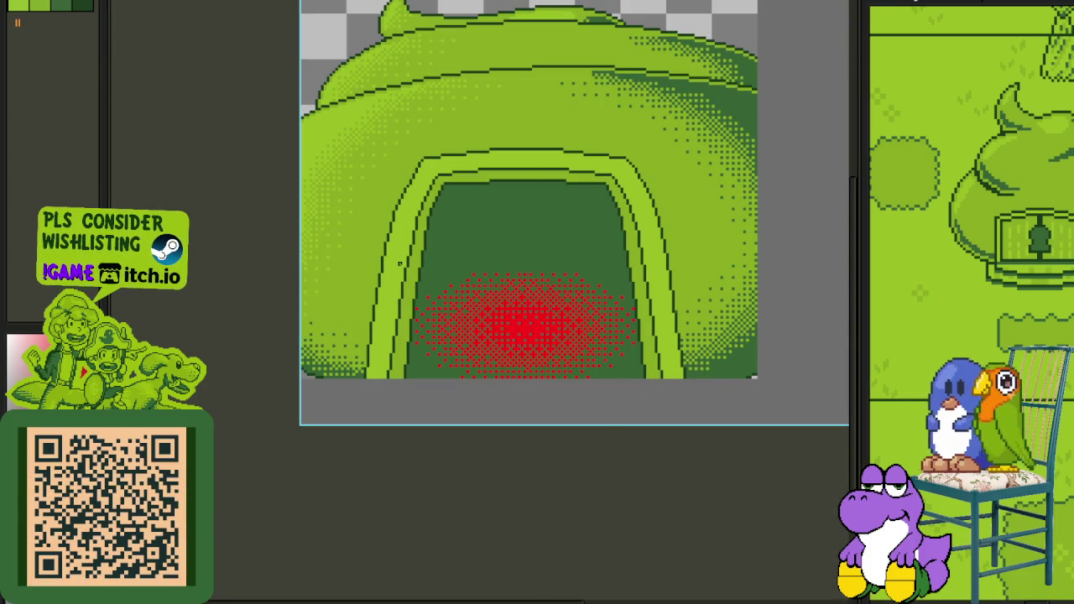
key(ctrl+y)
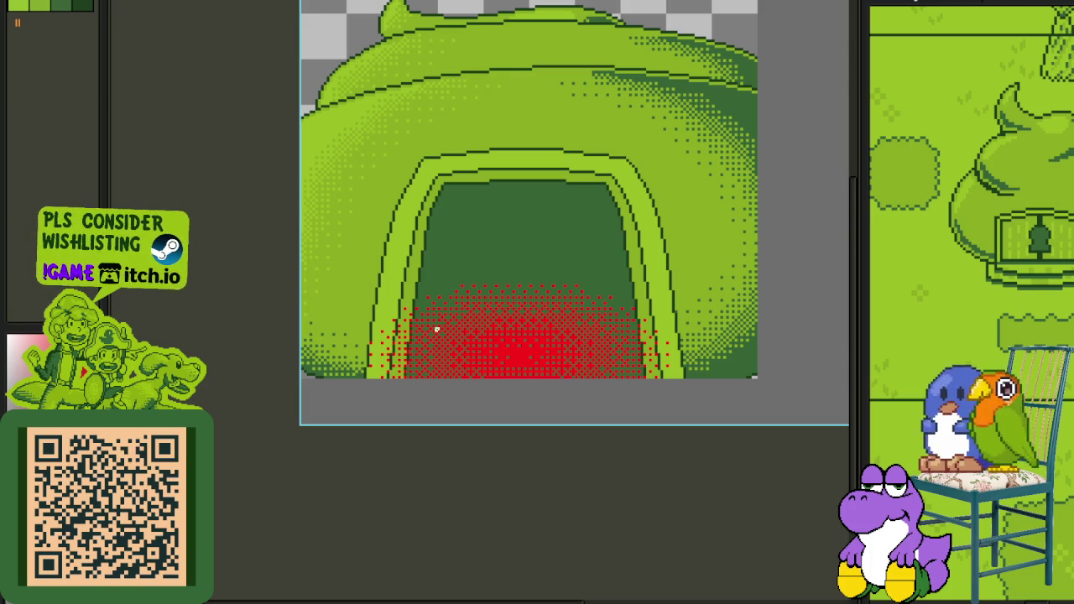
drag(325, 254, 752, 478)
click(641, 515)
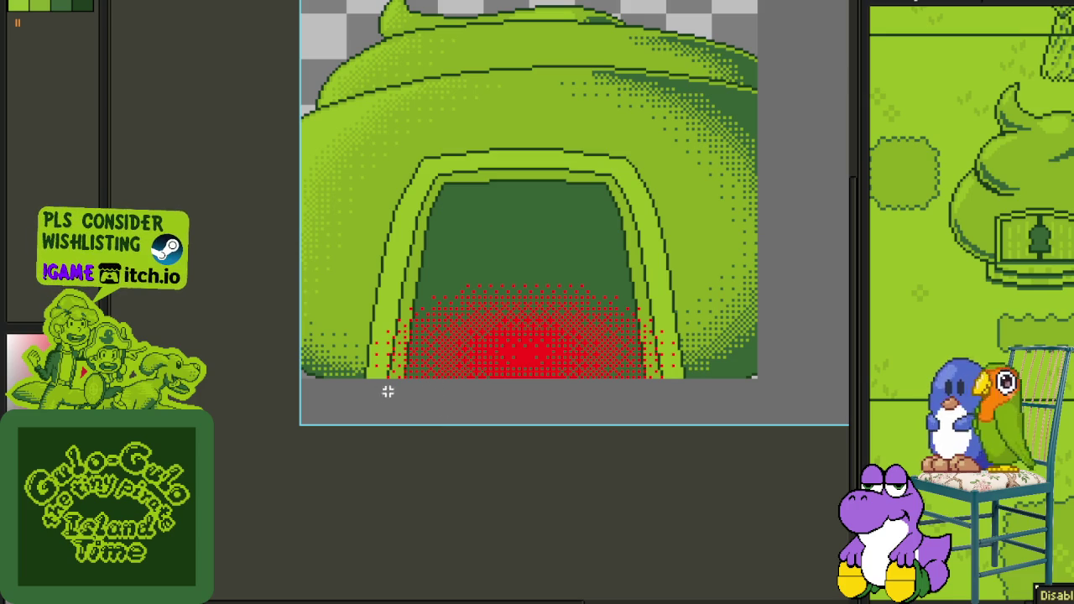
Step: Delete the stray red dots over the left arch stripe
drag(347, 378, 845, 424)
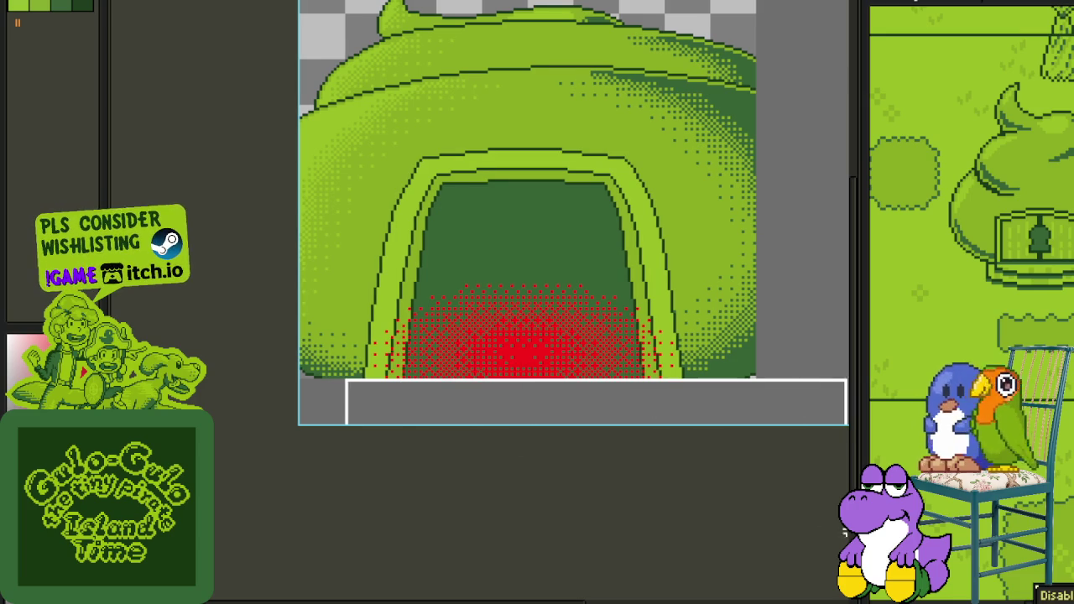
scroll(390, 369, up, 3)
scroll(388, 363, up, 2)
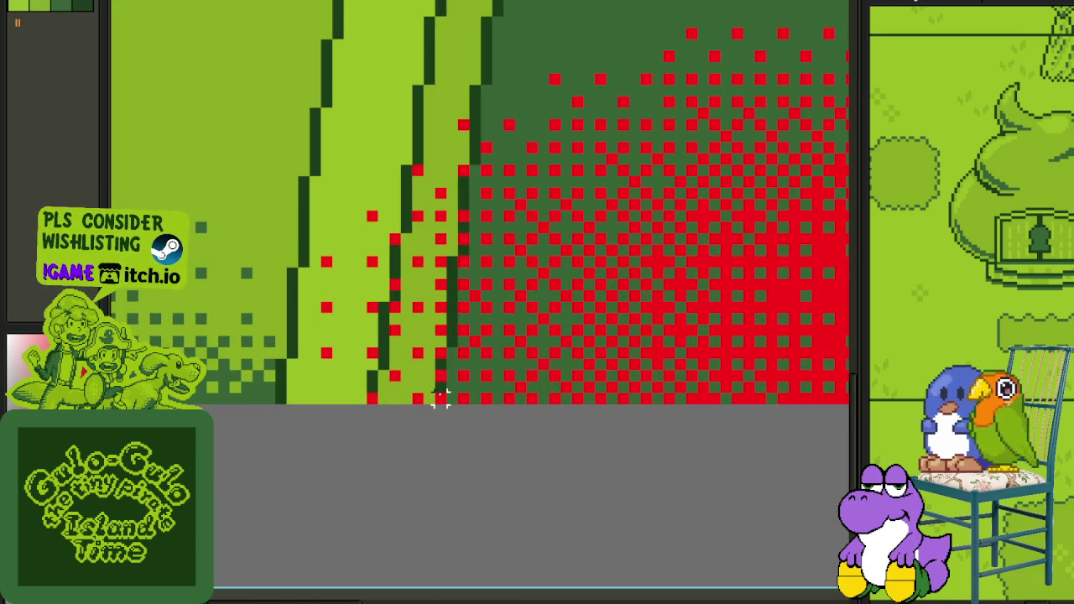
drag(446, 404, 173, 43)
key(Delete)
drag(461, 394, 307, 100)
click(453, 239)
drag(467, 253, 388, 72)
key(Delete)
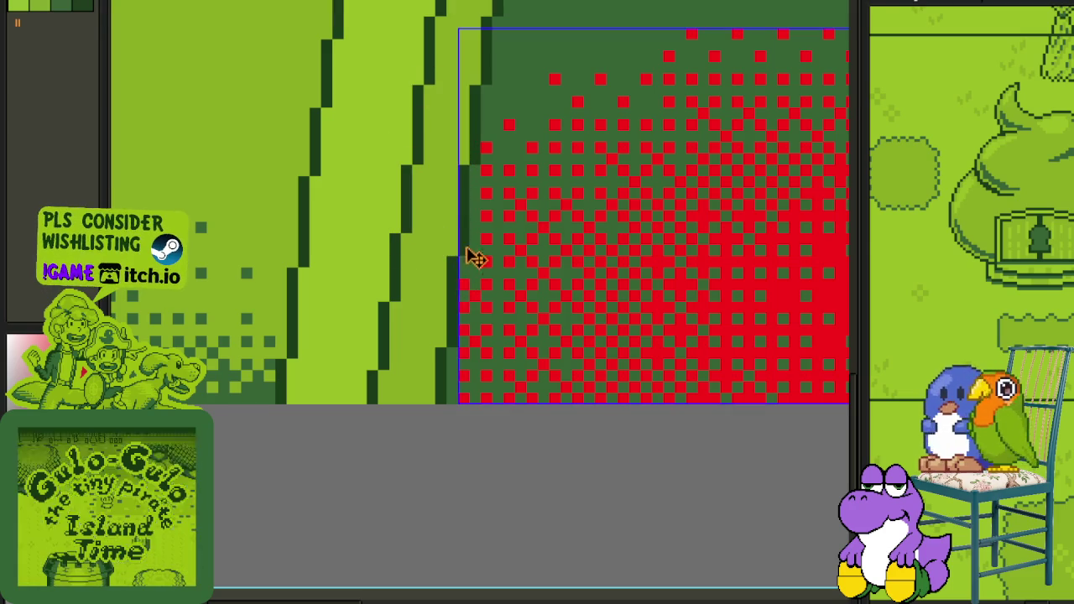
Step: Delete the stray red dots on the right arch stripe and its edge
scroll(450, 149, down, 3)
scroll(275, 259, up, 3)
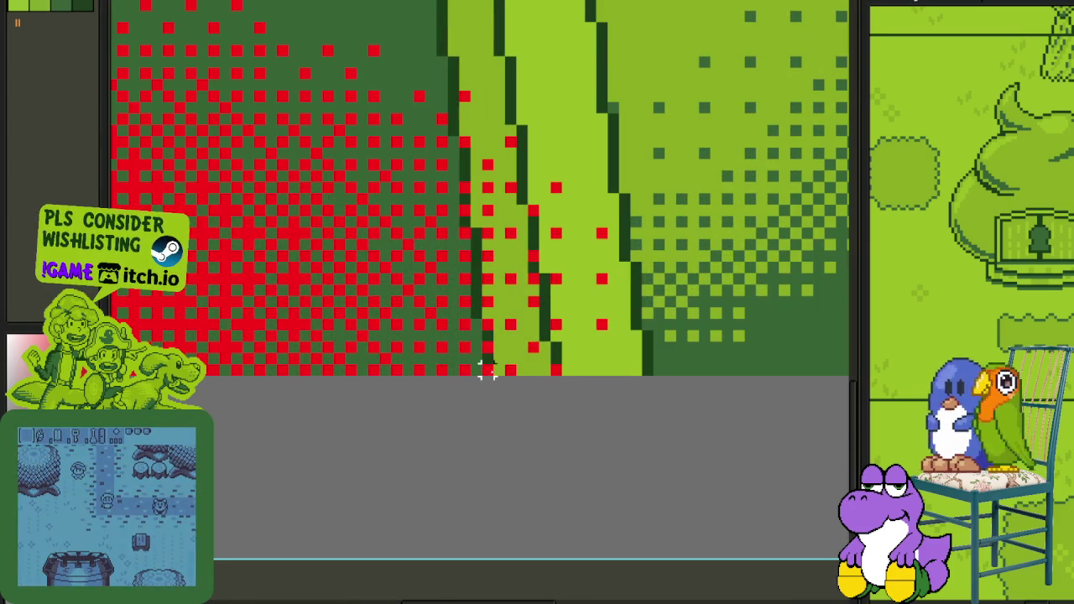
drag(484, 374, 711, 56)
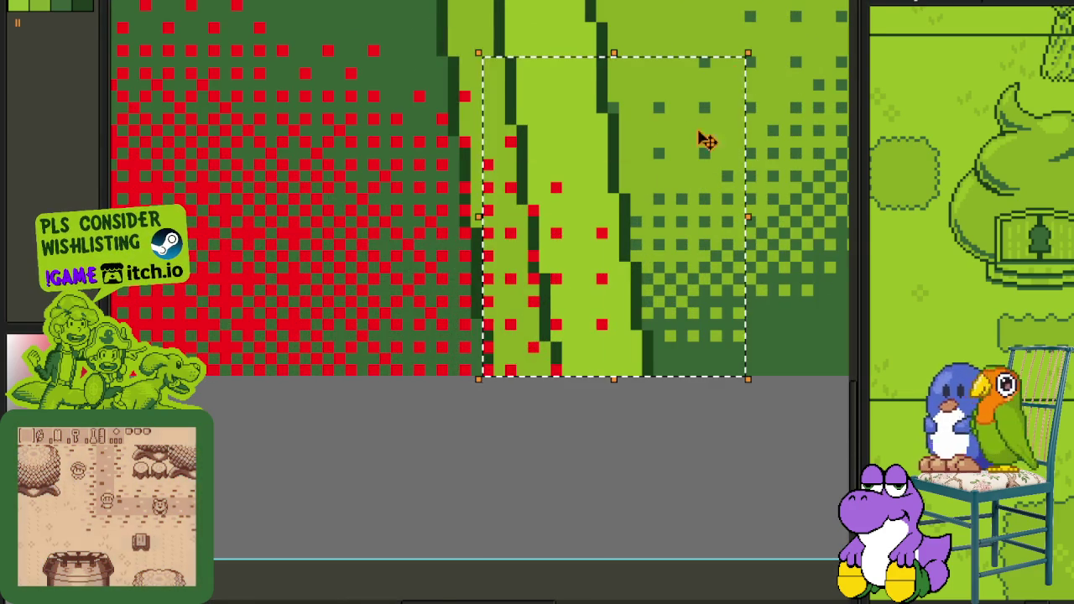
key(Delete)
drag(464, 219, 579, 18)
key(Delete)
scroll(457, 151, down, 4)
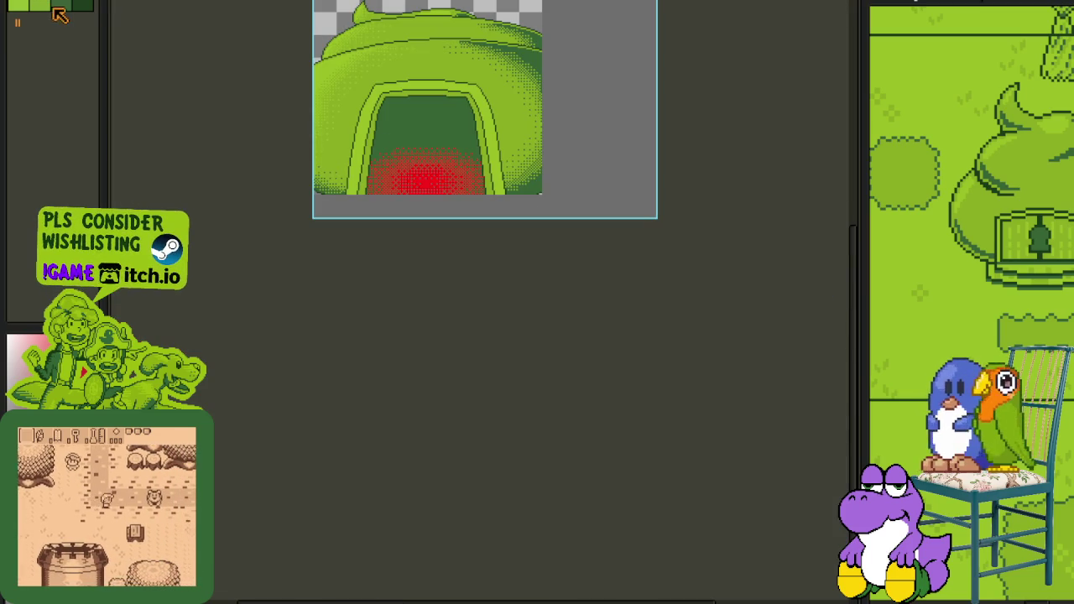
scroll(436, 187, up, 3)
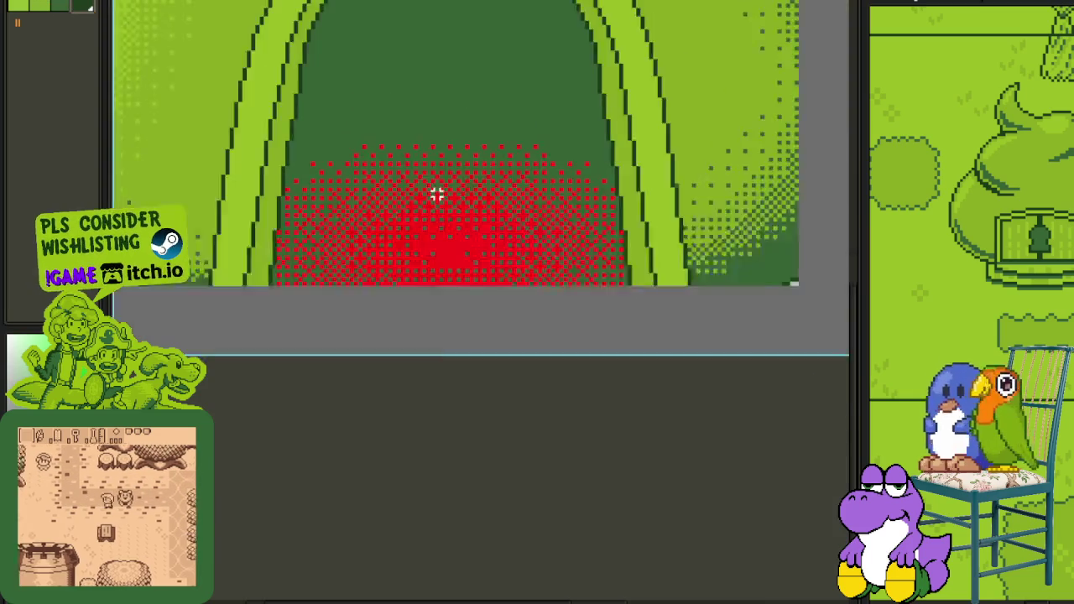
scroll(475, 250, up, 1)
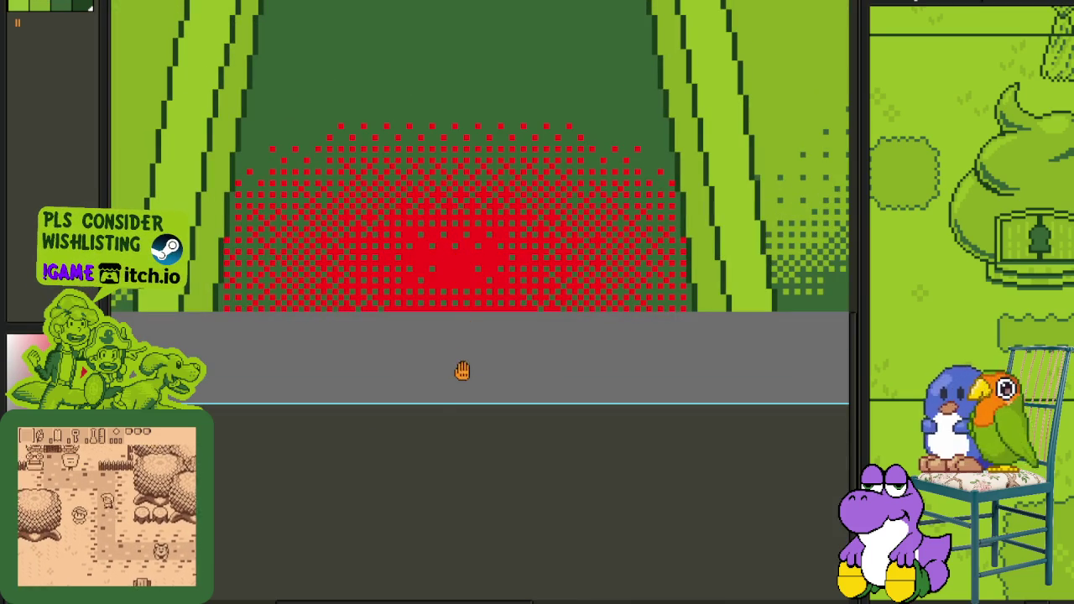
Step: Replace the doorway gradient's red with dark green
key(shift+r)
click(472, 491)
scroll(467, 231, up, 2)
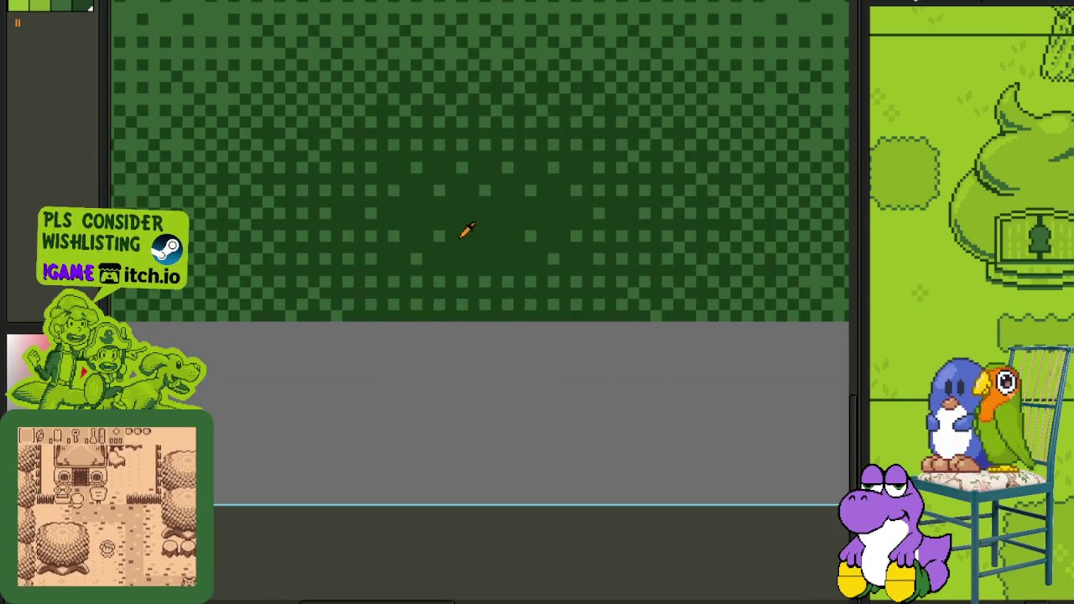
scroll(470, 251, down, 2)
scroll(510, 277, down, 2)
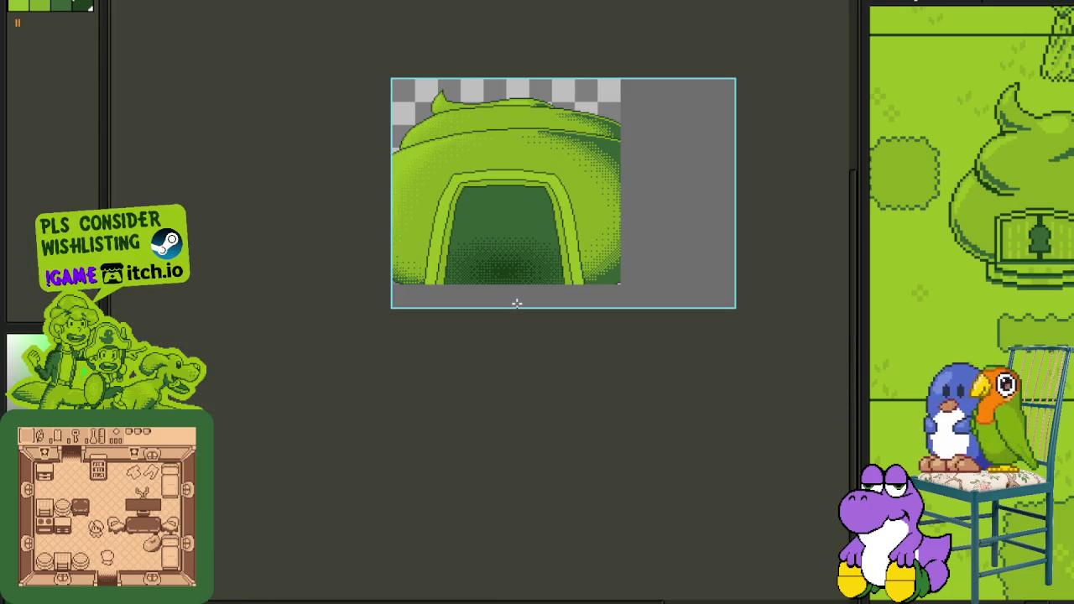
scroll(513, 293, down, 1)
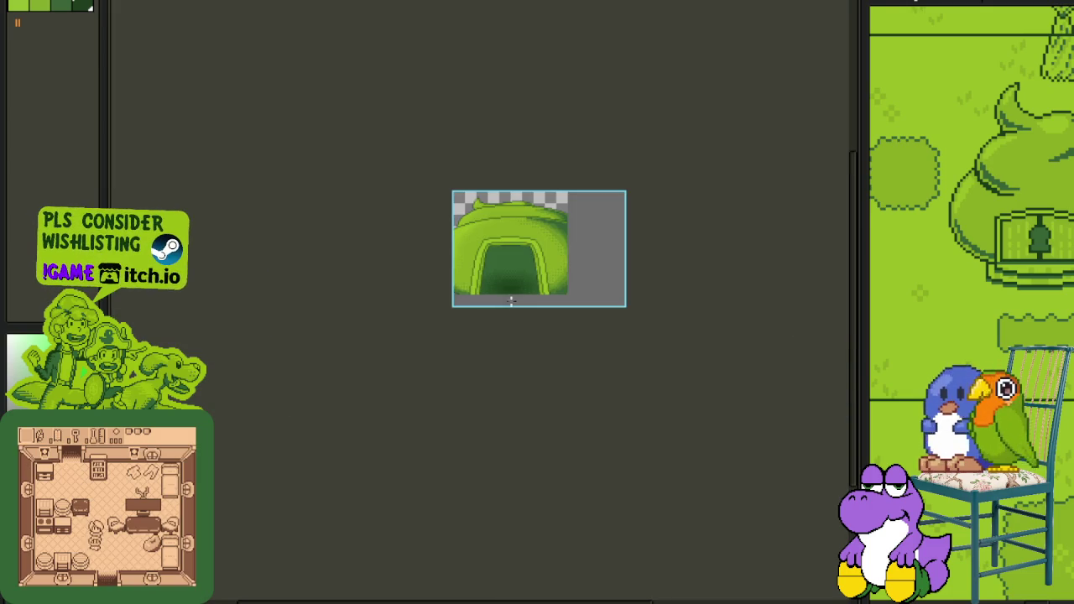
scroll(506, 286, up, 1)
Step: Add a new layer above Layer 4
key(Tab)
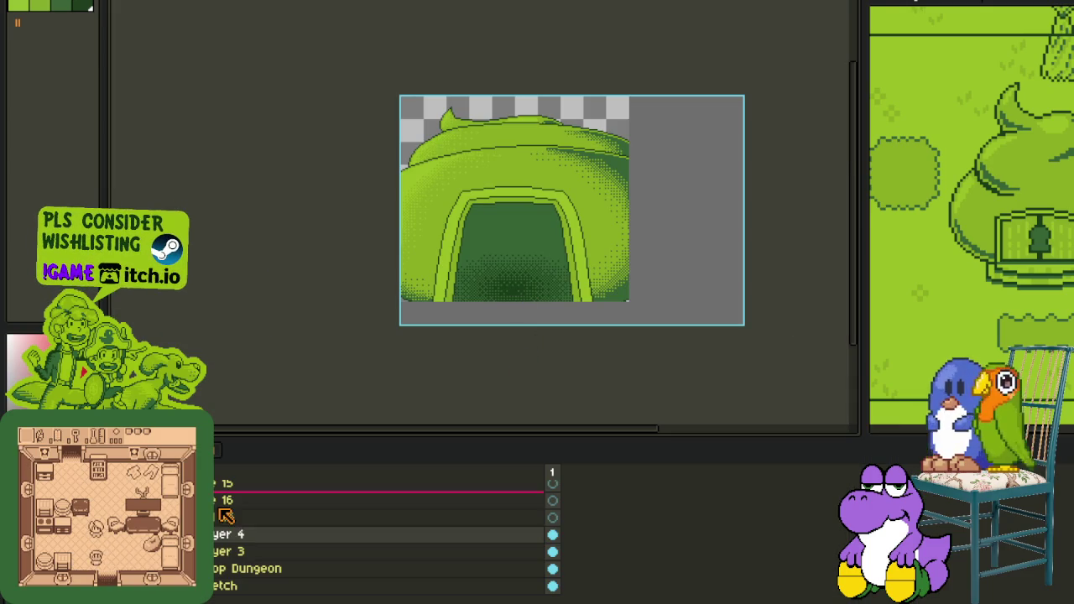
right_click(239, 535)
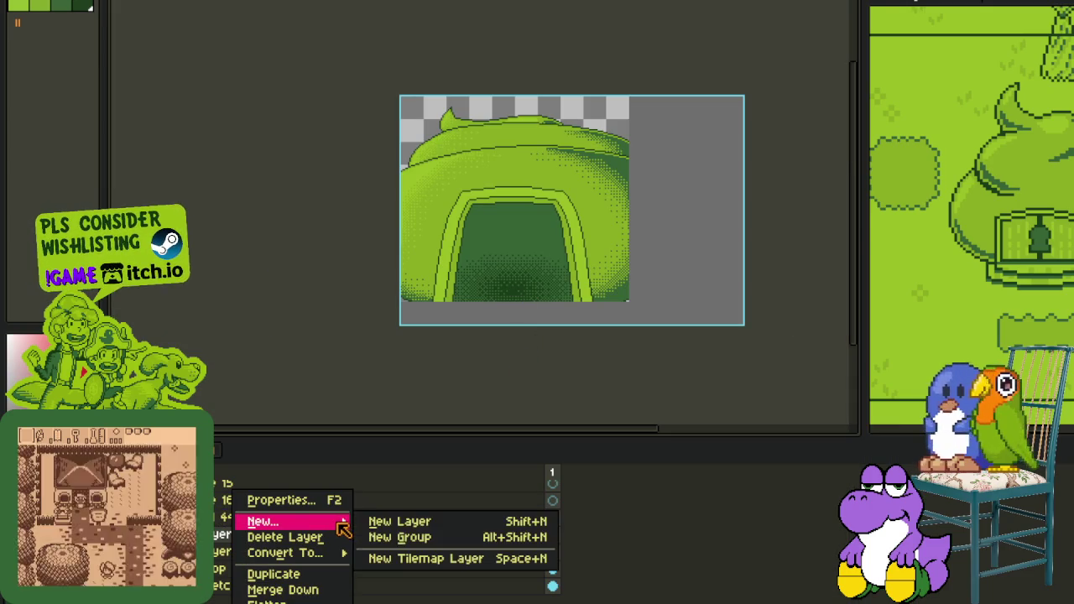
click(394, 518)
key(Tab)
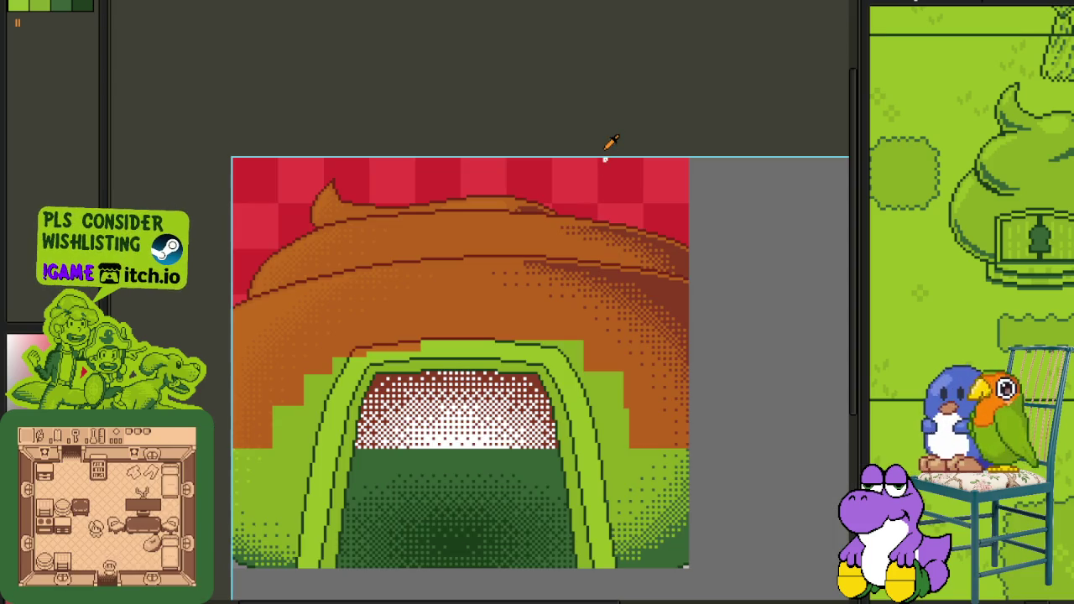
Step: Undo three edits to bring back the red-and-white gradient and recentre the sprite
key(ctrl+z)
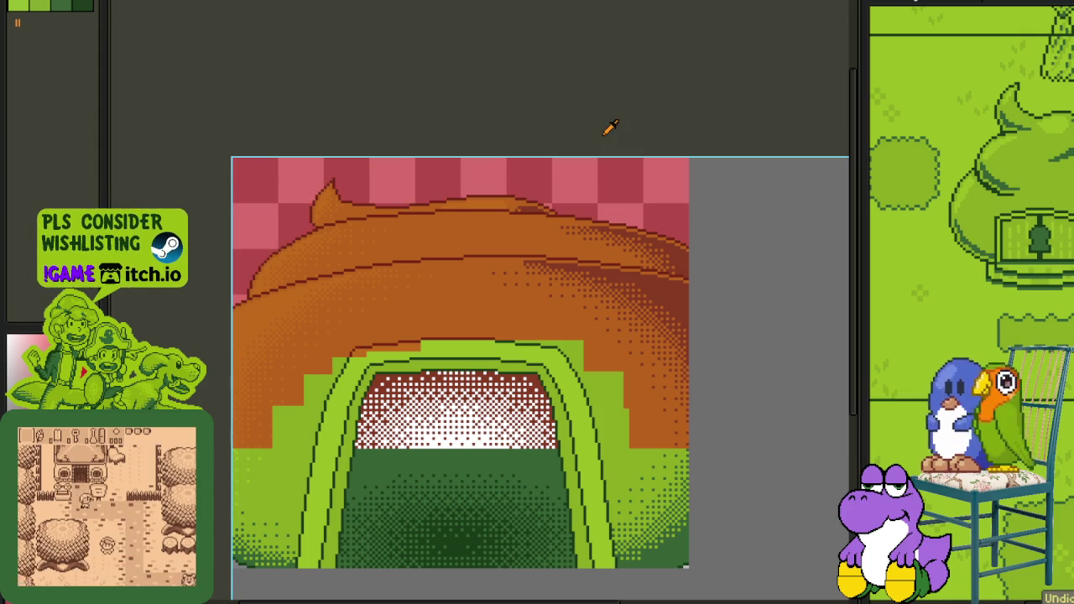
key(ctrl+z)
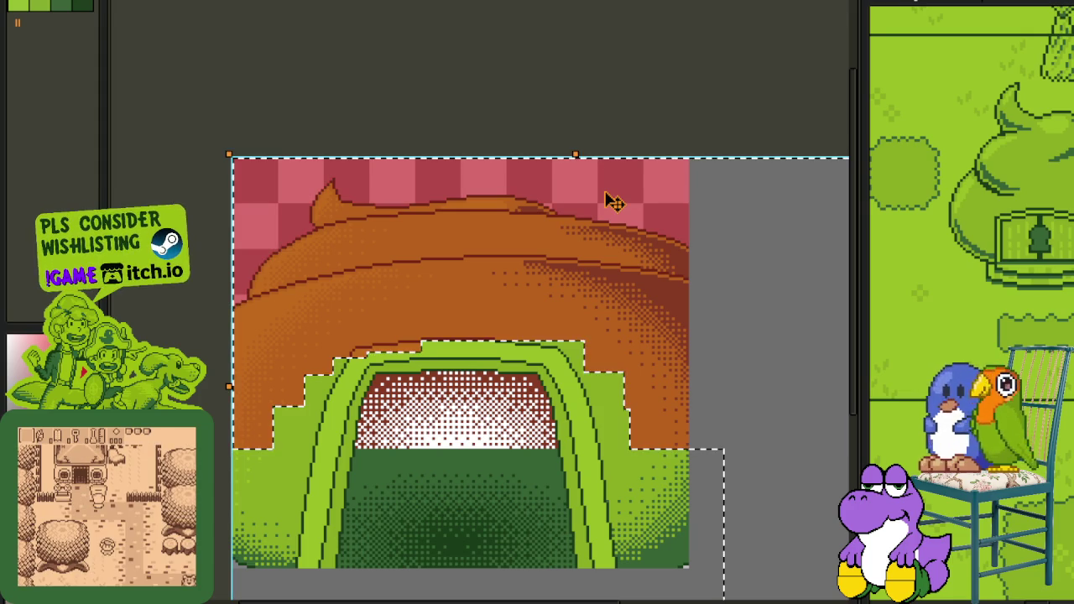
key(ctrl+z)
scroll(608, 197, down, 2)
scroll(646, 188, up, 2)
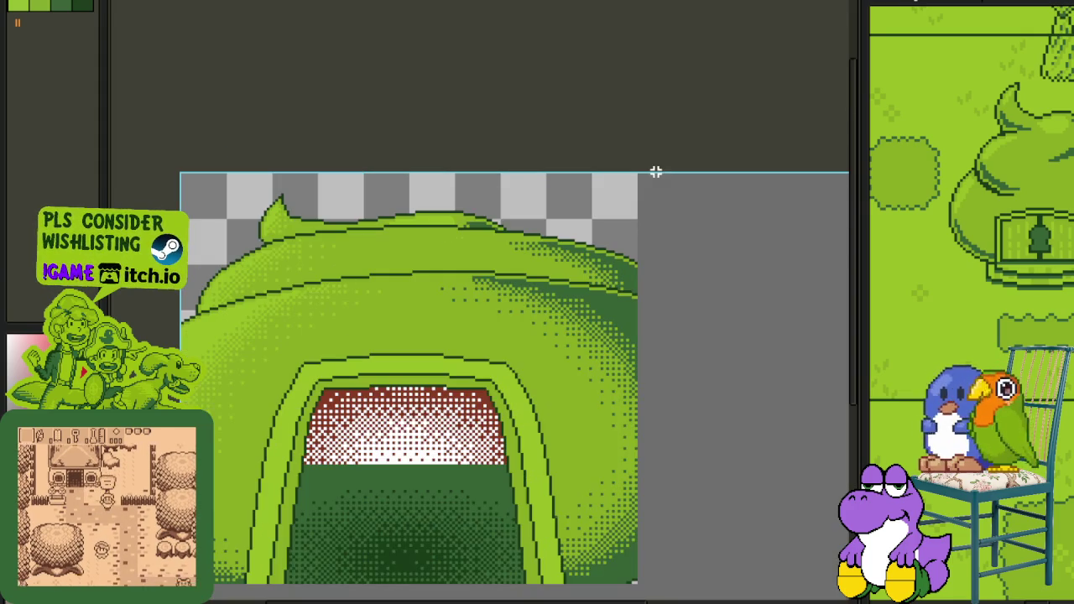
drag(641, 171, 400, 419)
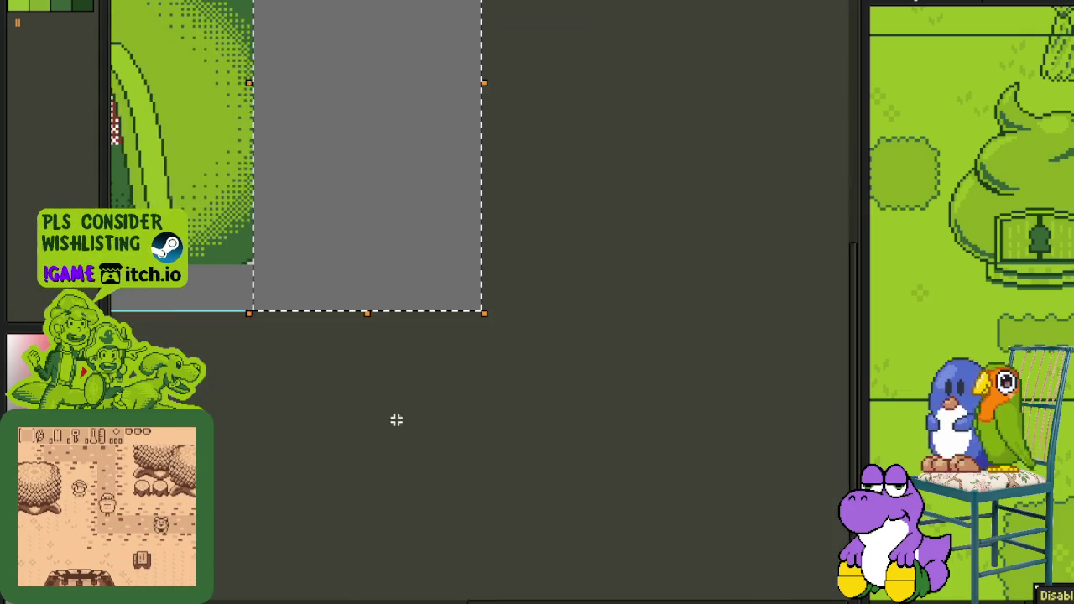
drag(206, 279, 397, 306)
scroll(439, 308, up, 1)
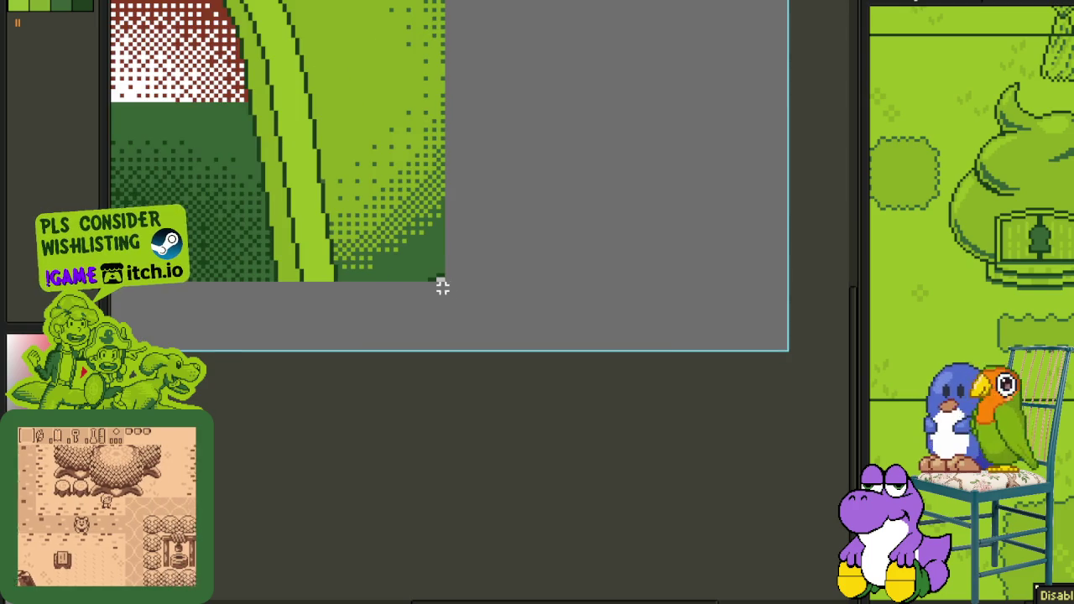
scroll(370, 361, left, 5)
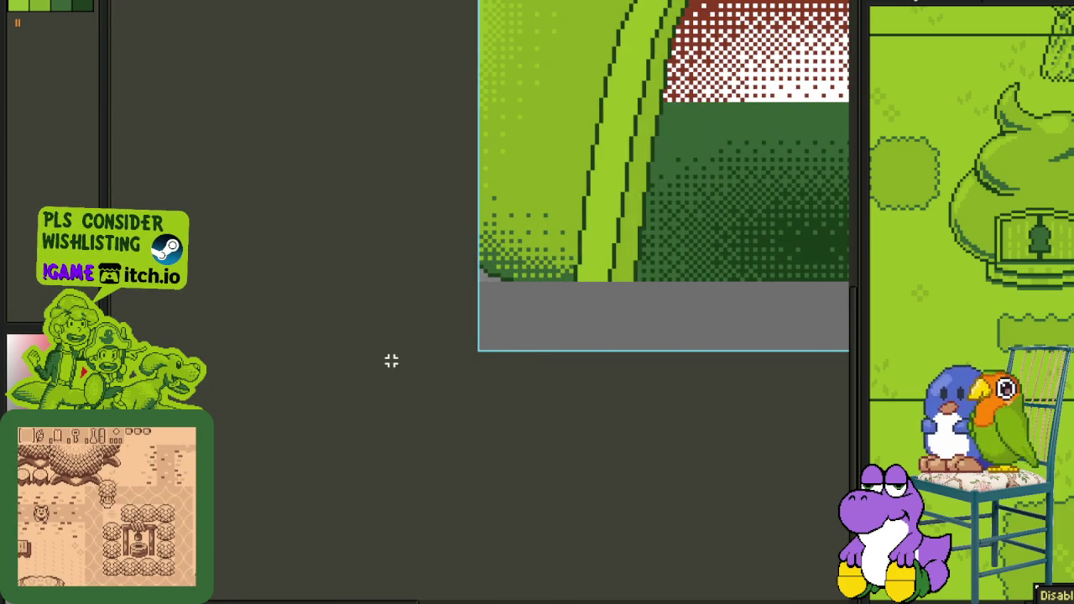
key(Tab)
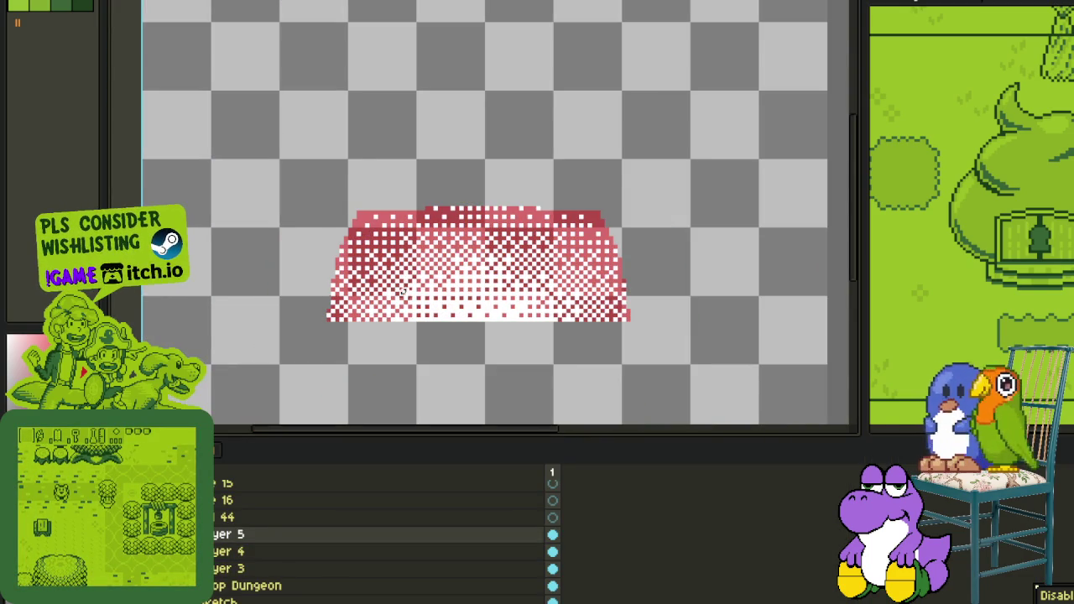
Step: Replace white with transparency and red with dark green in the gradient
scroll(475, 277, up, 2)
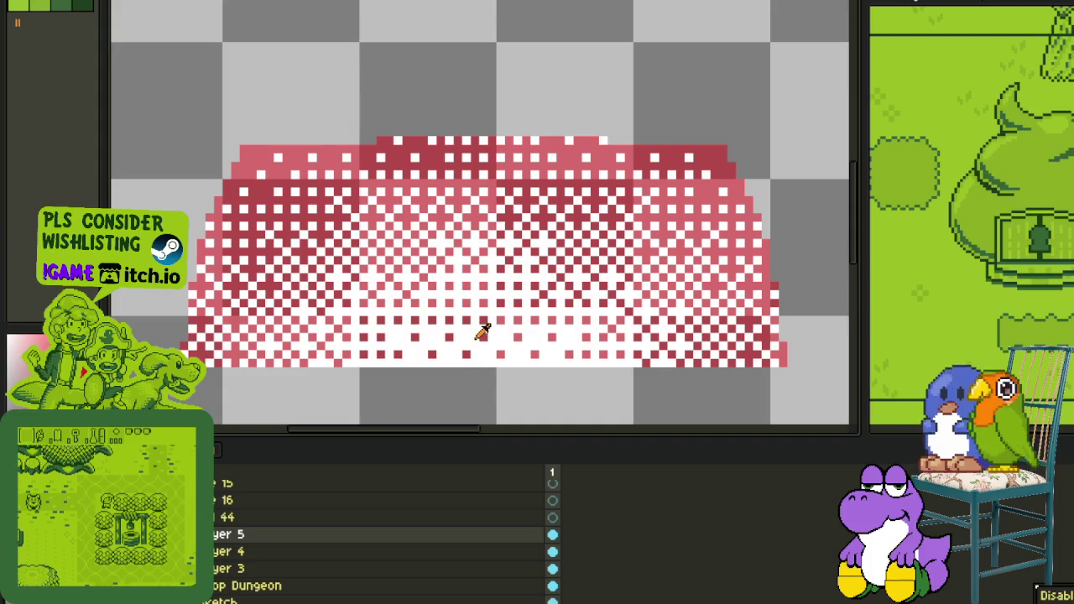
key(shift+r)
key(Return)
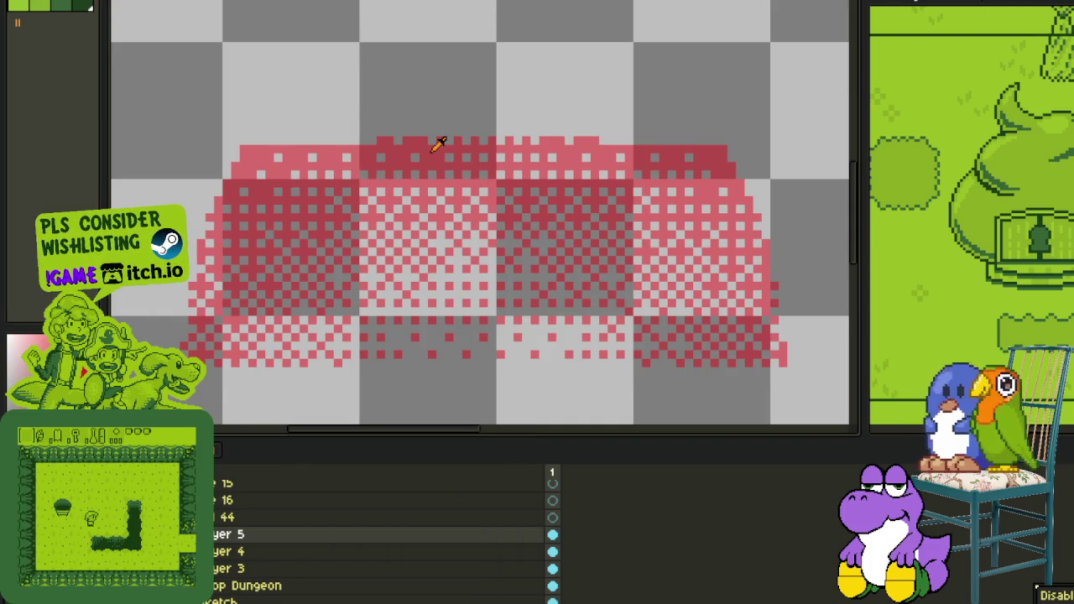
key(shift+r)
key(Return)
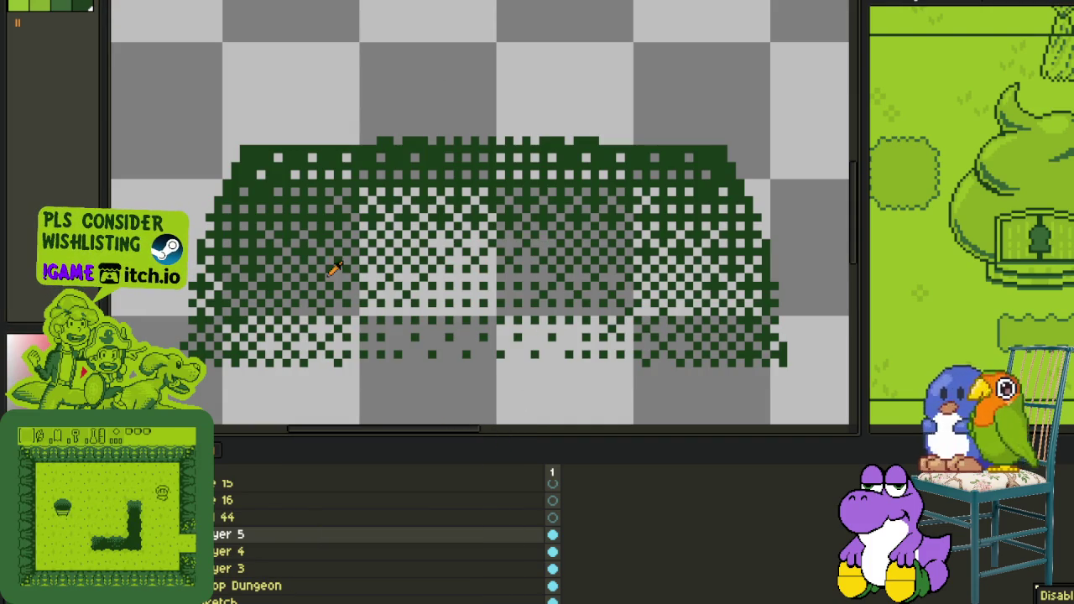
Step: Move the gradient layer above the building layer and check the result
drag(216, 589, 218, 581)
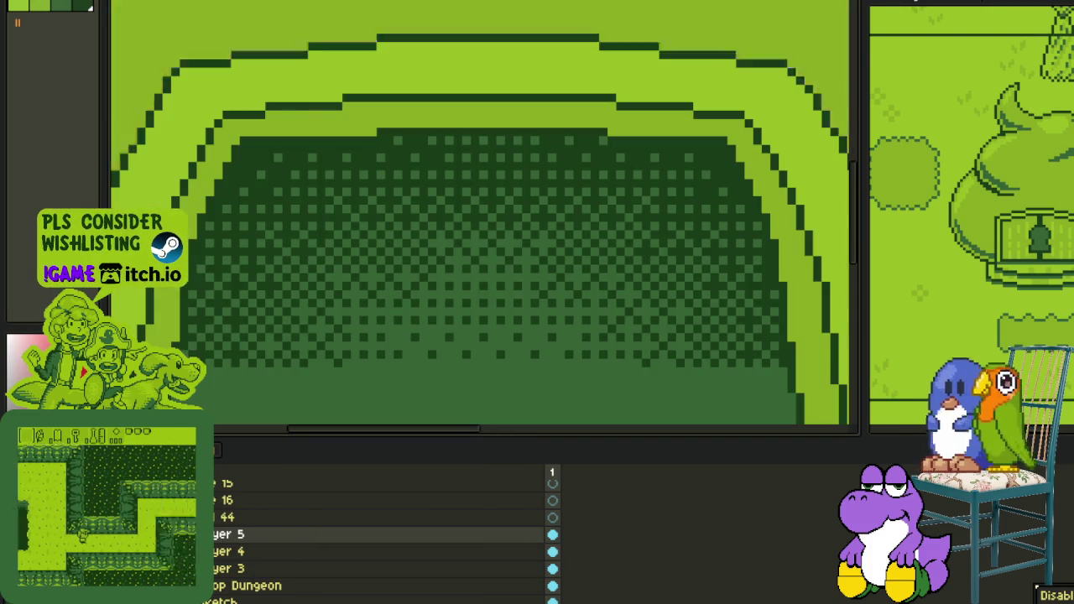
scroll(335, 199, down, 2)
scroll(335, 199, down, 2)
scroll(424, 301, down, 1)
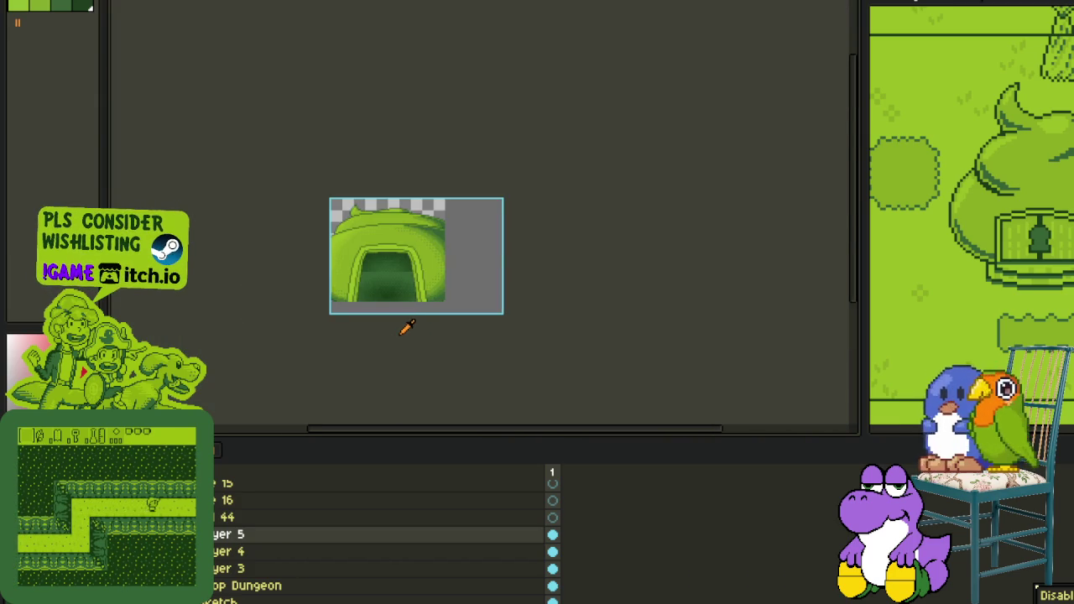
scroll(384, 214, up, 5)
scroll(383, 239, down, 4)
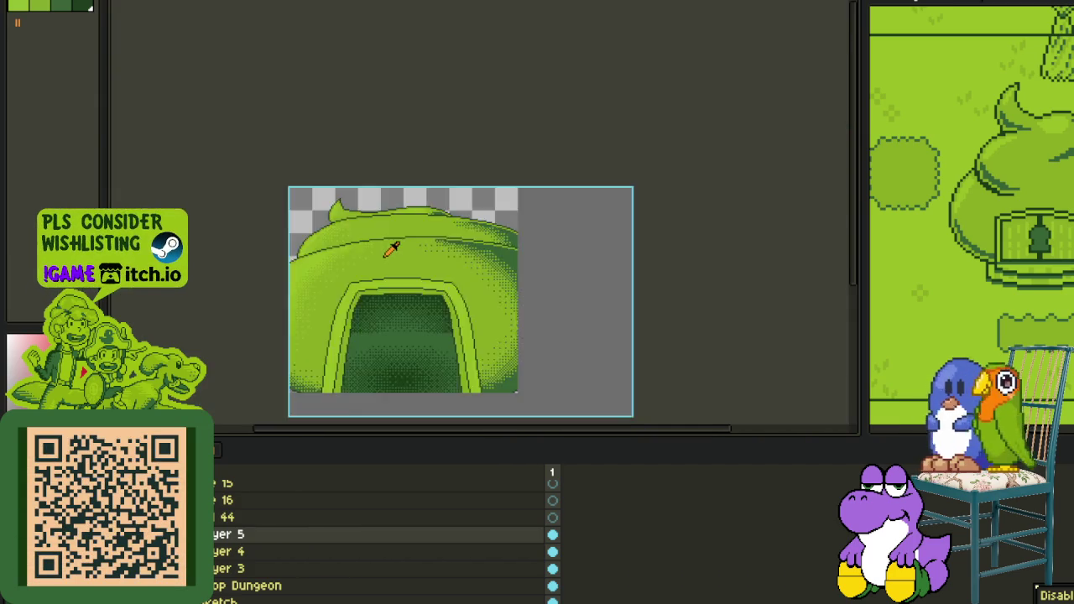
scroll(393, 245, down, 2)
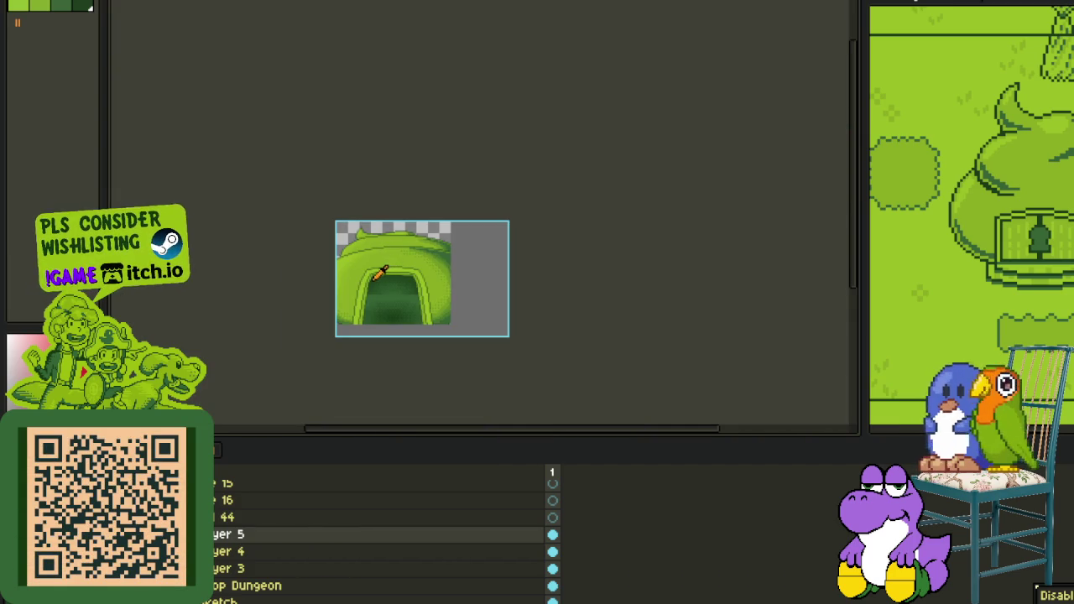
scroll(379, 269, up, 1)
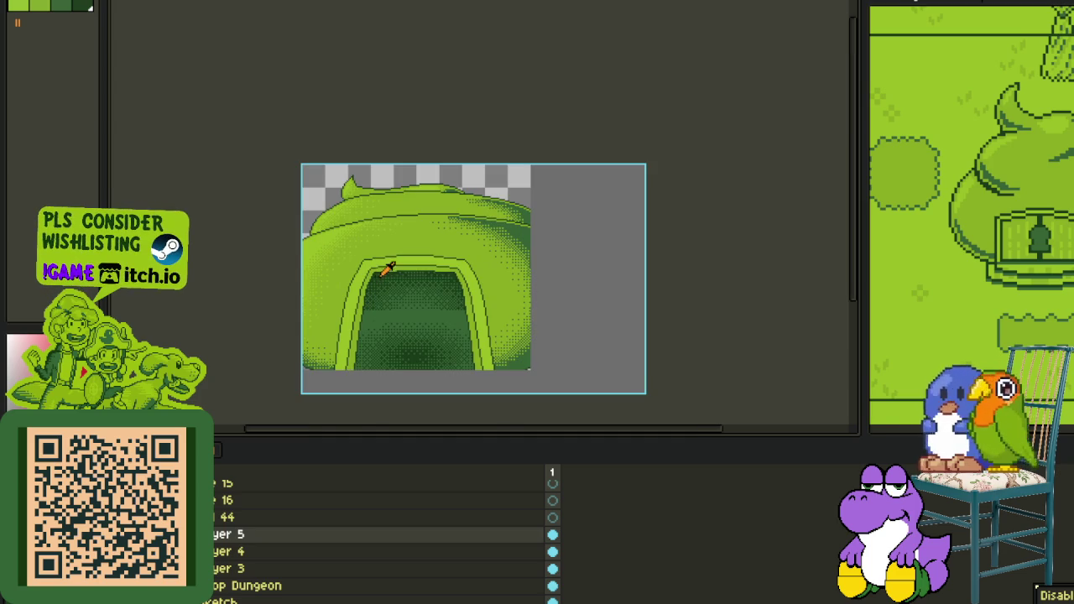
scroll(398, 280, up, 1)
scroll(393, 275, up, 1)
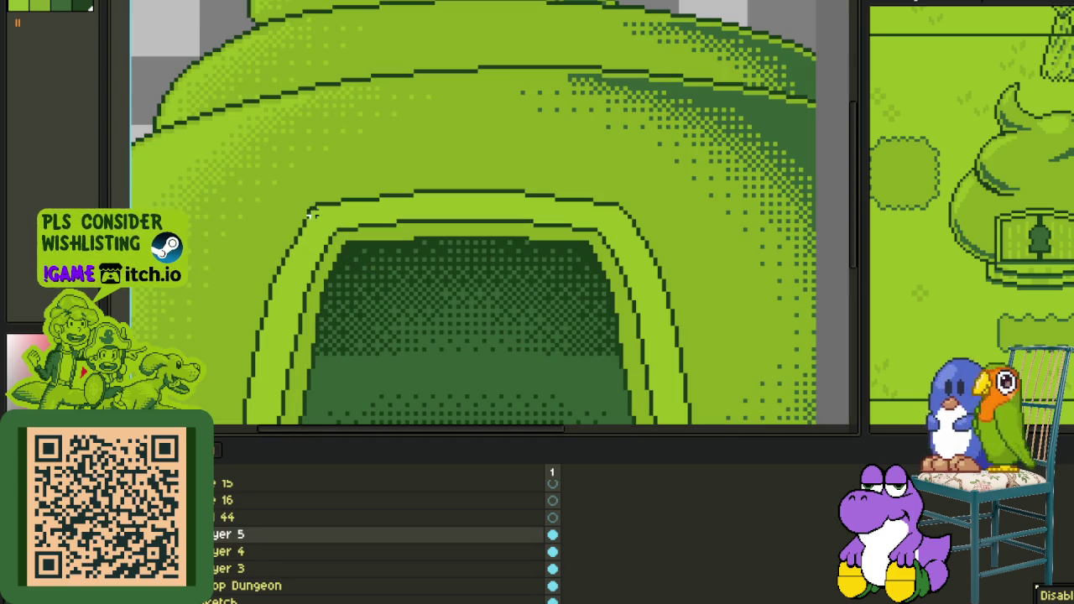
Step: Place the gradient's left half, then nudge the right half right and up into its corner
key(Tab)
mouse_move(257, 191)
mouse_down()
mouse_move(468, 401)
mouse_move(450, 354)
mouse_up()
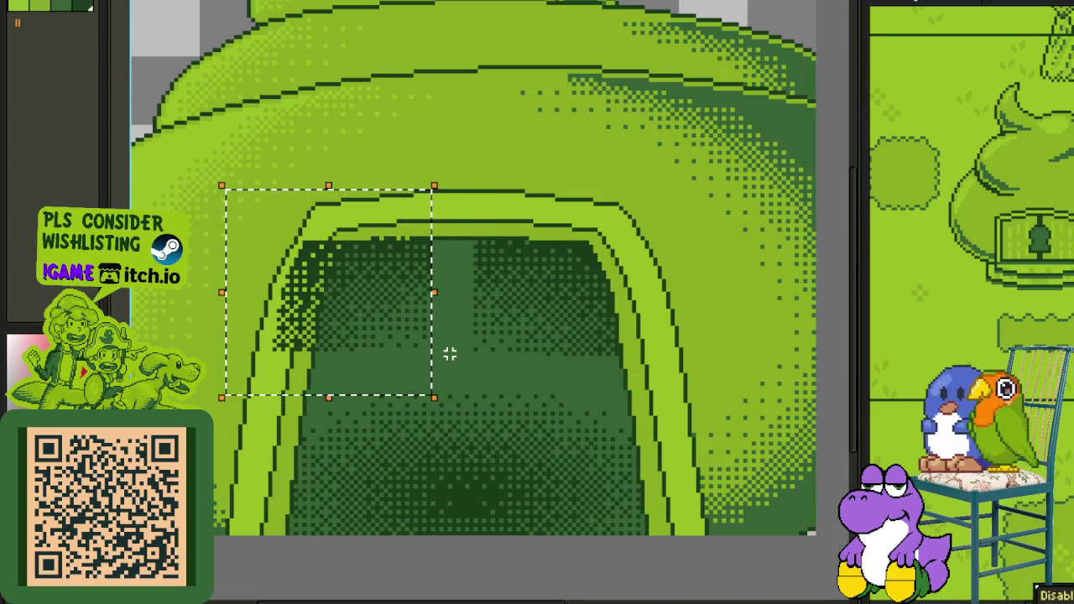
key(ctrl+d)
mouse_move(473, 194)
mouse_down()
mouse_move(680, 396)
mouse_move(681, 360)
mouse_up()
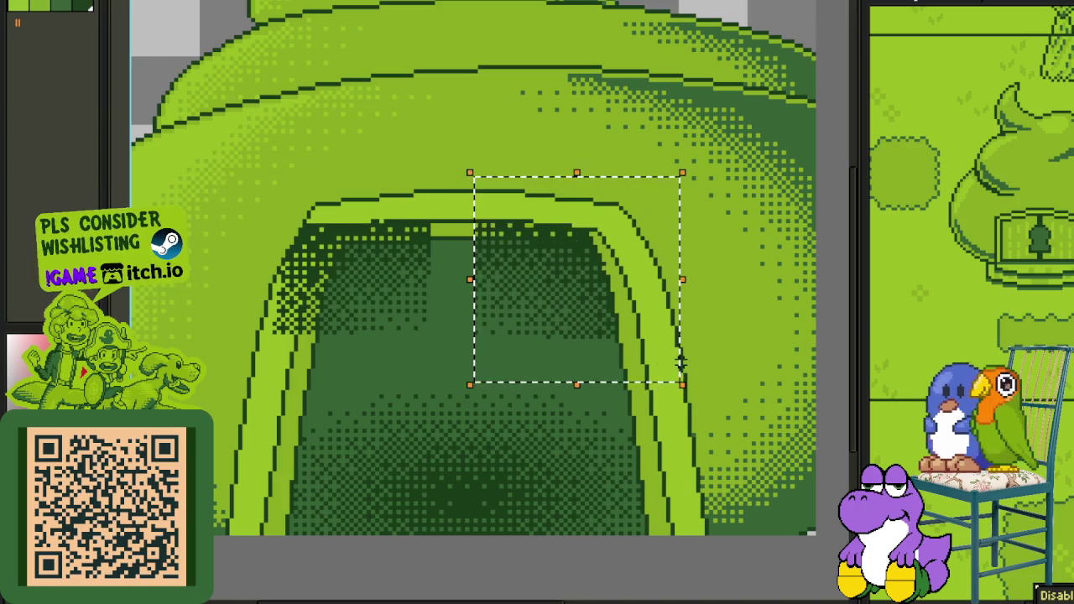
key(Right)
key(Right)
key(Right)
key(Up)
key(Up)
key(Up)
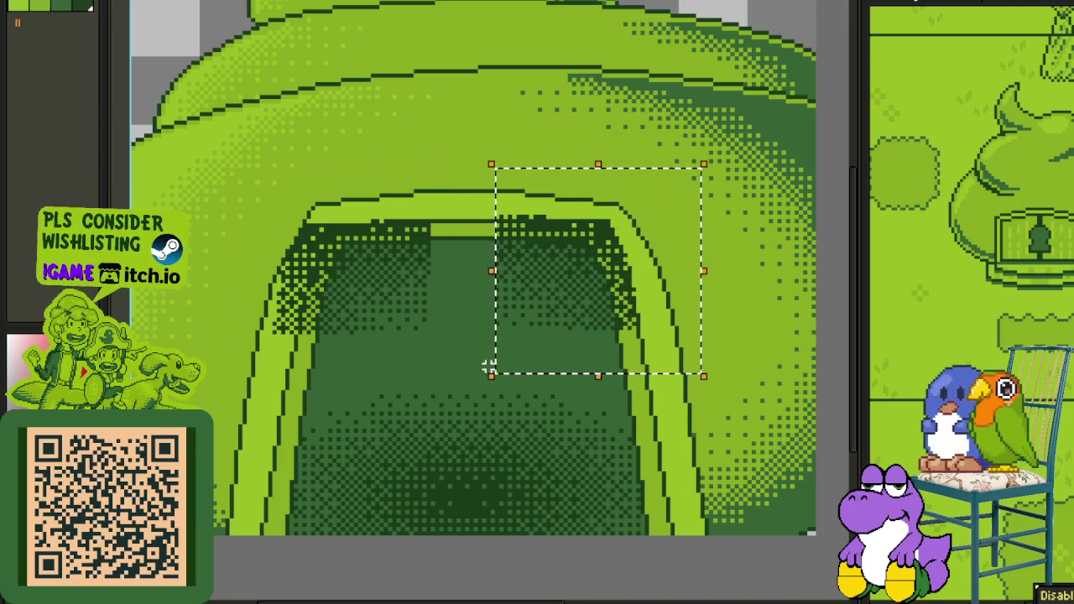
key(Right)
key(Right)
key(Right)
scroll(456, 319, down, 3)
scroll(453, 328, down, 1)
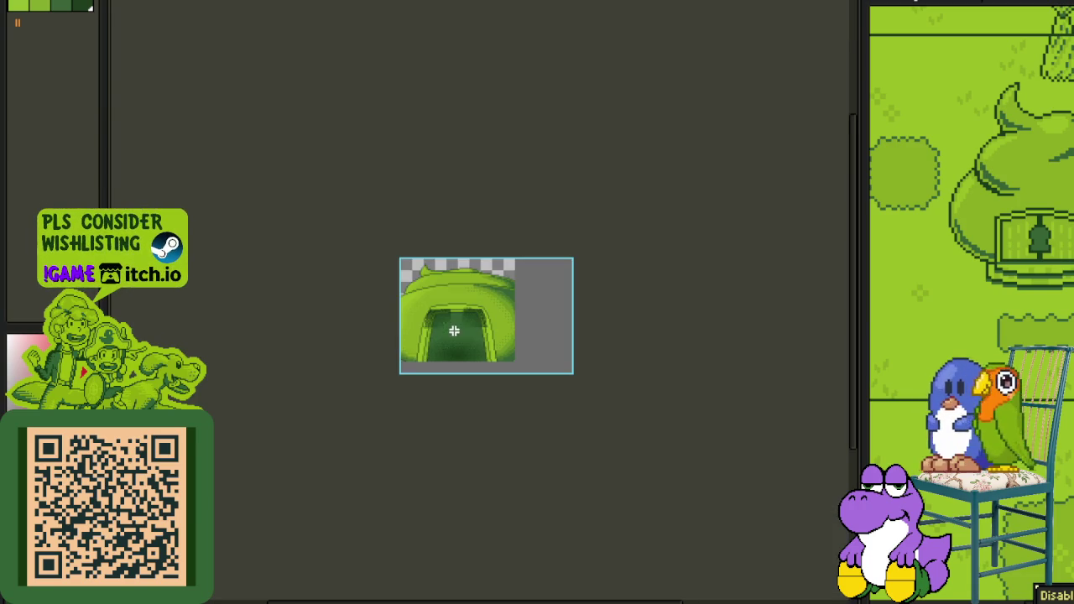
scroll(442, 335, up, 4)
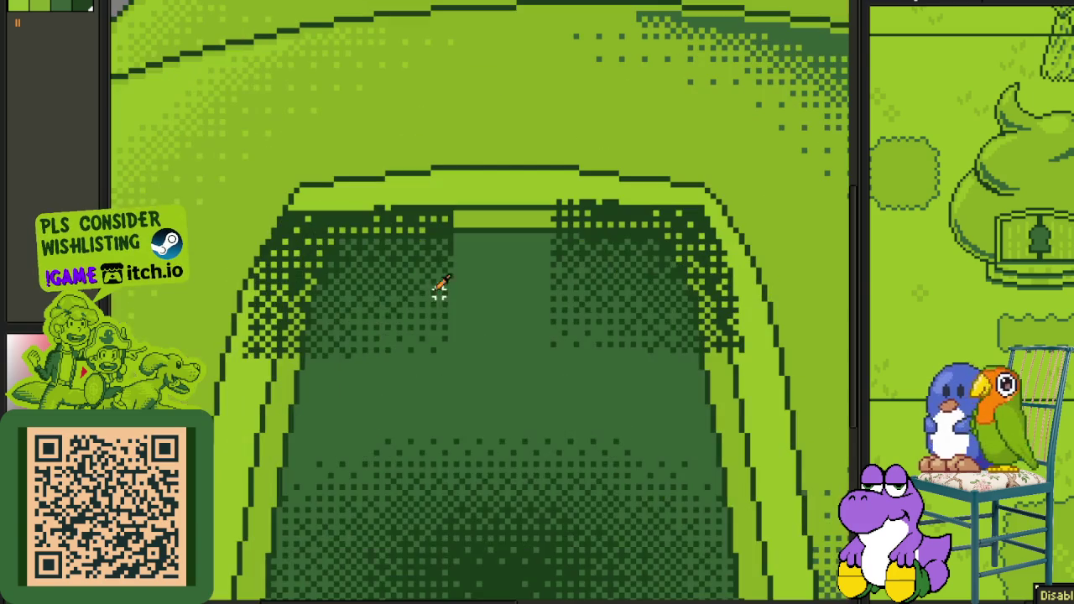
Step: Delete the spare layer from the timeline and recentre the view on the unchanged doorway
scroll(285, 401, down, 4)
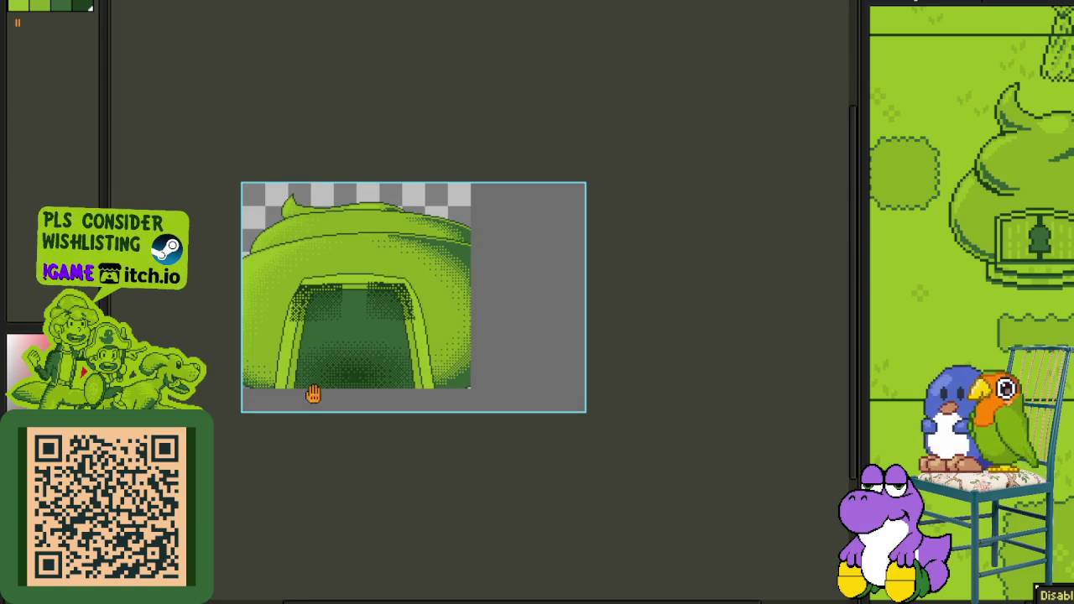
key(Tab)
right_click(217, 491)
mouse_move(251, 521)
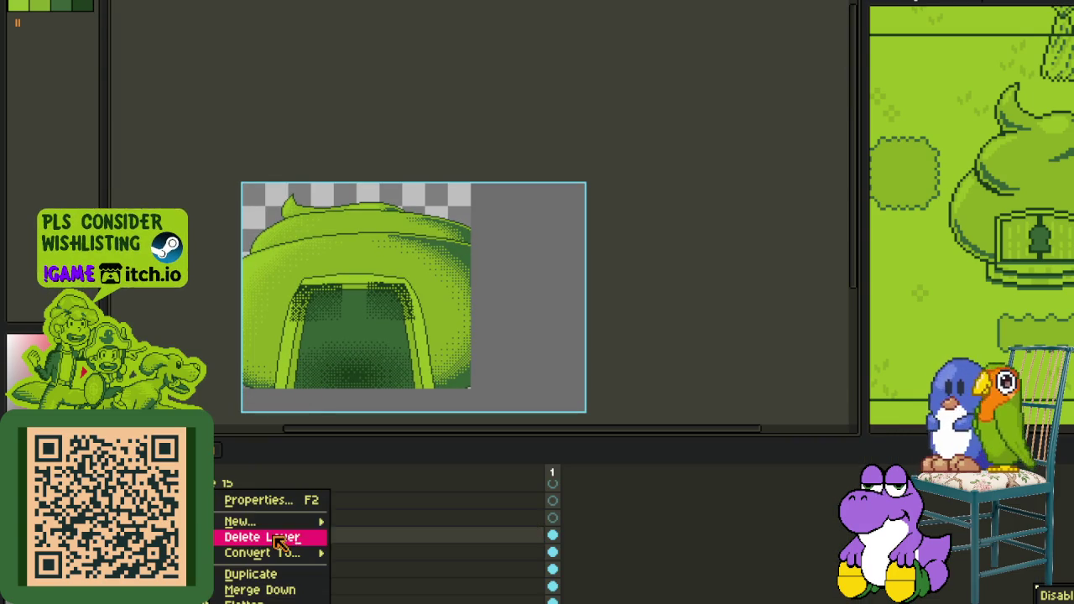
click(369, 525)
key(Tab)
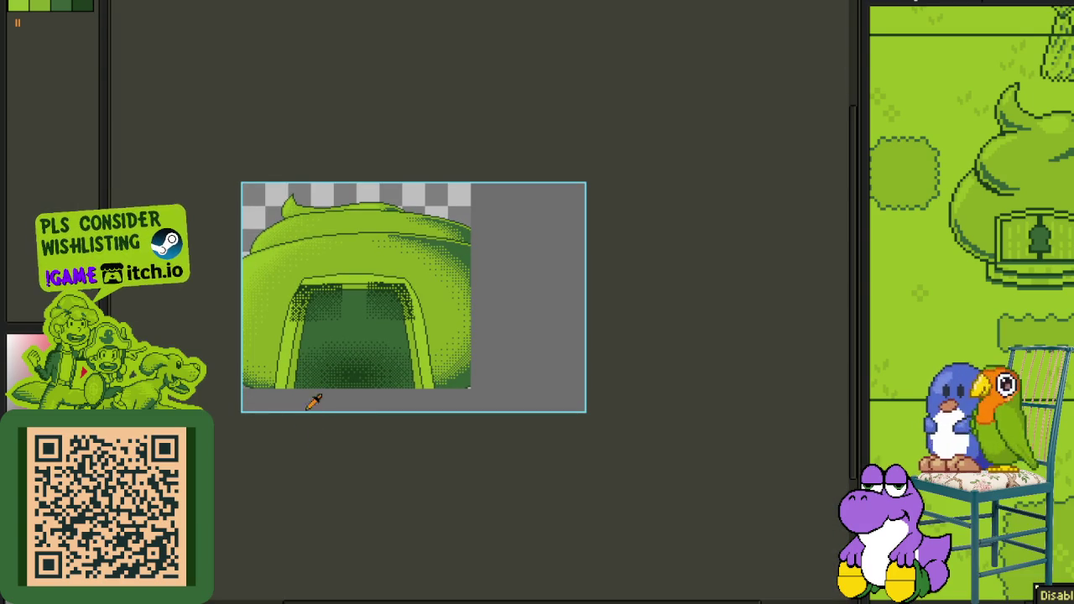
scroll(317, 274, up, 4)
drag(341, 304, 363, 292)
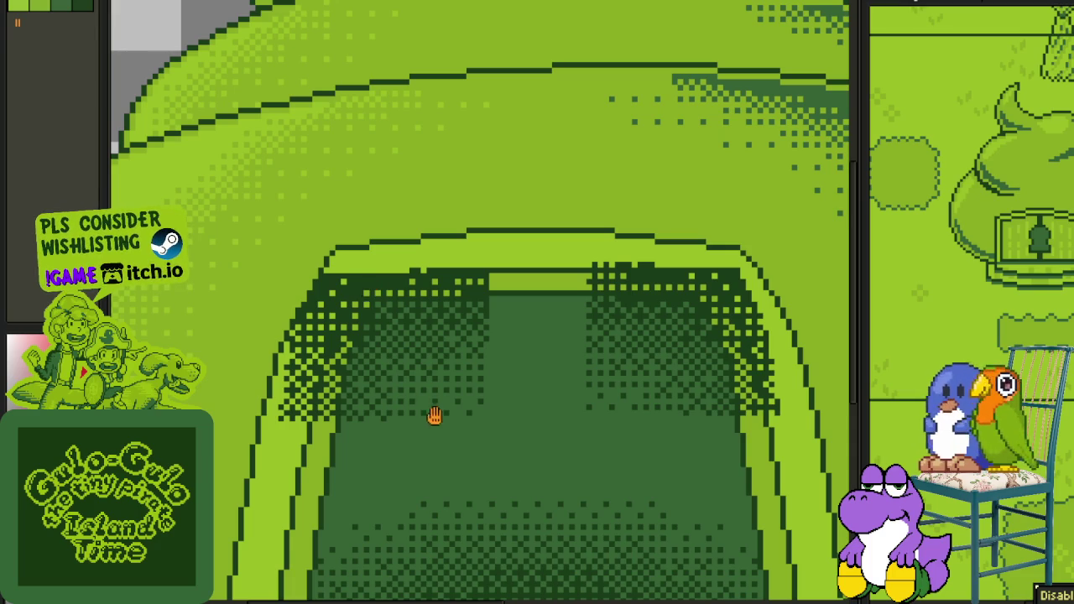
Step: Zoom in on the doorway top and undo a stray red pixel placed there
drag(457, 357, 532, 413)
scroll(557, 364, up, 1)
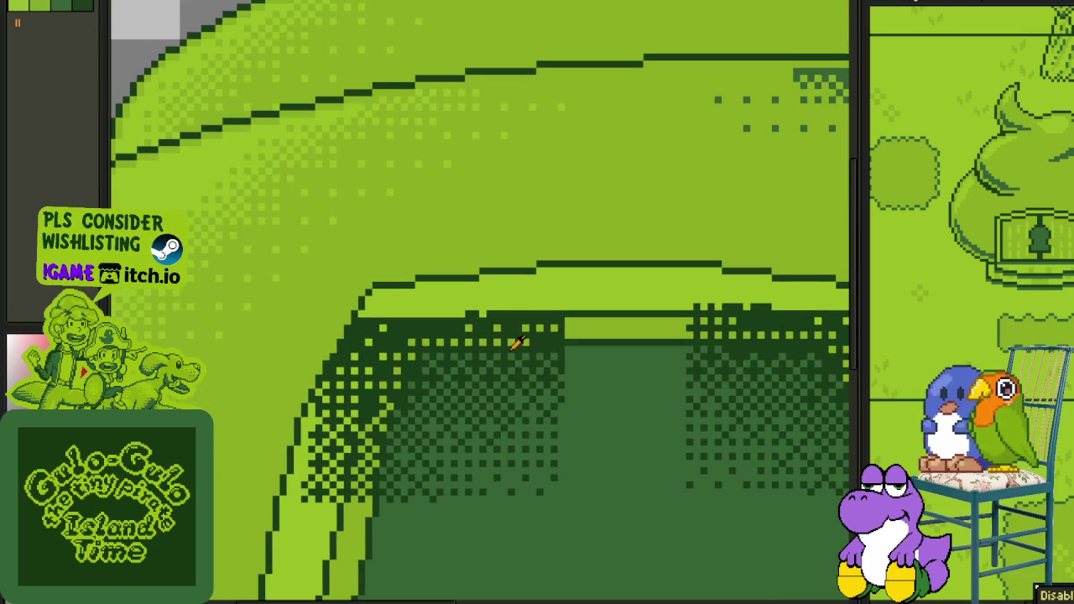
scroll(513, 343, up, 1)
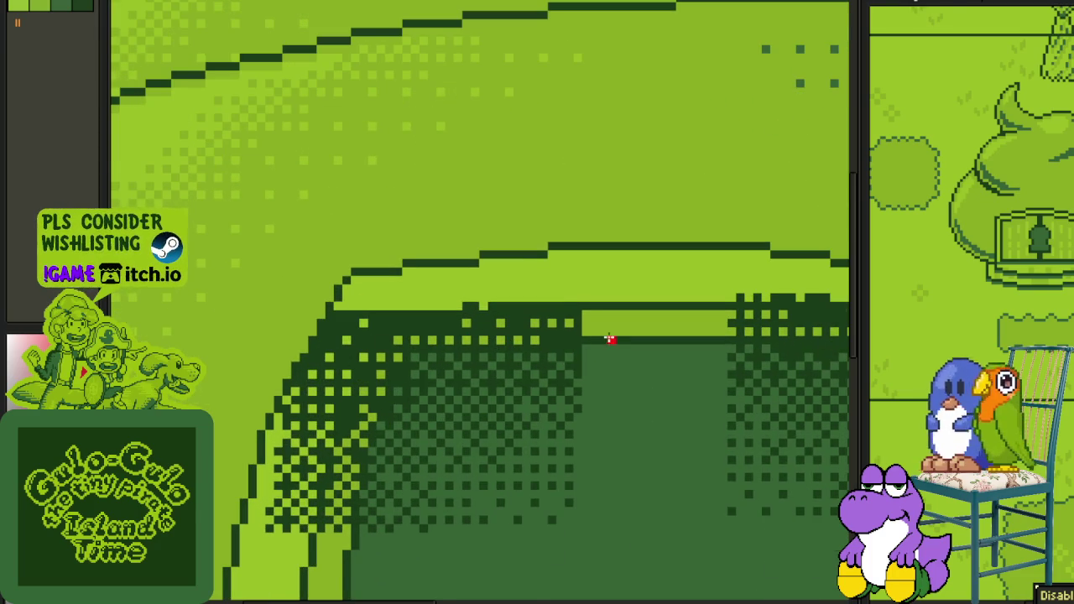
scroll(603, 338, up, 1)
scroll(496, 360, up, 1)
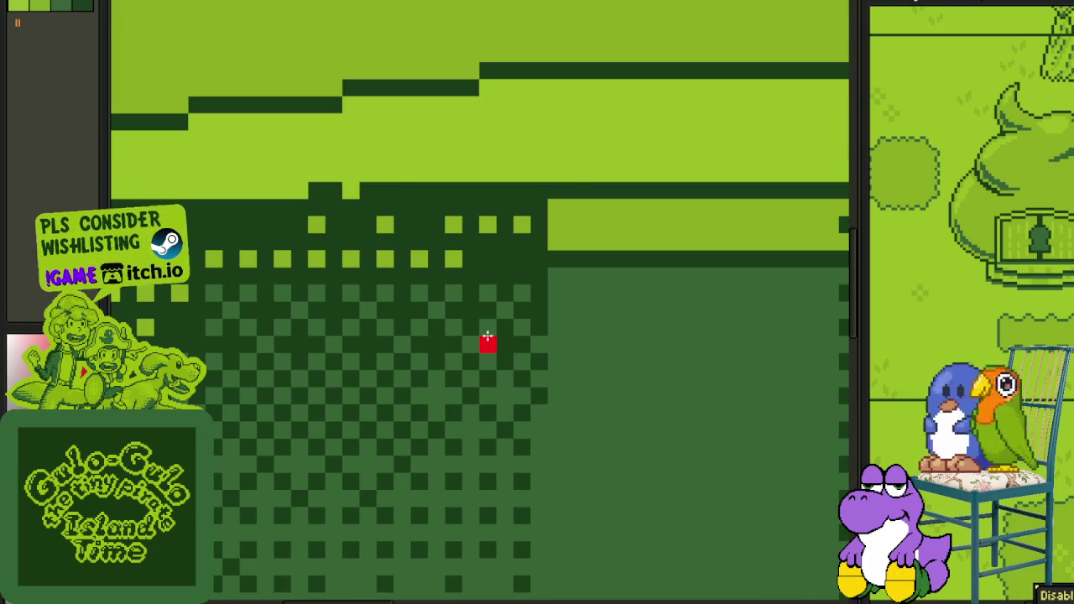
scroll(419, 328, down, 2)
scroll(438, 333, up, 3)
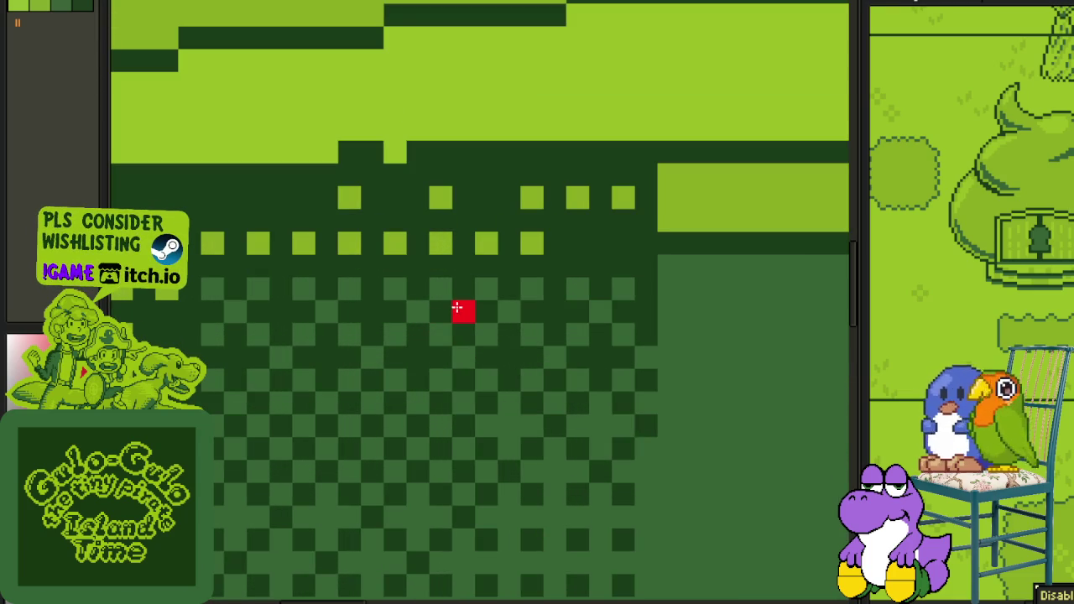
click(531, 380)
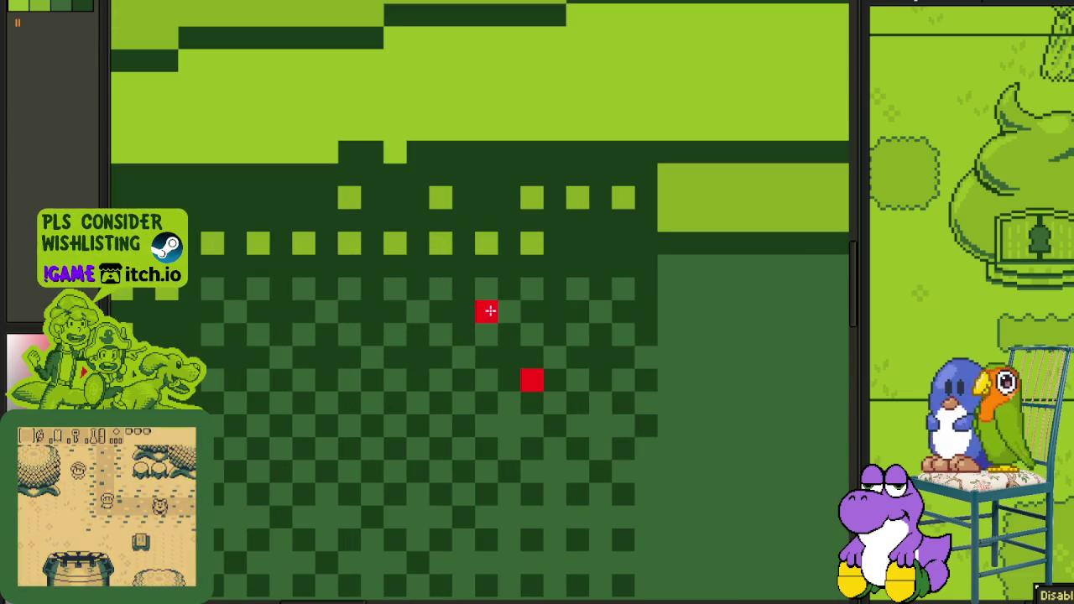
key(ctrl+z)
Step: Paint the first two red cross shapes along the doorway top
drag(446, 310, 486, 312)
click(463, 289)
click(463, 334)
click(509, 289)
mouse_move(555, 312)
mouse_down()
mouse_move(531, 312)
mouse_move(577, 290)
mouse_move(401, 305)
mouse_up()
click(553, 289)
click(553, 335)
Step: Add a third and fourth red cross, extending the pattern to the right
click(424, 282)
click(424, 328)
click(446, 306)
click(469, 282)
click(491, 306)
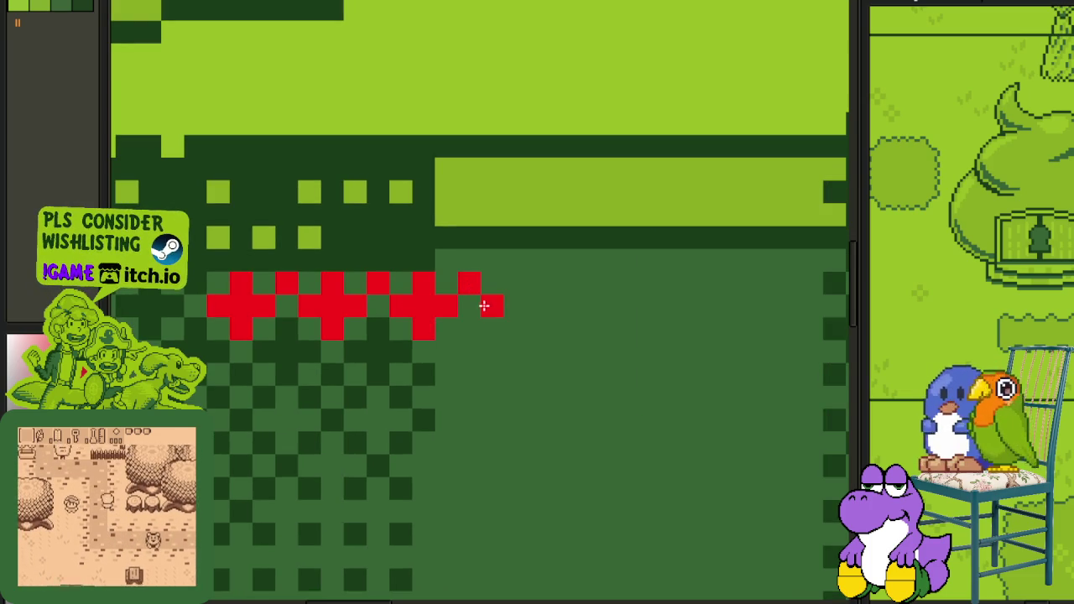
drag(486, 308, 519, 309)
click(514, 282)
click(514, 328)
click(491, 260)
Step: Draw a long red line above the crosses across the doorway top
mouse_move(495, 261)
mouse_down()
mouse_move(438, 259)
mouse_move(805, 258)
mouse_up()
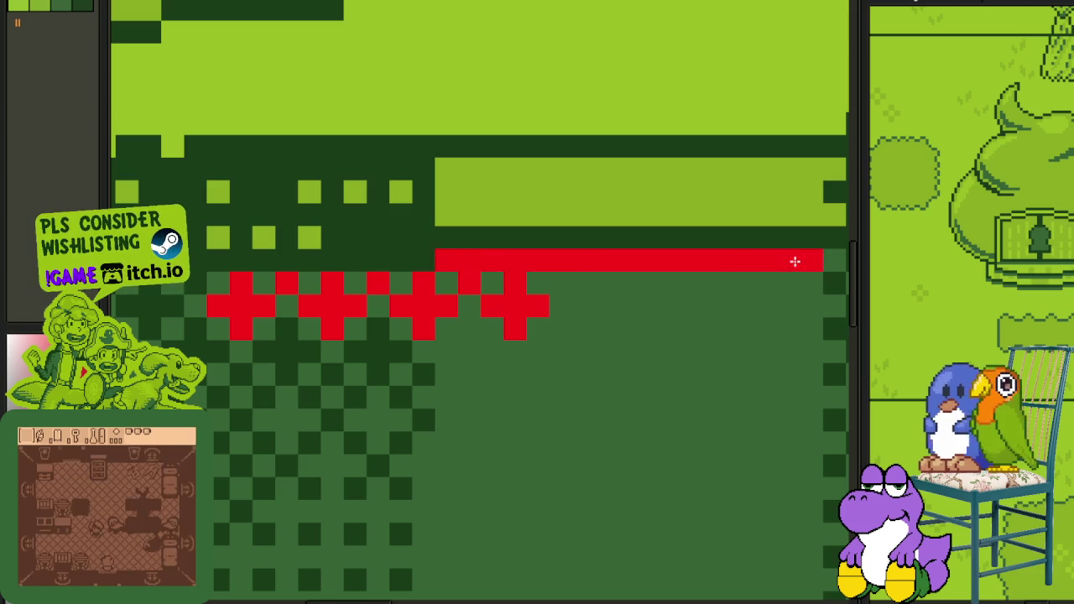
scroll(587, 276, right, 5)
click(370, 305)
mouse_move(370, 308)
mouse_down()
mouse_move(395, 324)
mouse_move(496, 333)
mouse_move(559, 311)
mouse_move(570, 328)
mouse_move(606, 328)
mouse_move(584, 302)
mouse_up()
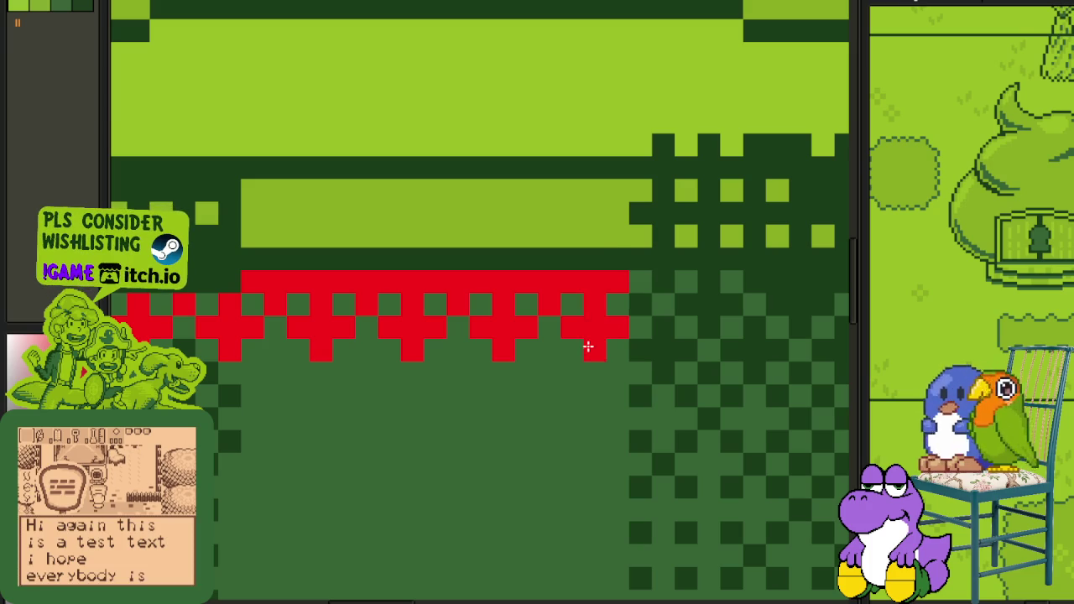
scroll(587, 347, down, 5)
scroll(580, 340, down, 2)
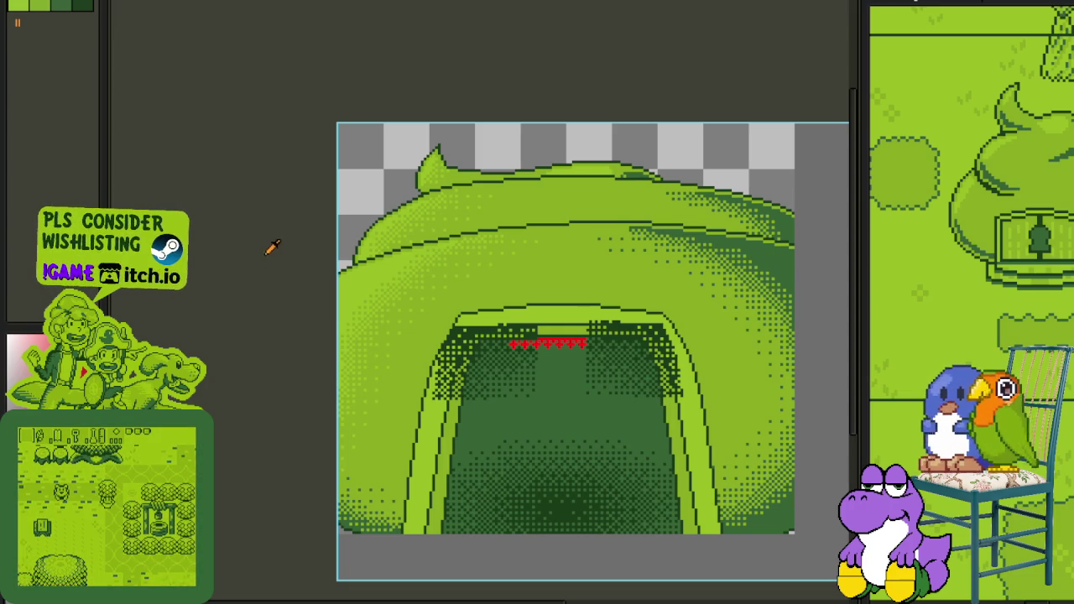
Step: Start the staggered lower row with red pixels beneath the first crosses
drag(594, 226, 539, 191)
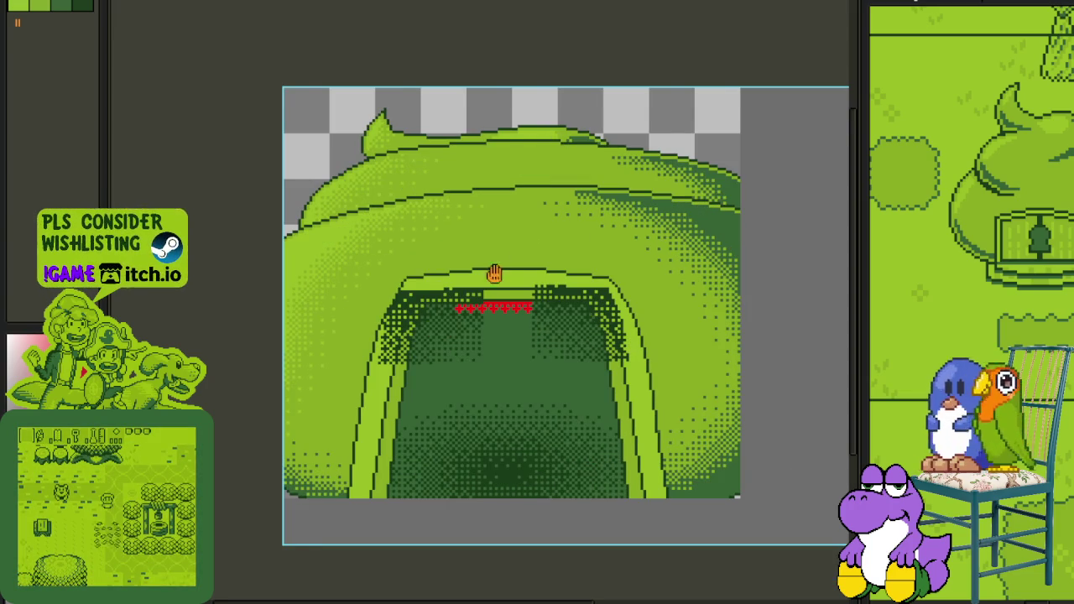
scroll(486, 279, up, 3)
scroll(486, 282, up, 2)
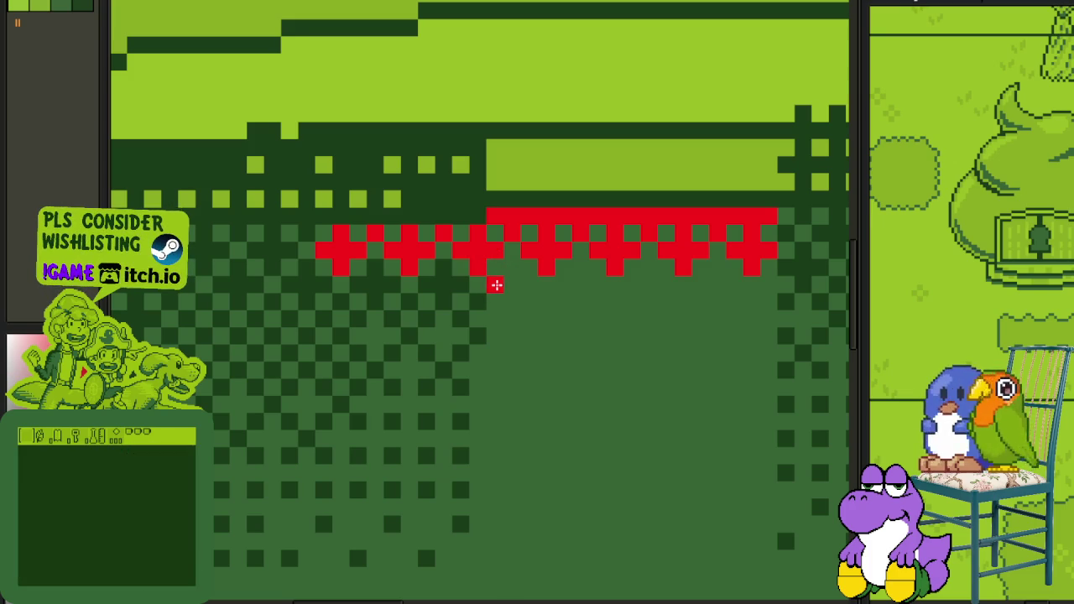
mouse_move(495, 285)
mouse_down()
mouse_move(517, 271)
mouse_move(511, 294)
mouse_up()
drag(581, 285, 565, 280)
click(597, 286)
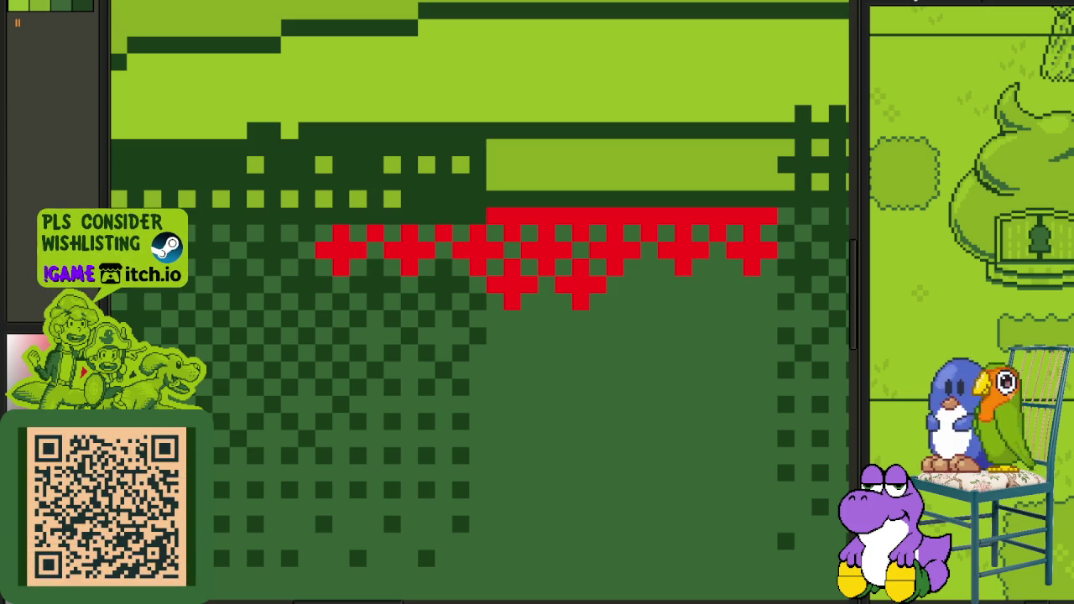
Step: Paint two more lower-row red crosses out to the right side of the doorway
scroll(677, 268, up, 1)
click(620, 298)
click(587, 298)
click(655, 298)
click(620, 265)
click(621, 332)
click(759, 298)
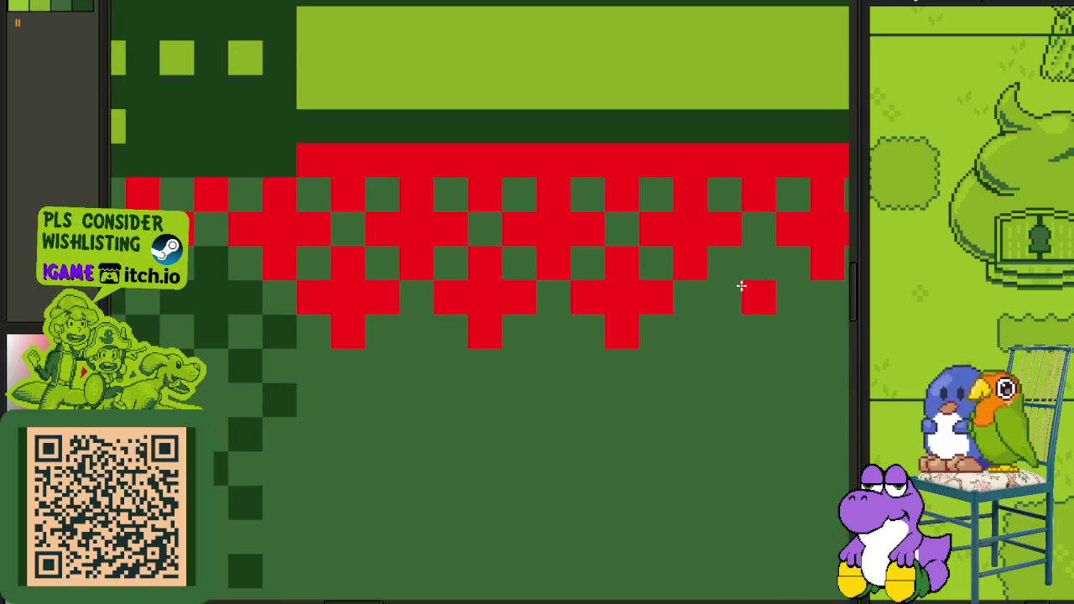
click(725, 297)
click(791, 298)
click(759, 264)
click(758, 331)
Step: Complete the leftmost lower cross, then marquee-select the doorway's right-half shading
drag(767, 311, 469, 275)
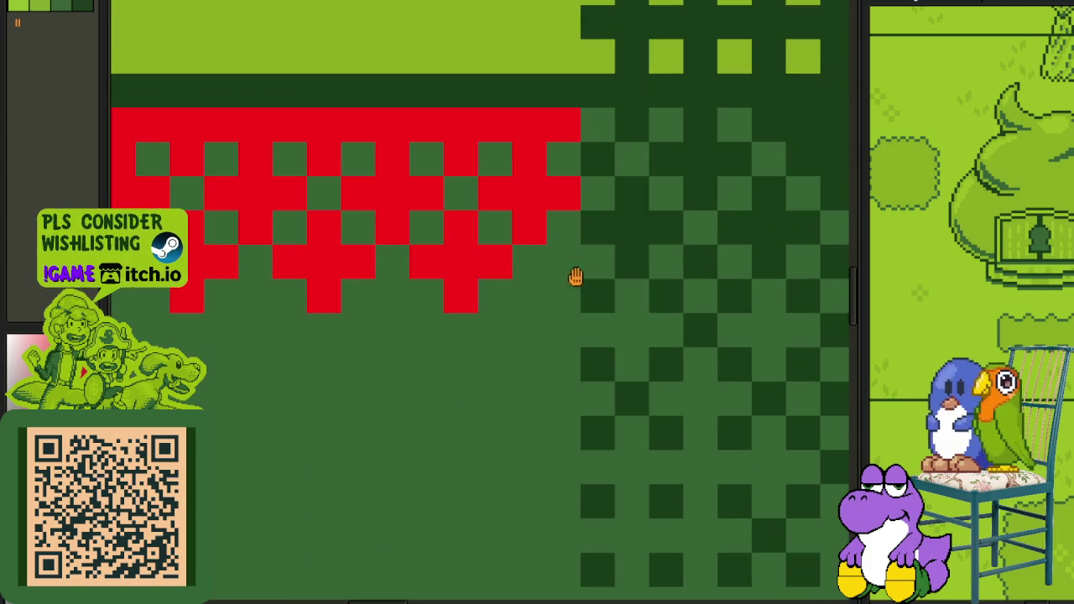
click(537, 264)
scroll(537, 260, down, 3)
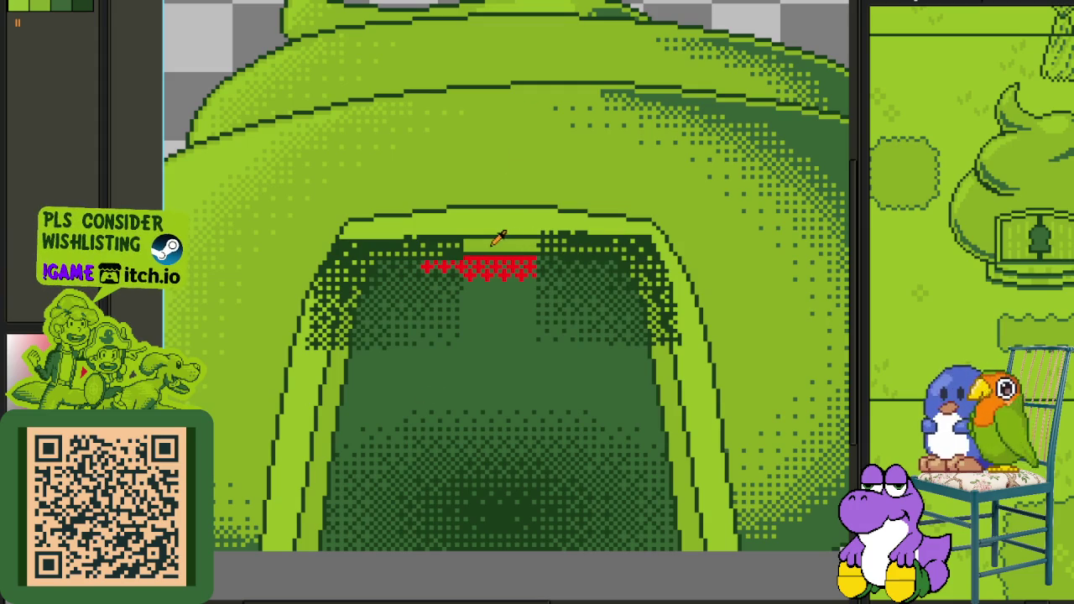
scroll(443, 214, up, 1)
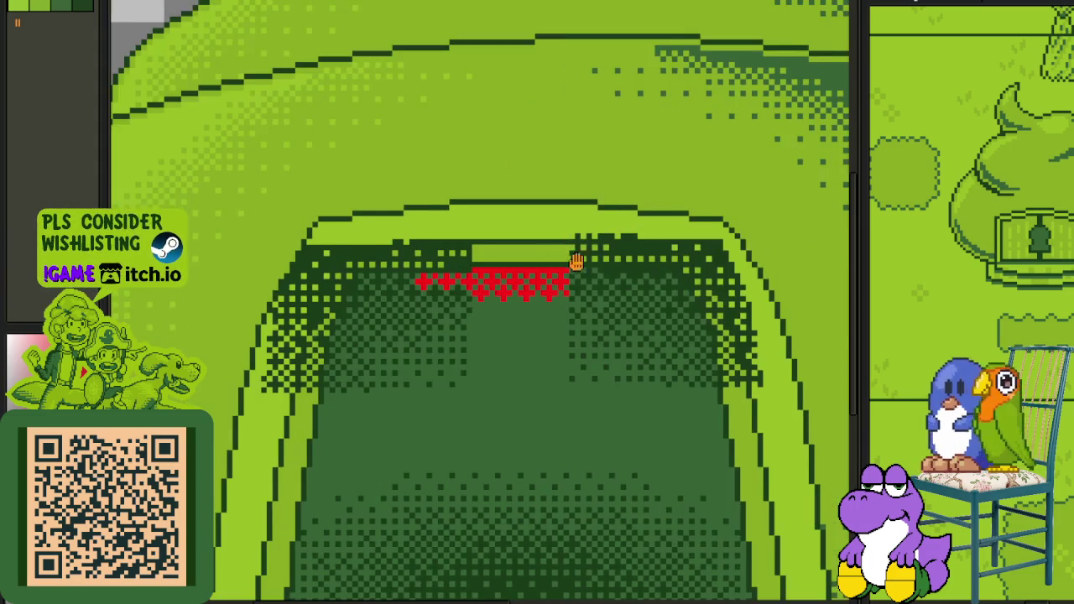
scroll(578, 259, up, 1)
scroll(512, 235, up, 1)
drag(493, 224, 847, 502)
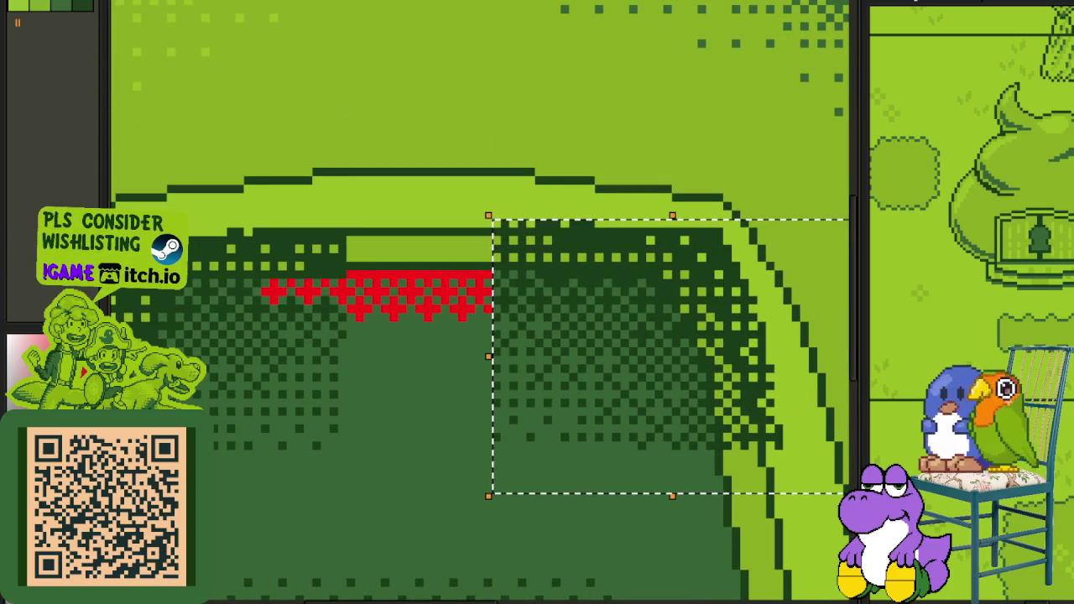
Step: Nudge the selected right-half shading one pixel down and one pixel left, then deselect
key(Tab)
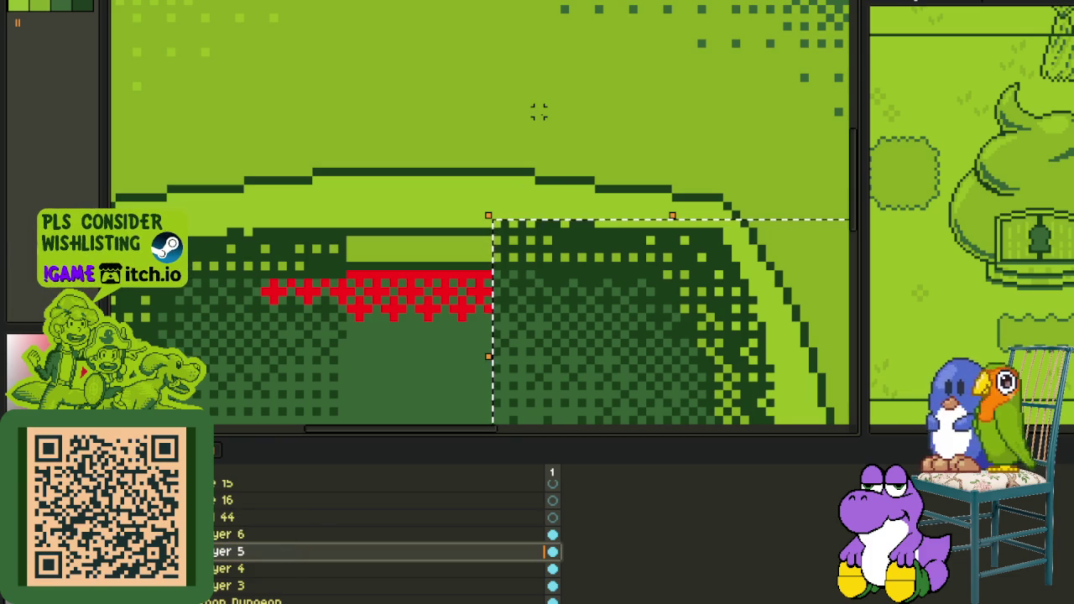
key(Down)
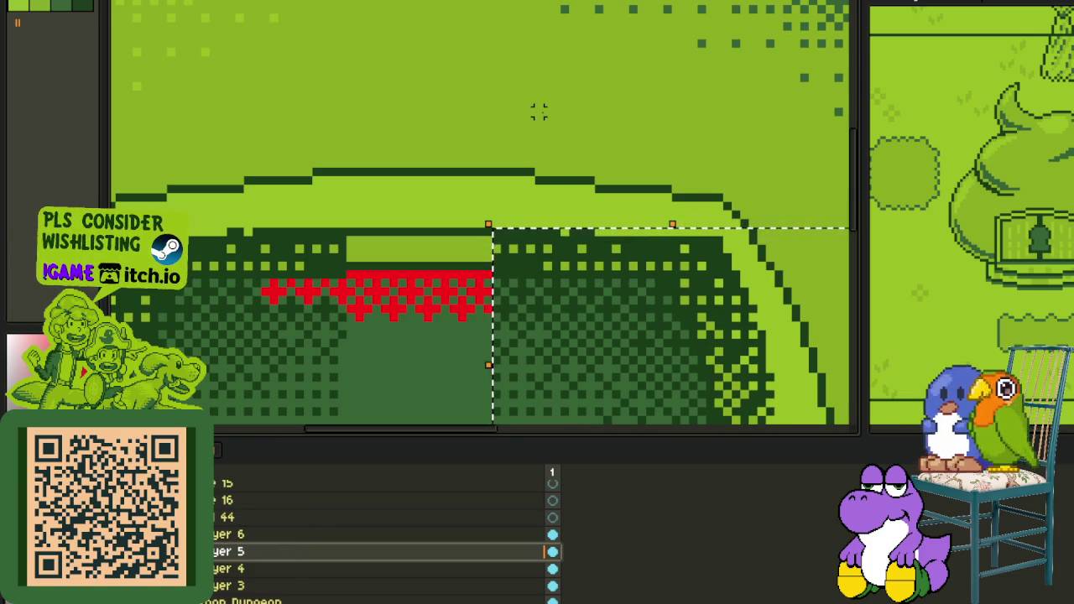
key(Left)
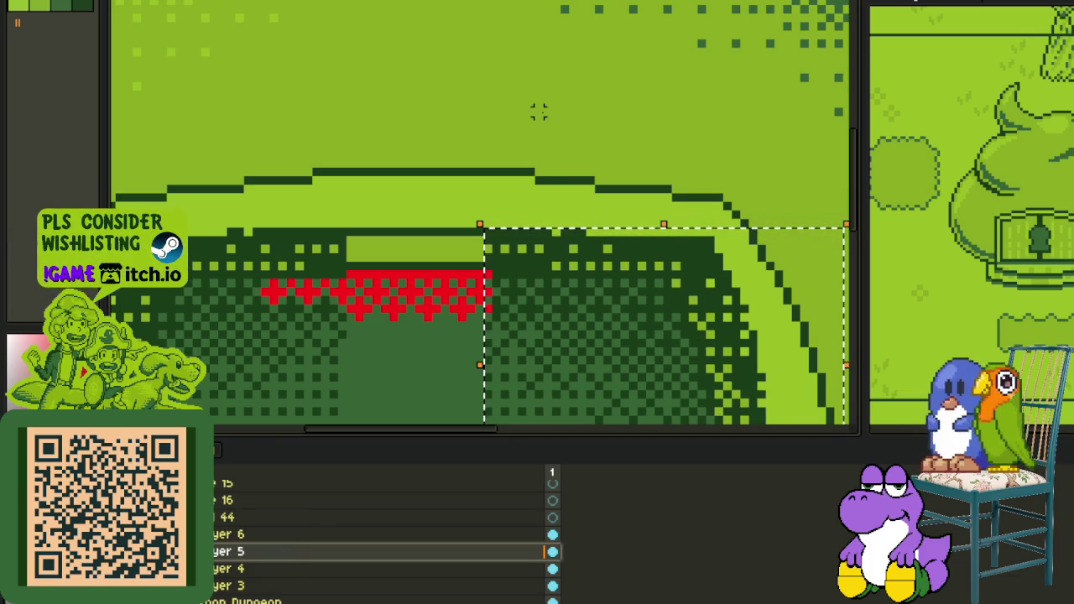
key(ctrl+d)
scroll(457, 260, down, 1)
scroll(457, 260, down, 1)
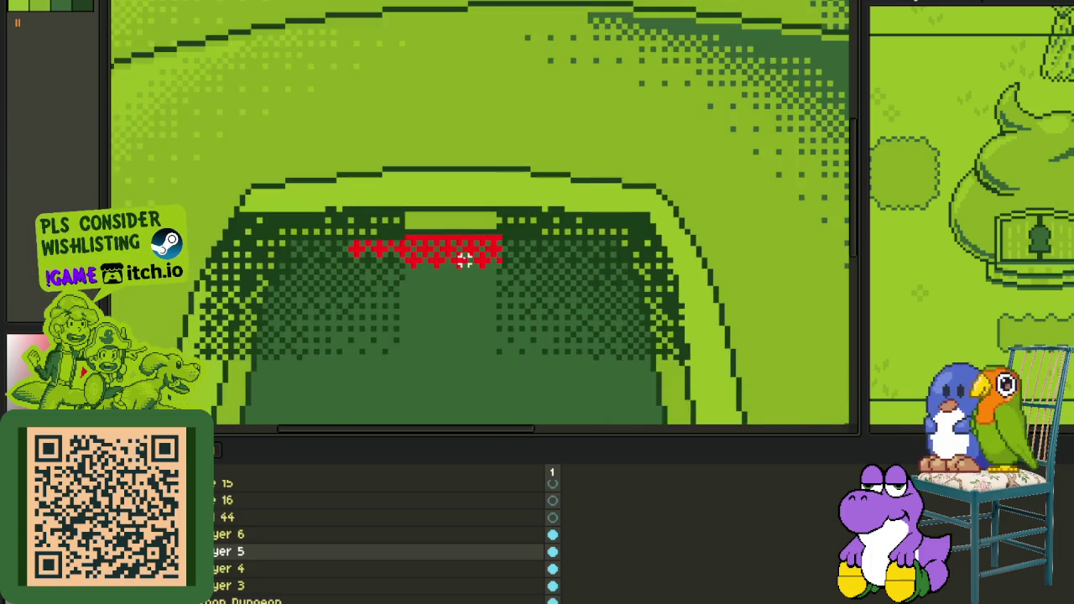
Step: Paint the first dark green checker pixels just below the red crosses
scroll(453, 261, up, 1)
scroll(453, 262, up, 1)
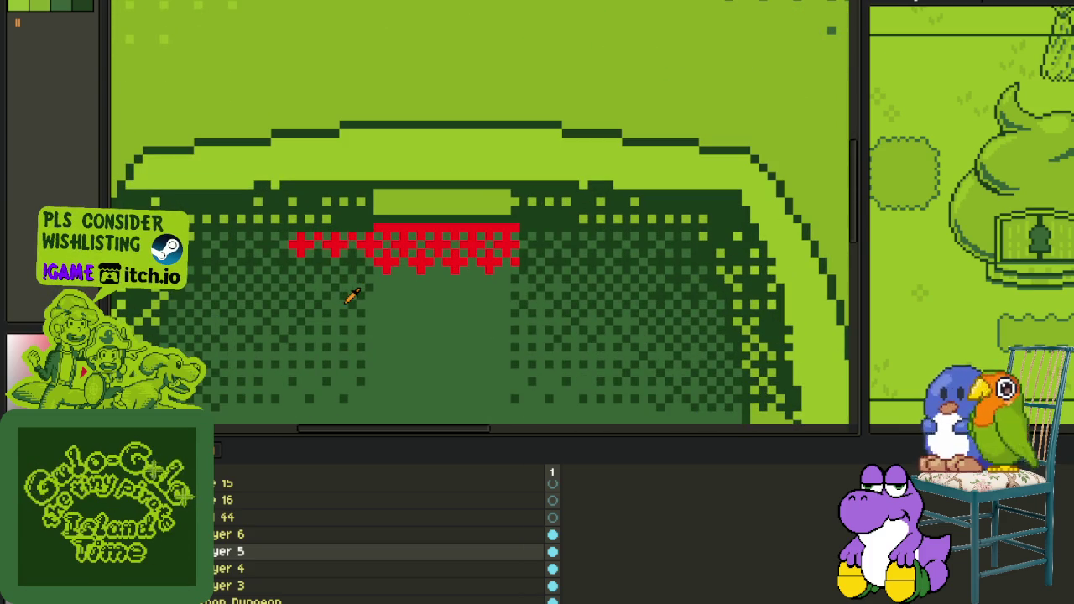
scroll(361, 281, up, 1)
scroll(360, 281, up, 1)
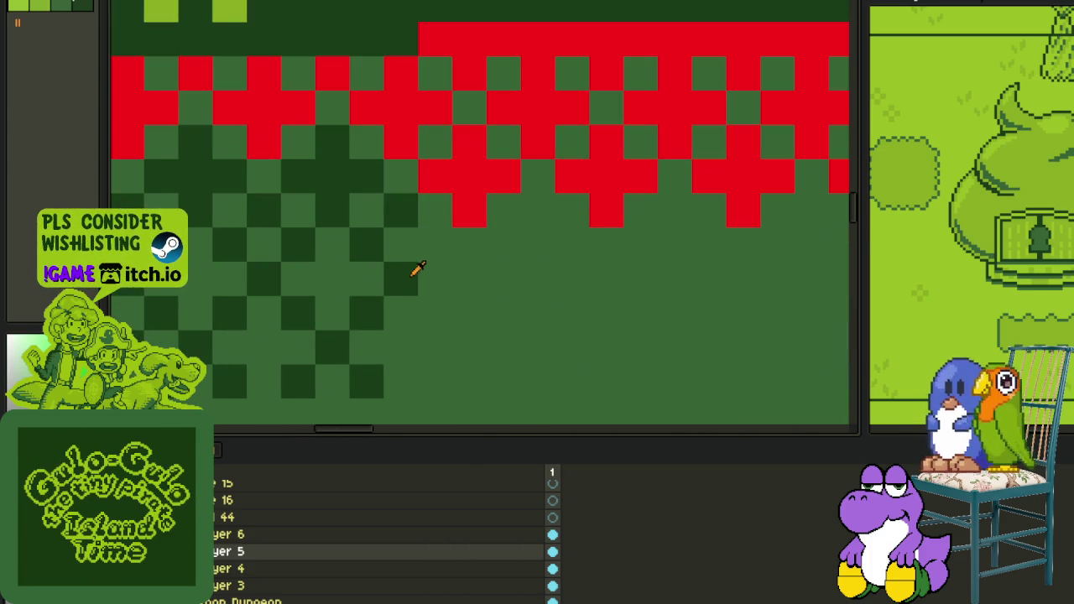
click(441, 245)
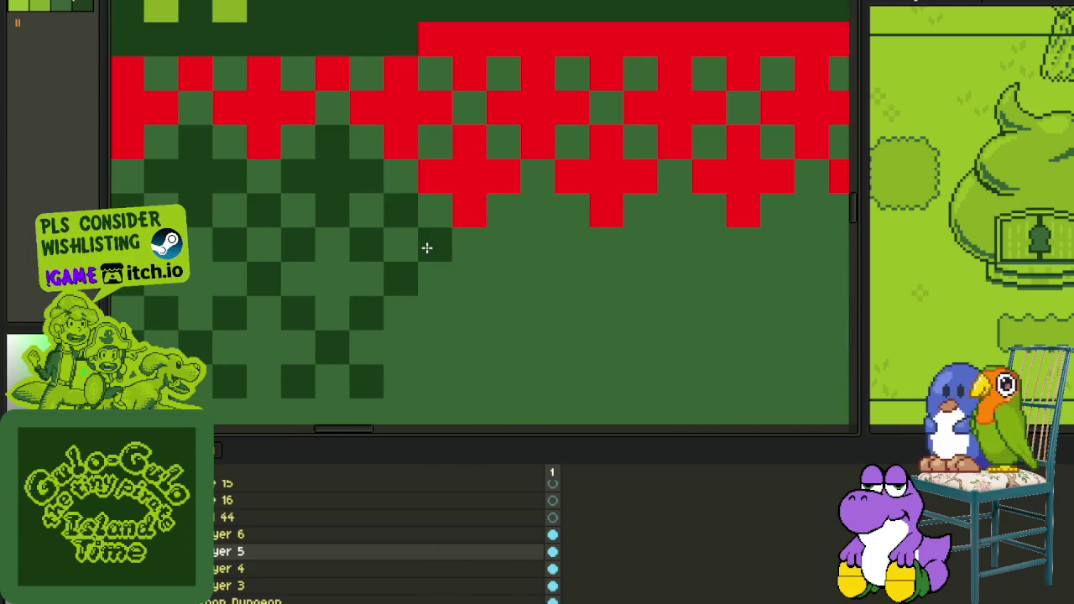
click(508, 243)
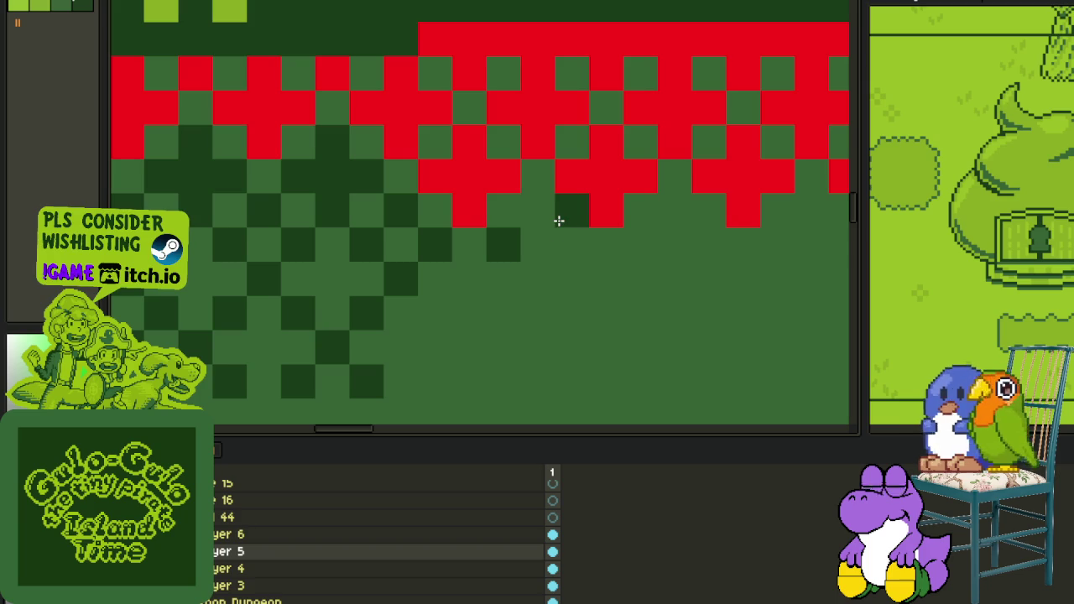
click(537, 213)
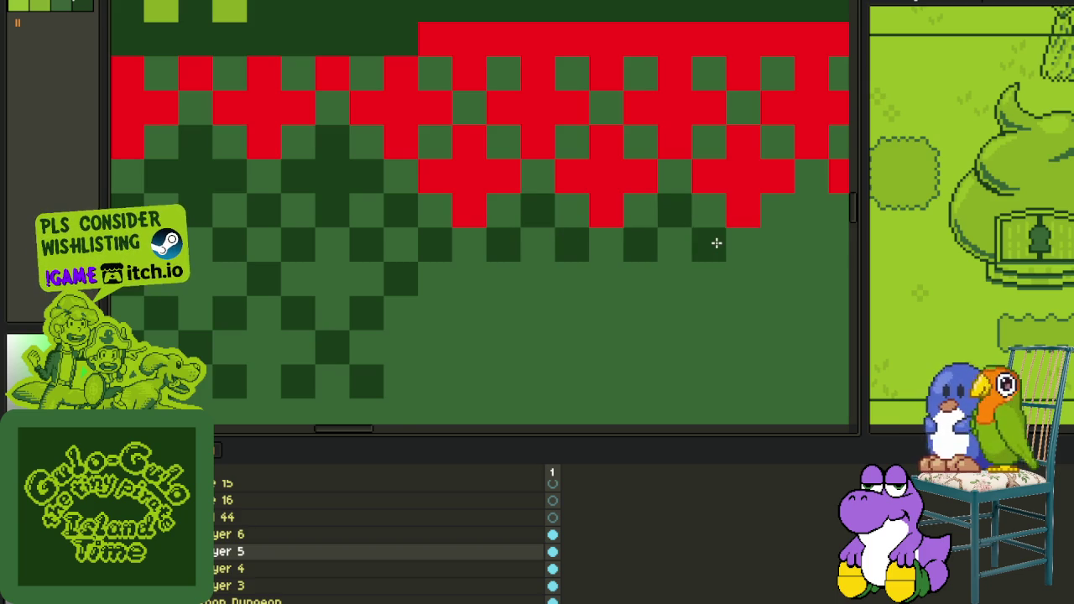
Step: Add a row of dark green dots under the crosses across the doorway centre
scroll(719, 245, down, 1)
drag(725, 253, 595, 228)
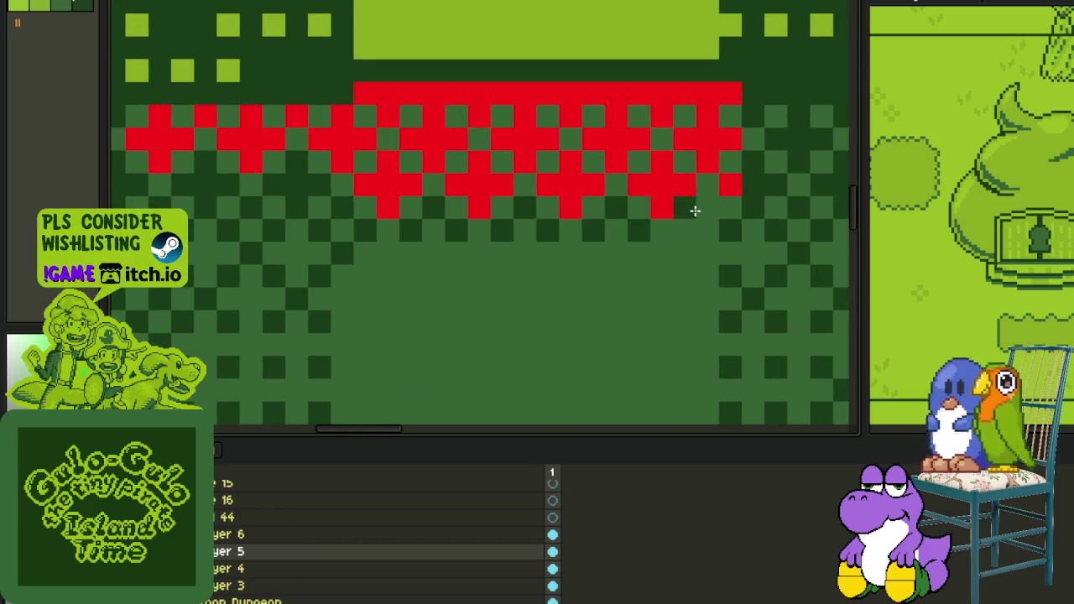
scroll(662, 225, down, 2)
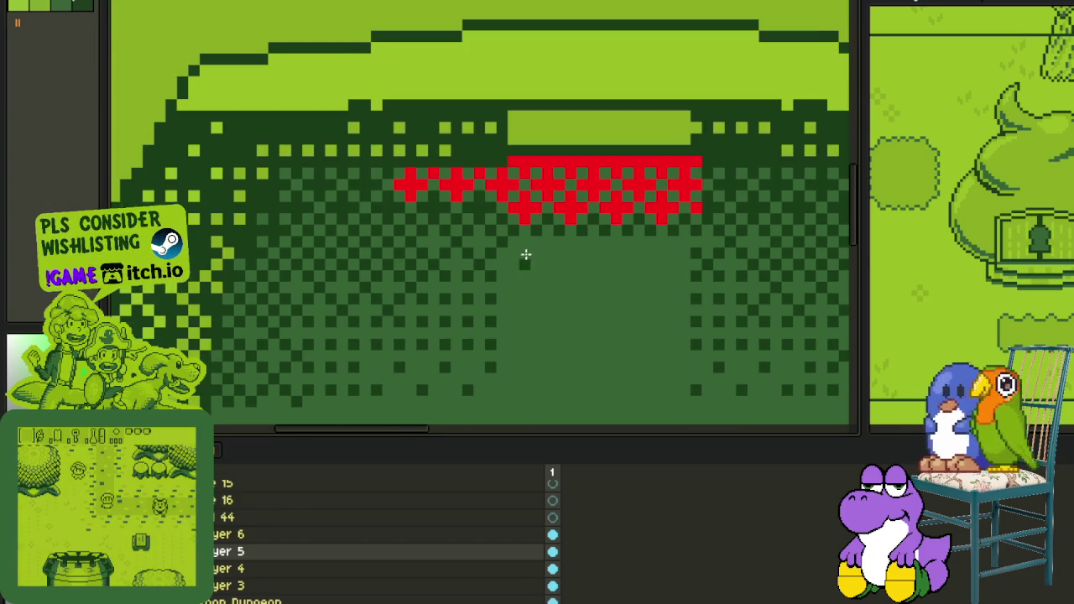
scroll(518, 250, up, 3)
click(483, 238)
click(551, 237)
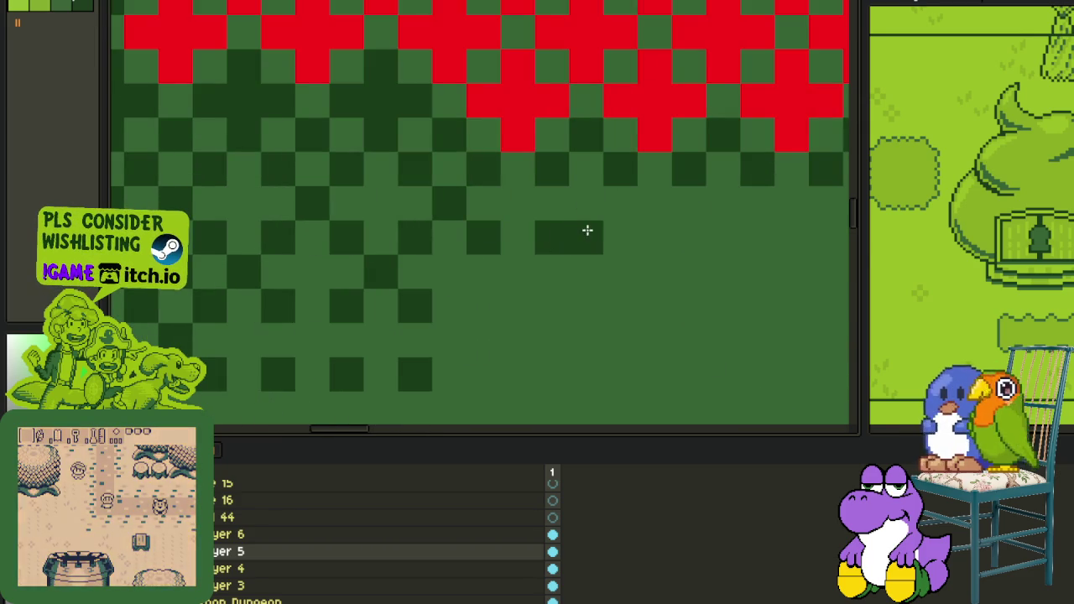
click(620, 238)
click(758, 238)
scroll(546, 230, right, 4)
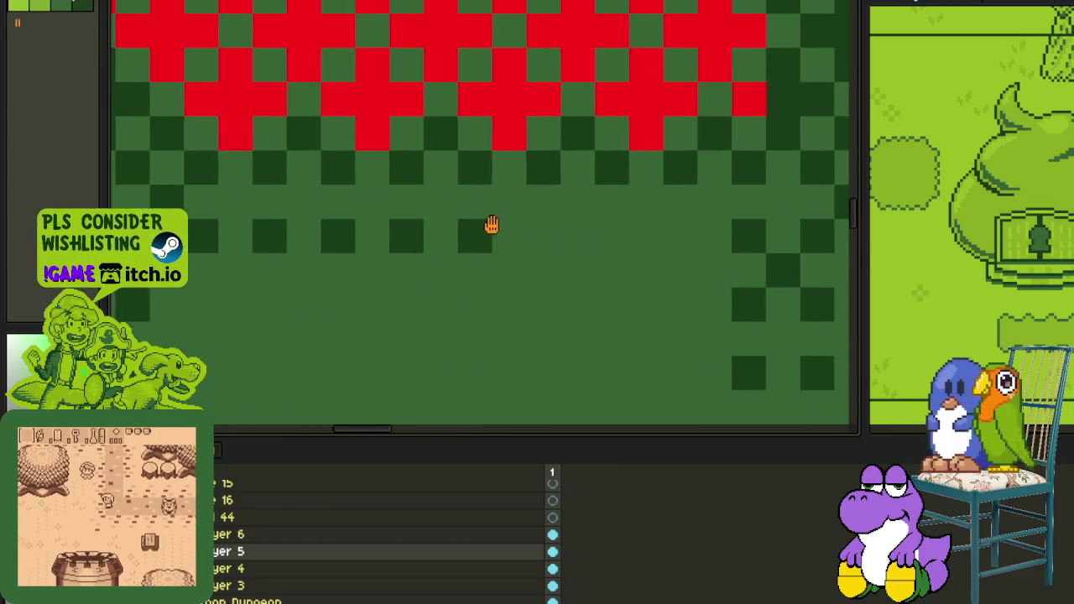
click(608, 236)
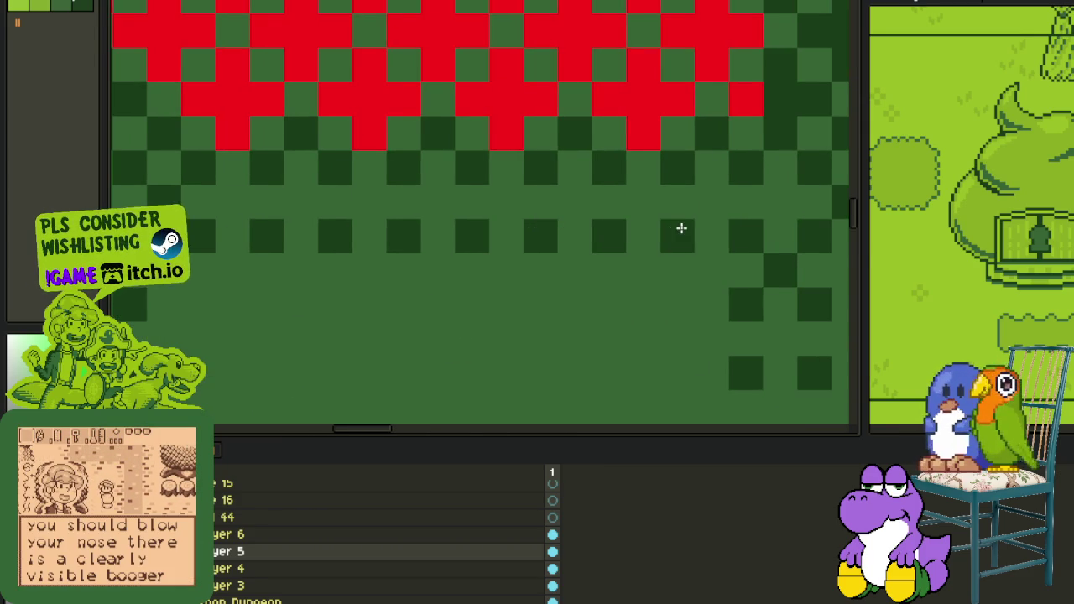
Step: Turn one dark dot back to mid green and remove a stray dark dot
scroll(681, 228, down, 3)
scroll(526, 254, up, 2)
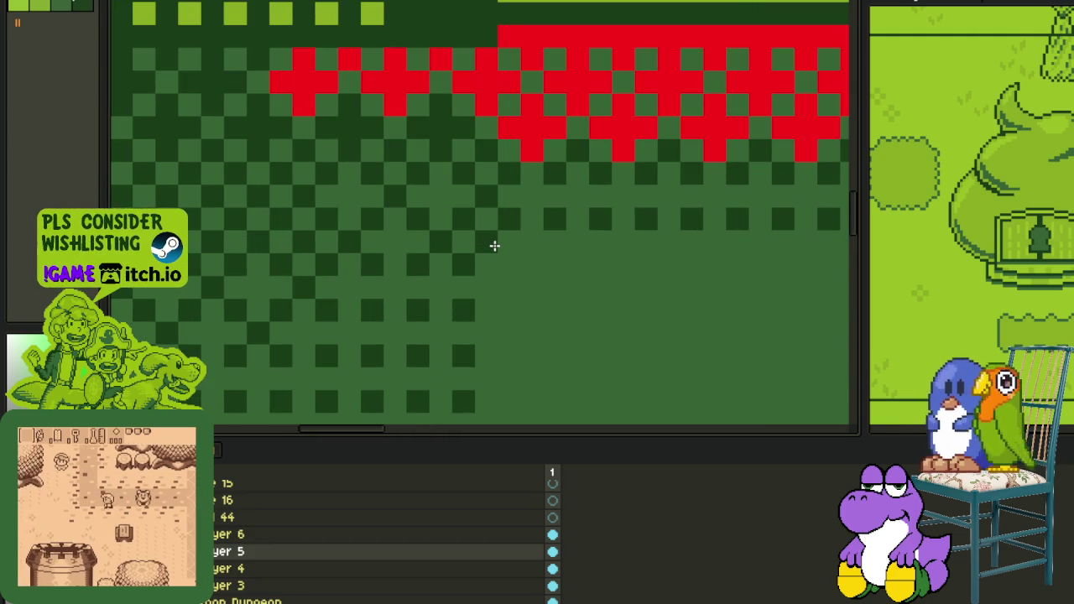
click(493, 244)
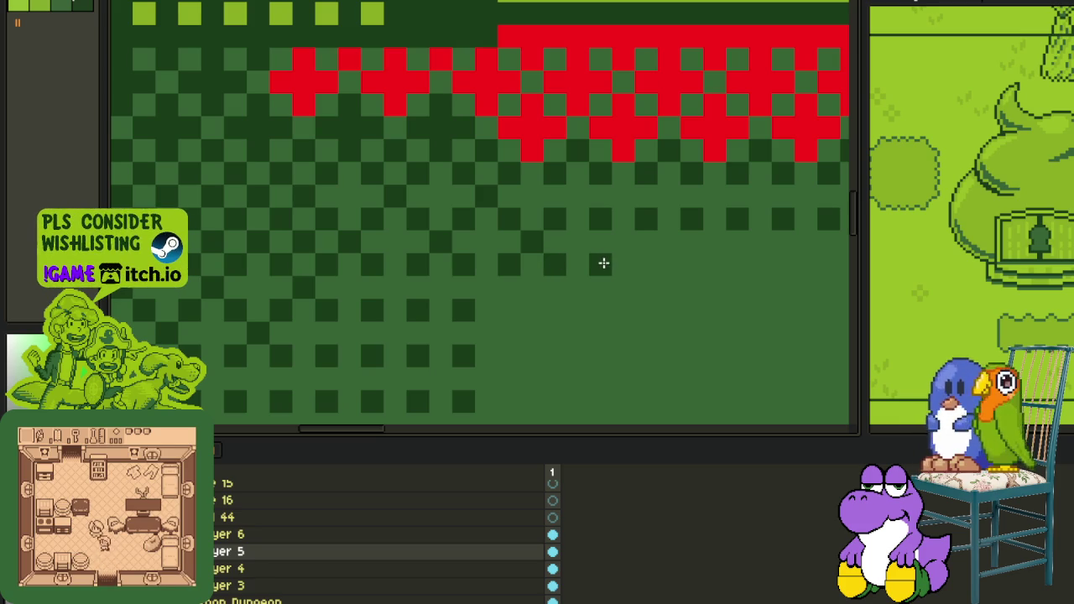
click(654, 250)
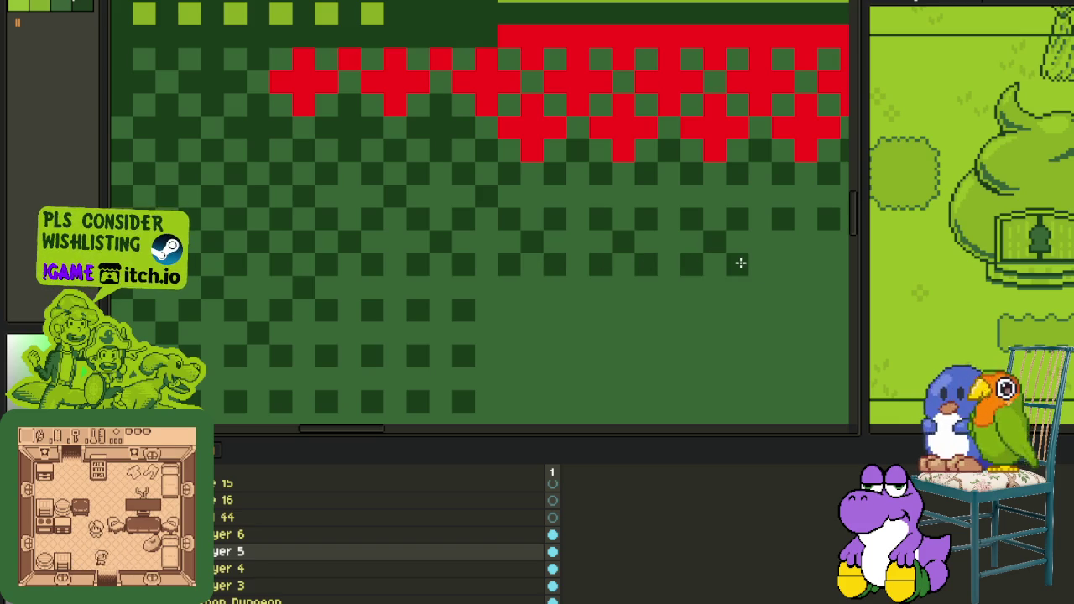
drag(738, 261, 623, 259)
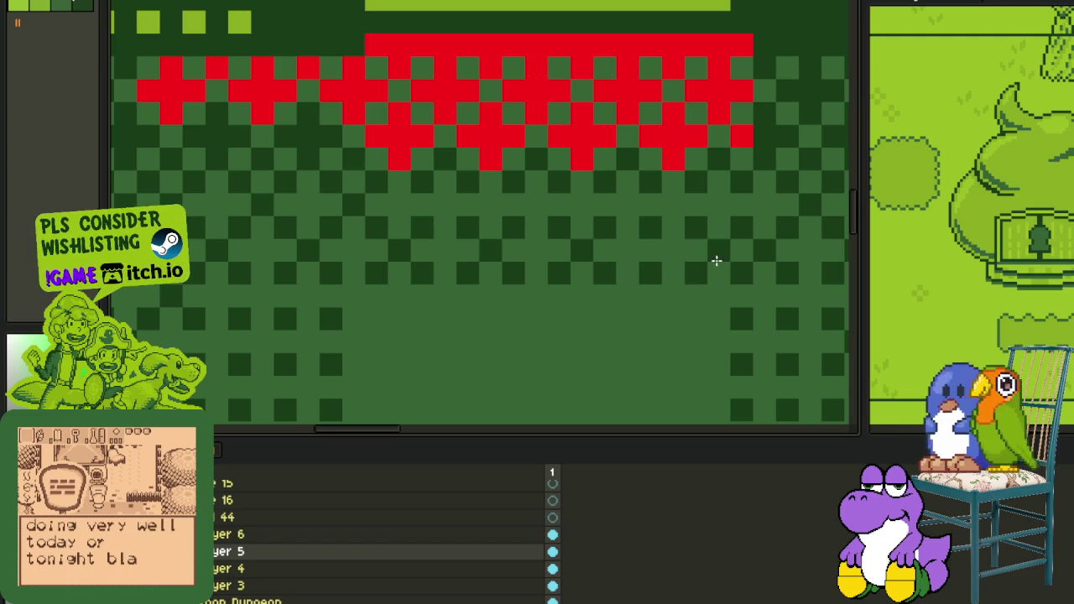
scroll(661, 251, down, 2)
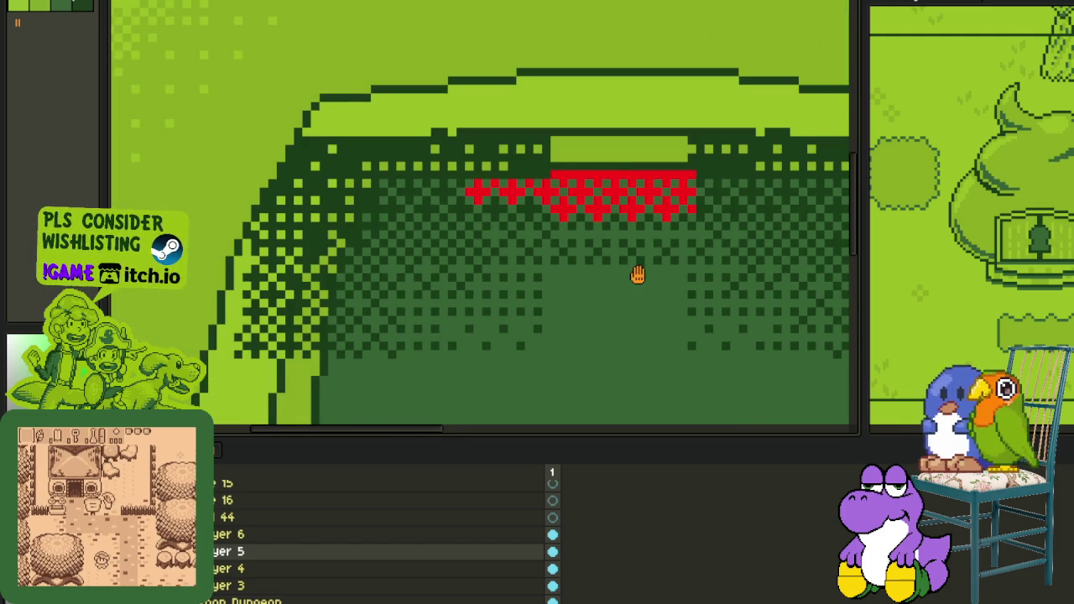